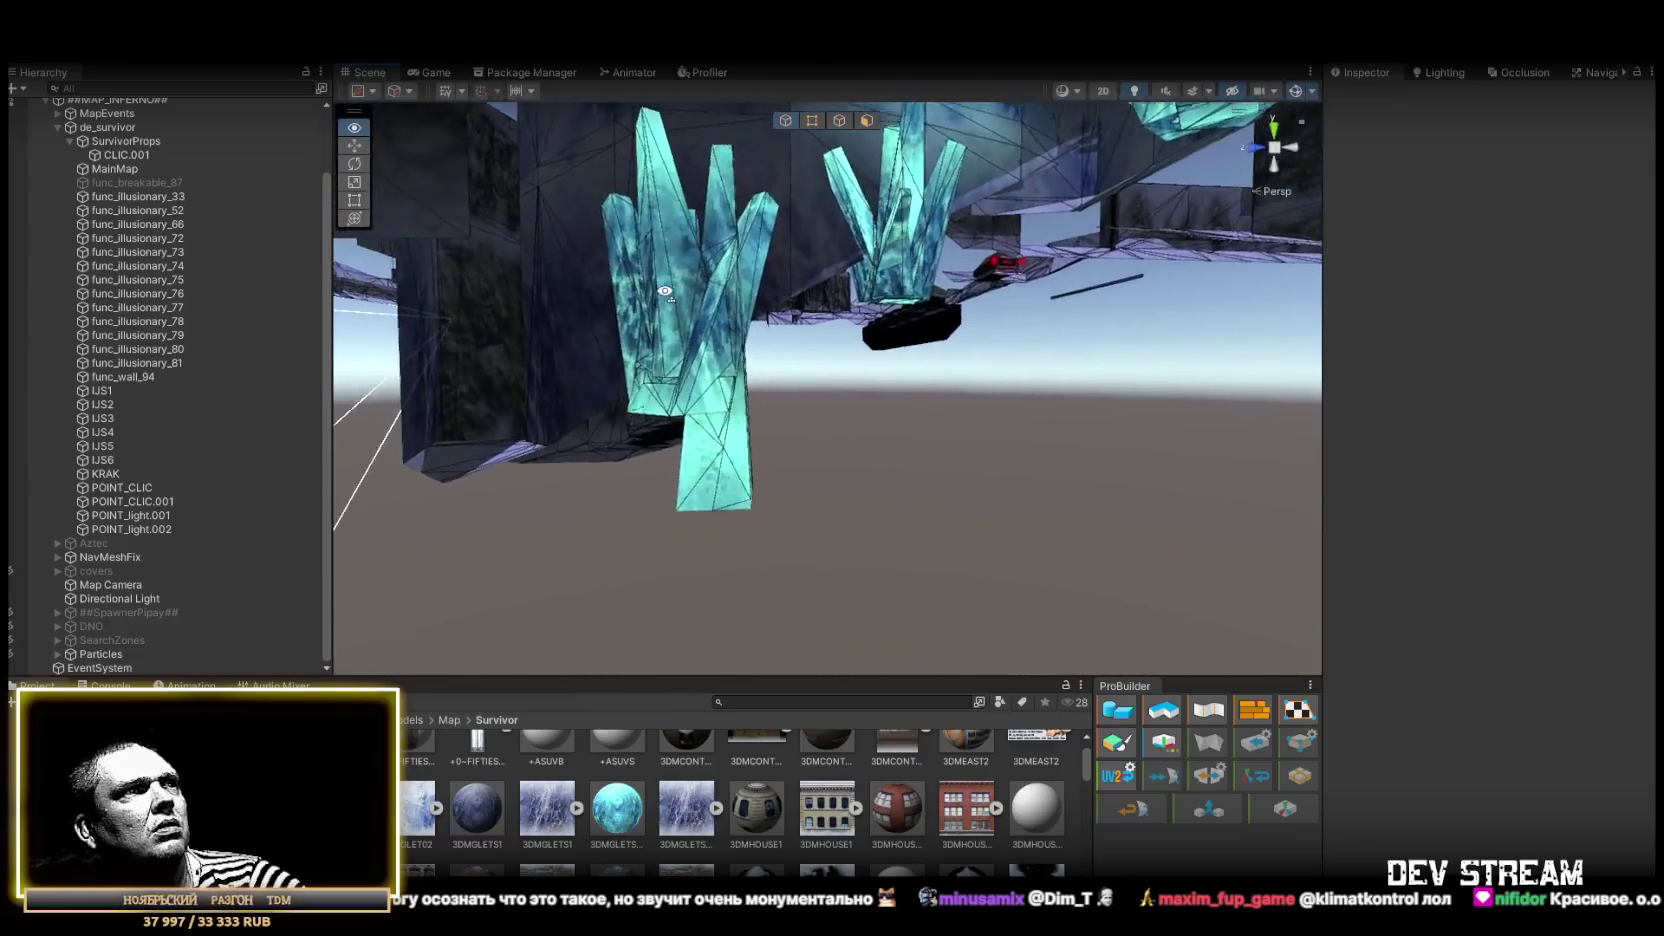
Fly over the map's buildings and terrain and select the MainMap world geometry
{"action": "mouse_move", "coordinate": [202, 465]}
{"action": "left_mouse_down"}
{"action": "mouse_move", "coordinate": [176, 493]}
{"action": "mouse_move", "coordinate": [248, 525]}
{"action": "mouse_move", "coordinate": [769, 550]}
{"action": "mouse_move", "coordinate": [864, 408]}
{"action": "mouse_move", "coordinate": [787, 427]}
{"action": "left_mouse_up"}
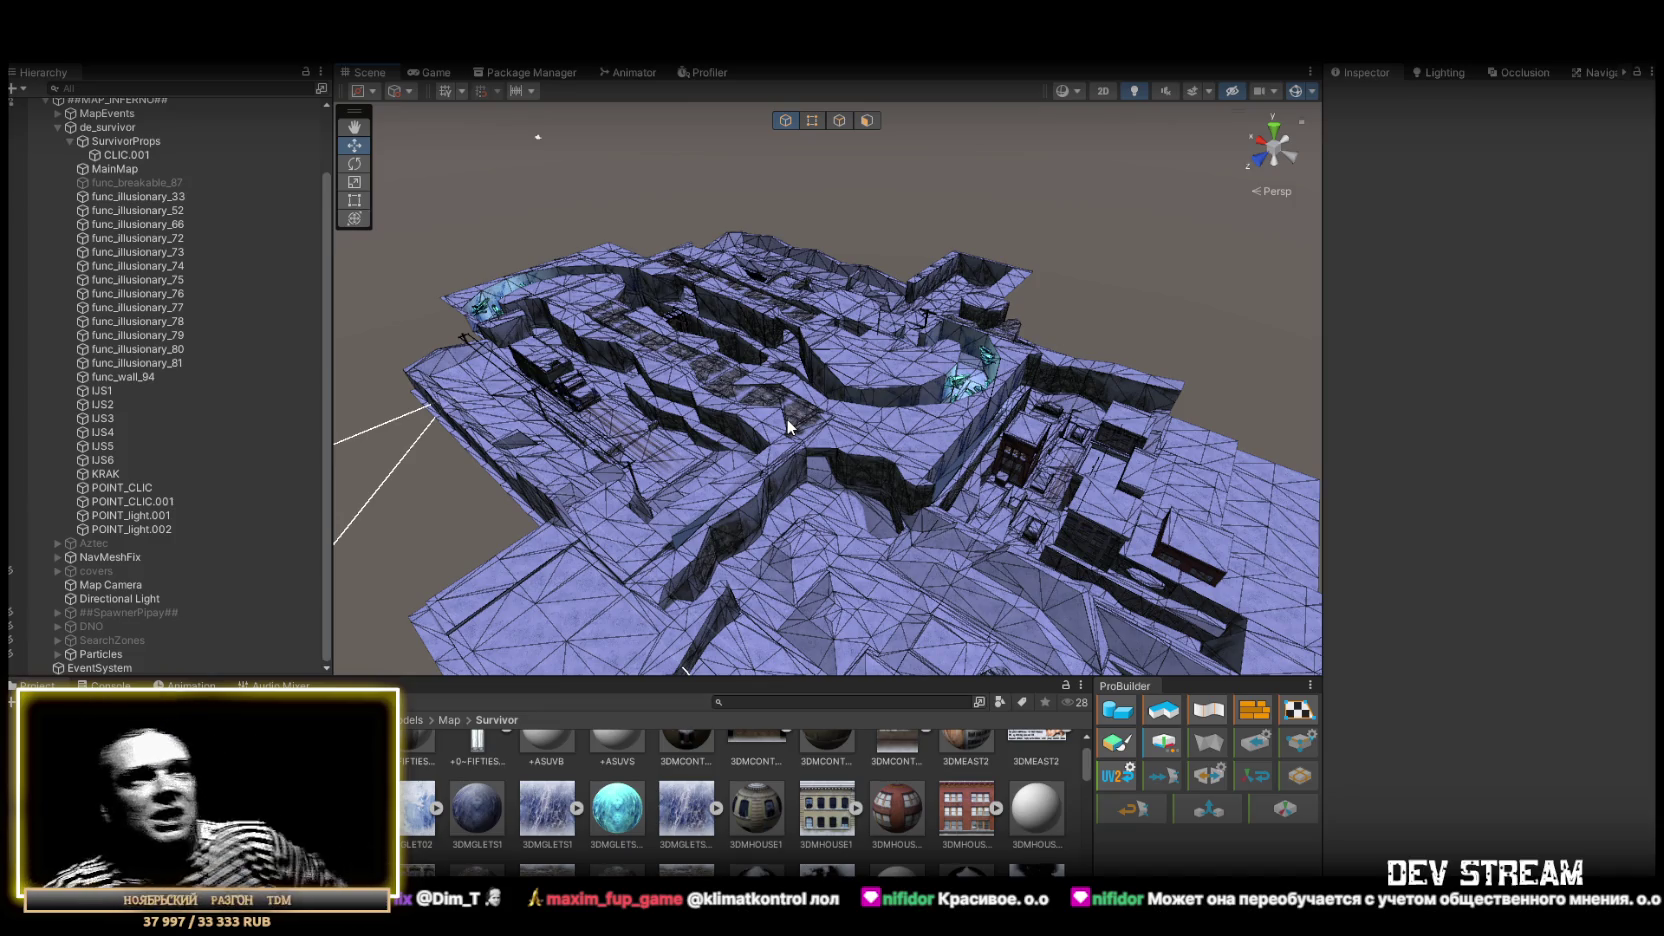
{"action": "mouse_move", "coordinate": [1155, 500]}
{"action": "left_mouse_down"}
{"action": "mouse_move", "coordinate": [1024, 417]}
{"action": "mouse_move", "coordinate": [827, 350]}
{"action": "mouse_move", "coordinate": [1029, 390]}
{"action": "mouse_move", "coordinate": [1329, 352]}
{"action": "mouse_move", "coordinate": [952, 413]}
{"action": "left_mouse_up"}
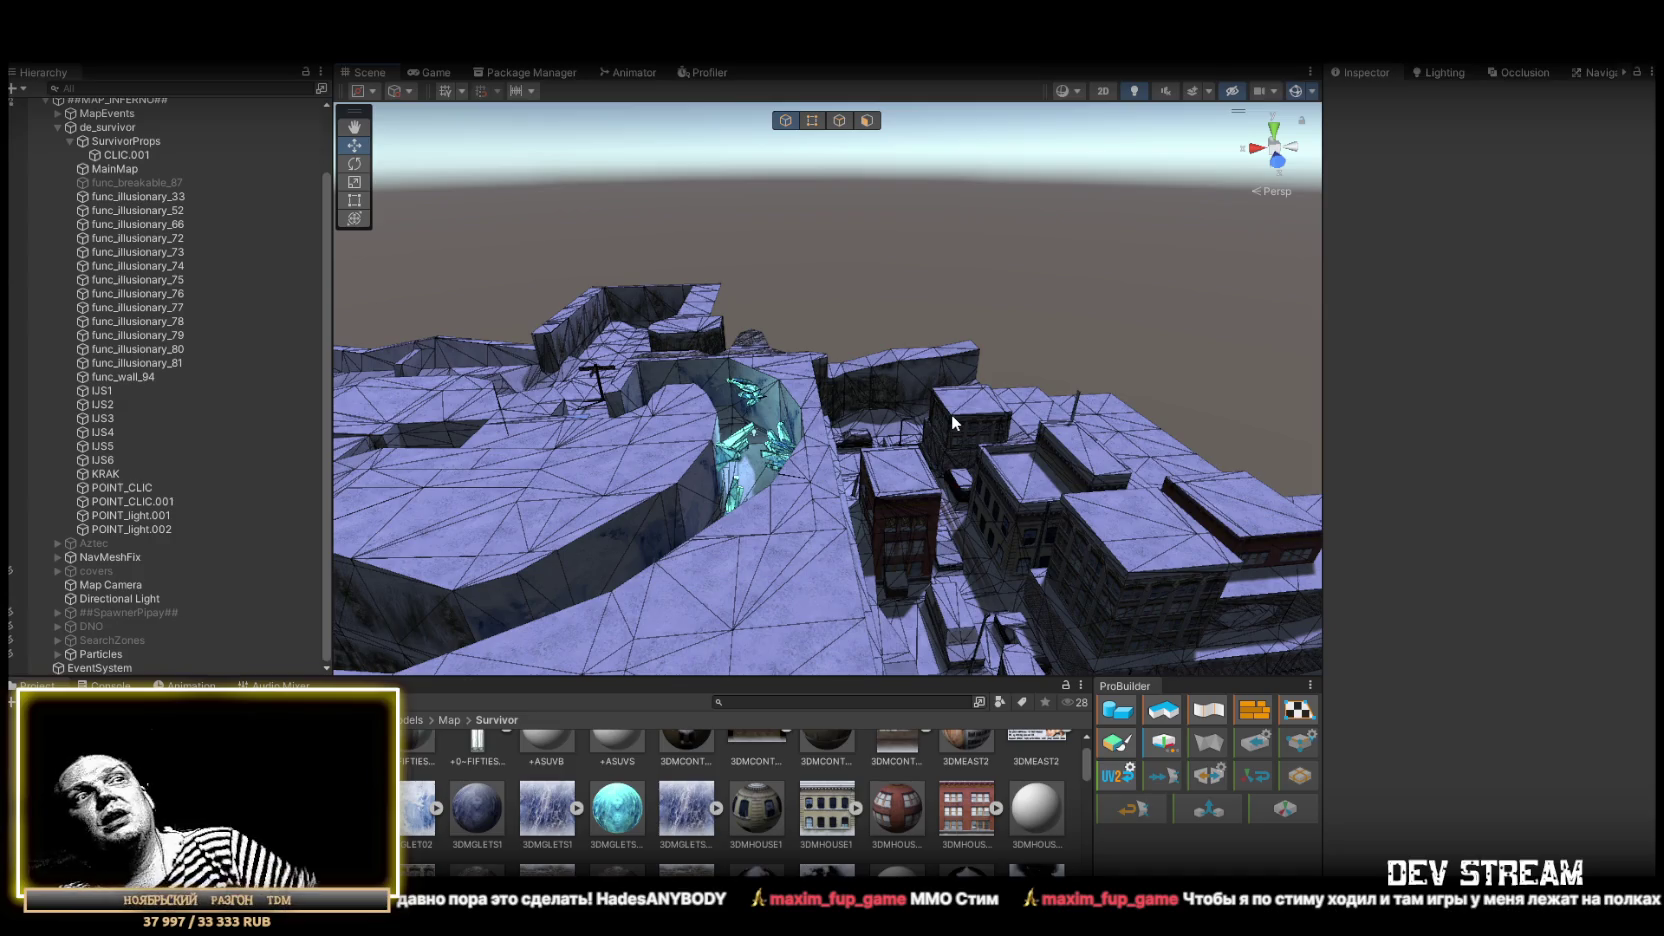
{"action": "mouse_move", "coordinate": [952, 413]}
{"action": "left_mouse_down"}
{"action": "mouse_move", "coordinate": [908, 365]}
{"action": "mouse_move", "coordinate": [1051, 375]}
{"action": "mouse_move", "coordinate": [758, 286]}
{"action": "mouse_move", "coordinate": [813, 267]}
{"action": "mouse_move", "coordinate": [782, 313]}
{"action": "mouse_move", "coordinate": [572, 331]}
{"action": "mouse_move", "coordinate": [494, 360]}
{"action": "mouse_move", "coordinate": [802, 387]}
{"action": "mouse_move", "coordinate": [853, 362]}
{"action": "mouse_move", "coordinate": [940, 357]}
{"action": "mouse_move", "coordinate": [1000, 390]}
{"action": "mouse_move", "coordinate": [1021, 453]}
{"action": "mouse_move", "coordinate": [1110, 433]}
{"action": "mouse_move", "coordinate": [1077, 371]}
{"action": "mouse_move", "coordinate": [1101, 343]}
{"action": "mouse_move", "coordinate": [660, 406]}
{"action": "left_mouse_up"}
{"action": "left_click", "coordinate": [588, 380]}
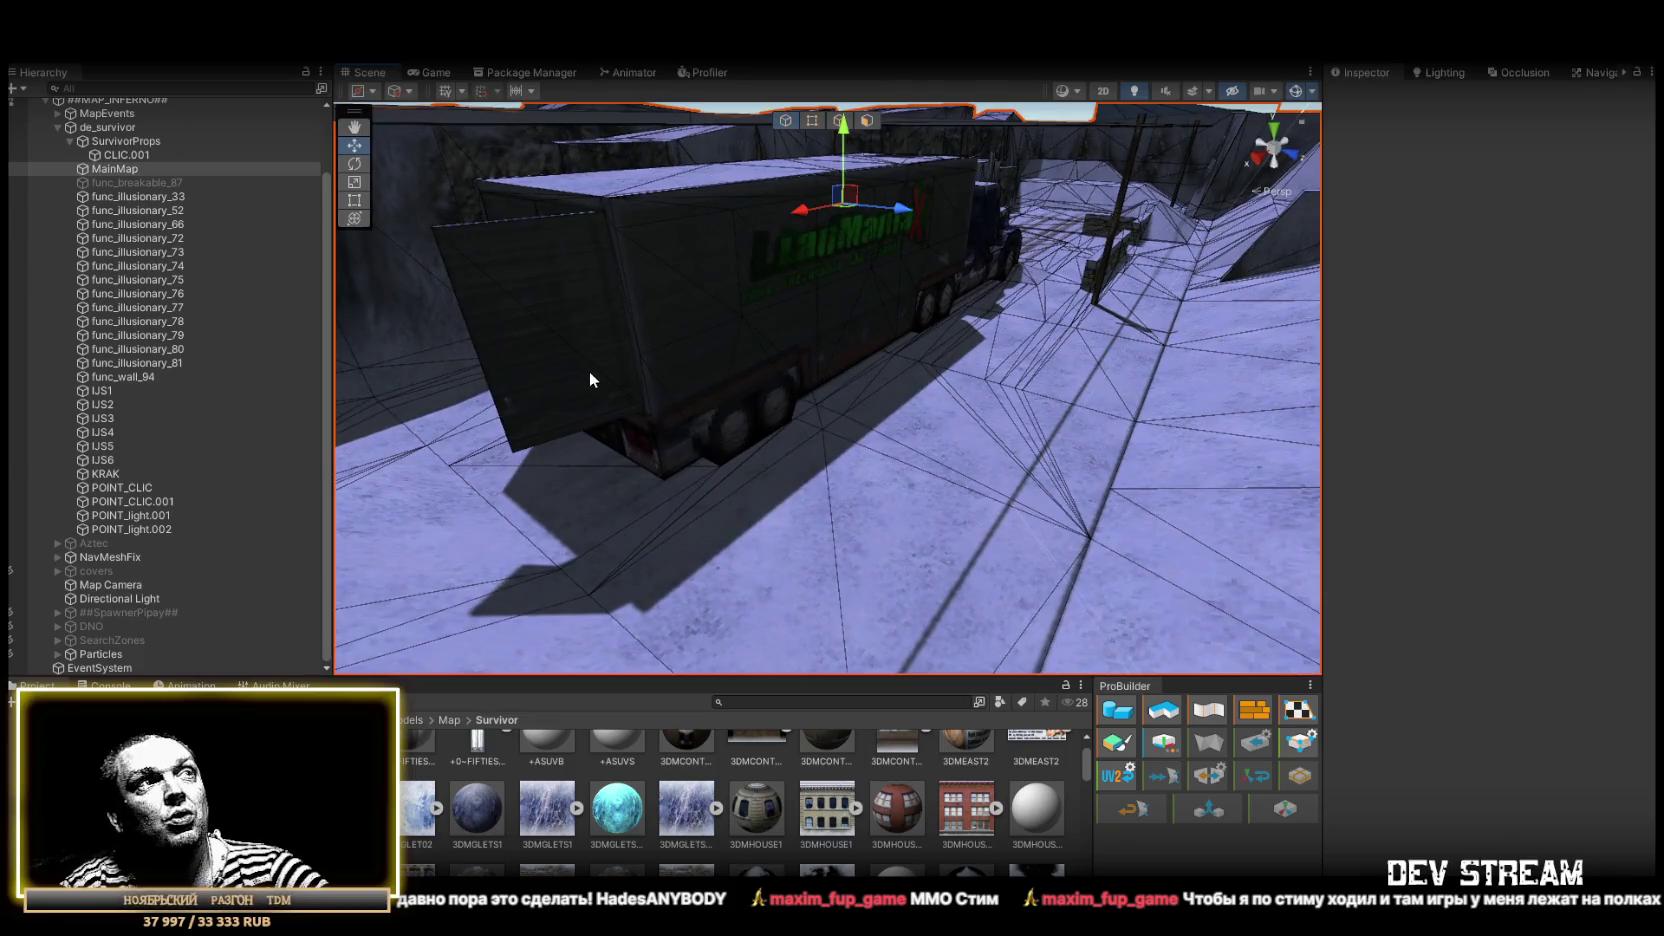
{"action": "mouse_move", "coordinate": [757, 356]}
{"action": "left_mouse_down"}
{"action": "mouse_move", "coordinate": [695, 390]}
{"action": "mouse_move", "coordinate": [949, 440]}
{"action": "left_mouse_up"}
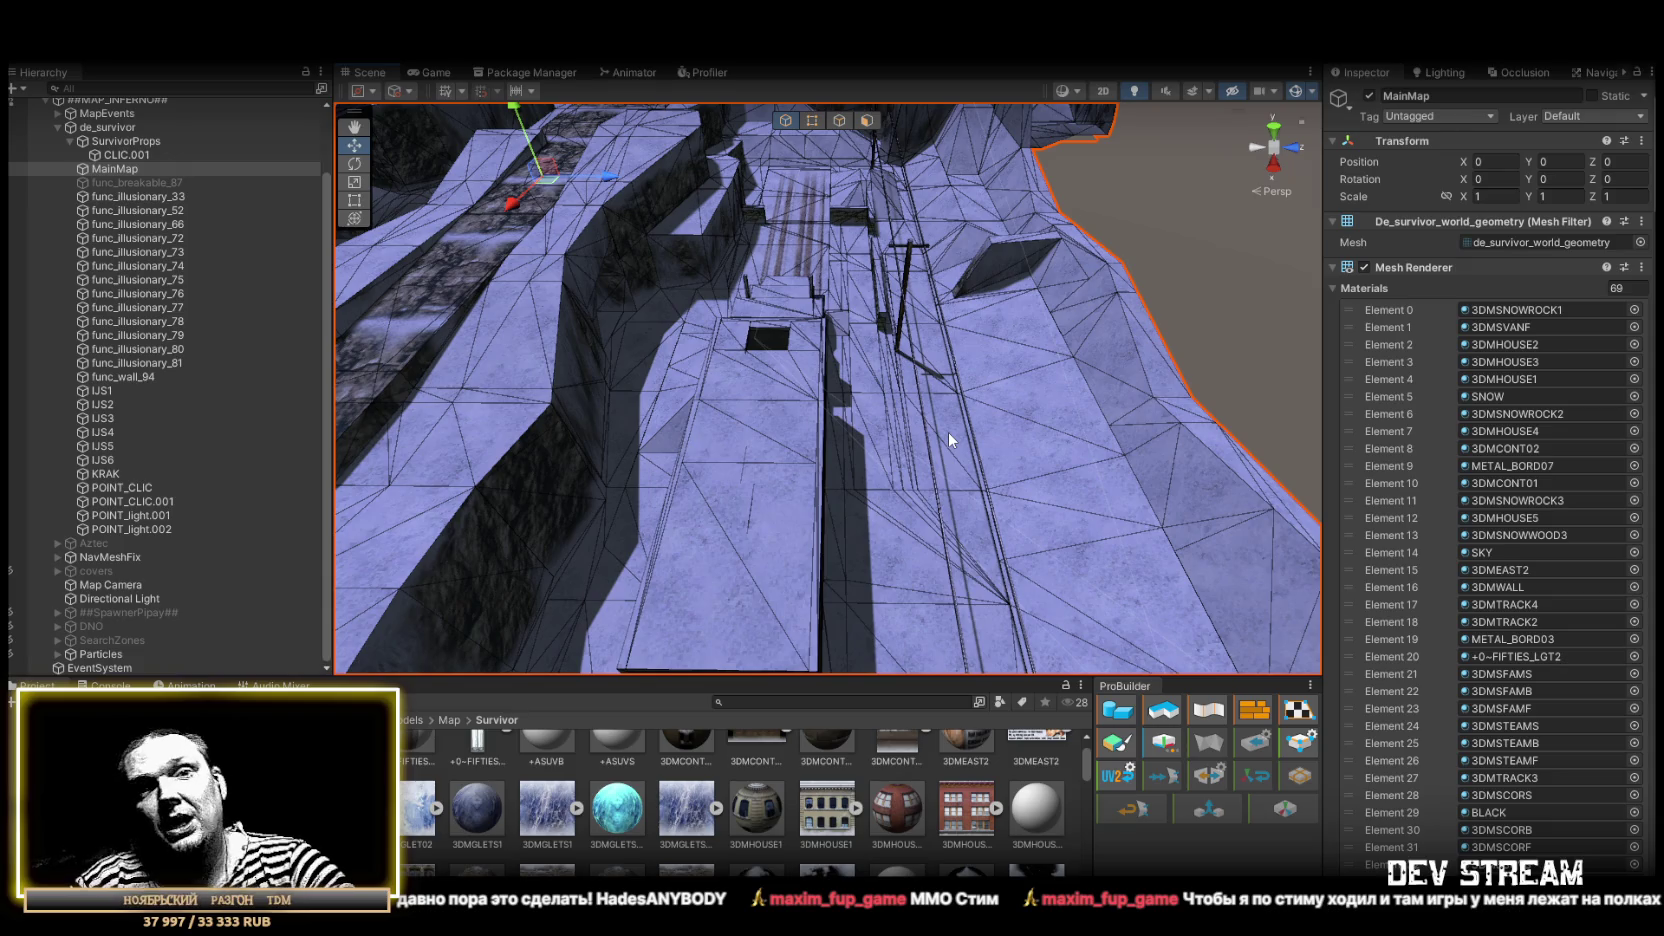
{"action": "mouse_move", "coordinate": [946, 432]}
{"action": "left_mouse_down"}
{"action": "mouse_move", "coordinate": [722, 368]}
{"action": "mouse_move", "coordinate": [988, 263]}
{"action": "mouse_move", "coordinate": [965, 263]}
{"action": "left_mouse_up"}
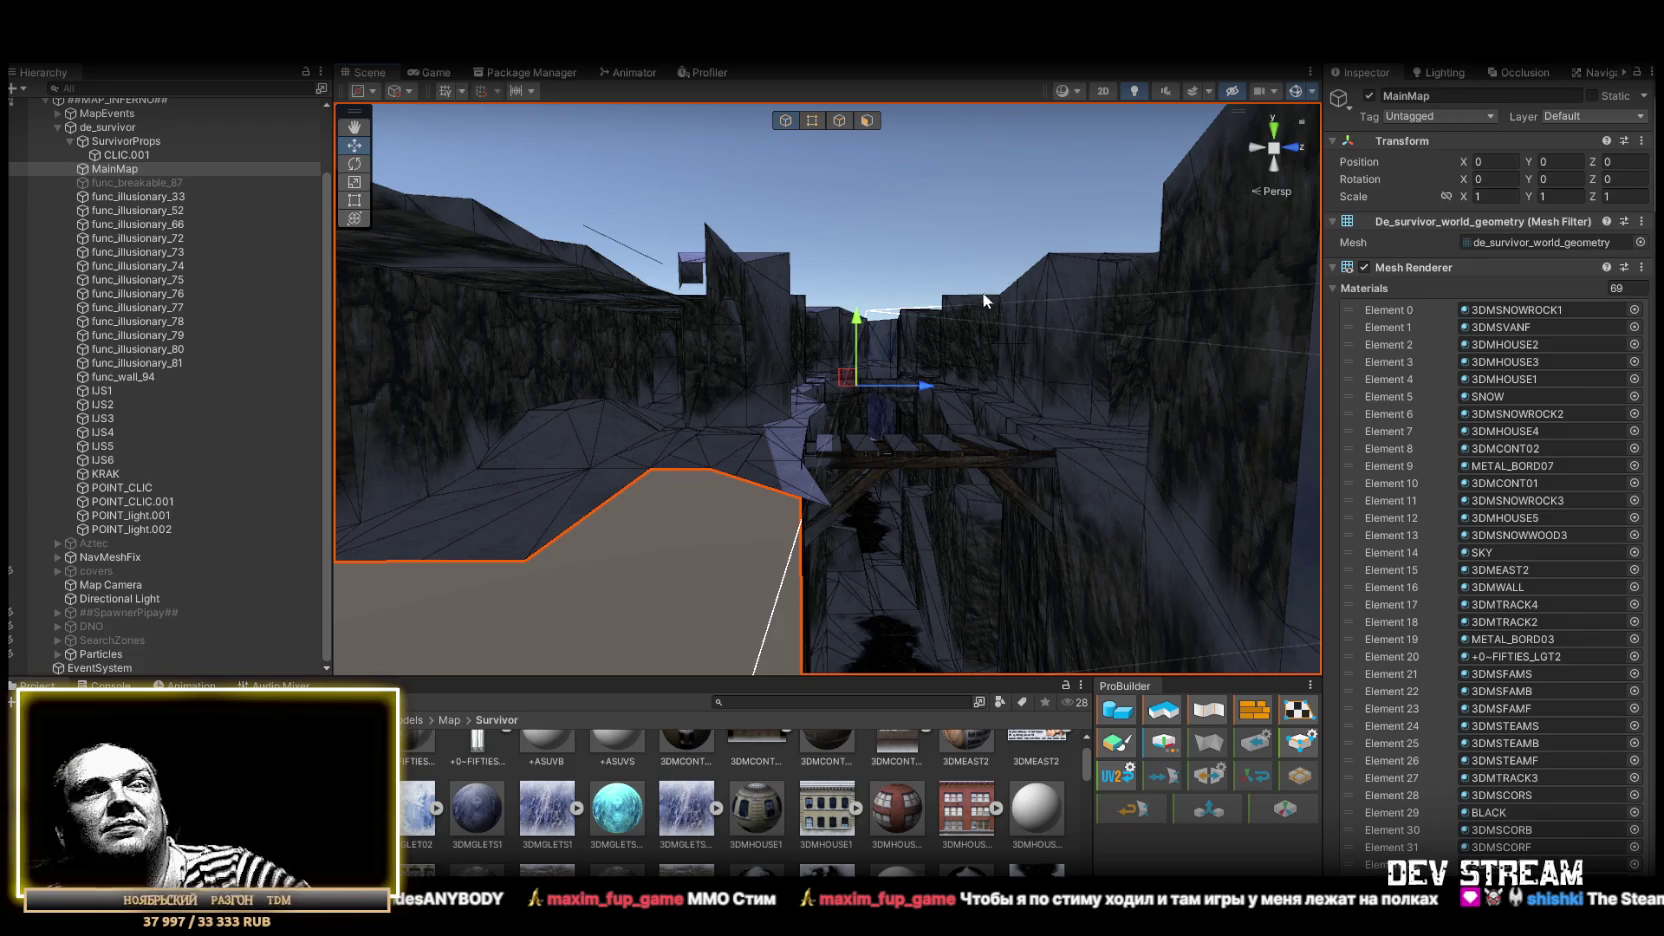
{"action": "mouse_move", "coordinate": [815, 129]}
{"action": "left_mouse_down"}
{"action": "mouse_move", "coordinate": [791, 481]}
{"action": "mouse_move", "coordinate": [877, 446]}
{"action": "mouse_move", "coordinate": [843, 409]}
{"action": "mouse_move", "coordinate": [706, 460]}
{"action": "mouse_move", "coordinate": [780, 517]}
{"action": "mouse_move", "coordinate": [976, 451]}
{"action": "mouse_move", "coordinate": [761, 427]}
{"action": "mouse_move", "coordinate": [687, 386]}
{"action": "mouse_move", "coordinate": [1021, 512]}
{"action": "mouse_move", "coordinate": [920, 485]}
{"action": "left_mouse_up"}
Select the IJS blob meshes in the trench, orbiting between picks
{"action": "left_click", "coordinate": [835, 473]}
{"action": "left_click", "coordinate": [545, 418]}
{"action": "left_click_drag", "start_coordinate": [545, 418], "coordinate": [952, 432]}
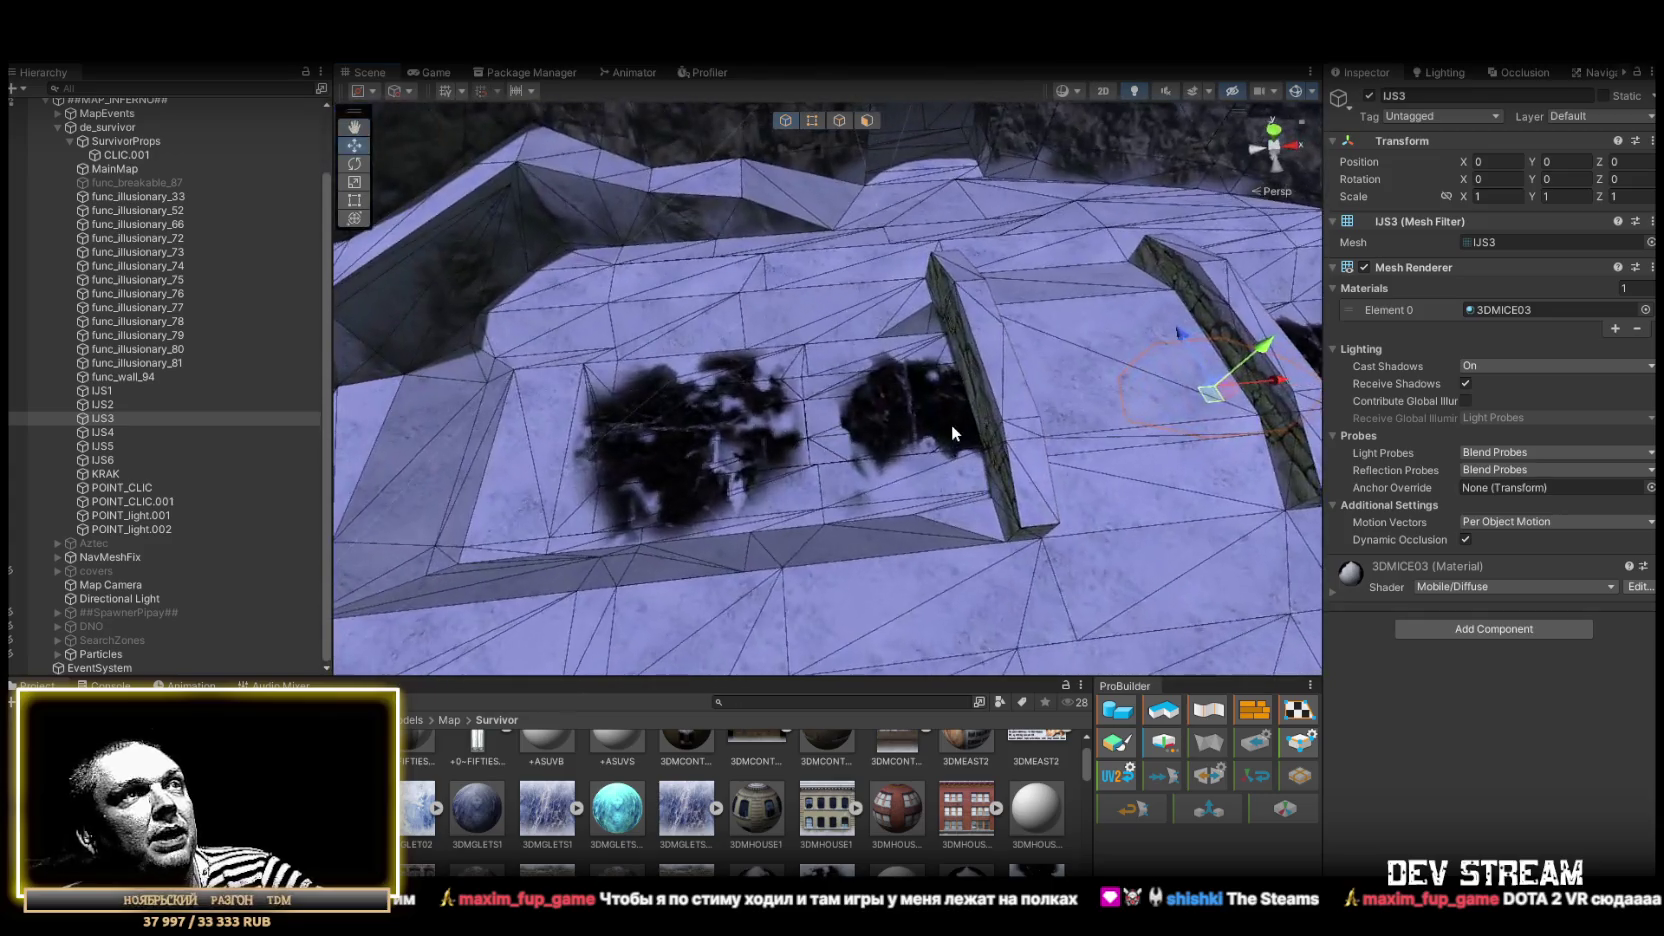
{"action": "left_click", "coordinate": [946, 426]}
{"action": "left_click", "coordinate": [656, 437]}
{"action": "left_click_drag", "start_coordinate": [656, 437], "coordinate": [997, 433]}
{"action": "left_click", "coordinate": [918, 590], "text": "shift"}
{"action": "left_click_drag", "start_coordinate": [918, 590], "coordinate": [629, 426]}
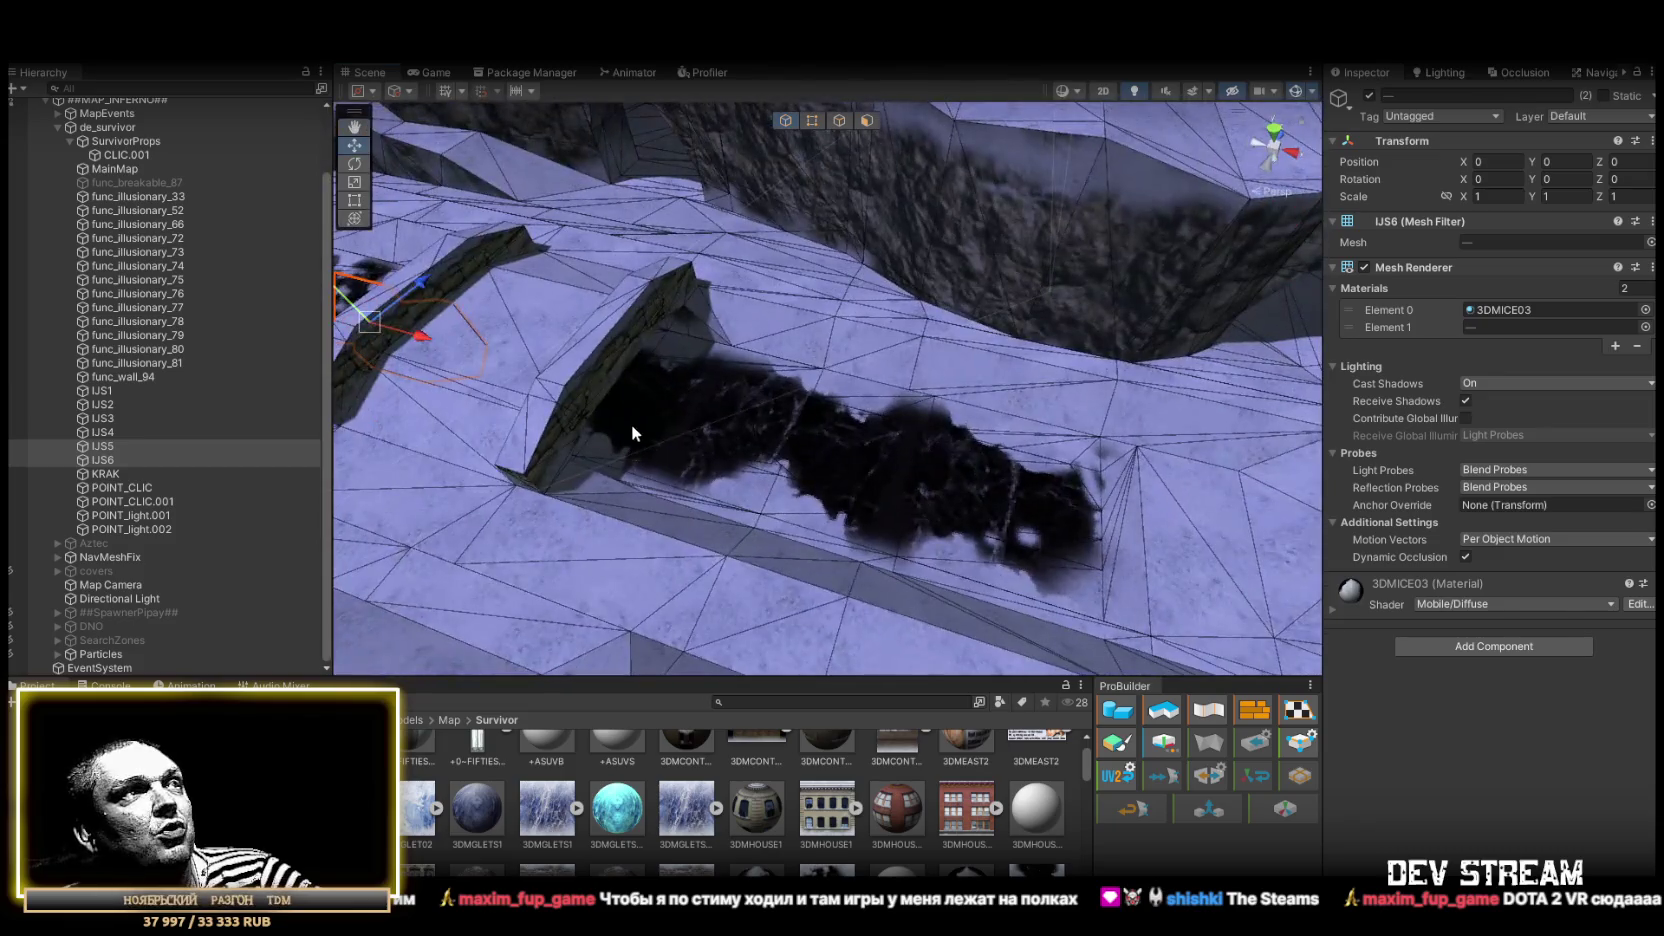
{"action": "left_click", "coordinate": [629, 436], "text": "shift"}
{"action": "left_click", "coordinate": [872, 452], "text": "shift"}
{"action": "mouse_move", "coordinate": [988, 482]}
{"action": "left_mouse_down"}
{"action": "mouse_move", "coordinate": [828, 452]}
{"action": "mouse_move", "coordinate": [629, 446]}
{"action": "mouse_move", "coordinate": [723, 423]}
{"action": "mouse_move", "coordinate": [475, 327]}
{"action": "mouse_move", "coordinate": [294, 300]}
{"action": "left_mouse_up"}
{"action": "left_click", "coordinate": [114, 432], "text": "shift"}
Frame the selected blobs, try lowering them below ground, then undo the move
{"action": "key", "text": "f"}
{"action": "key", "text": "w"}
{"action": "mouse_move", "coordinate": [716, 200]}
{"action": "left_mouse_down"}
{"action": "mouse_move", "coordinate": [737, 365]}
{"action": "mouse_move", "coordinate": [725, 476]}
{"action": "mouse_move", "coordinate": [820, 531]}
{"action": "mouse_move", "coordinate": [795, 494]}
{"action": "mouse_move", "coordinate": [708, 495]}
{"action": "mouse_move", "coordinate": [669, 360]}
{"action": "mouse_move", "coordinate": [656, 209]}
{"action": "mouse_move", "coordinate": [690, 310]}
{"action": "mouse_move", "coordinate": [959, 388]}
{"action": "mouse_move", "coordinate": [432, 390]}
{"action": "left_mouse_up"}
{"action": "key", "text": "ctrl+z"}
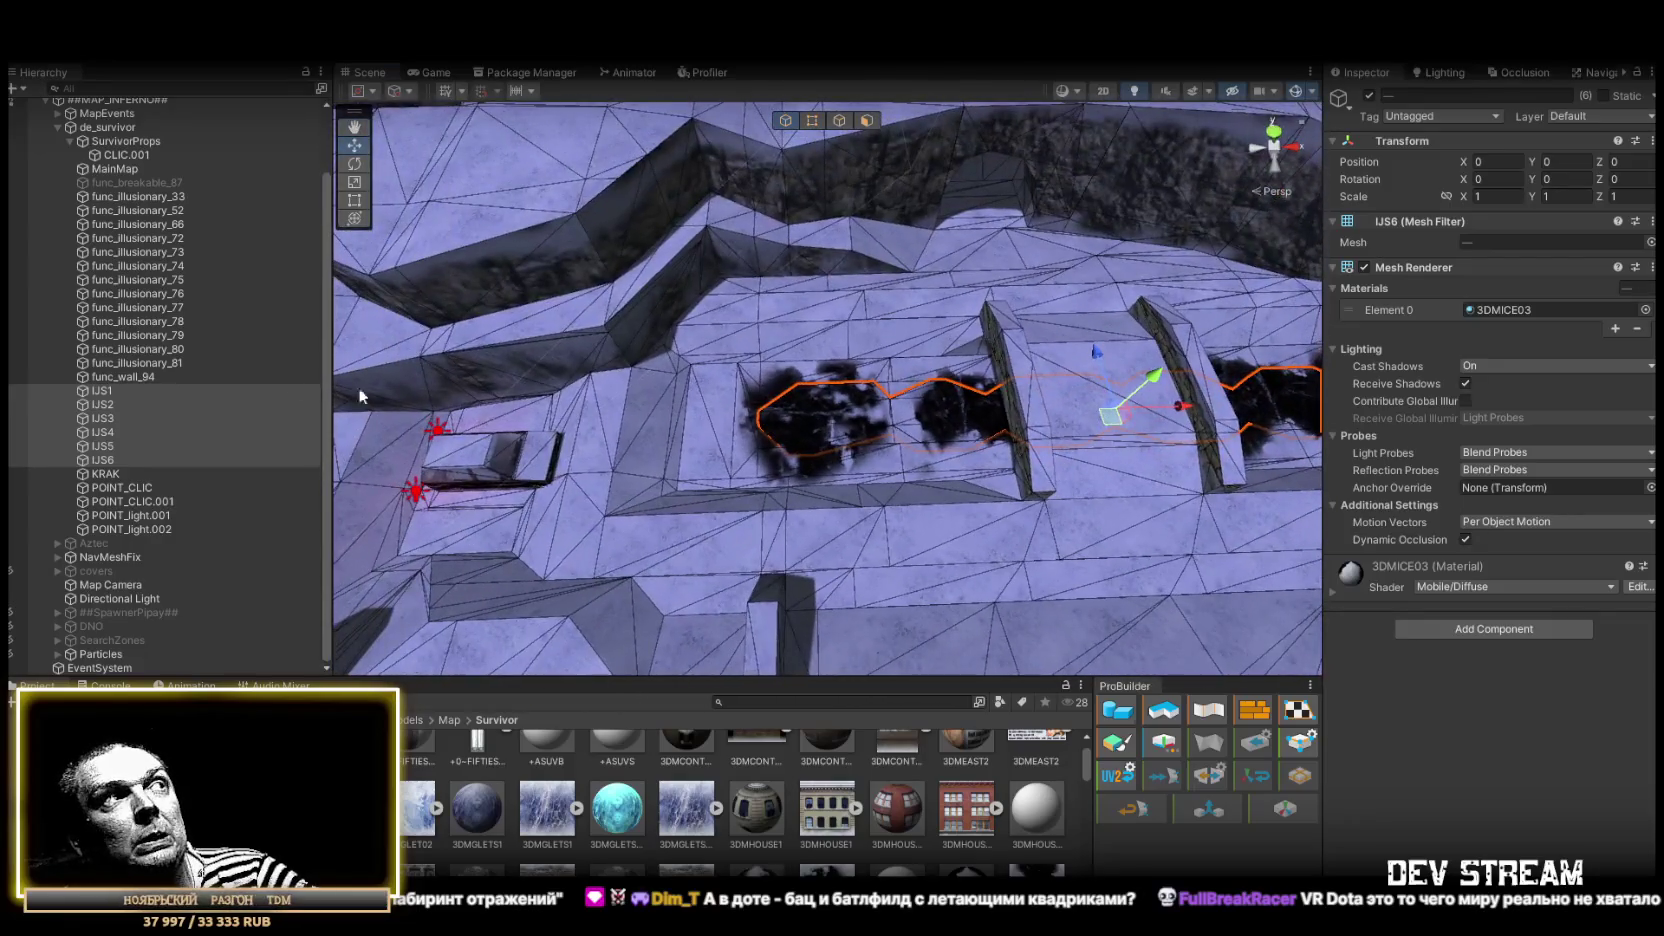
Select all blob meshes IJS1 through IJS6 and zoom in on them
{"action": "left_click", "coordinate": [104, 391]}
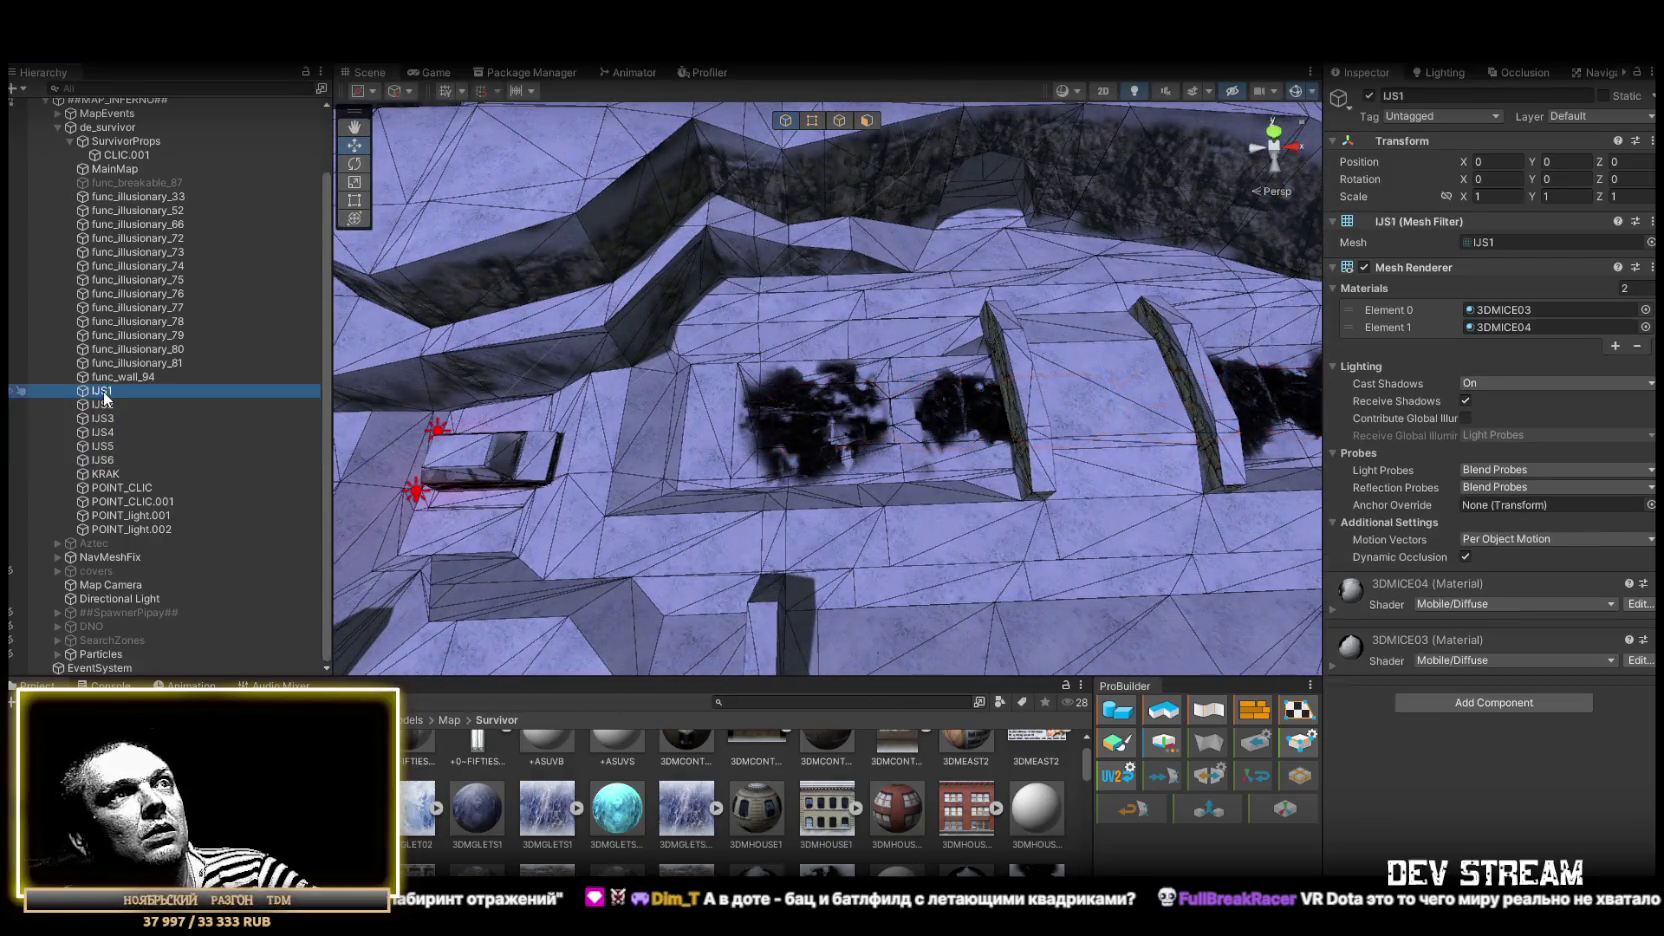
{"action": "left_click", "coordinate": [110, 466], "text": "shift"}
{"action": "left_click_drag", "start_coordinate": [560, 380], "coordinate": [533, 367]}
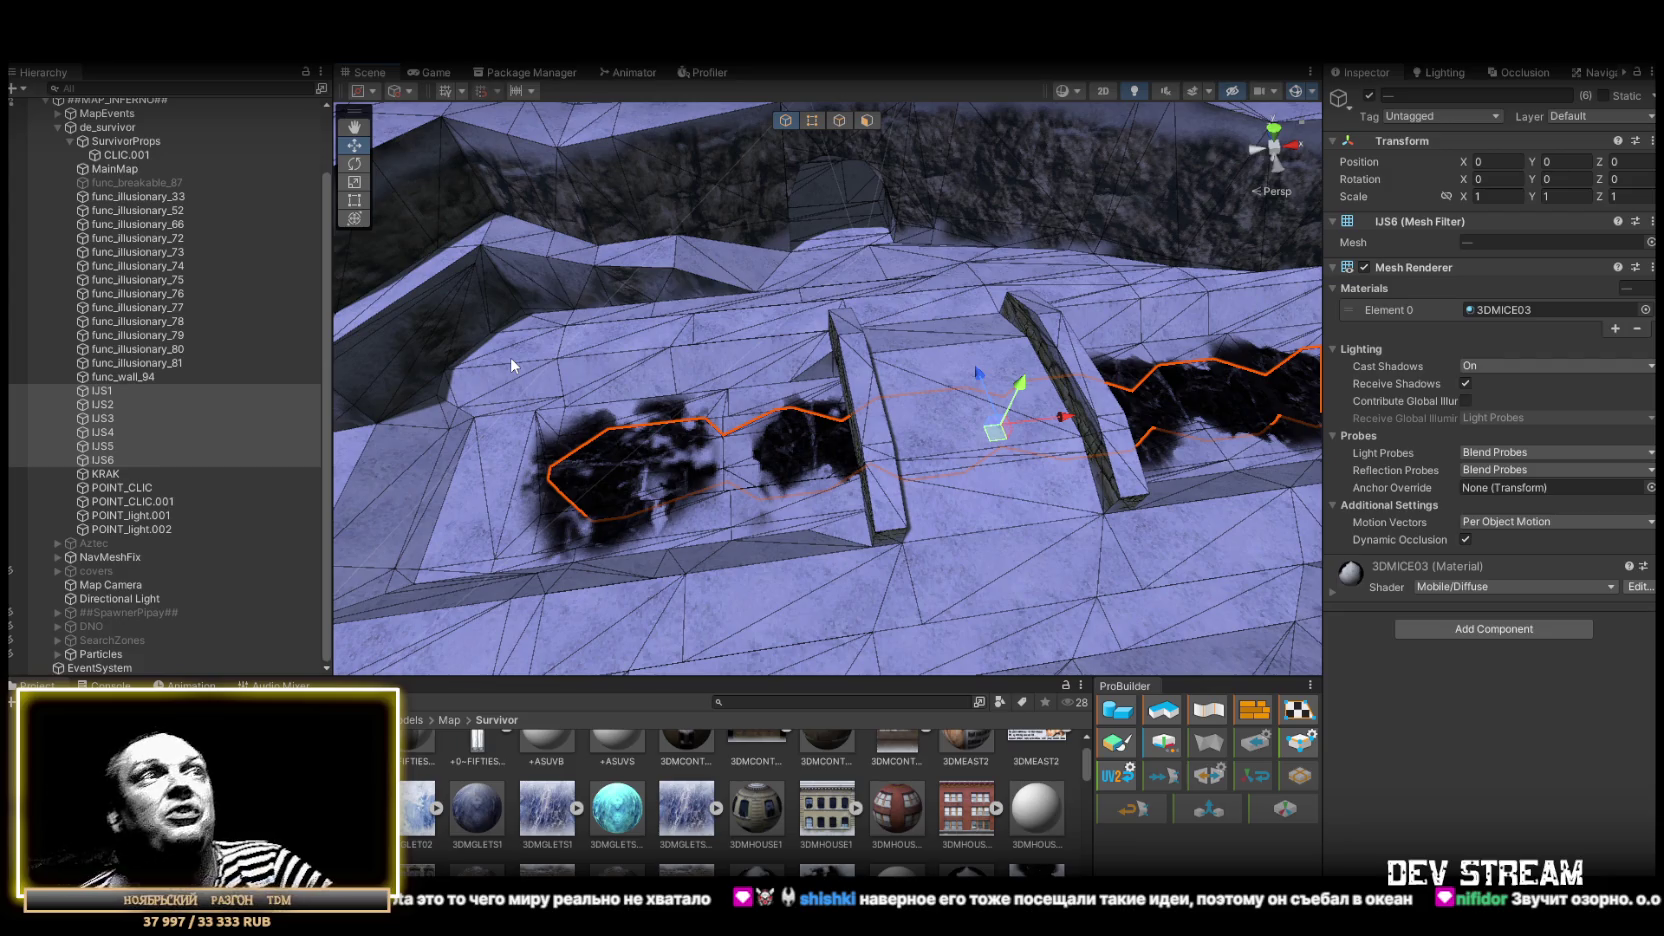
{"action": "mouse_move", "coordinate": [919, 507]}
{"action": "left_mouse_down"}
{"action": "mouse_move", "coordinate": [704, 461]}
{"action": "mouse_move", "coordinate": [669, 423]}
{"action": "mouse_move", "coordinate": [690, 420]}
{"action": "mouse_move", "coordinate": [650, 430]}
{"action": "mouse_move", "coordinate": [717, 399]}
{"action": "mouse_move", "coordinate": [880, 440]}
{"action": "mouse_move", "coordinate": [899, 394]}
{"action": "mouse_move", "coordinate": [848, 487]}
{"action": "left_mouse_up"}
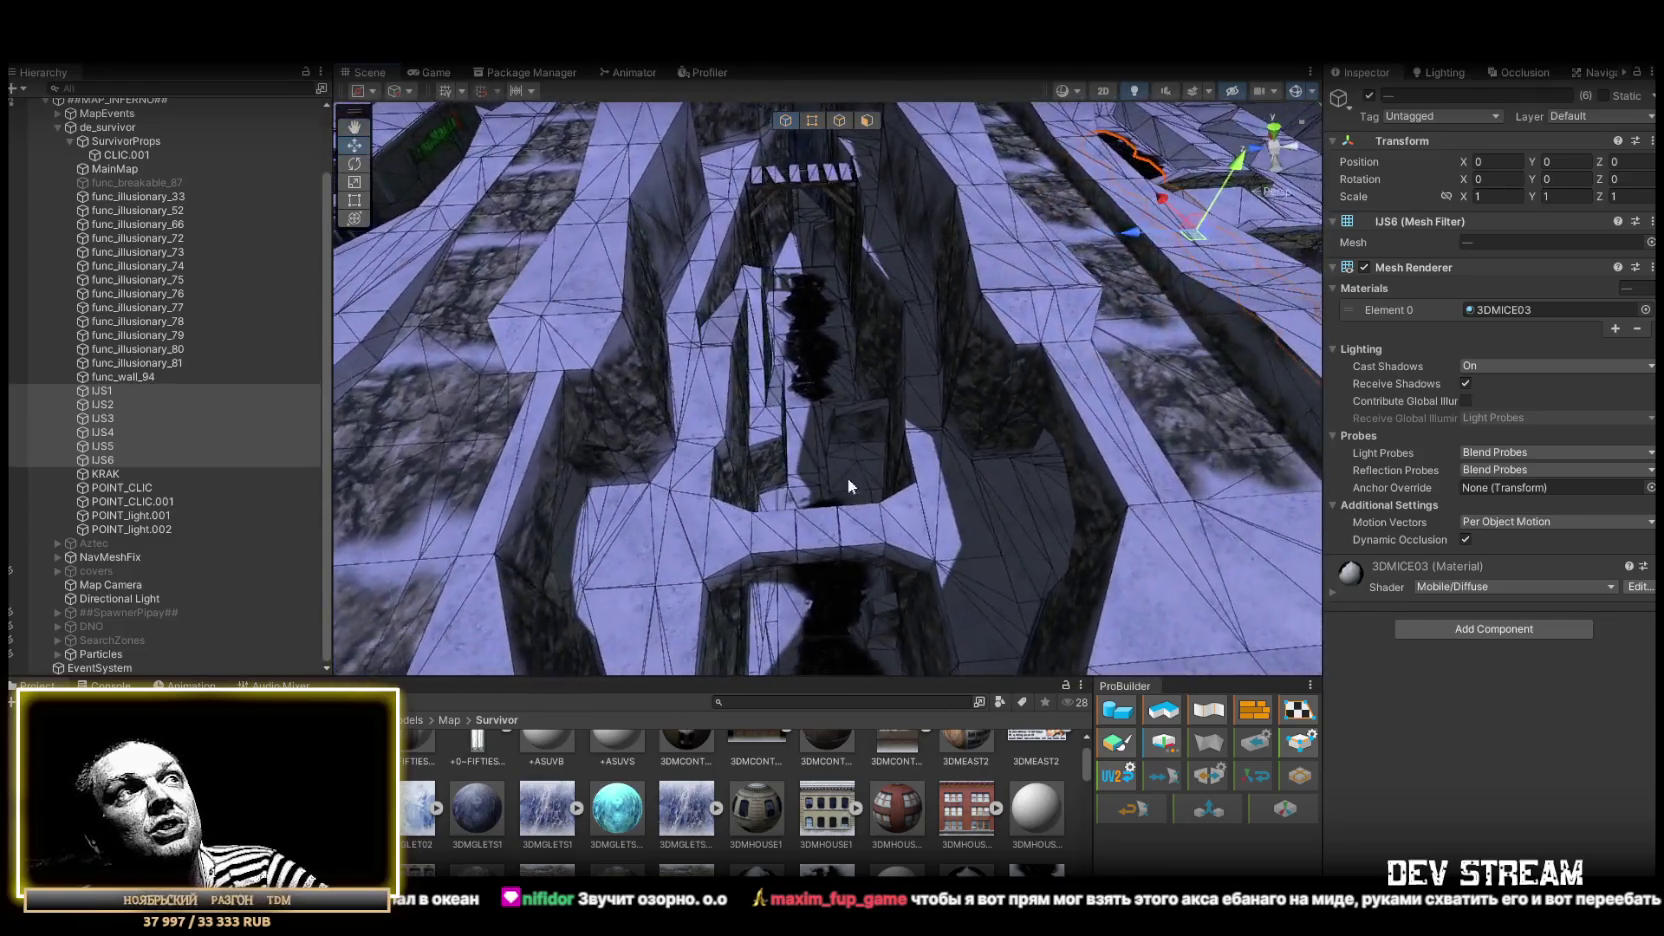
Frame the KRAK bridge, then frame the whole MainMap and fly toward the airplane
{"action": "left_click", "coordinate": [848, 486]}
{"action": "key", "text": "f"}
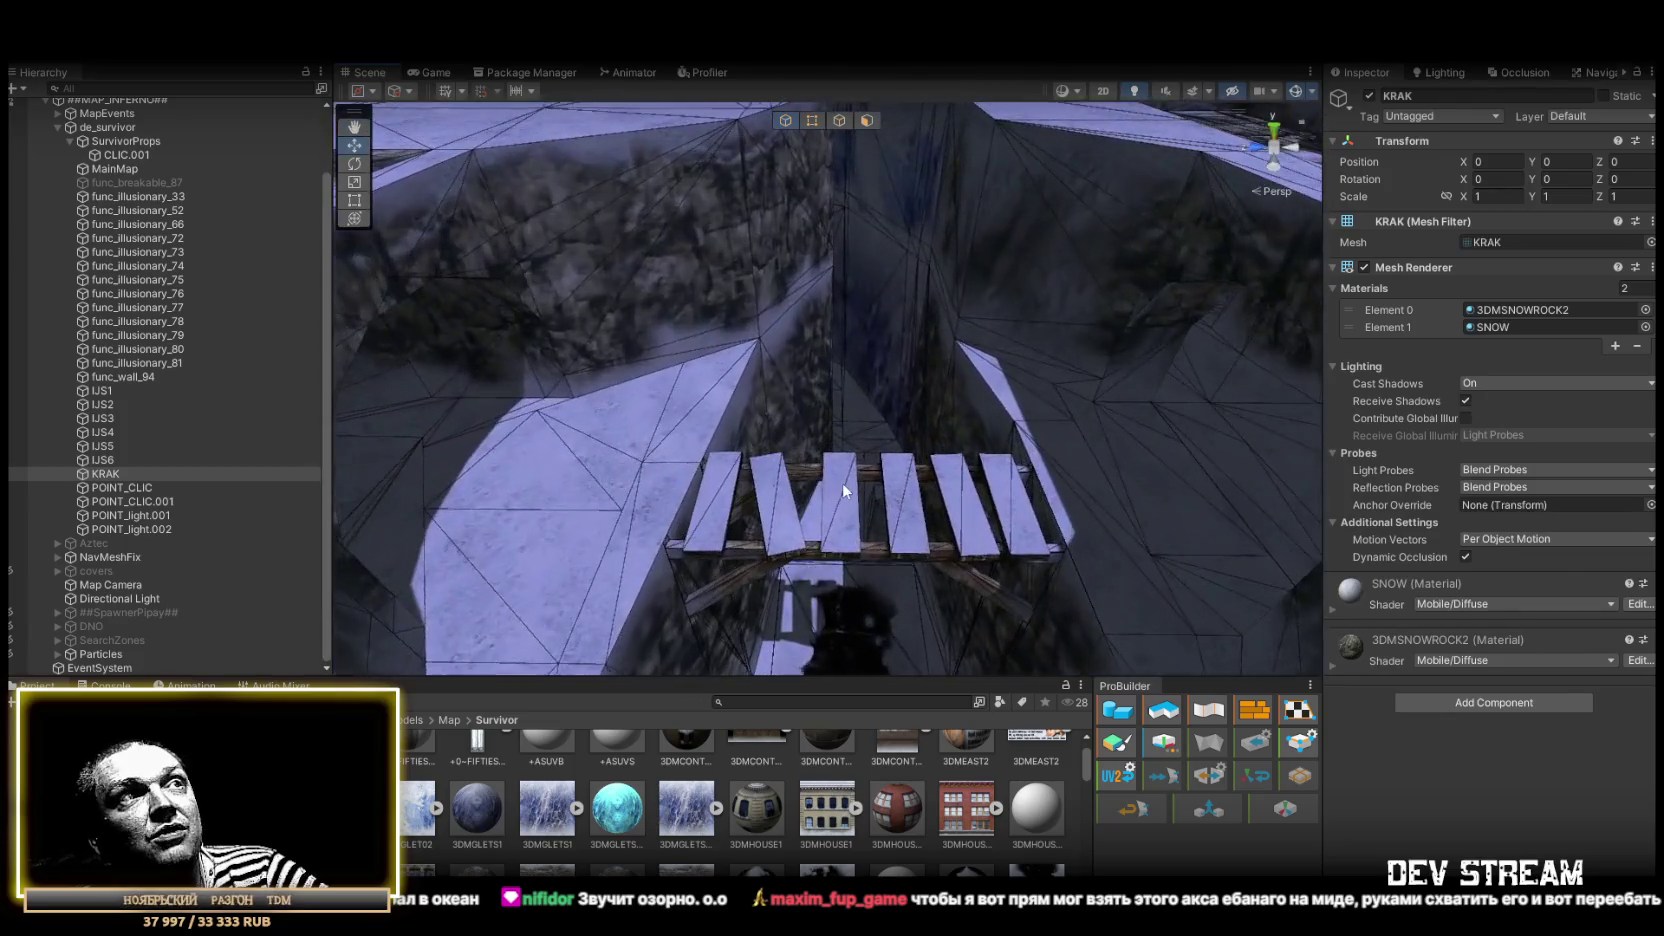
{"action": "left_click", "coordinate": [842, 484]}
{"action": "key", "text": "f"}
{"action": "mouse_move", "coordinate": [842, 484]}
{"action": "left_mouse_down"}
{"action": "mouse_move", "coordinate": [810, 531]}
{"action": "mouse_move", "coordinate": [838, 473]}
{"action": "left_mouse_up"}
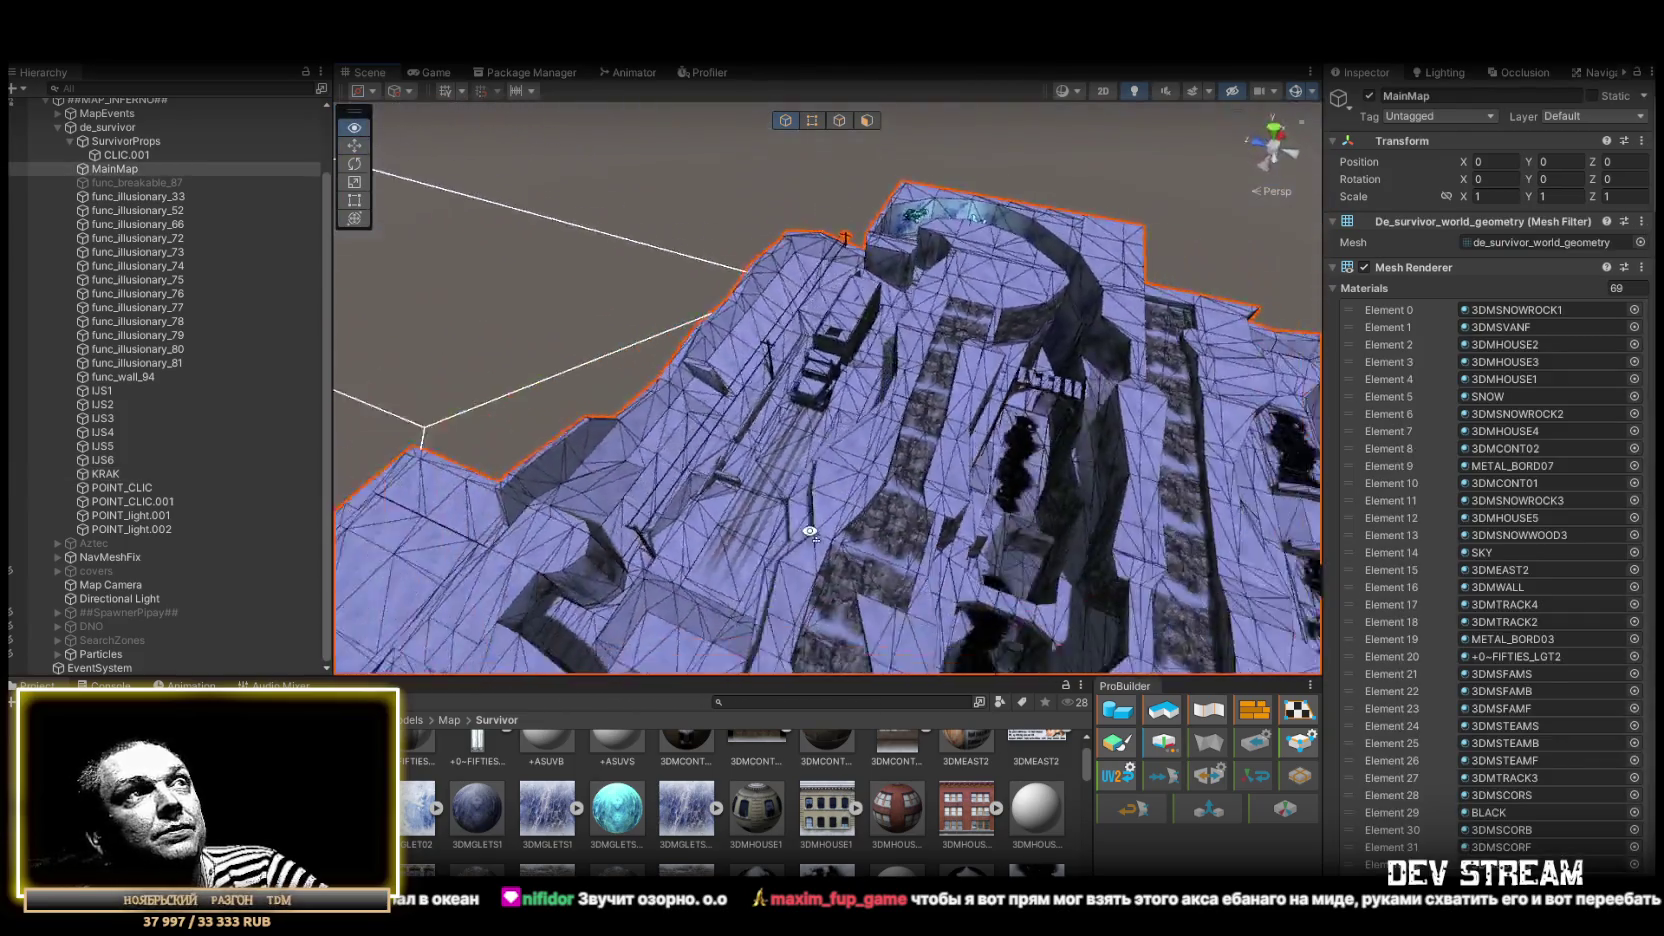
{"action": "mouse_move", "coordinate": [803, 458]}
{"action": "left_mouse_down"}
{"action": "mouse_move", "coordinate": [829, 474]}
{"action": "mouse_move", "coordinate": [539, 461]}
{"action": "mouse_move", "coordinate": [366, 408]}
{"action": "mouse_move", "coordinate": [825, 375]}
{"action": "mouse_move", "coordinate": [739, 368]}
{"action": "mouse_move", "coordinate": [650, 435]}
{"action": "mouse_move", "coordinate": [489, 439]}
{"action": "mouse_move", "coordinate": [891, 461]}
{"action": "mouse_move", "coordinate": [803, 452]}
{"action": "mouse_move", "coordinate": [1088, 460]}
{"action": "mouse_move", "coordinate": [1103, 438]}
{"action": "mouse_move", "coordinate": [1088, 386]}
{"action": "mouse_move", "coordinate": [770, 295]}
{"action": "mouse_move", "coordinate": [676, 305]}
{"action": "mouse_move", "coordinate": [683, 353]}
{"action": "mouse_move", "coordinate": [635, 371]}
{"action": "mouse_move", "coordinate": [260, 350]}
{"action": "mouse_move", "coordinate": [252, 370]}
{"action": "mouse_move", "coordinate": [328, 447]}
{"action": "mouse_move", "coordinate": [487, 472]}
{"action": "mouse_move", "coordinate": [669, 470]}
{"action": "mouse_move", "coordinate": [154, 438]}
{"action": "mouse_move", "coordinate": [557, 438]}
{"action": "mouse_move", "coordinate": [594, 464]}
{"action": "mouse_move", "coordinate": [850, 400]}
{"action": "mouse_move", "coordinate": [1114, 453]}
{"action": "mouse_move", "coordinate": [892, 335]}
{"action": "mouse_move", "coordinate": [570, 370]}
{"action": "mouse_move", "coordinate": [420, 460]}
{"action": "mouse_move", "coordinate": [661, 624]}
{"action": "mouse_move", "coordinate": [830, 451]}
{"action": "mouse_move", "coordinate": [1073, 494]}
{"action": "mouse_move", "coordinate": [1012, 513]}
{"action": "mouse_move", "coordinate": [1003, 587]}
{"action": "mouse_move", "coordinate": [966, 345]}
{"action": "mouse_move", "coordinate": [995, 368]}
{"action": "mouse_move", "coordinate": [972, 340]}
{"action": "mouse_move", "coordinate": [697, 376]}
{"action": "left_mouse_up"}
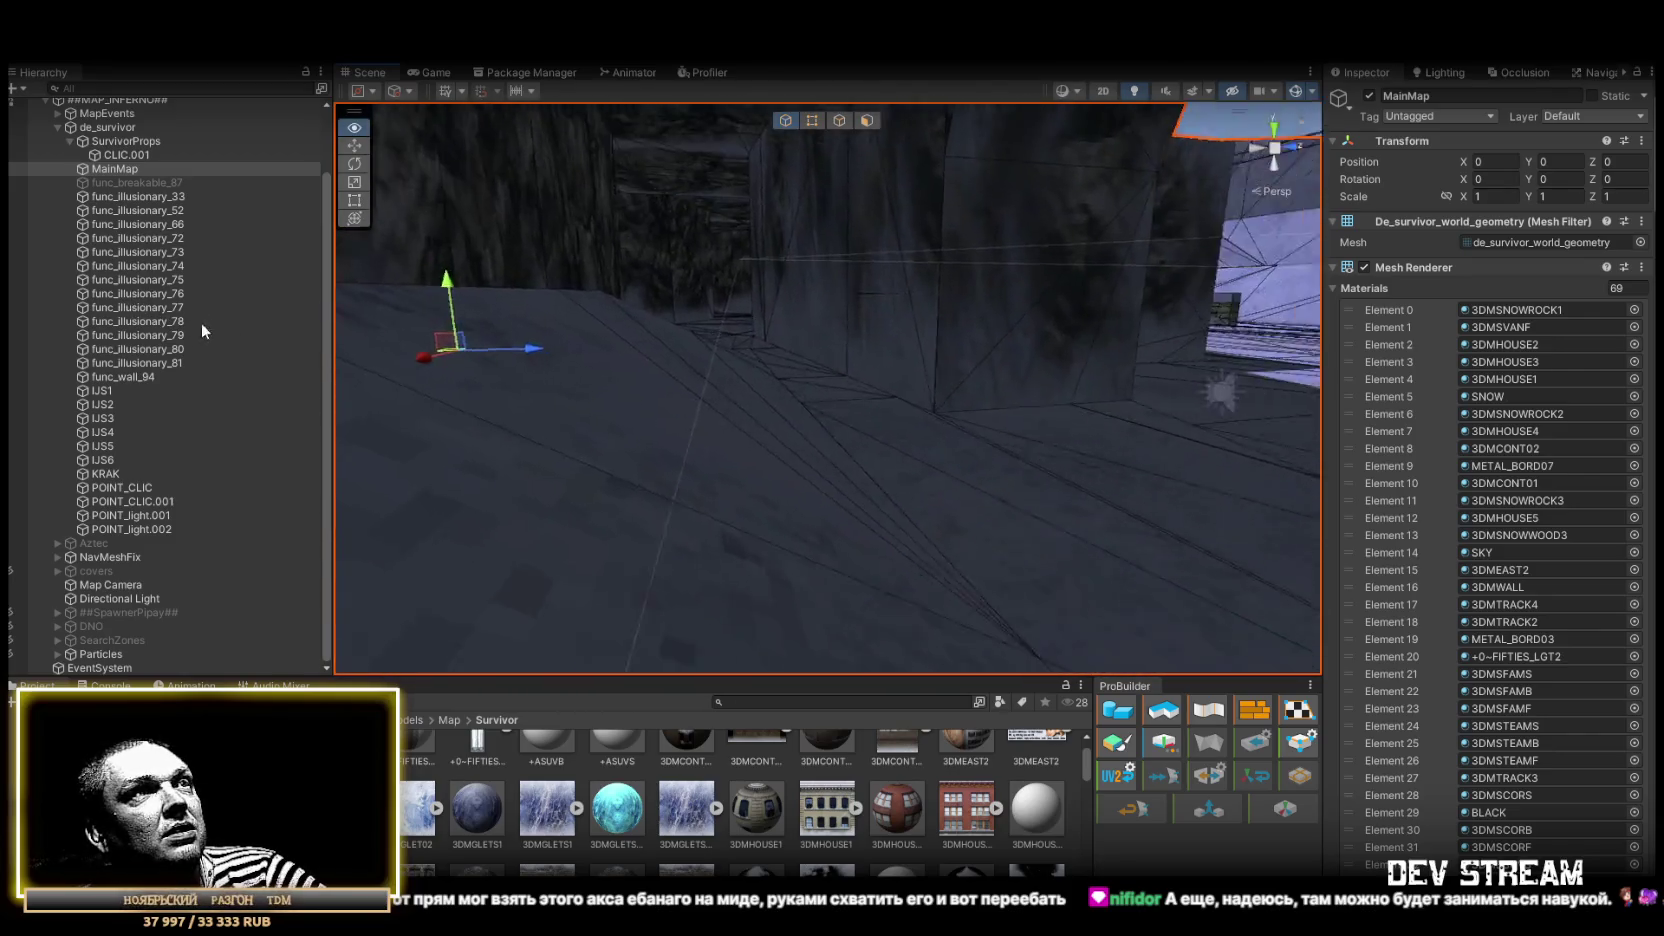
Fly down the narrow canyon corridor and frame the func_illusionary_33 crystals
{"action": "mouse_move", "coordinate": [202, 331]}
{"action": "left_mouse_down"}
{"action": "mouse_move", "coordinate": [146, 396]}
{"action": "mouse_move", "coordinate": [162, 428]}
{"action": "mouse_move", "coordinate": [929, 467]}
{"action": "left_mouse_up"}
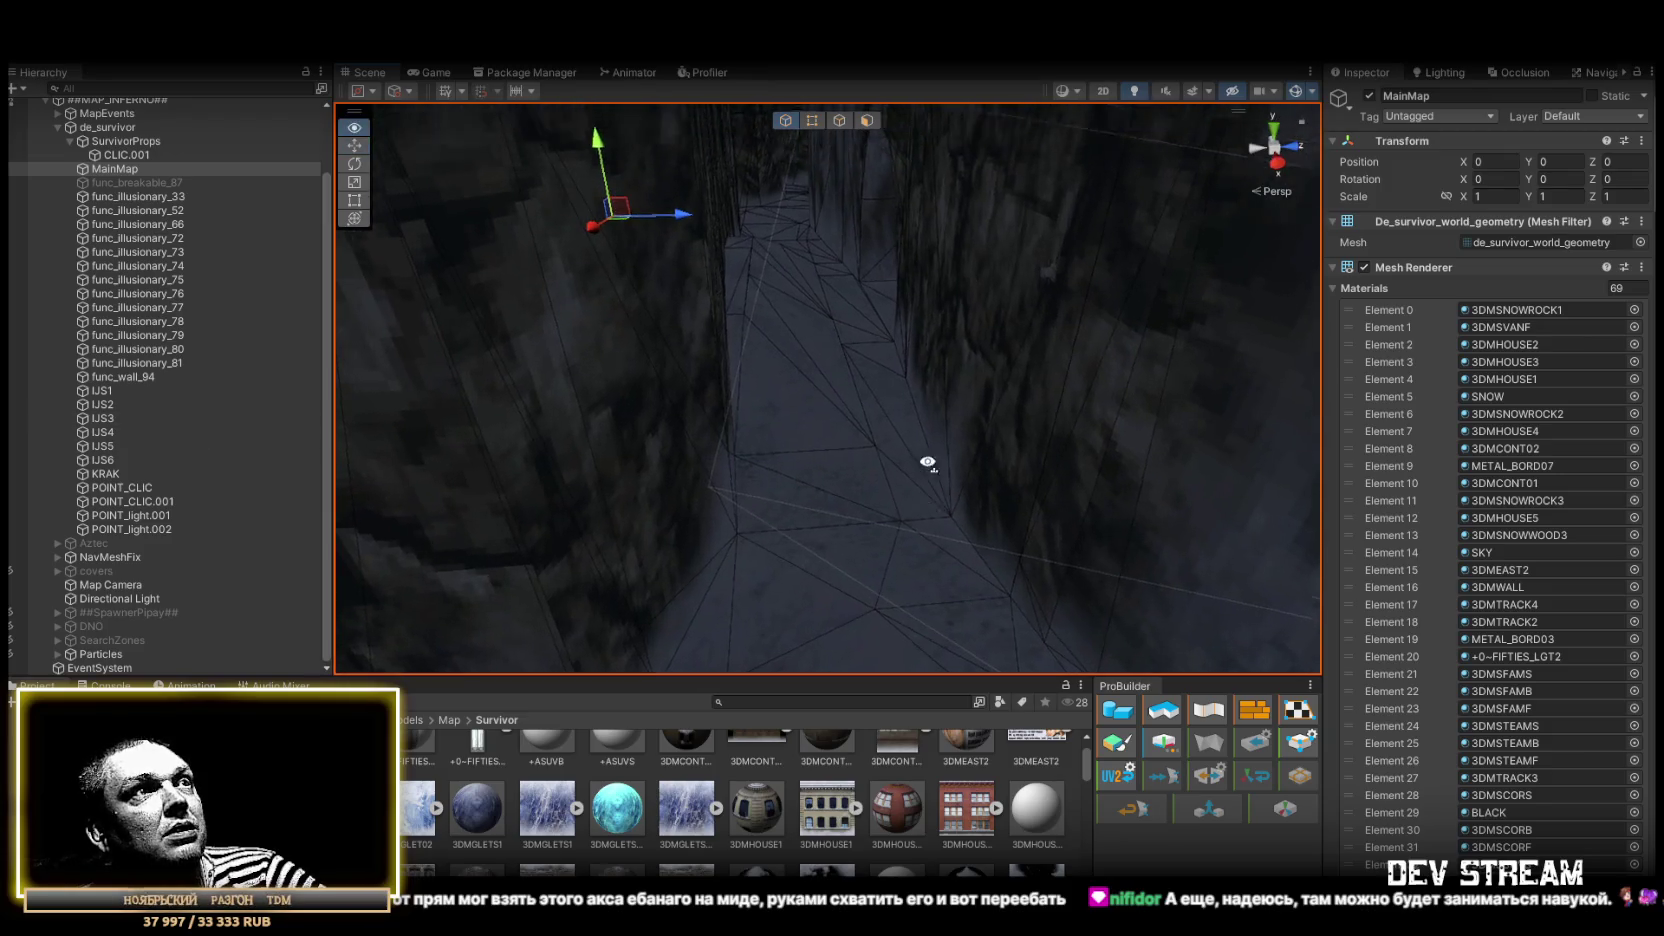
{"action": "left_click_drag", "start_coordinate": [893, 407], "coordinate": [922, 370]}
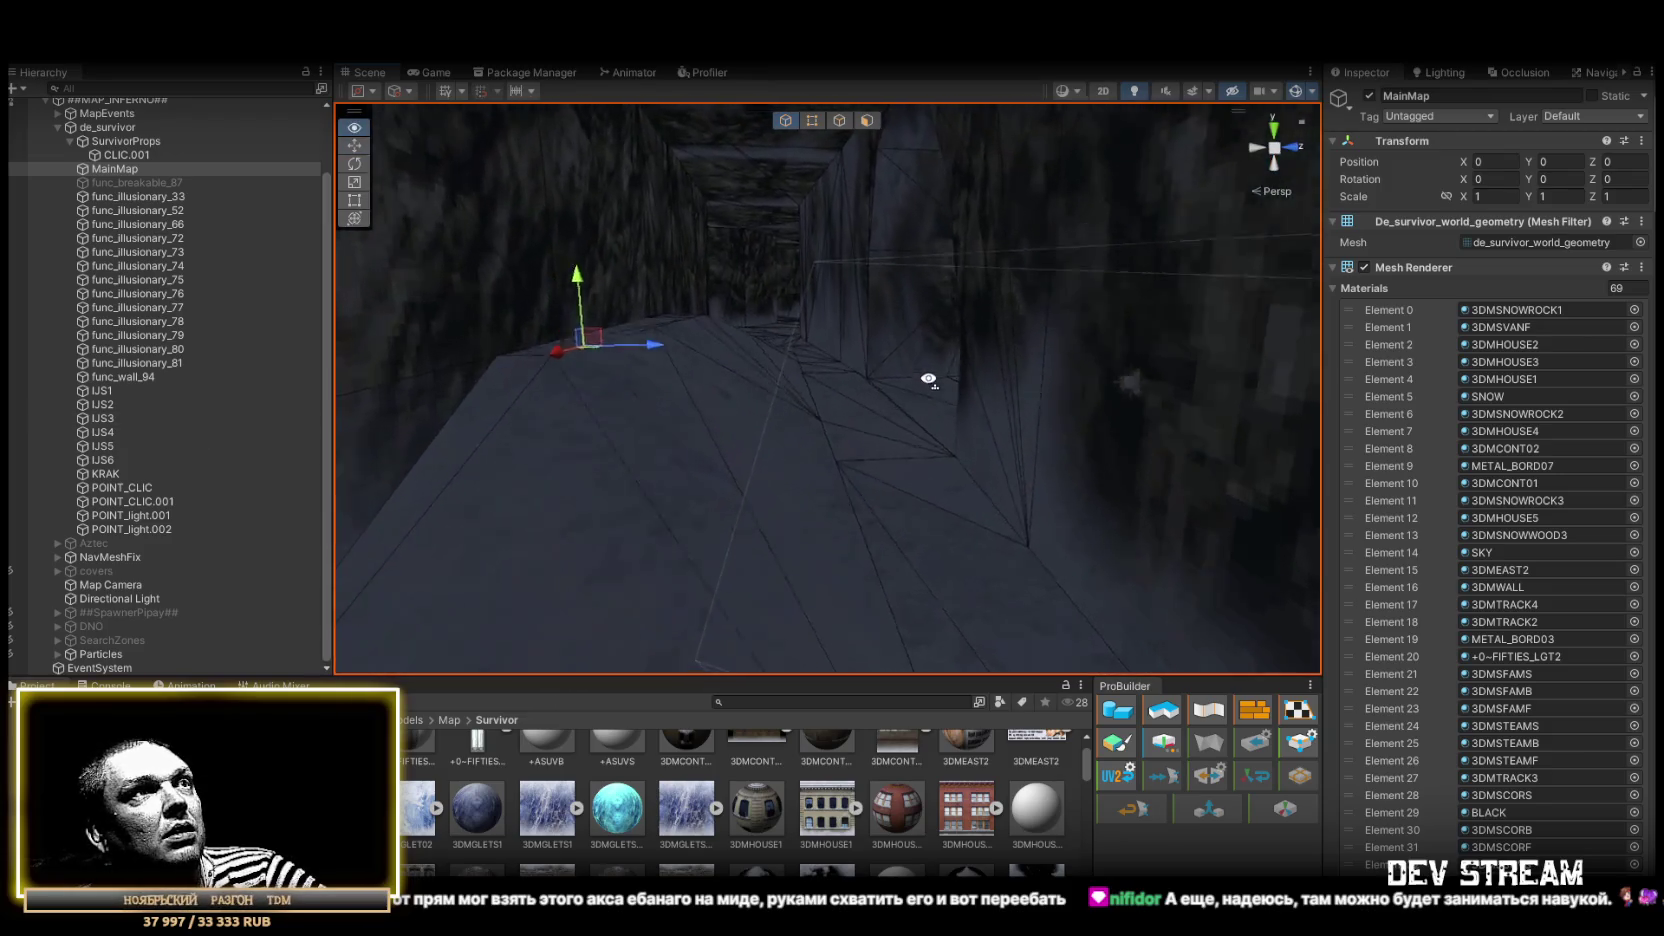
{"action": "left_click_drag", "start_coordinate": [846, 434], "coordinate": [1003, 464]}
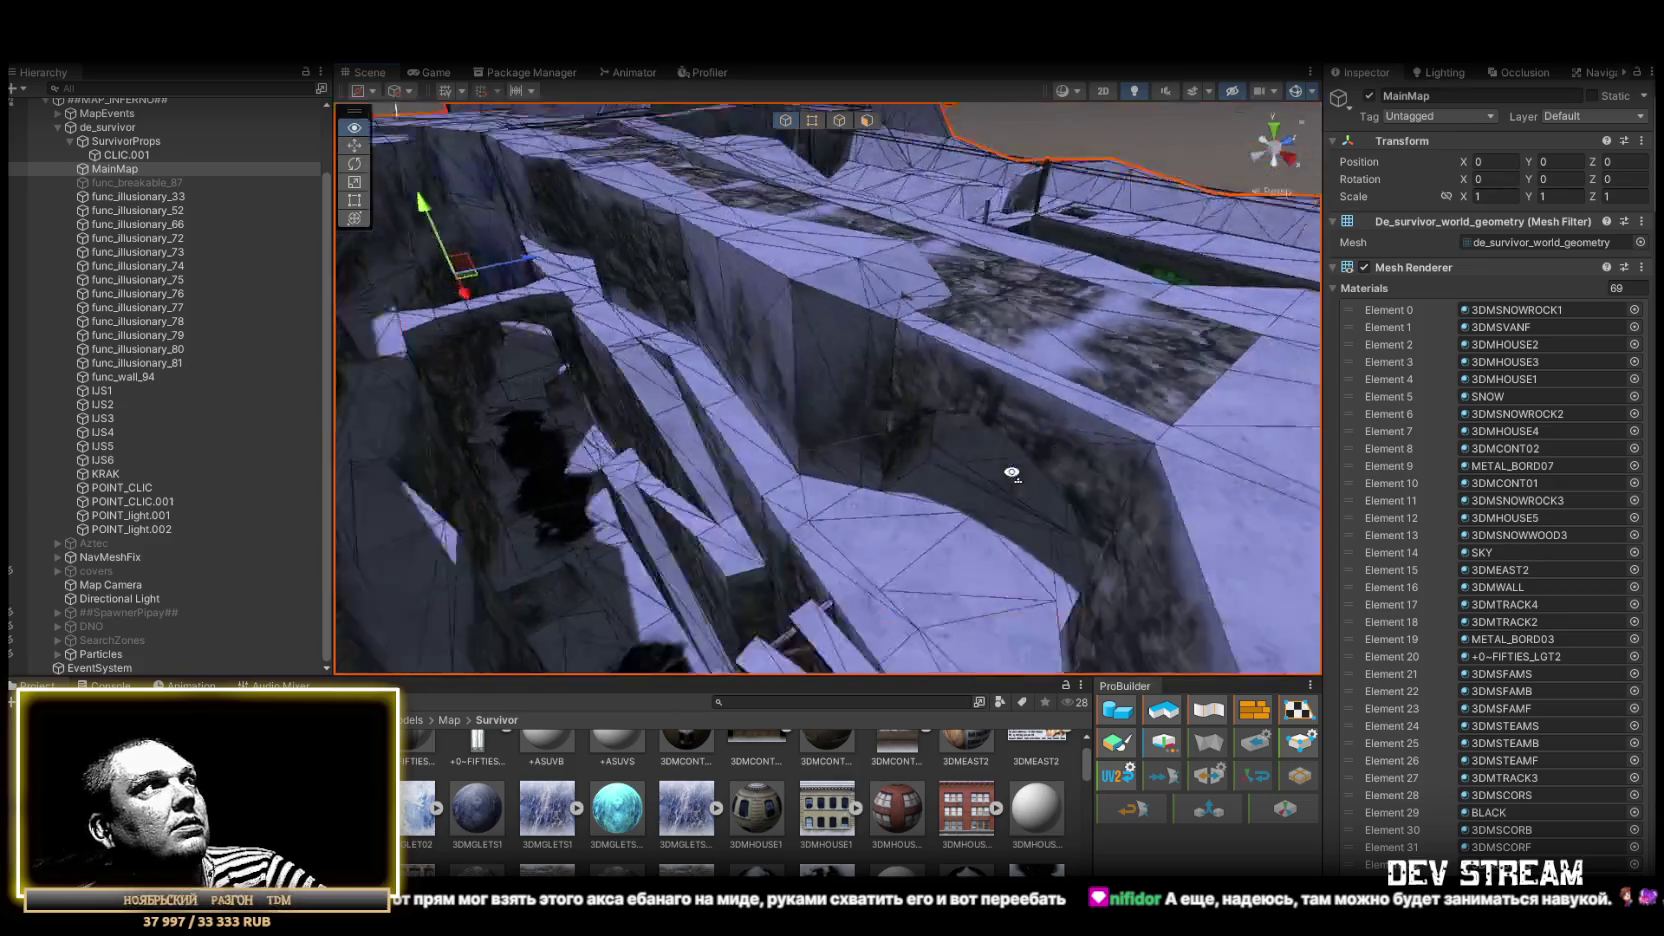
{"action": "left_click", "coordinate": [127, 197]}
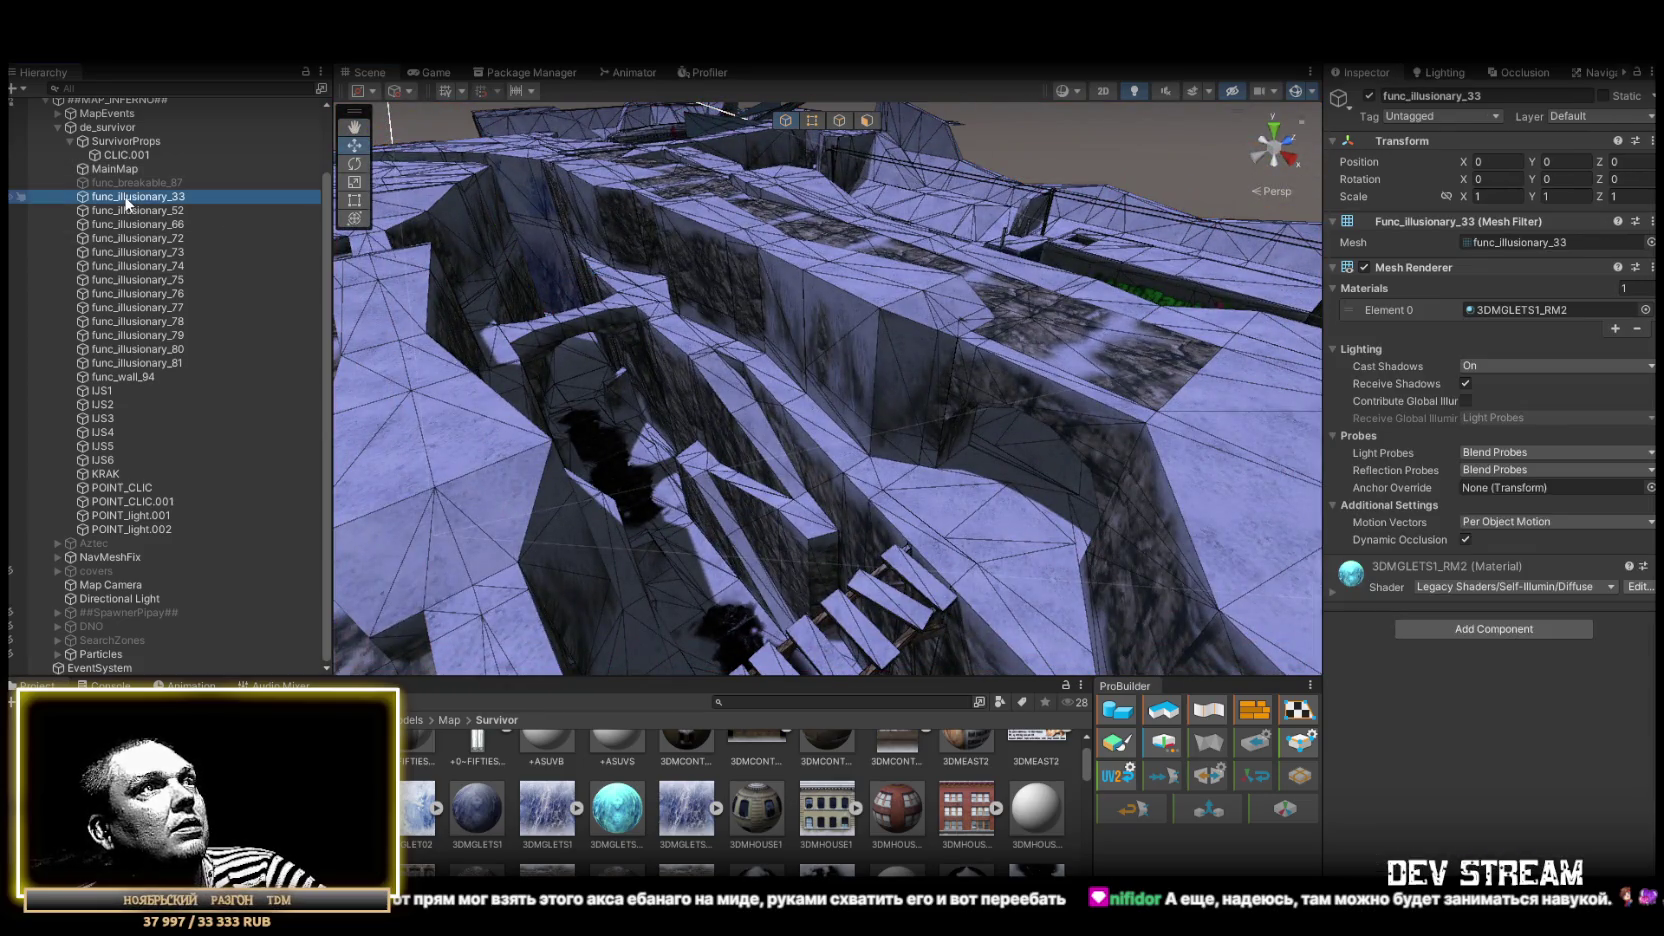
{"action": "key", "text": "f"}
{"action": "left_click_drag", "start_coordinate": [700, 380], "coordinate": [172, 307]}
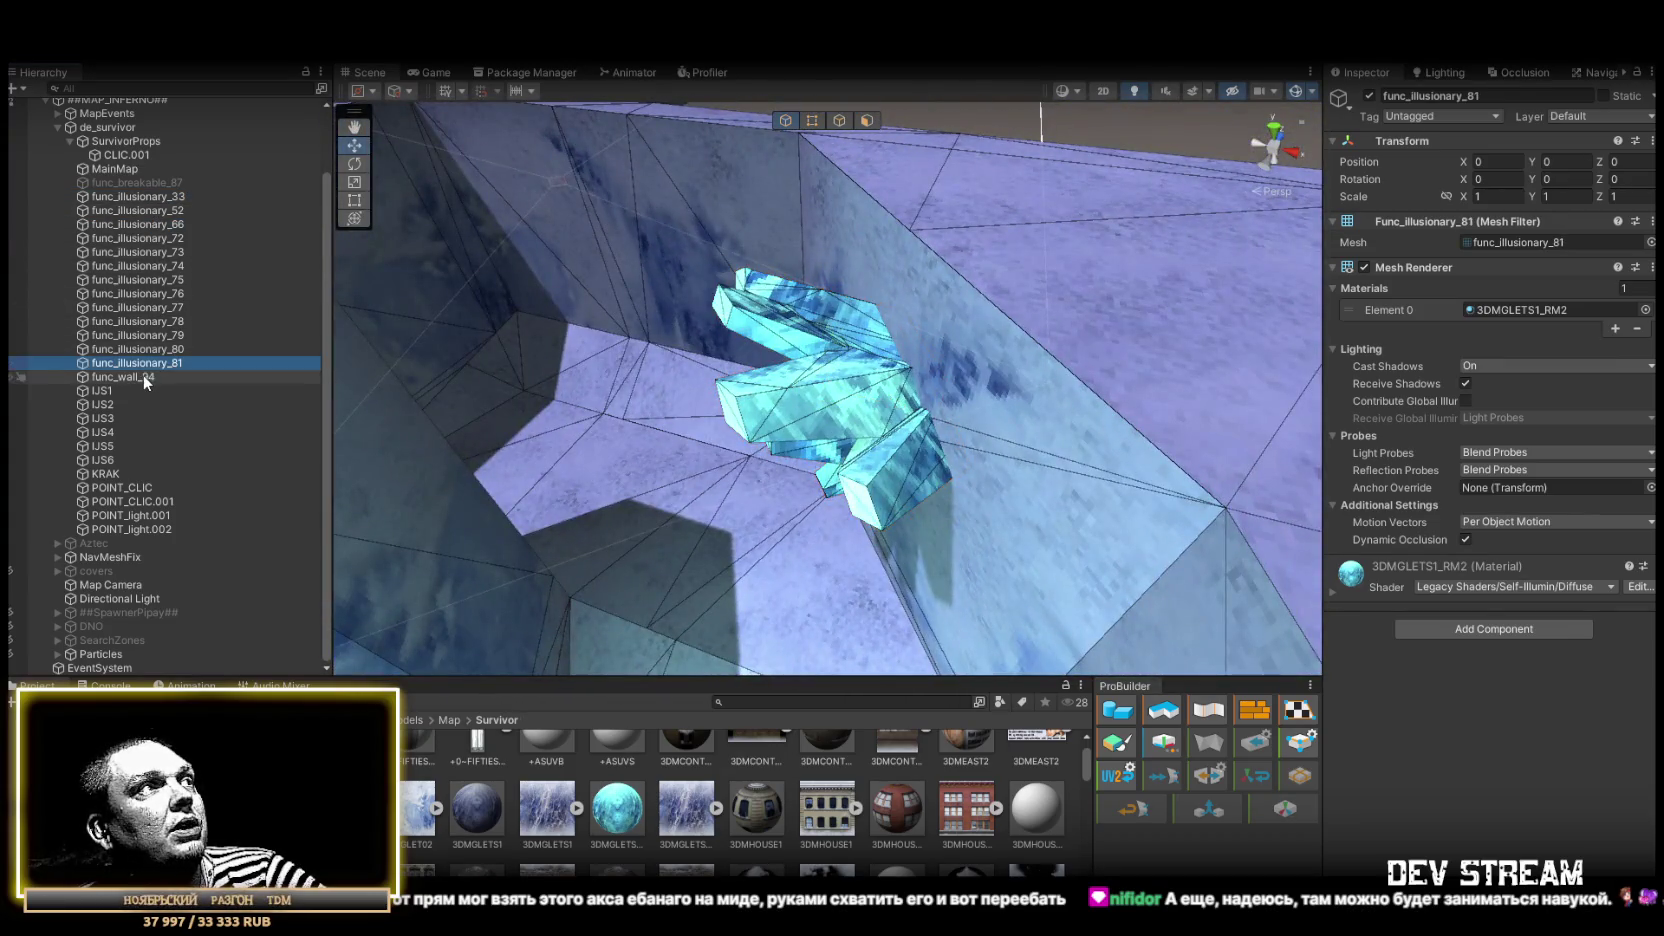
Frame func_wall_94 and add a Box Collider via an Add Component search for 'coll'
{"action": "double_click", "coordinate": [143, 377]}
{"action": "mouse_move", "coordinate": [700, 400]}
{"action": "left_mouse_down"}
{"action": "mouse_move", "coordinate": [954, 382]}
{"action": "mouse_move", "coordinate": [1150, 500]}
{"action": "mouse_move", "coordinate": [1300, 640]}
{"action": "left_mouse_up"}
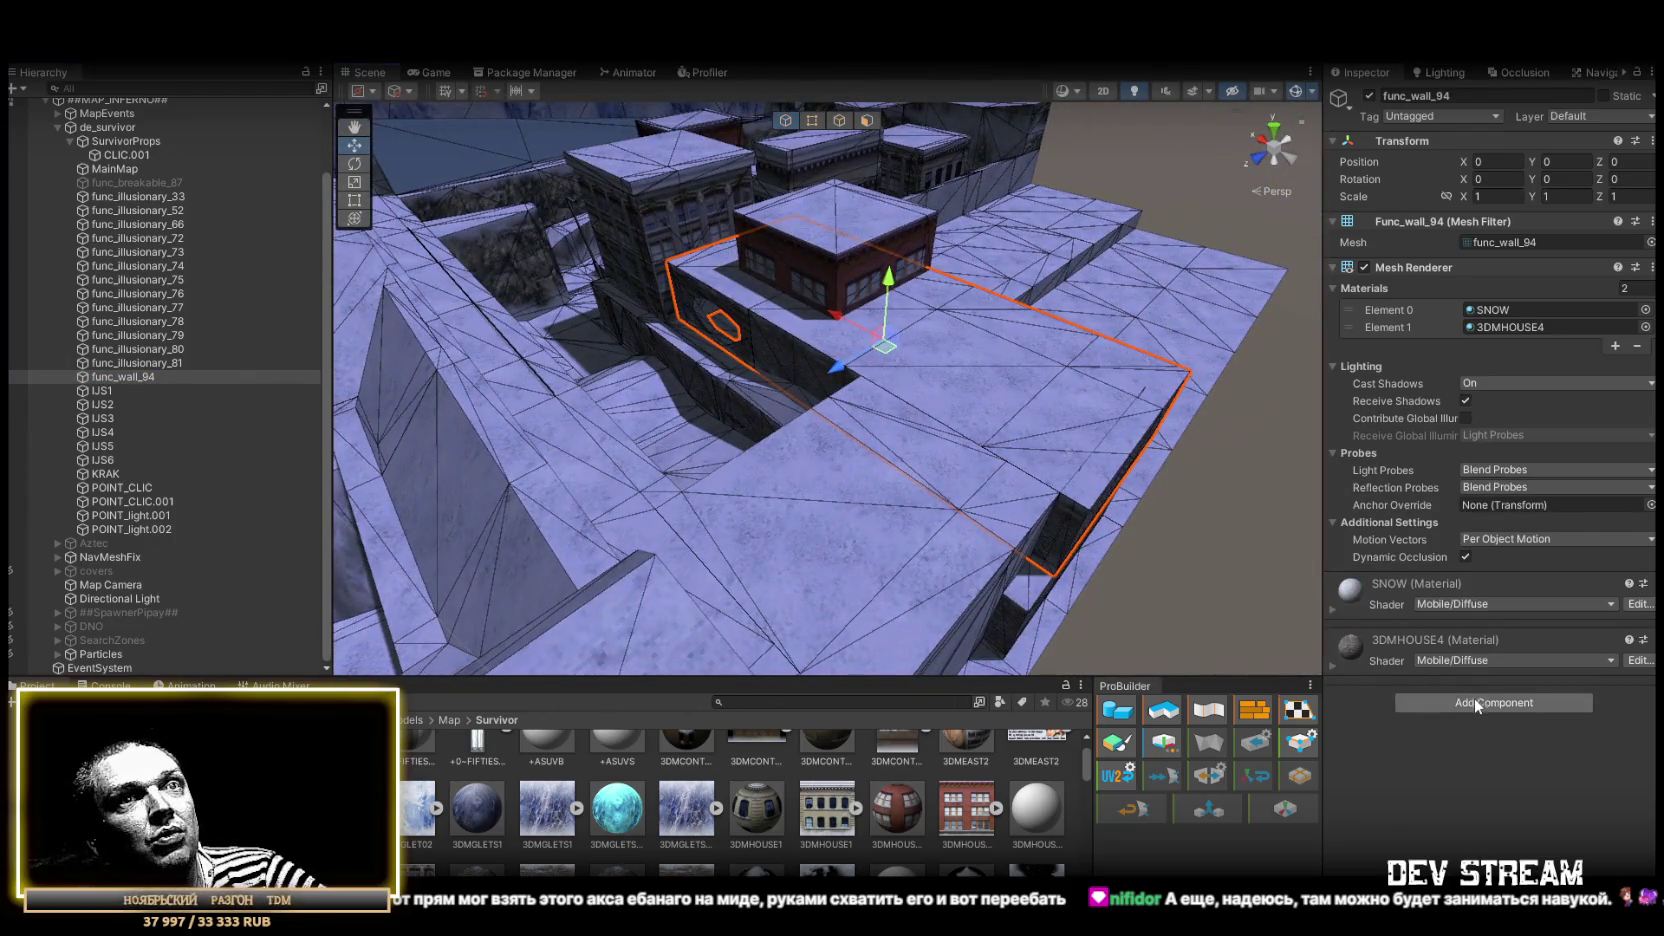
{"action": "left_click", "coordinate": [1474, 700]}
{"action": "type", "text": "coll"}
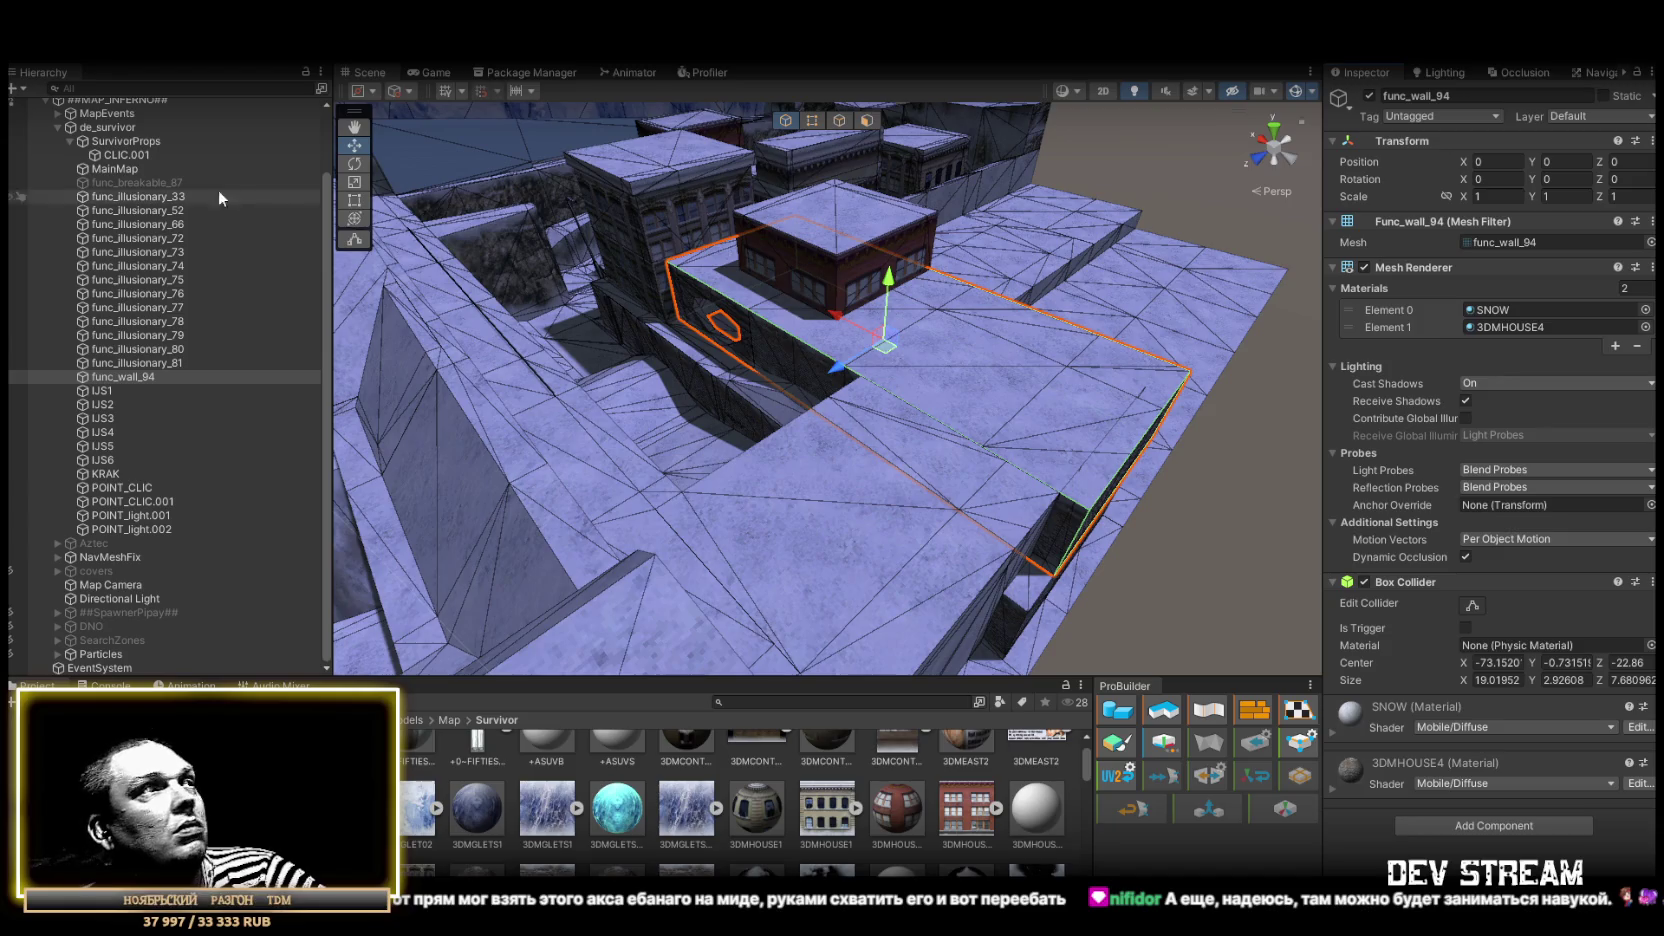
Frame the IJS1 blob, the KRAK bridge and then the POINT_CLIC light in turn
{"action": "double_click", "coordinate": [101, 388]}
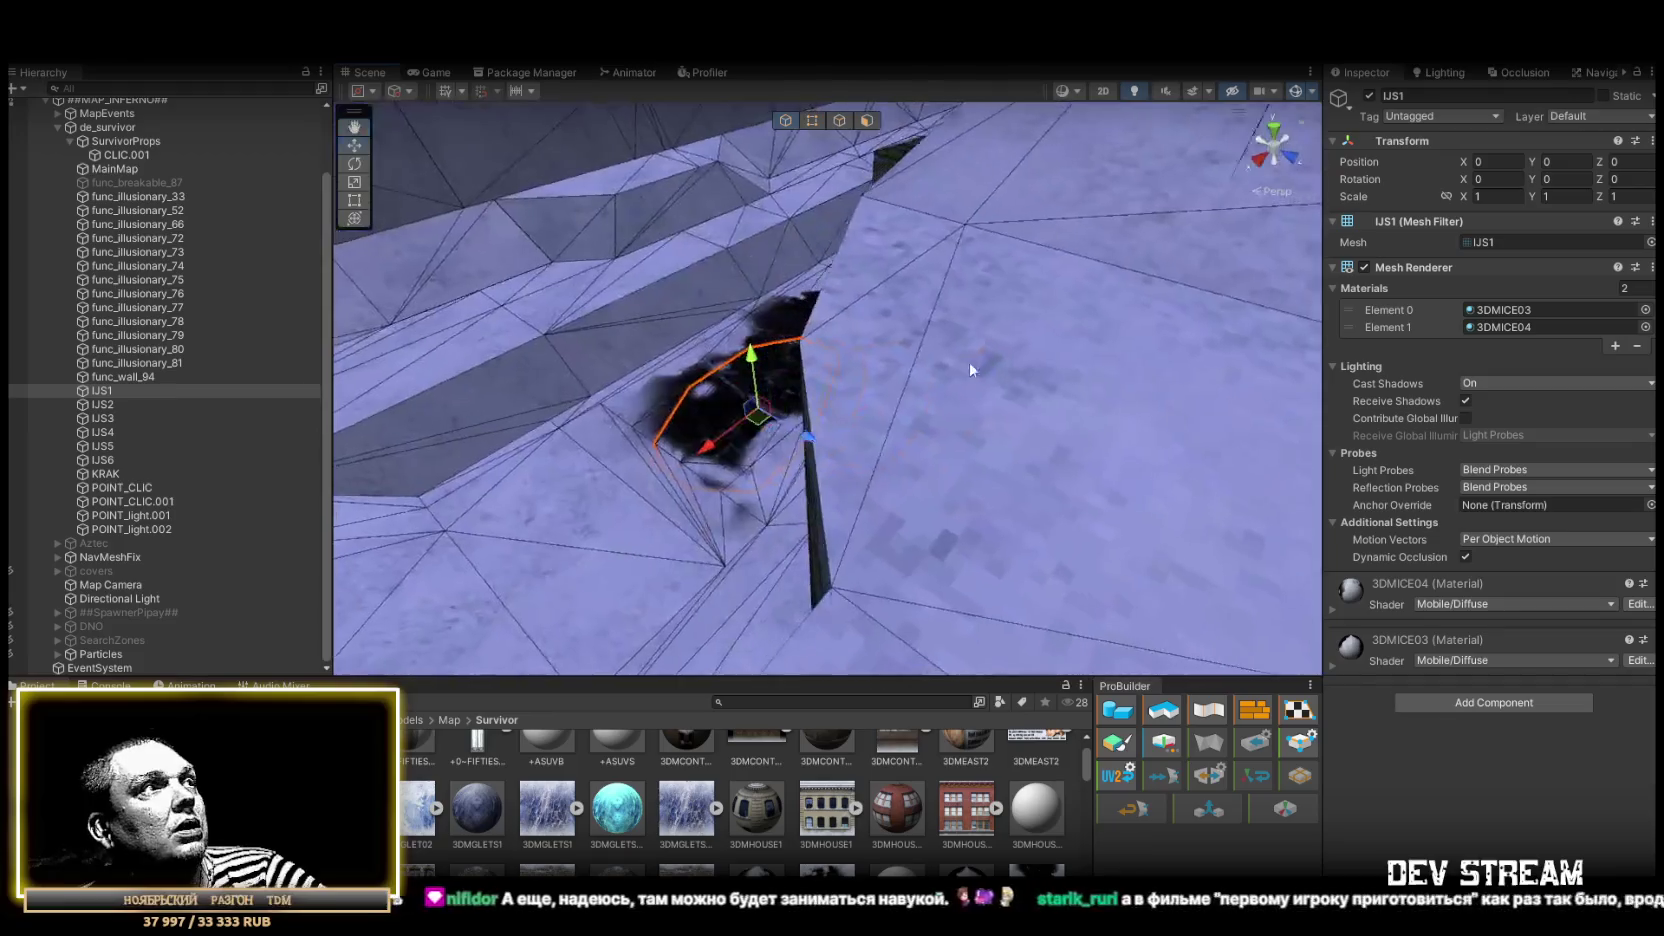
{"action": "left_click_drag", "start_coordinate": [560, 380], "coordinate": [667, 316]}
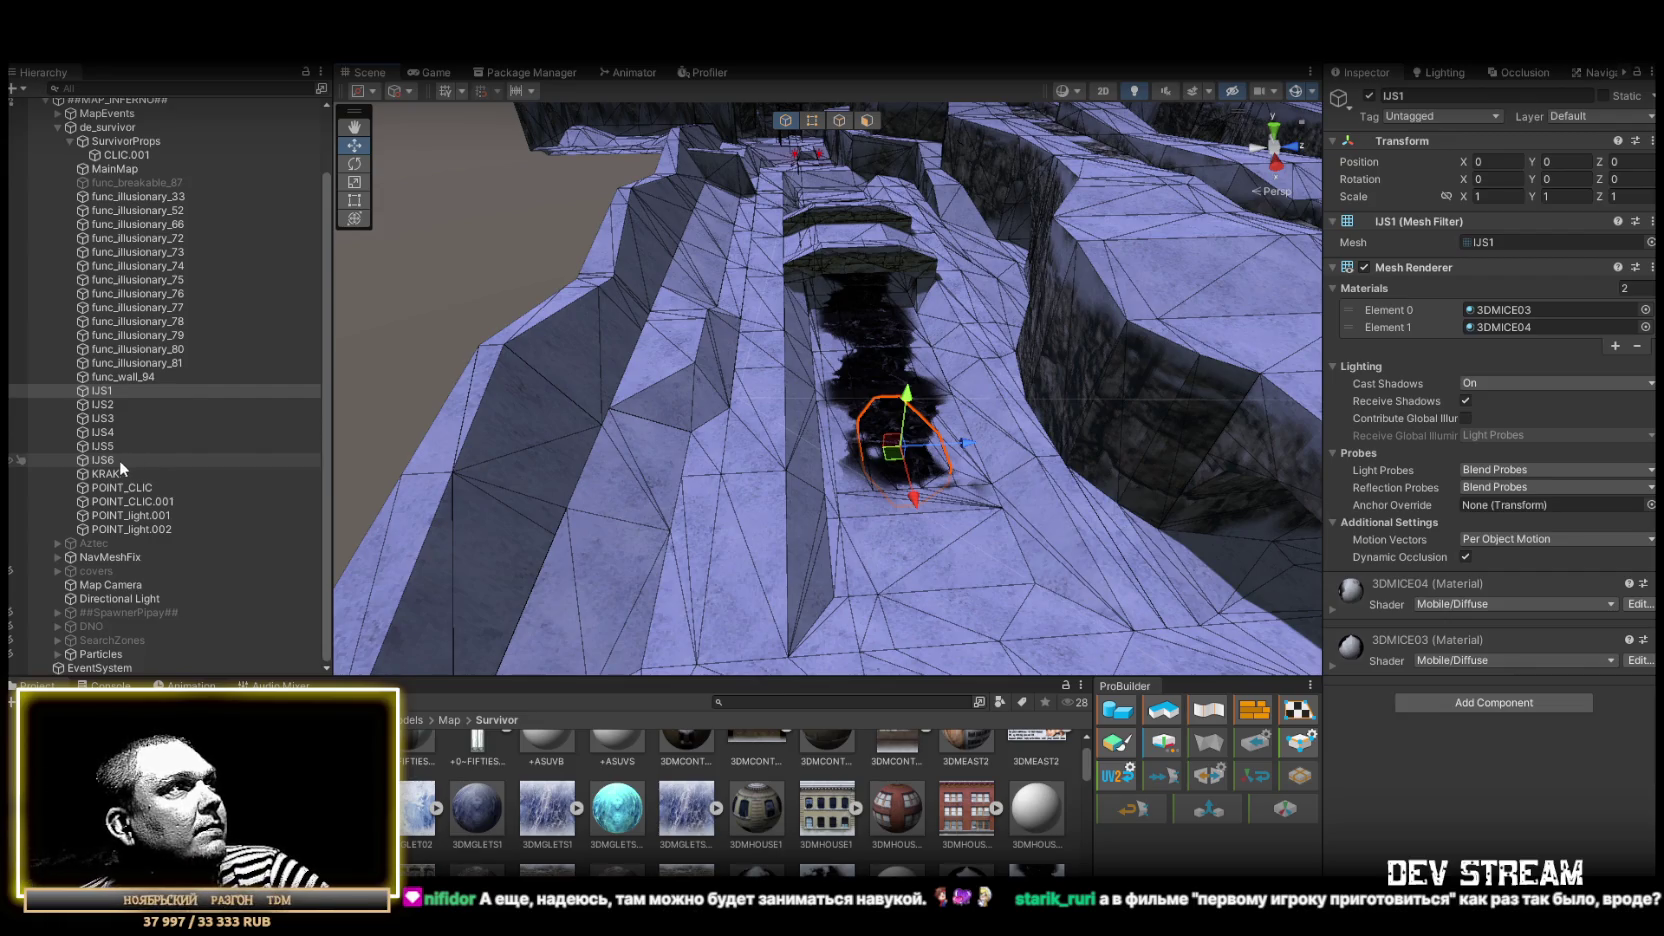
{"action": "double_click", "coordinate": [104, 475]}
{"action": "double_click", "coordinate": [113, 487]}
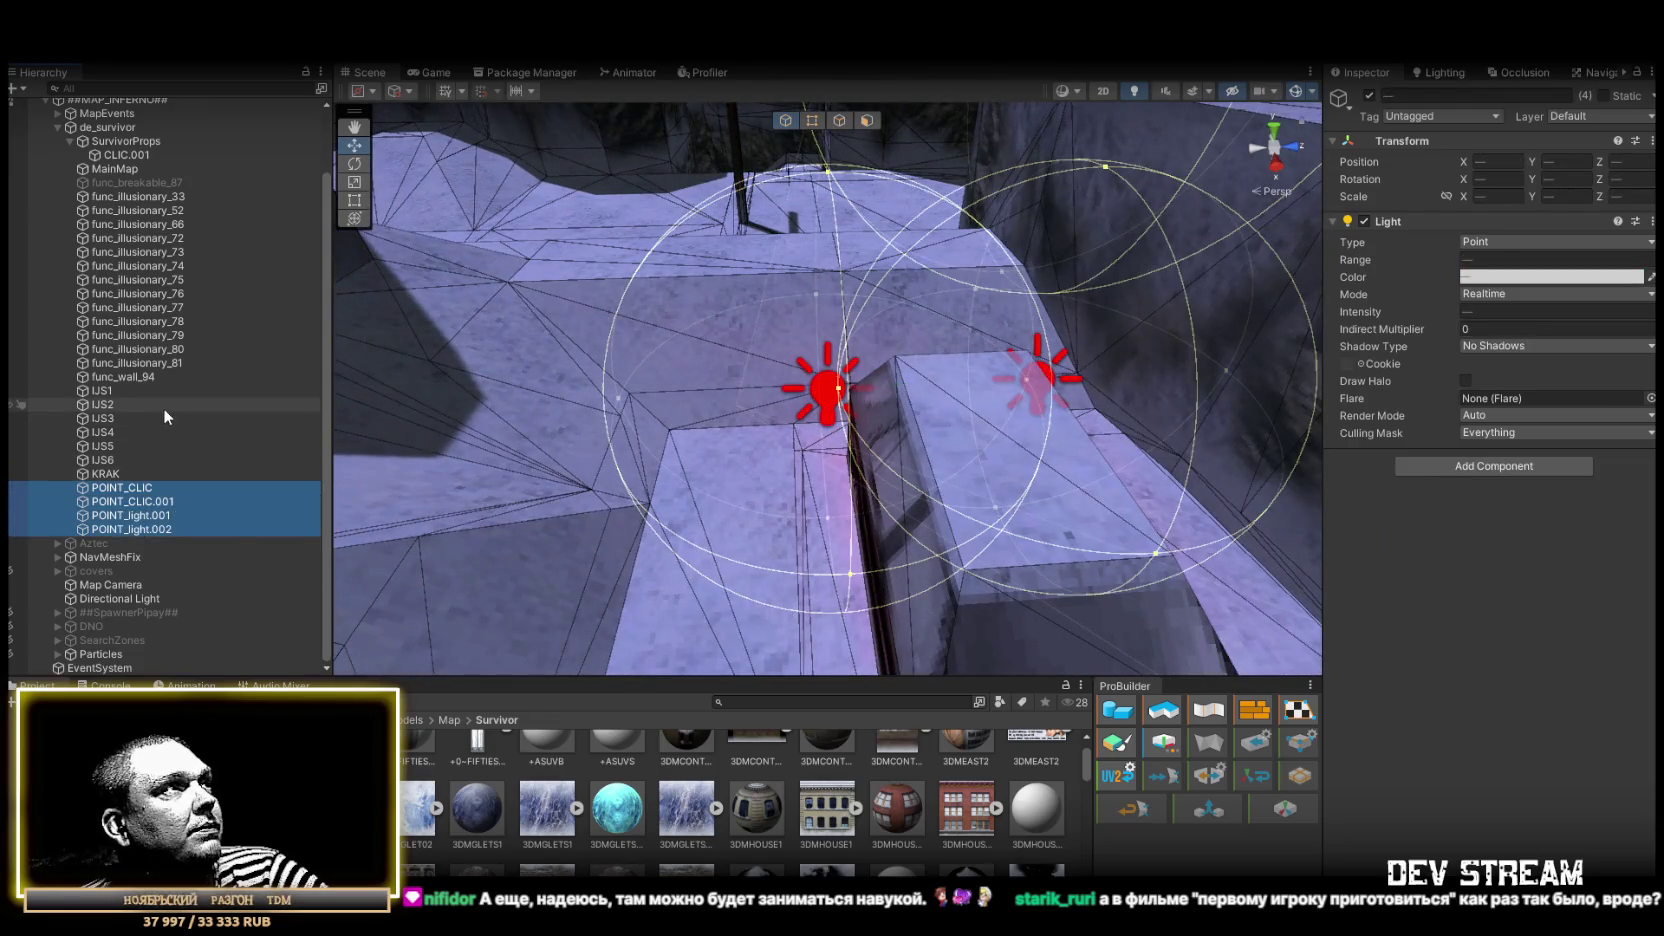
Frame func_breakable_87 and orbit over the rooftops to face the dark brick wall
{"action": "scroll", "coordinate": [162, 408], "scroll_direction": "up", "scroll_amount": 3}
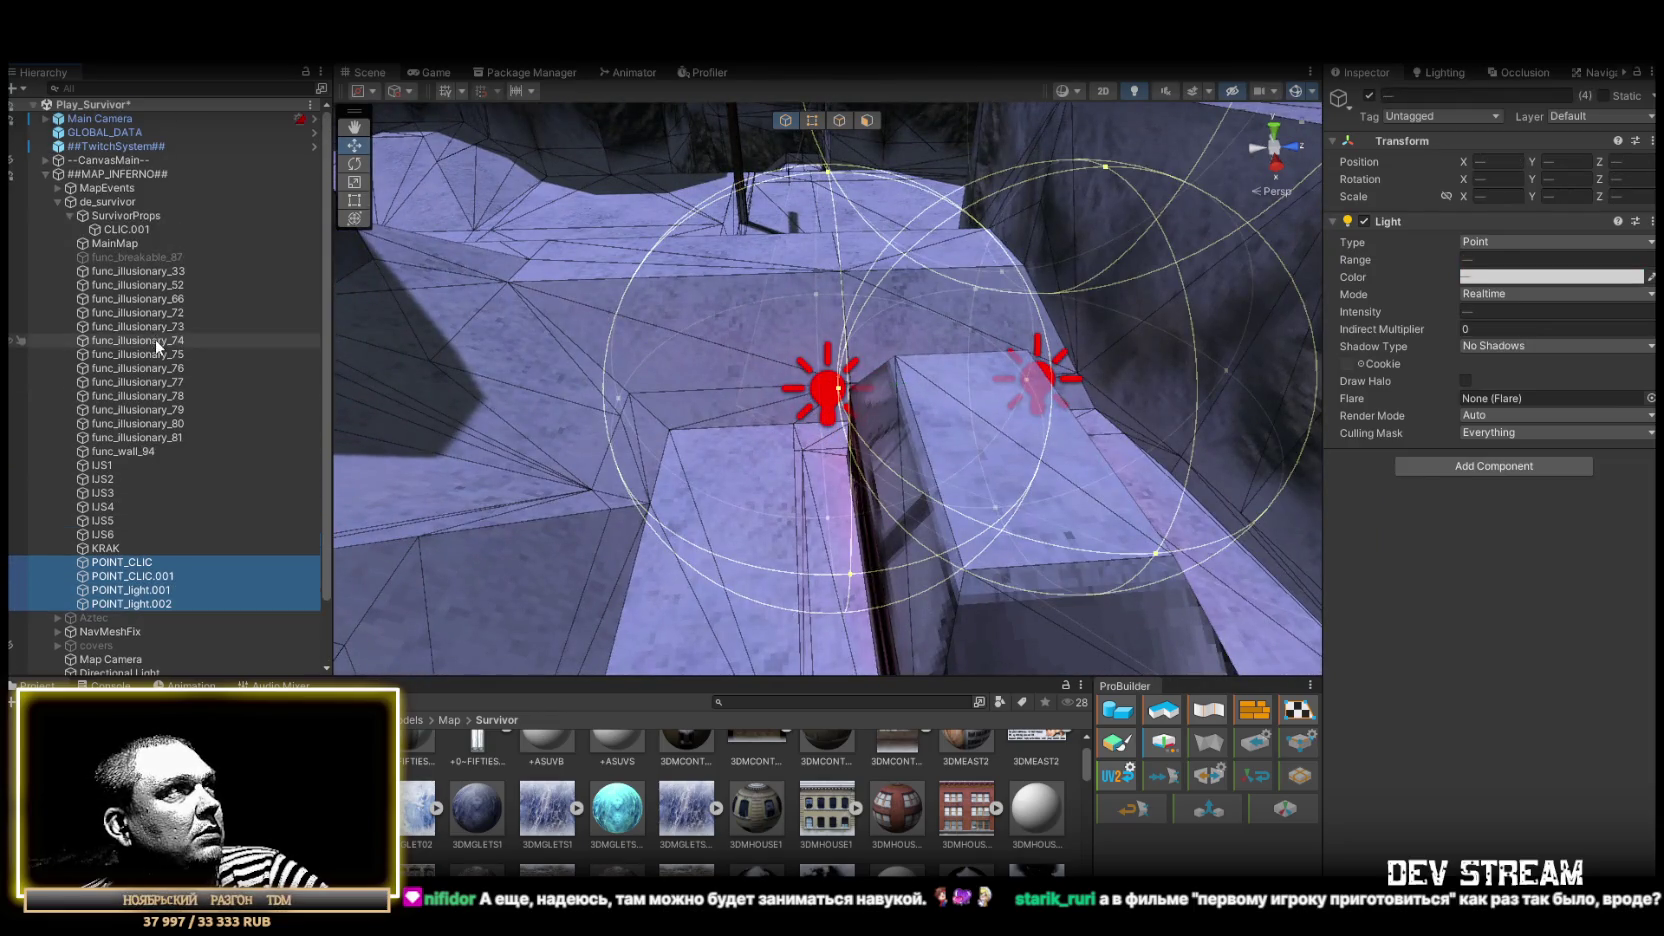
{"action": "double_click", "coordinate": [139, 254]}
{"action": "mouse_move", "coordinate": [539, 345]}
{"action": "left_mouse_down"}
{"action": "mouse_move", "coordinate": [36, 369]}
{"action": "mouse_move", "coordinate": [130, 385]}
{"action": "mouse_move", "coordinate": [44, 318]}
{"action": "mouse_move", "coordinate": [1424, 326]}
{"action": "left_mouse_up"}
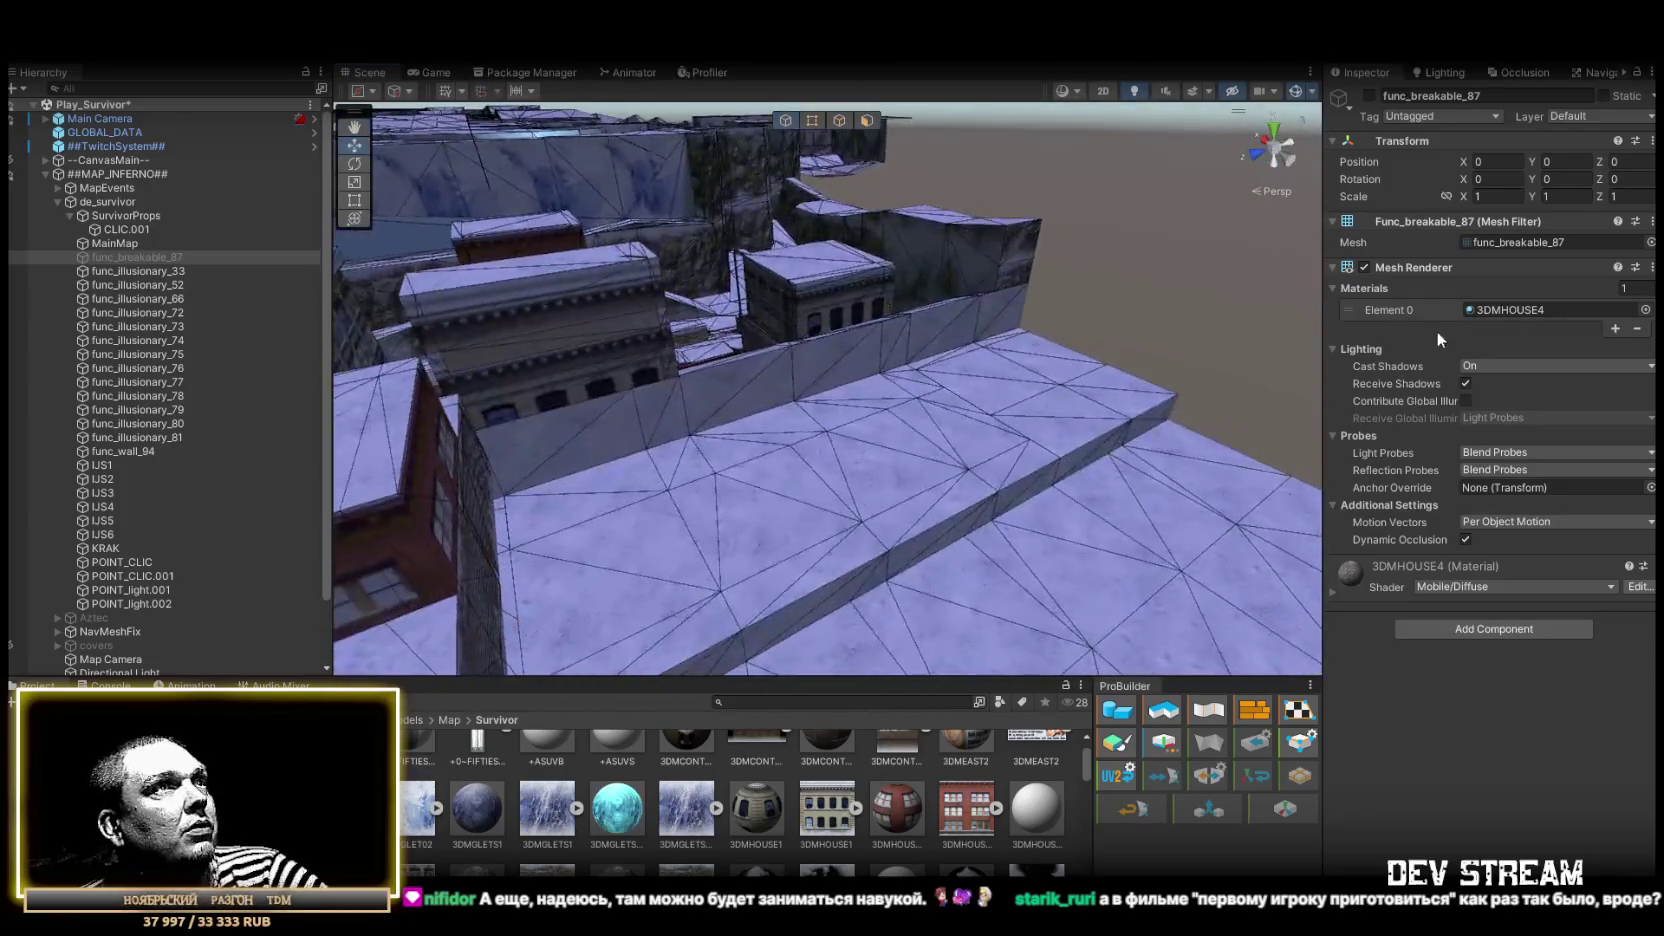
{"action": "mouse_move", "coordinate": [987, 352]}
{"action": "left_mouse_down"}
{"action": "mouse_move", "coordinate": [613, 364]}
{"action": "mouse_move", "coordinate": [1097, 388]}
{"action": "mouse_move", "coordinate": [1029, 293]}
{"action": "mouse_move", "coordinate": [1006, 339]}
{"action": "left_mouse_up"}
{"action": "scroll", "coordinate": [1006, 330], "scroll_direction": "up", "scroll_amount": 5}
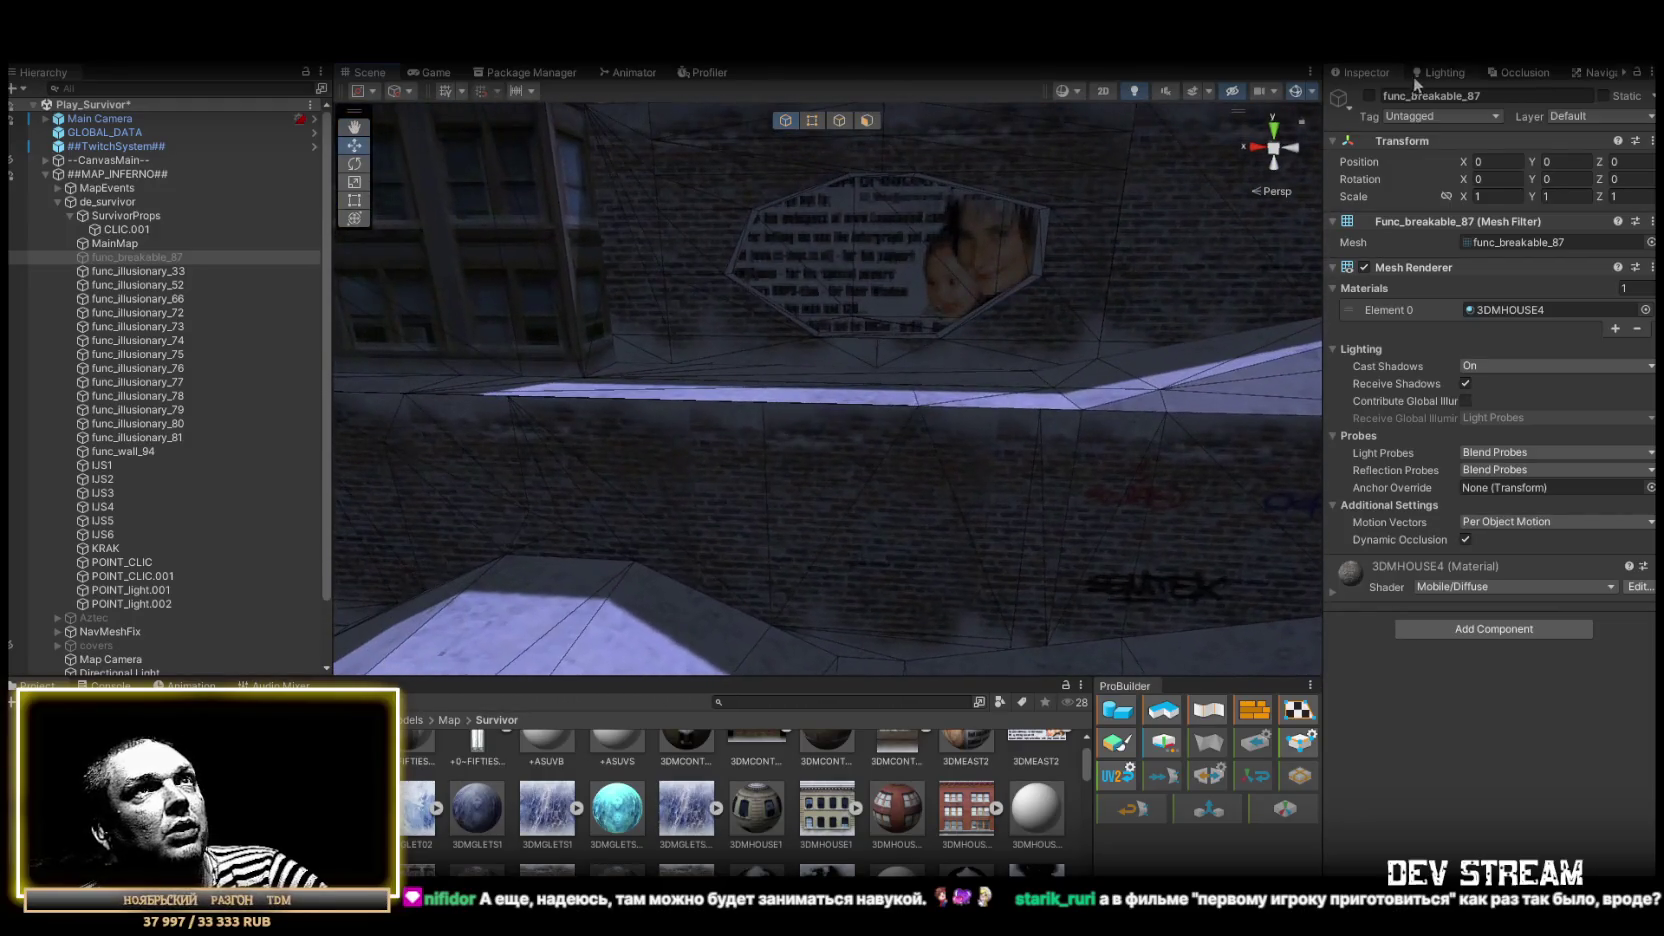
{"action": "mouse_move", "coordinate": [1037, 293]}
{"action": "left_mouse_down"}
{"action": "mouse_move", "coordinate": [1099, 323]}
{"action": "mouse_move", "coordinate": [1032, 281]}
{"action": "mouse_move", "coordinate": [947, 262]}
{"action": "mouse_move", "coordinate": [645, 431]}
{"action": "left_mouse_up"}
{"action": "scroll", "coordinate": [947, 262], "scroll_direction": "down", "scroll_amount": 5}
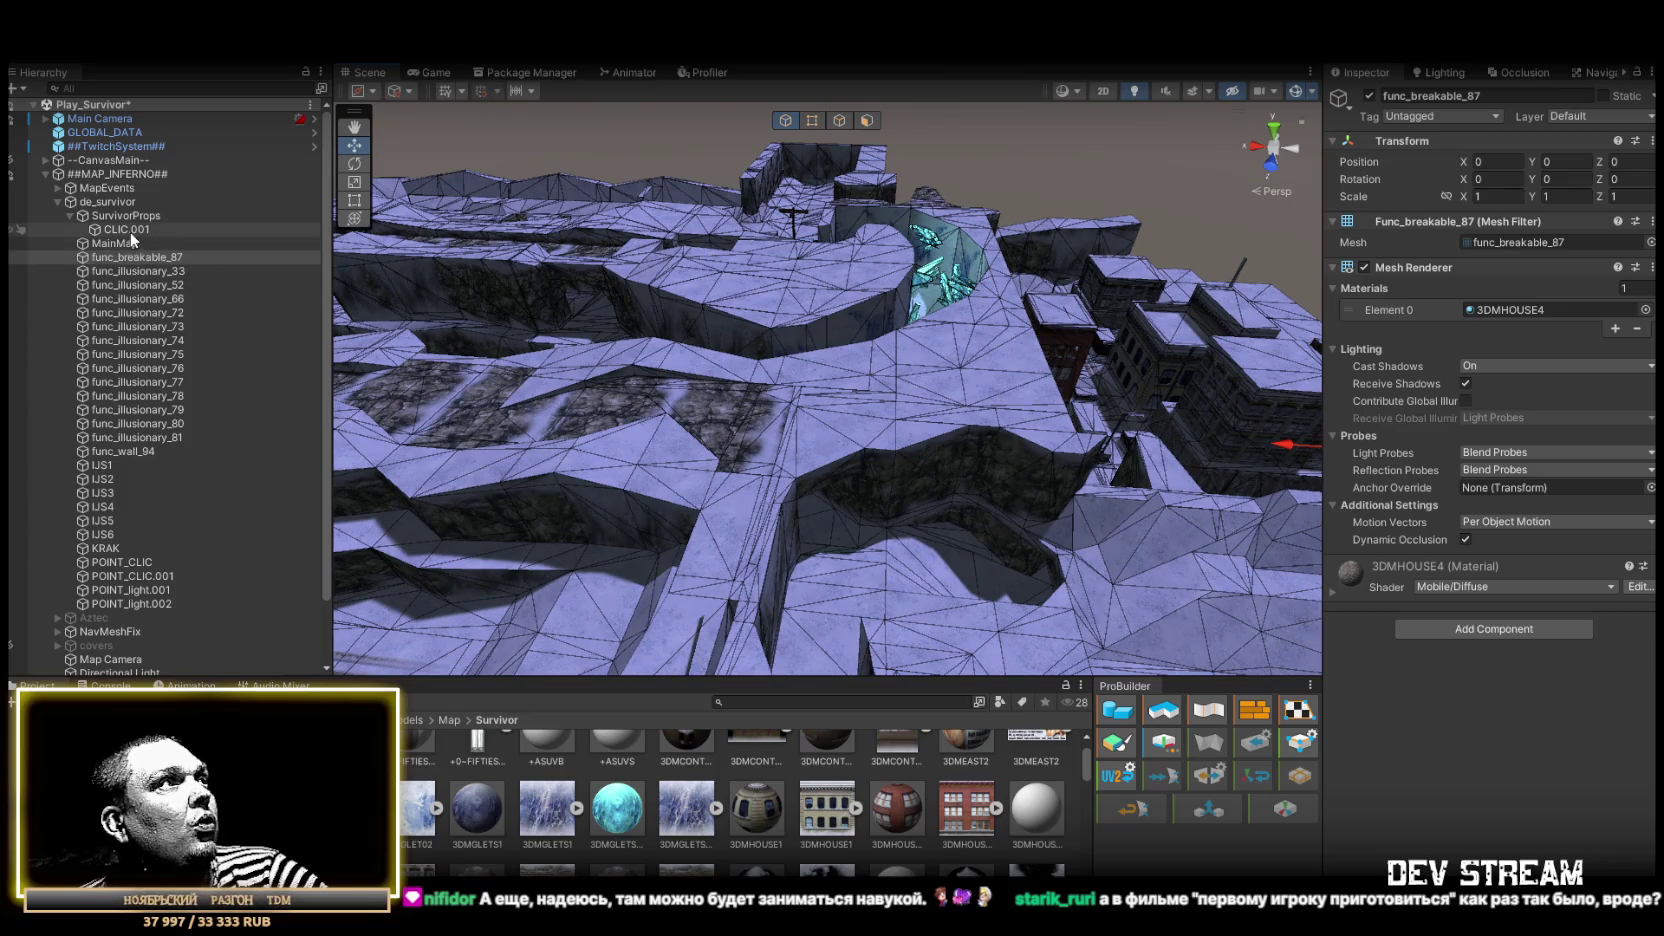
Make func_breakable_87 a child of func_wall_94
{"action": "double_click", "coordinate": [133, 451]}
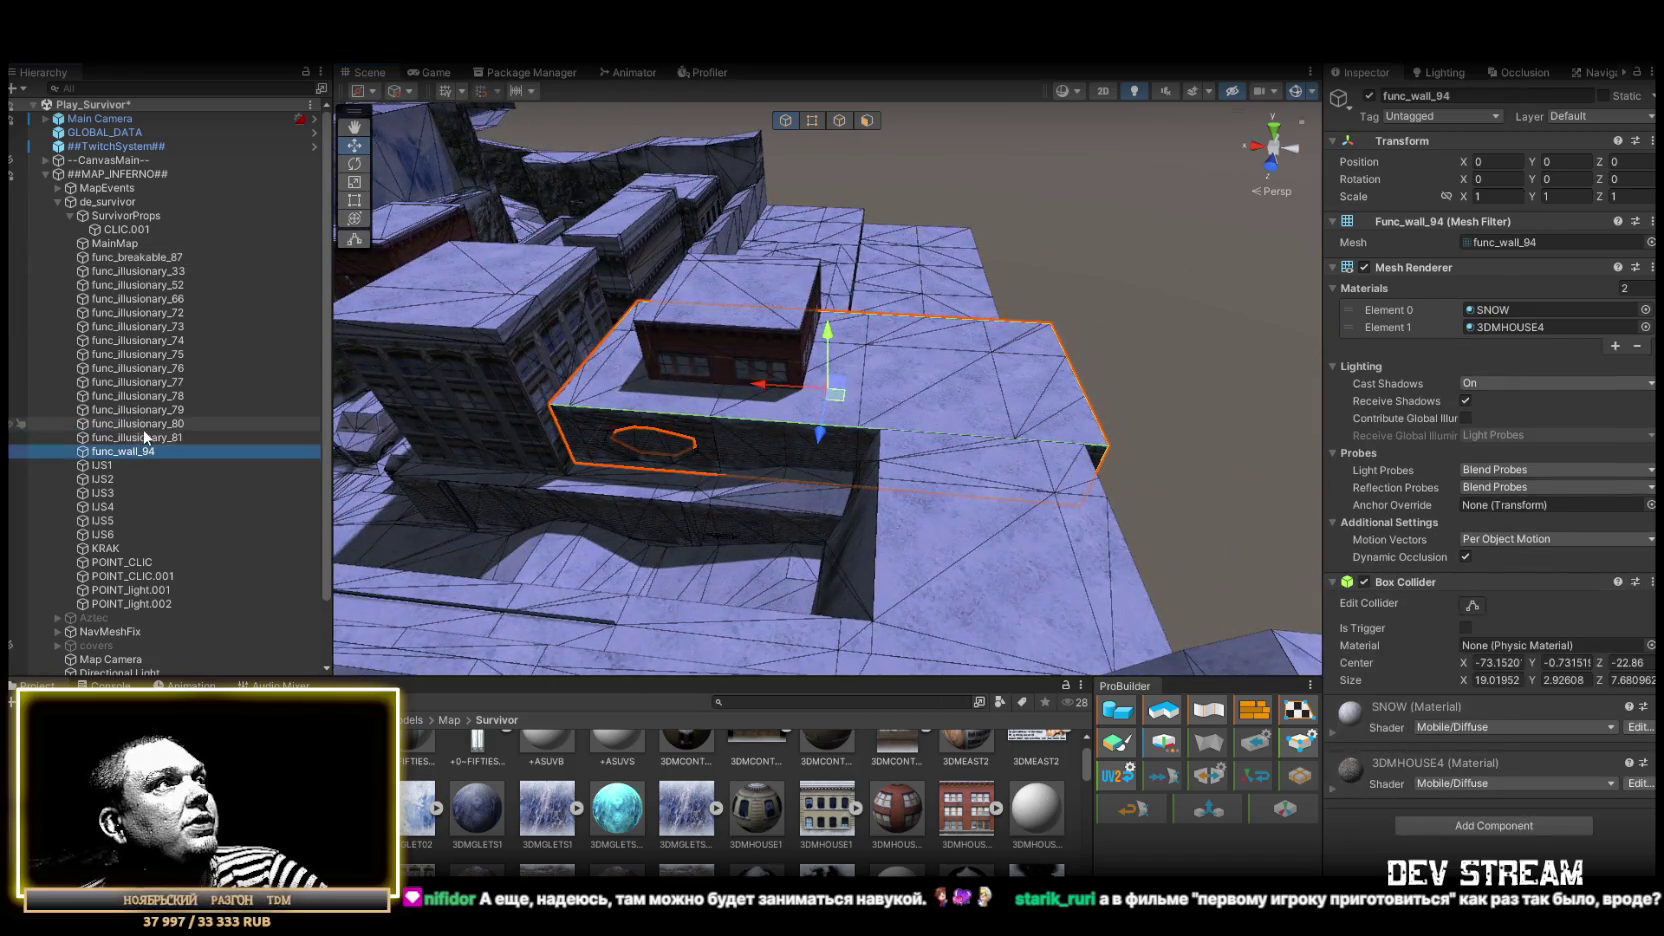
{"action": "left_click", "coordinate": [150, 256]}
{"action": "double_click", "coordinate": [150, 256]}
{"action": "mouse_move", "coordinate": [150, 256]}
{"action": "left_mouse_down"}
{"action": "mouse_move", "coordinate": [122, 471]}
{"action": "mouse_move", "coordinate": [134, 451]}
{"action": "left_mouse_up"}
Move func_illusionary_33 through func_illusionary_81 under SurvivorProps
{"action": "double_click", "coordinate": [140, 257]}
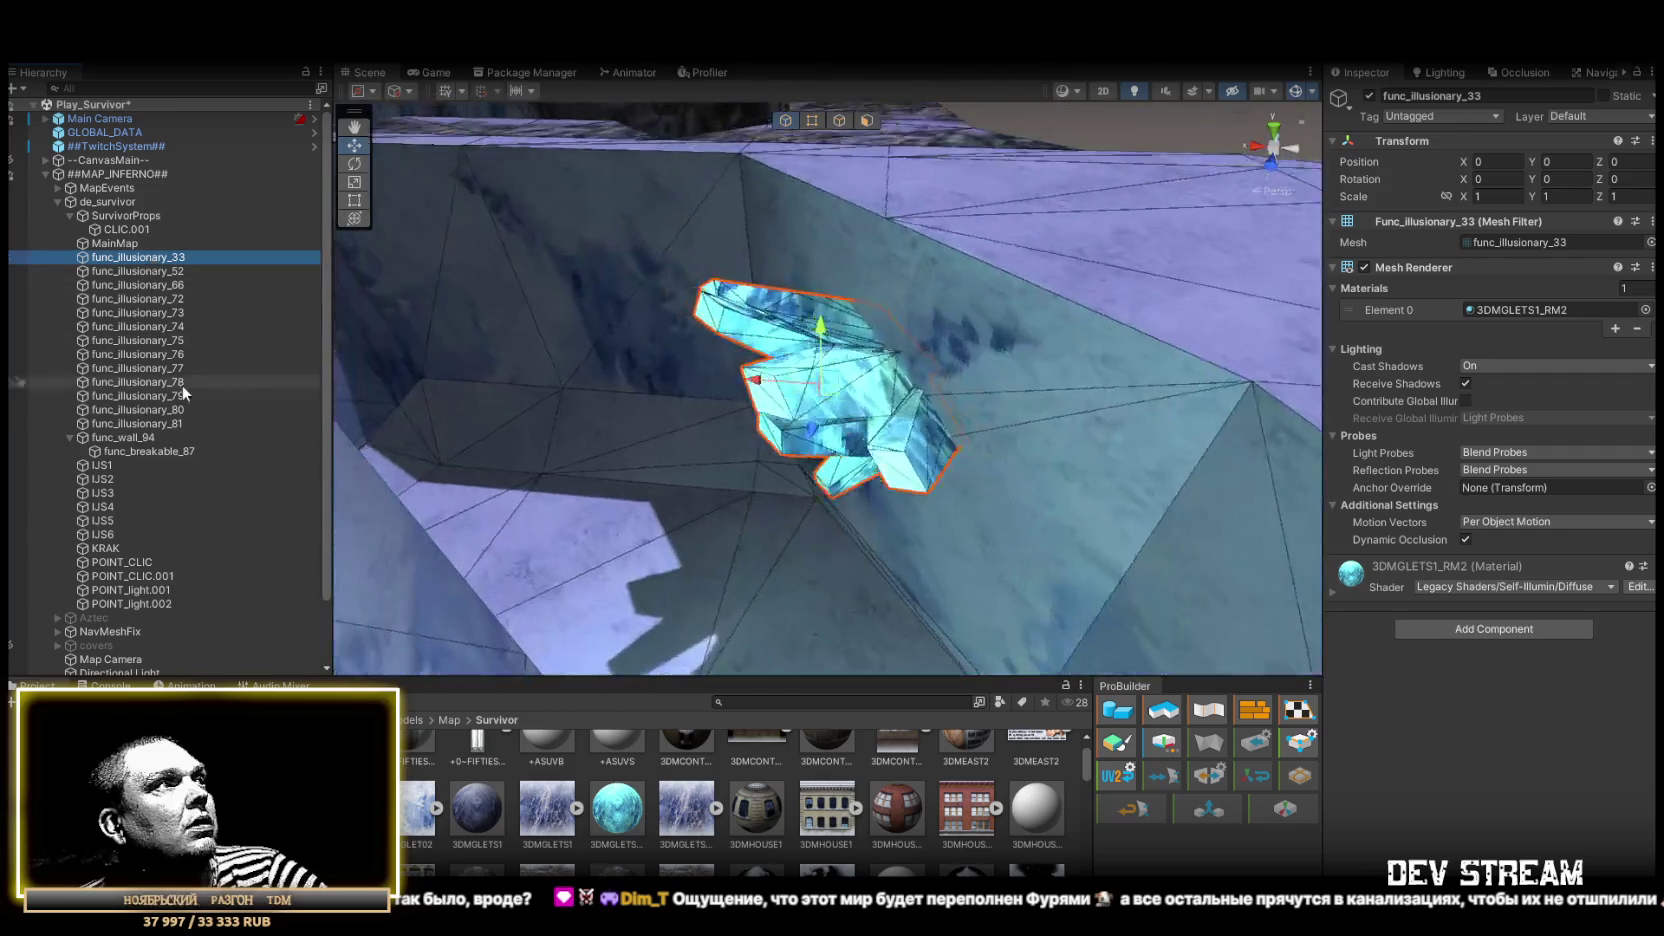
{"action": "left_click", "coordinate": [166, 410], "text": "shift"}
{"action": "left_click", "coordinate": [160, 424], "text": "shift"}
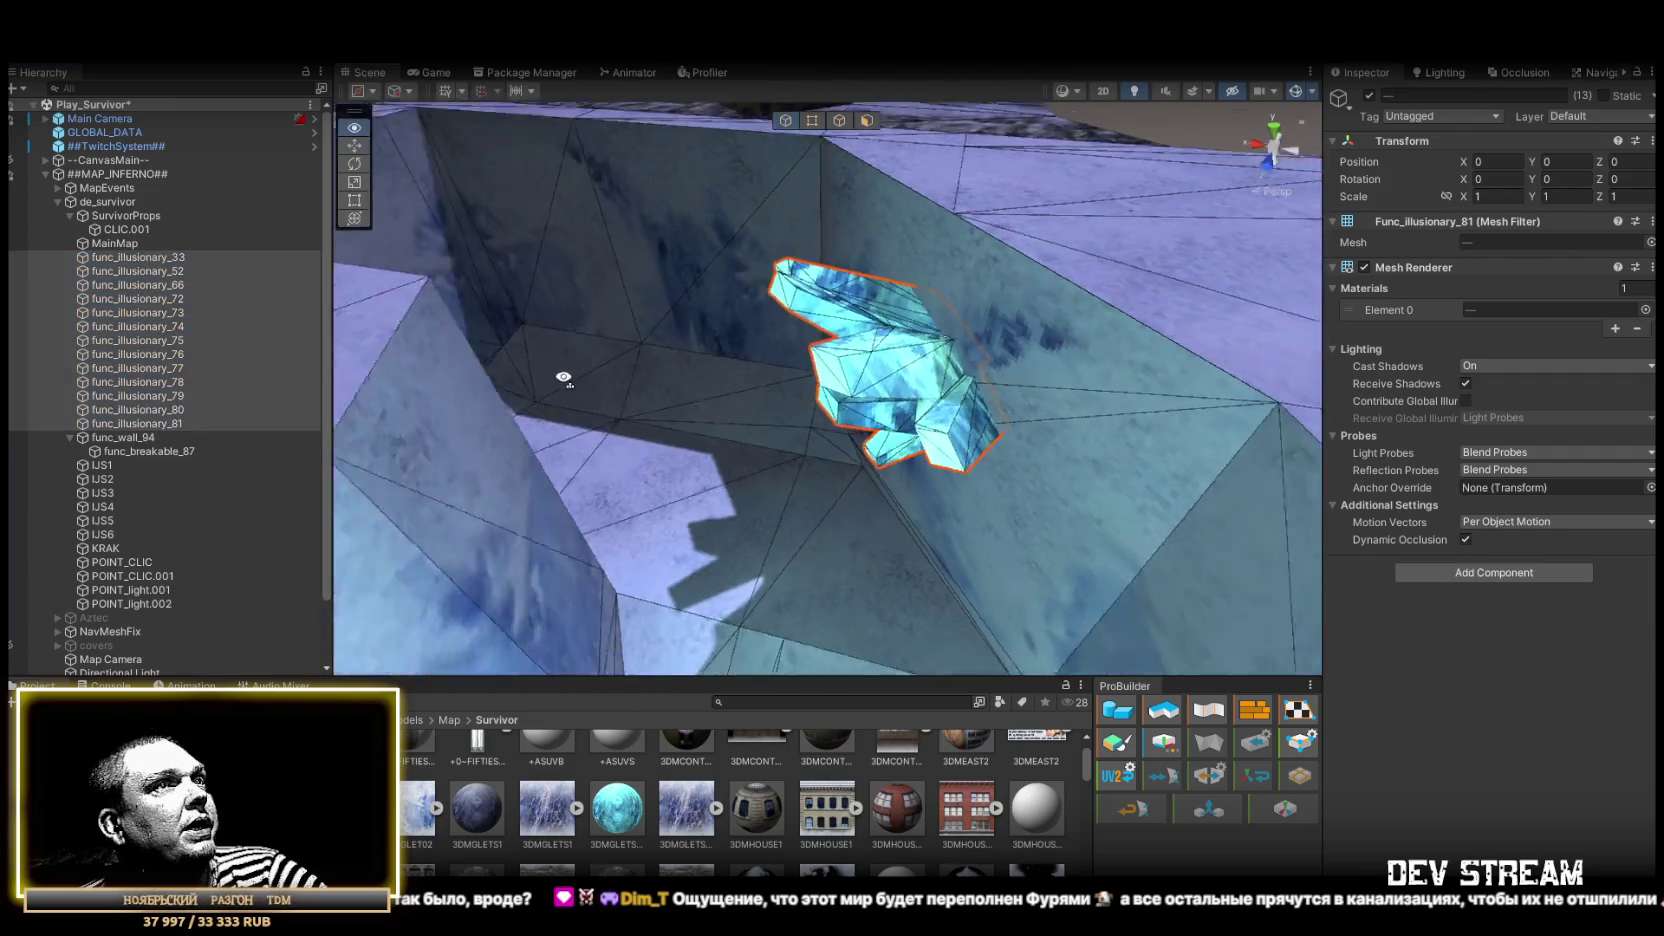
{"action": "scroll", "coordinate": [645, 421], "scroll_direction": "down", "scroll_amount": 5}
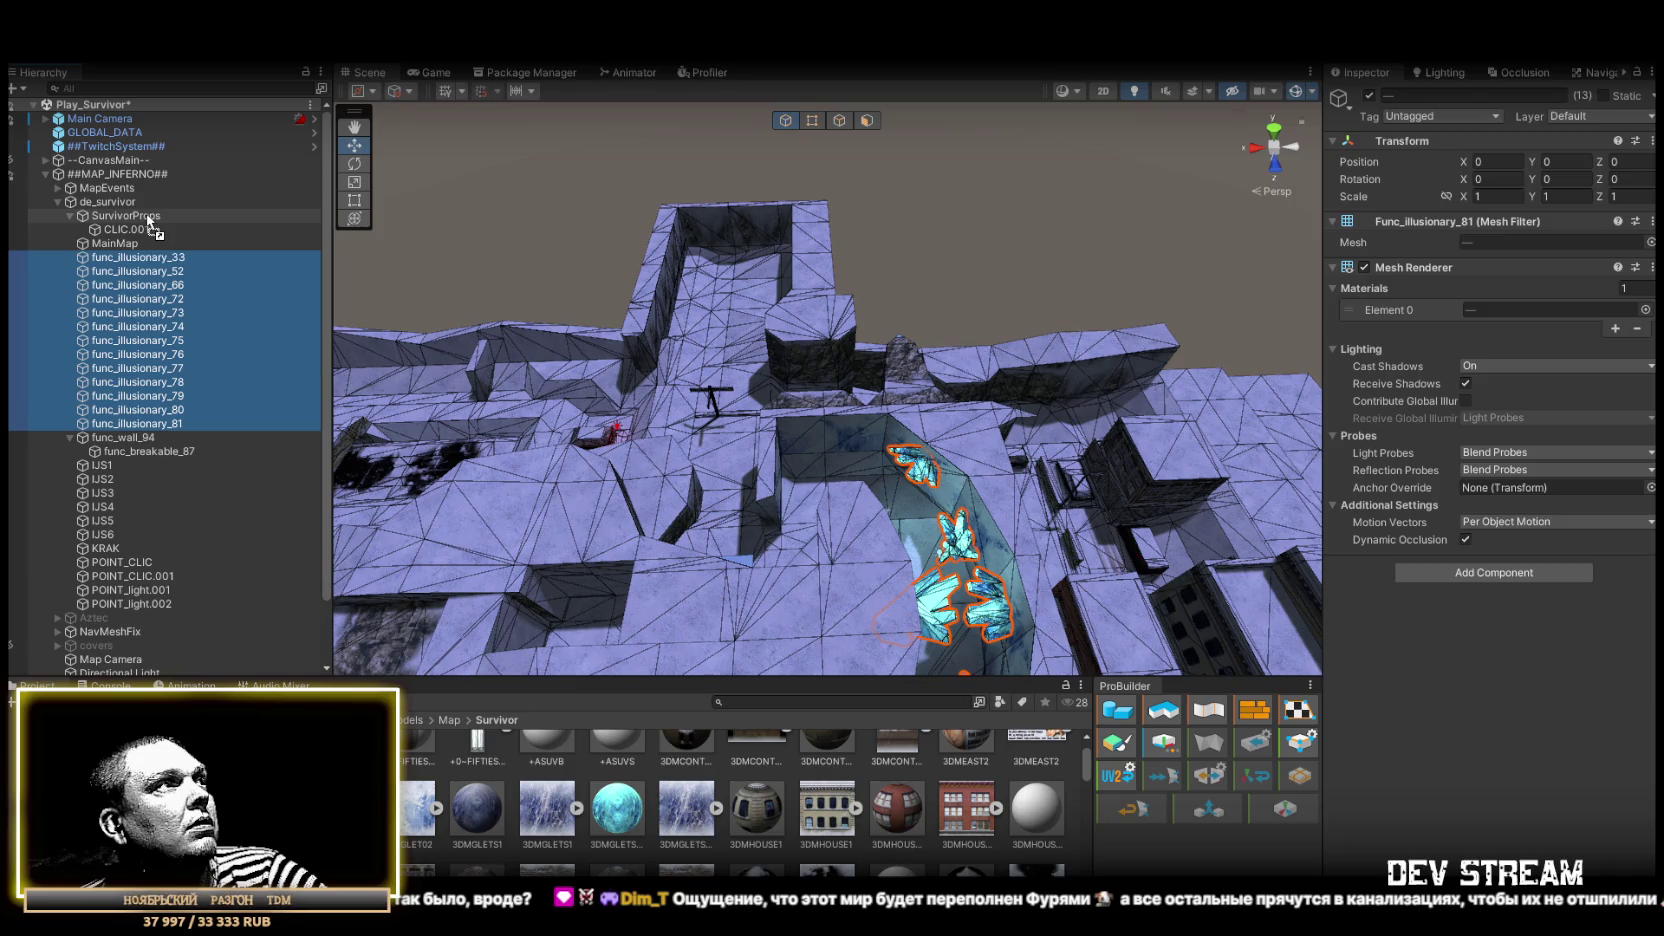
{"action": "left_click_drag", "start_coordinate": [148, 218], "coordinate": [146, 218]}
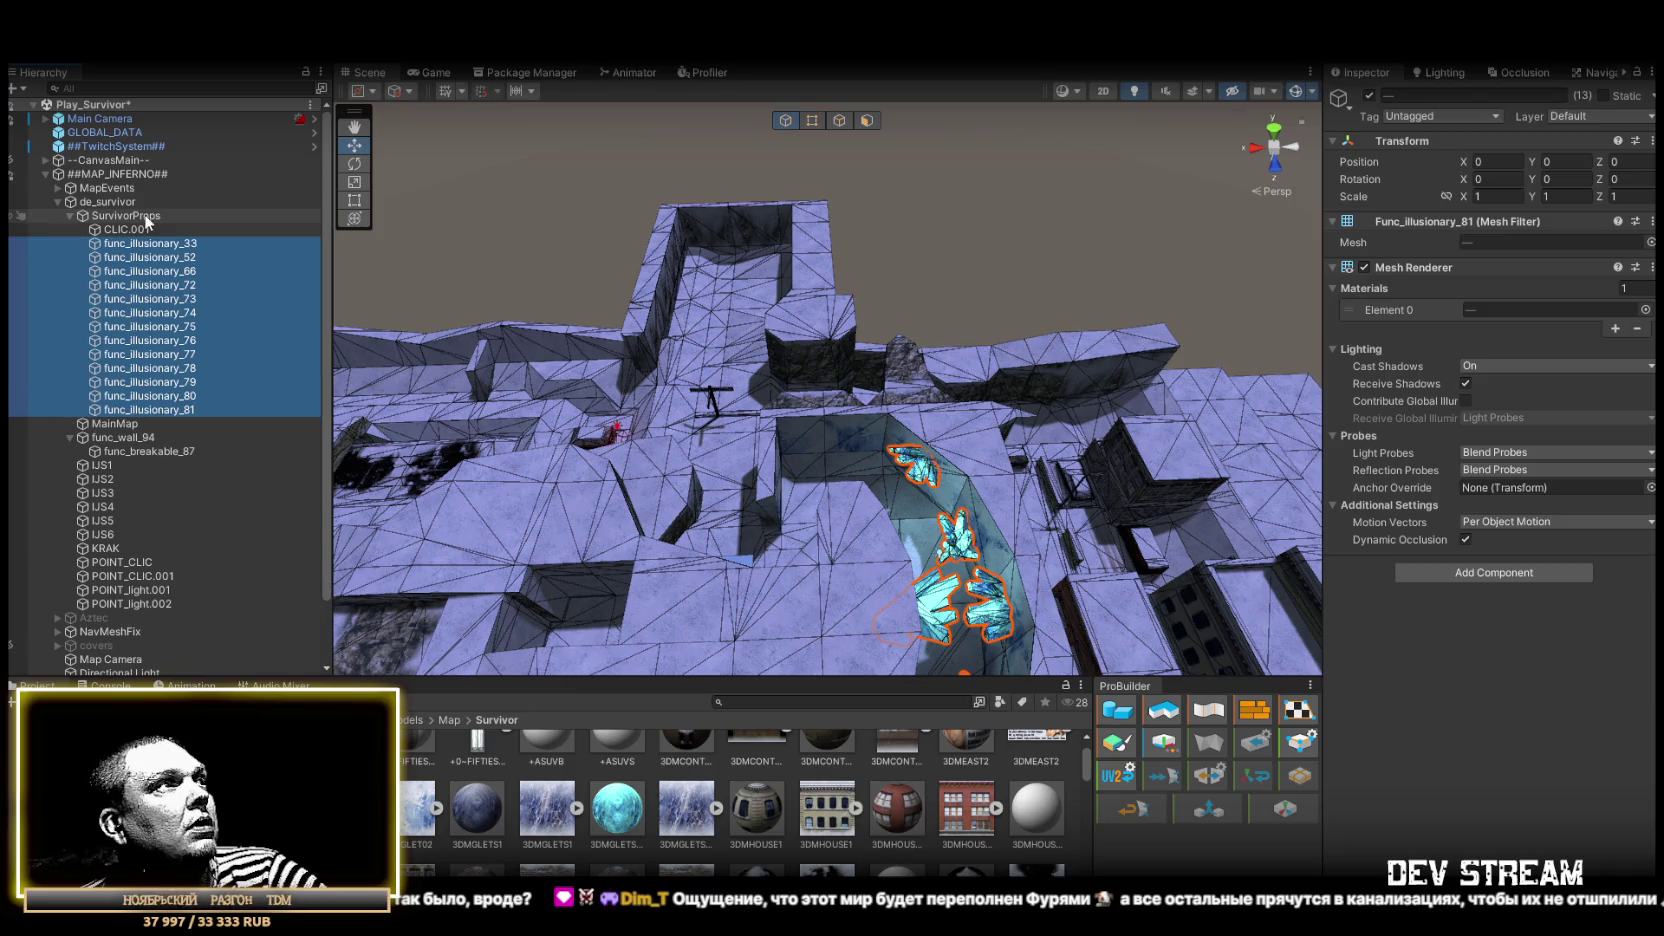
Move func_wall_94 under SurvivorProps as well, then select POINT_CLIC
{"action": "double_click", "coordinate": [126, 437]}
{"action": "mouse_move", "coordinate": [126, 437]}
{"action": "left_mouse_down"}
{"action": "mouse_move", "coordinate": [124, 214]}
{"action": "mouse_move", "coordinate": [130, 242]}
{"action": "left_mouse_up"}
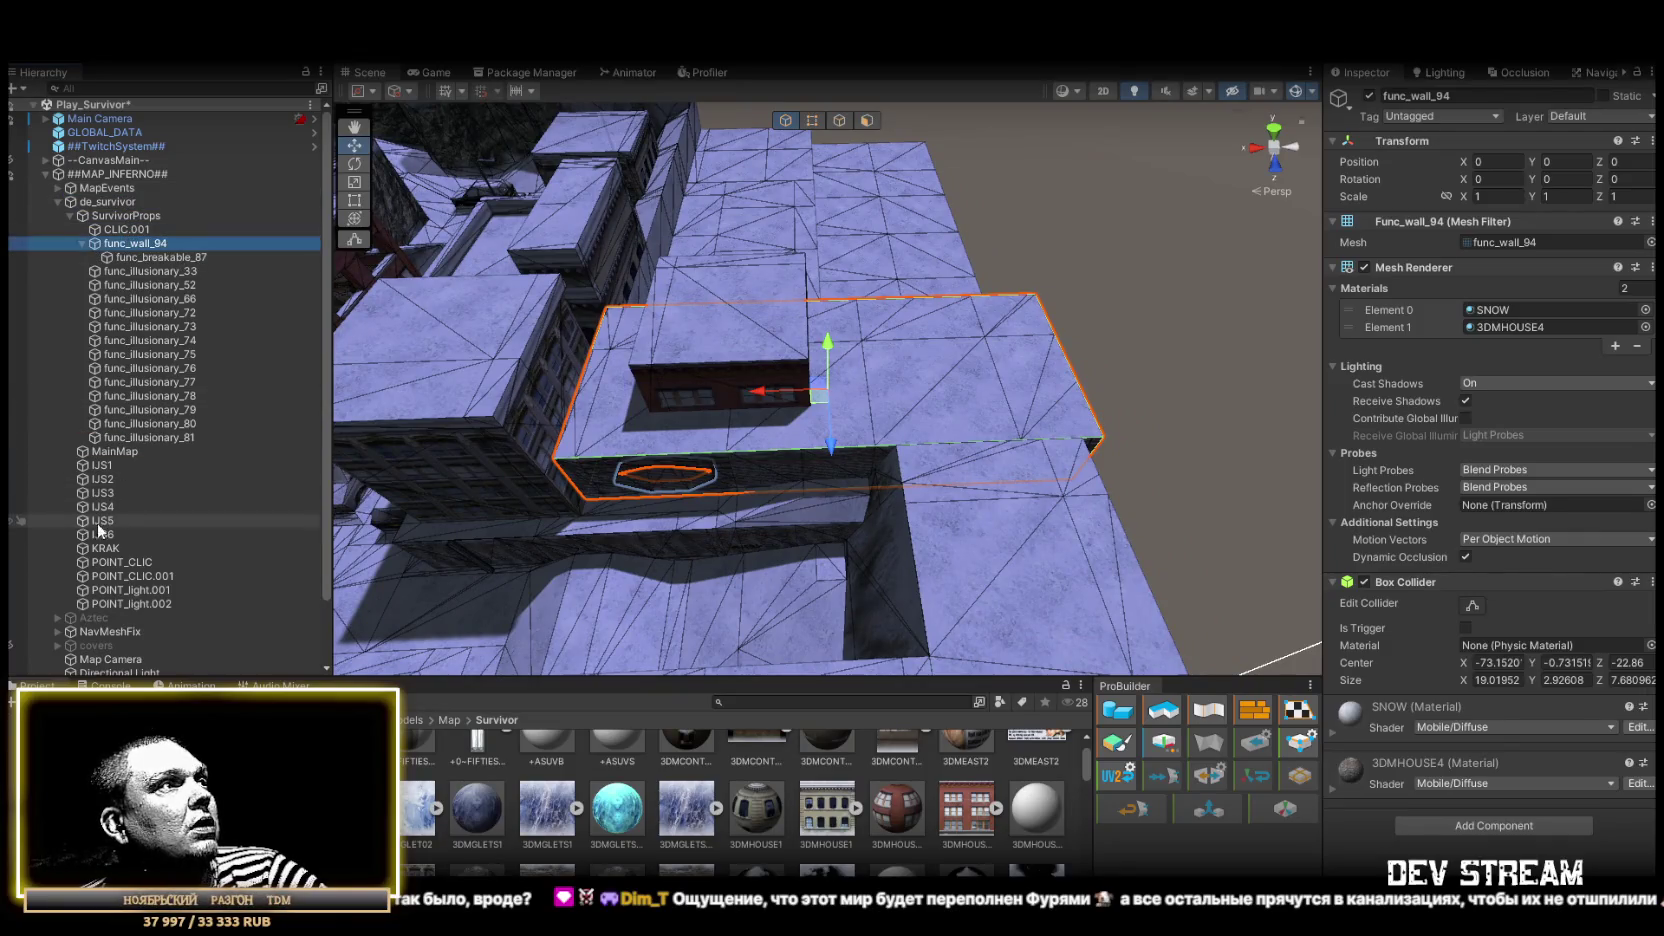
{"action": "left_click", "coordinate": [127, 563]}
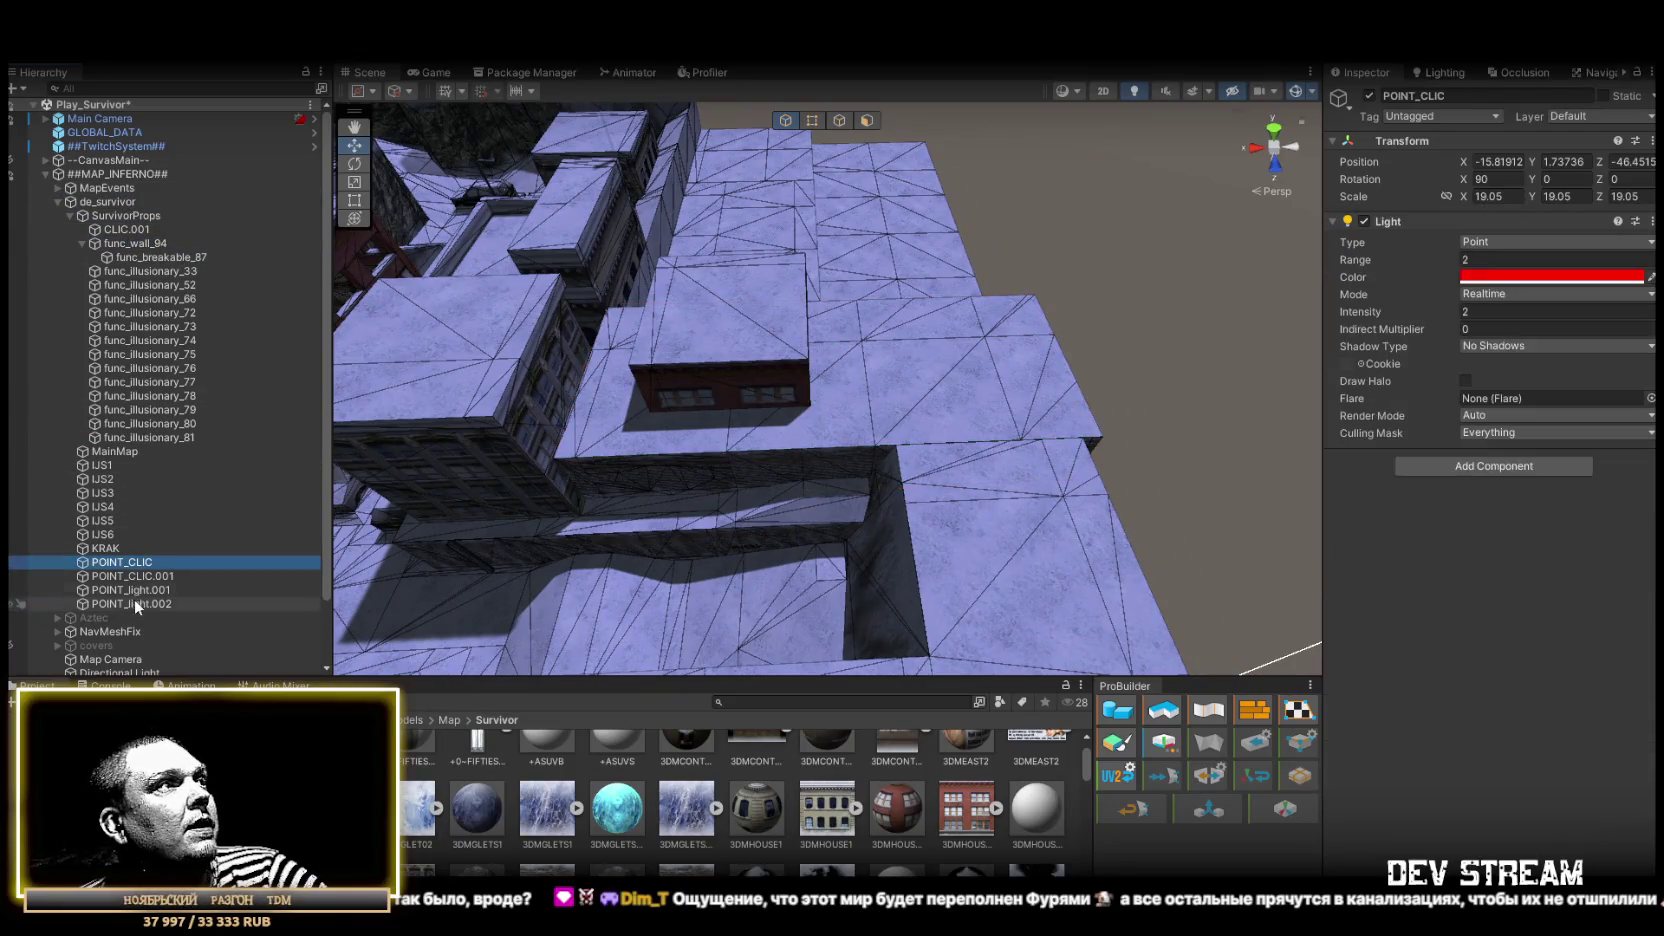
Group IJS1 through KRAK under a new empty parent named DeadTrigger
{"action": "left_click", "coordinate": [131, 603], "text": "shift"}
{"action": "left_click", "coordinate": [106, 548]}
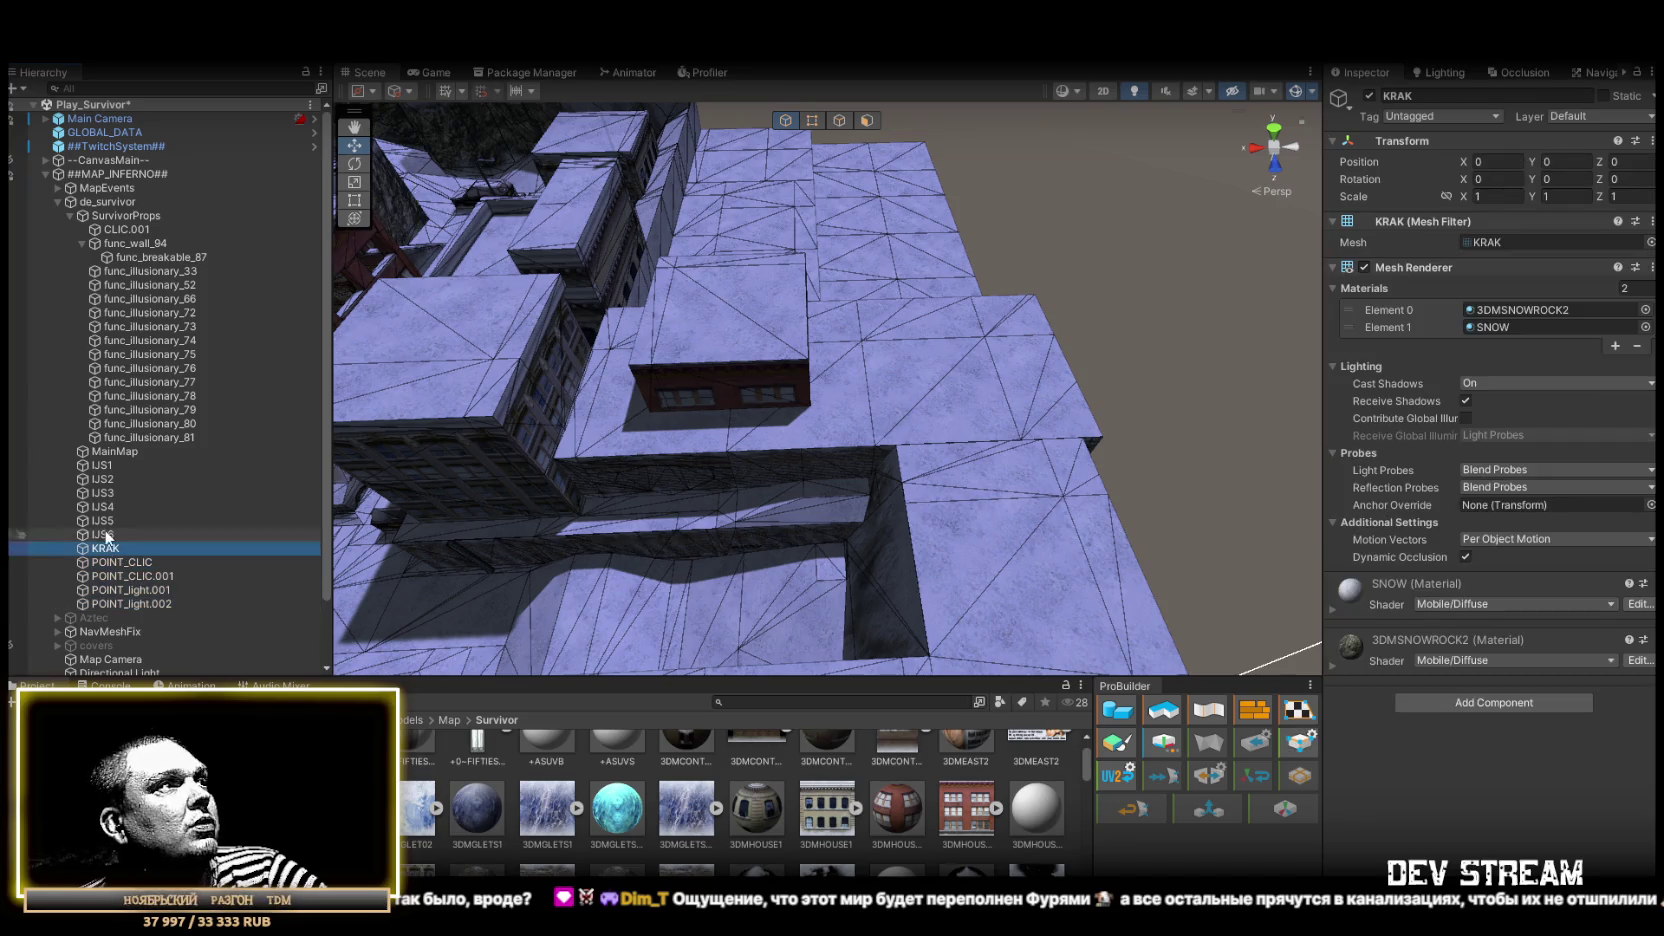
{"action": "left_click", "coordinate": [105, 466], "text": "shift"}
{"action": "right_click", "coordinate": [105, 466]}
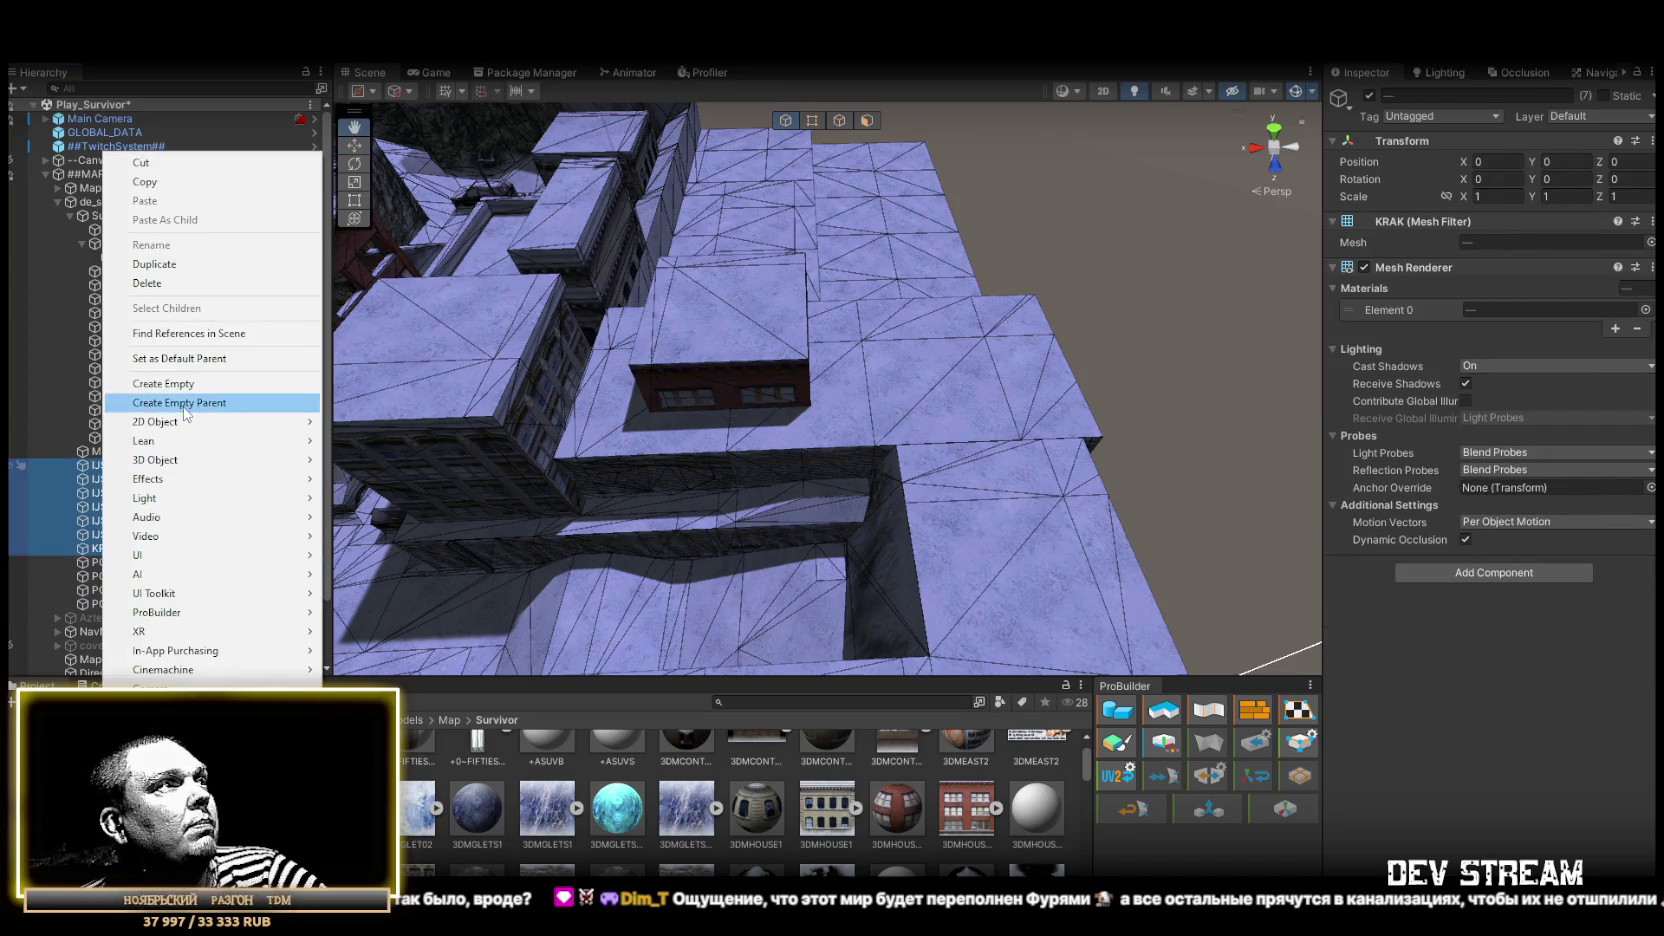
{"action": "left_click", "coordinate": [185, 404]}
{"action": "left_click_drag", "start_coordinate": [893, 257], "coordinate": [480, 320]}
{"action": "type", "text": "DeadTrigger"}
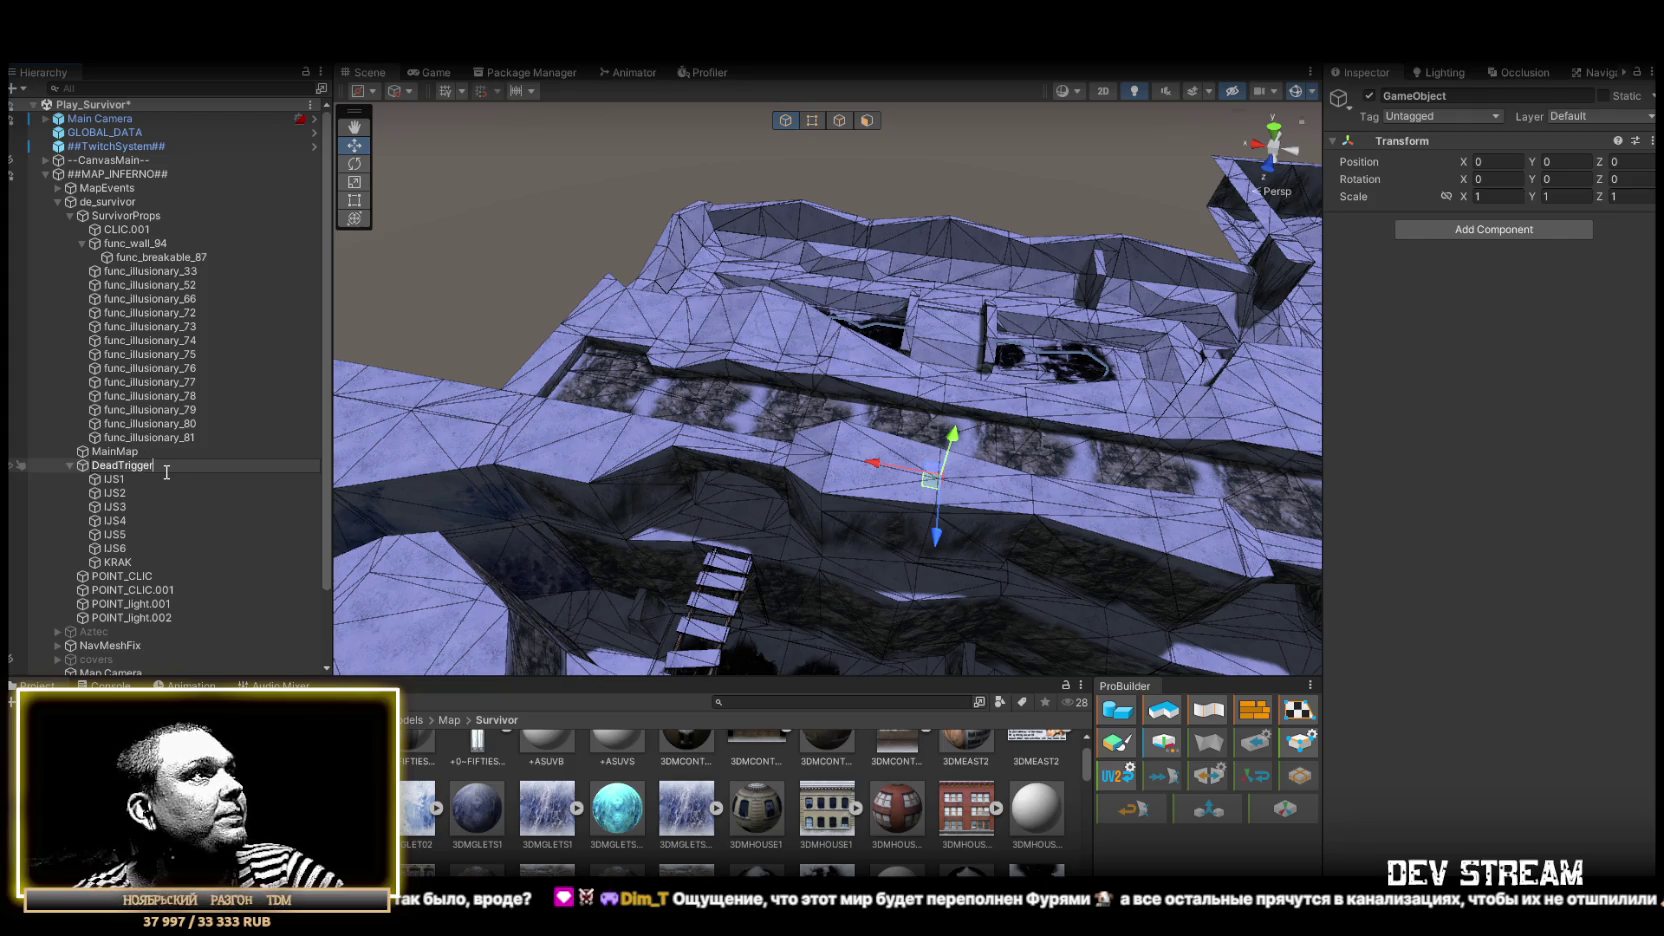
{"action": "key", "text": "Return"}
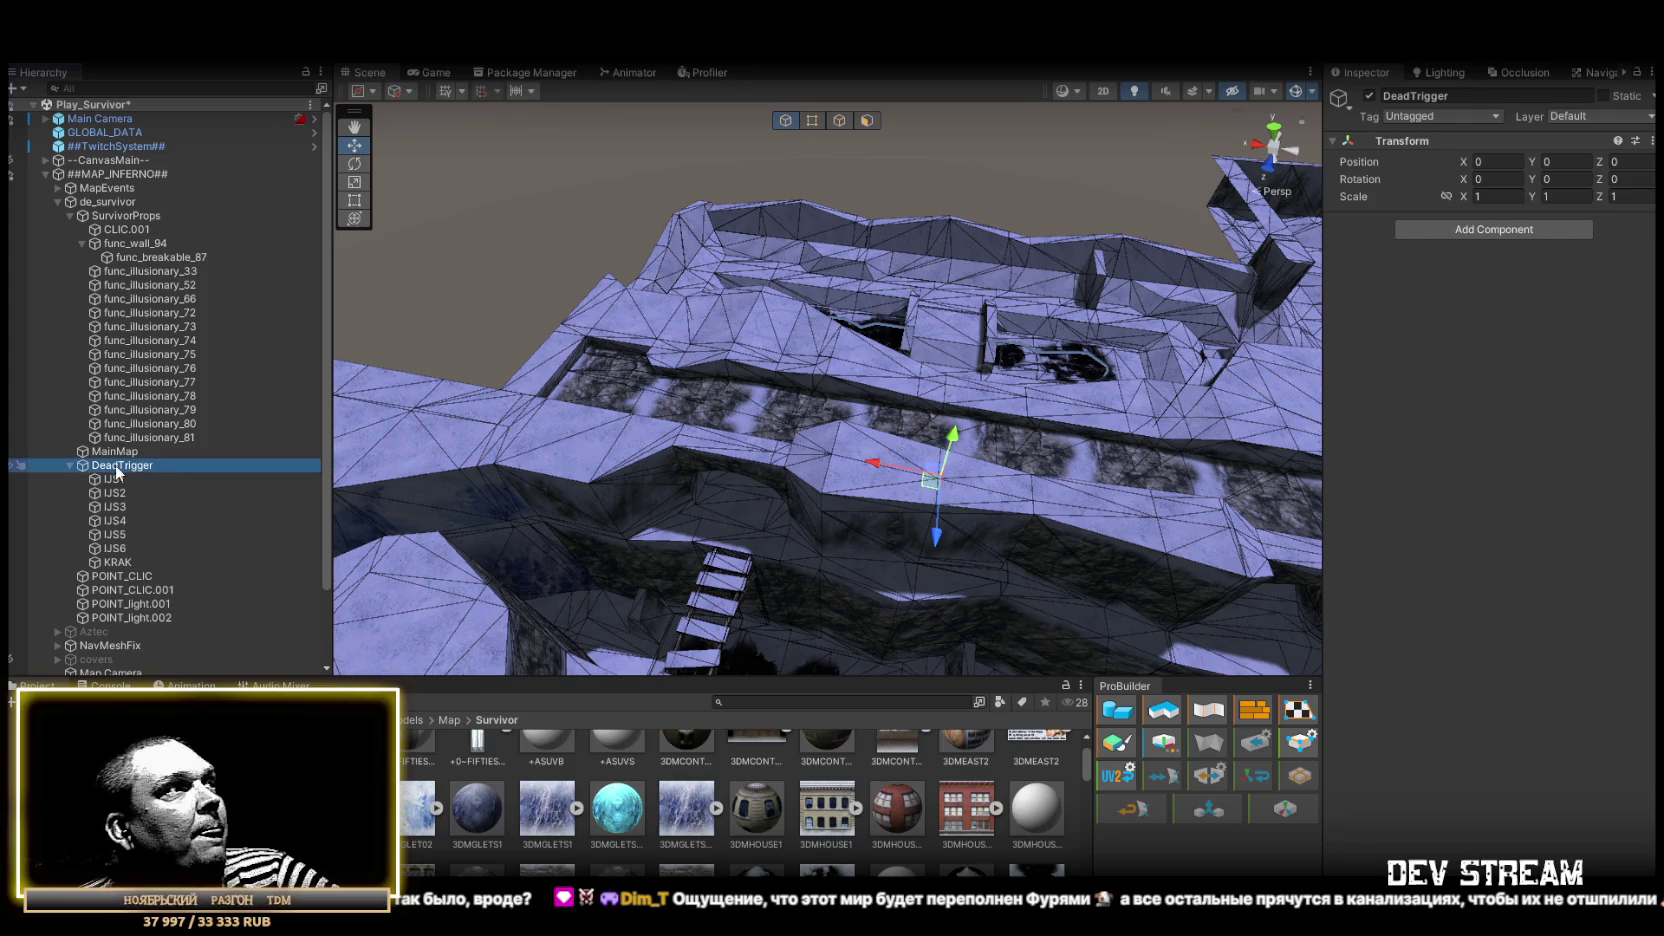
Collapse DeadTrigger and SurvivorProps and select POINT_CLIC through POINT_light.002
{"action": "left_click", "coordinate": [68, 465]}
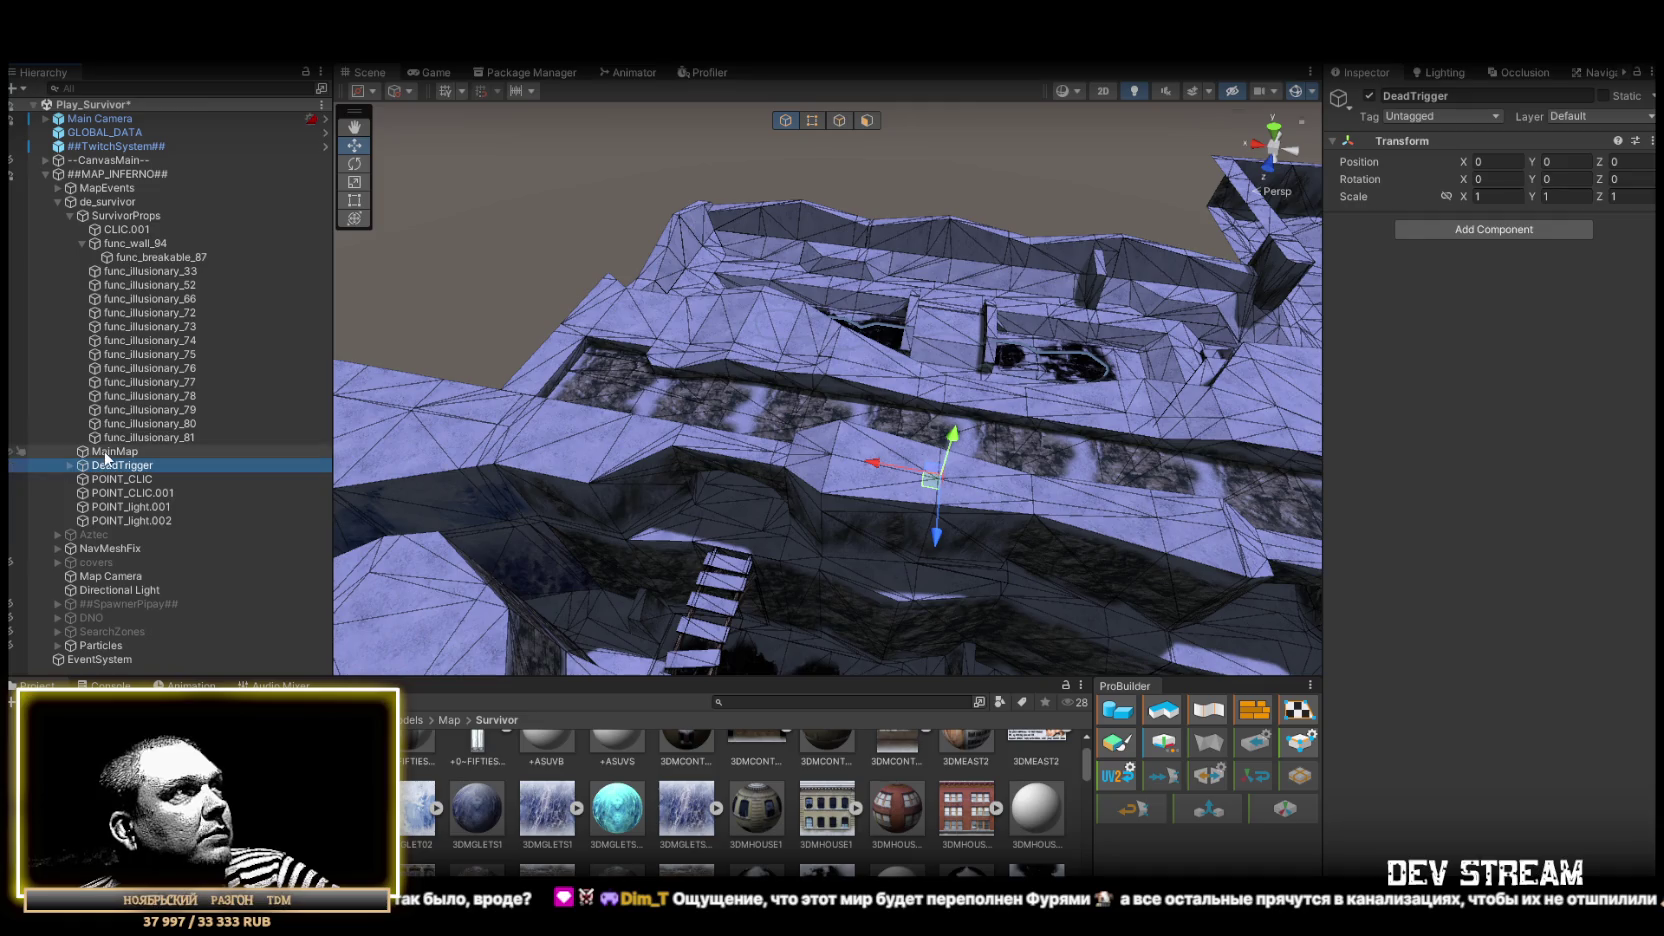
{"action": "left_click", "coordinate": [68, 216]}
{"action": "left_click", "coordinate": [120, 258]}
{"action": "left_click", "coordinate": [125, 297], "text": "shift"}
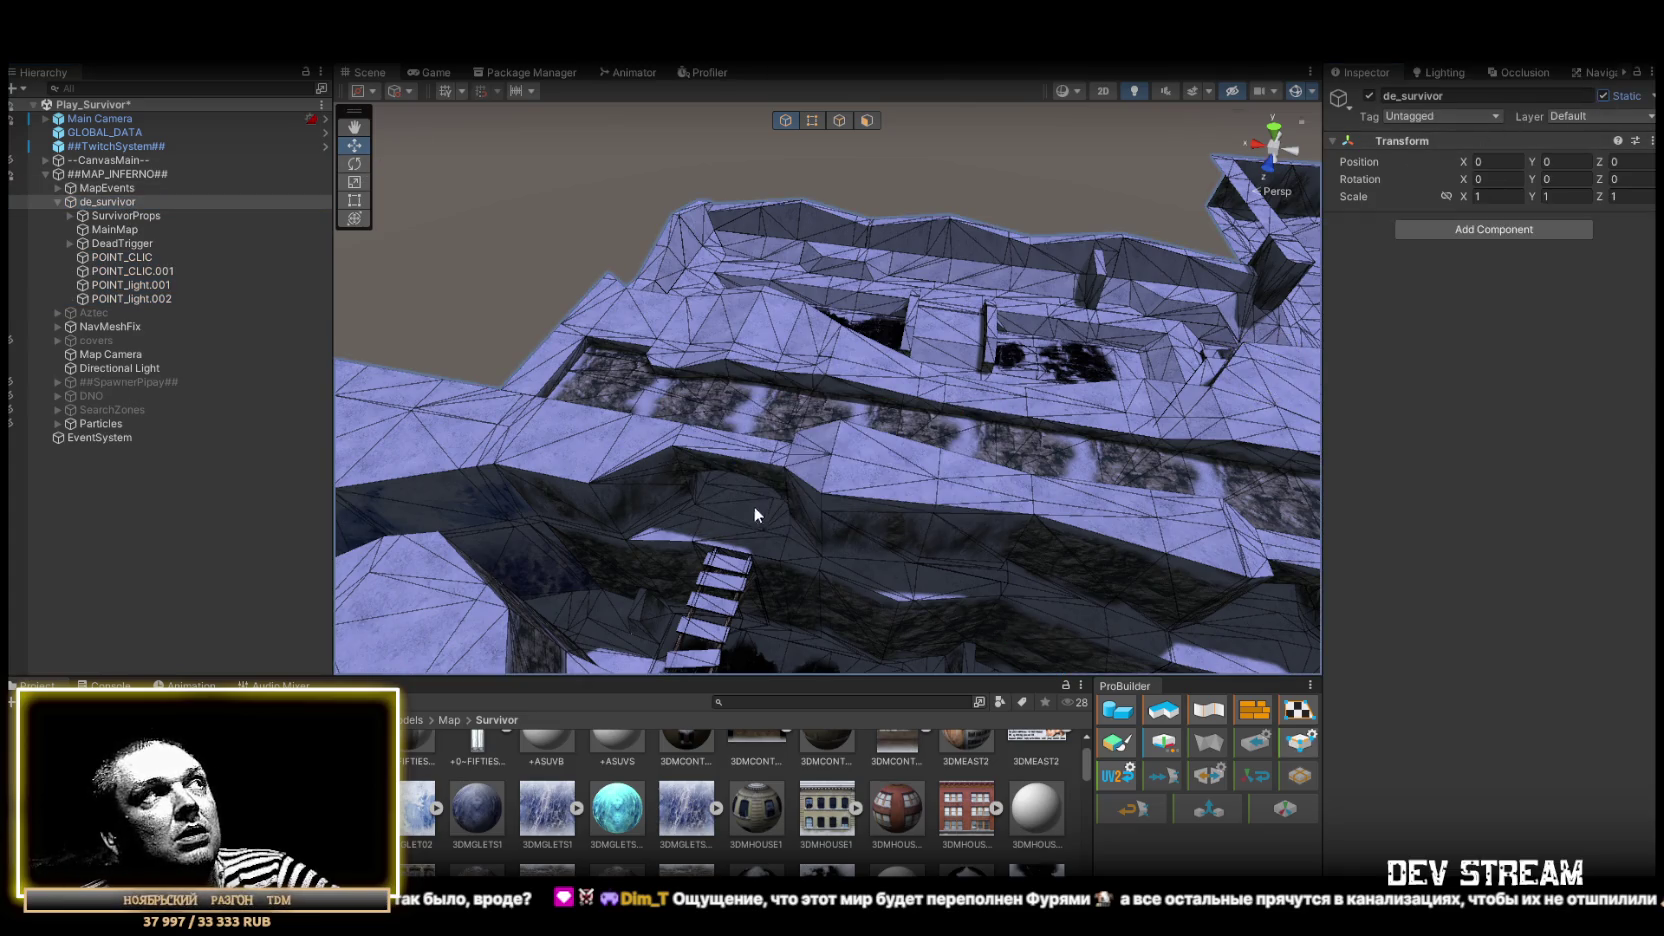
{"action": "left_click_drag", "start_coordinate": [463, 381], "coordinate": [327, 258]}
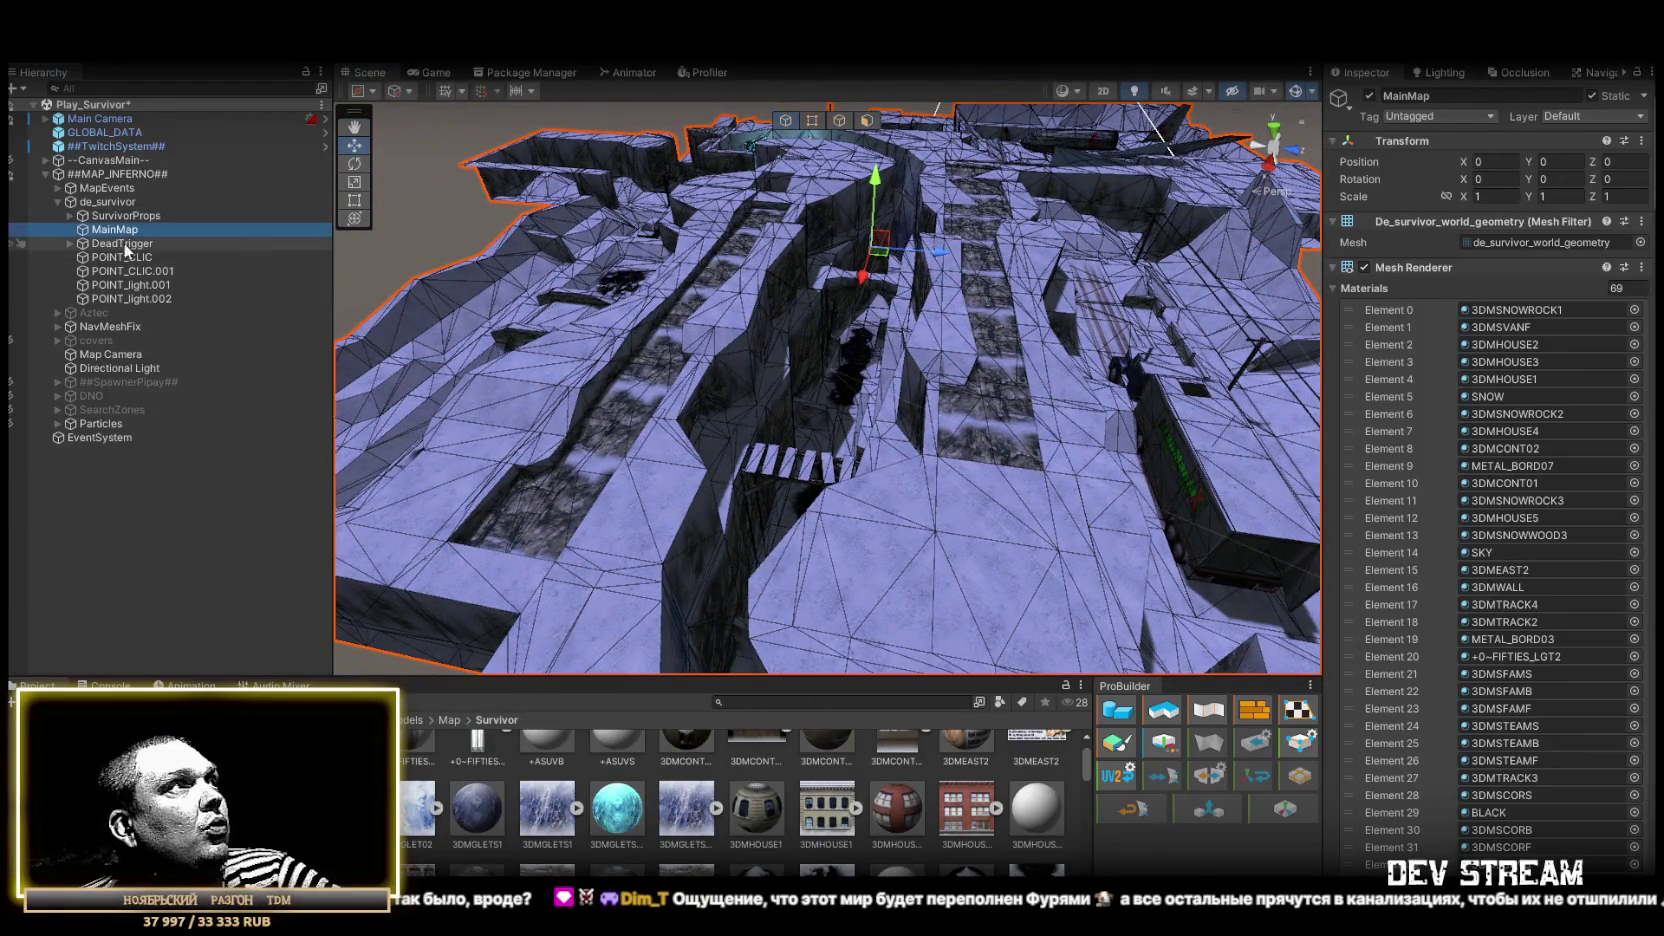
Frame the CLIC.001 car under SurvivorProps and give it a Mesh Collider
{"action": "left_click", "coordinate": [69, 215]}
{"action": "double_click", "coordinate": [126, 229]}
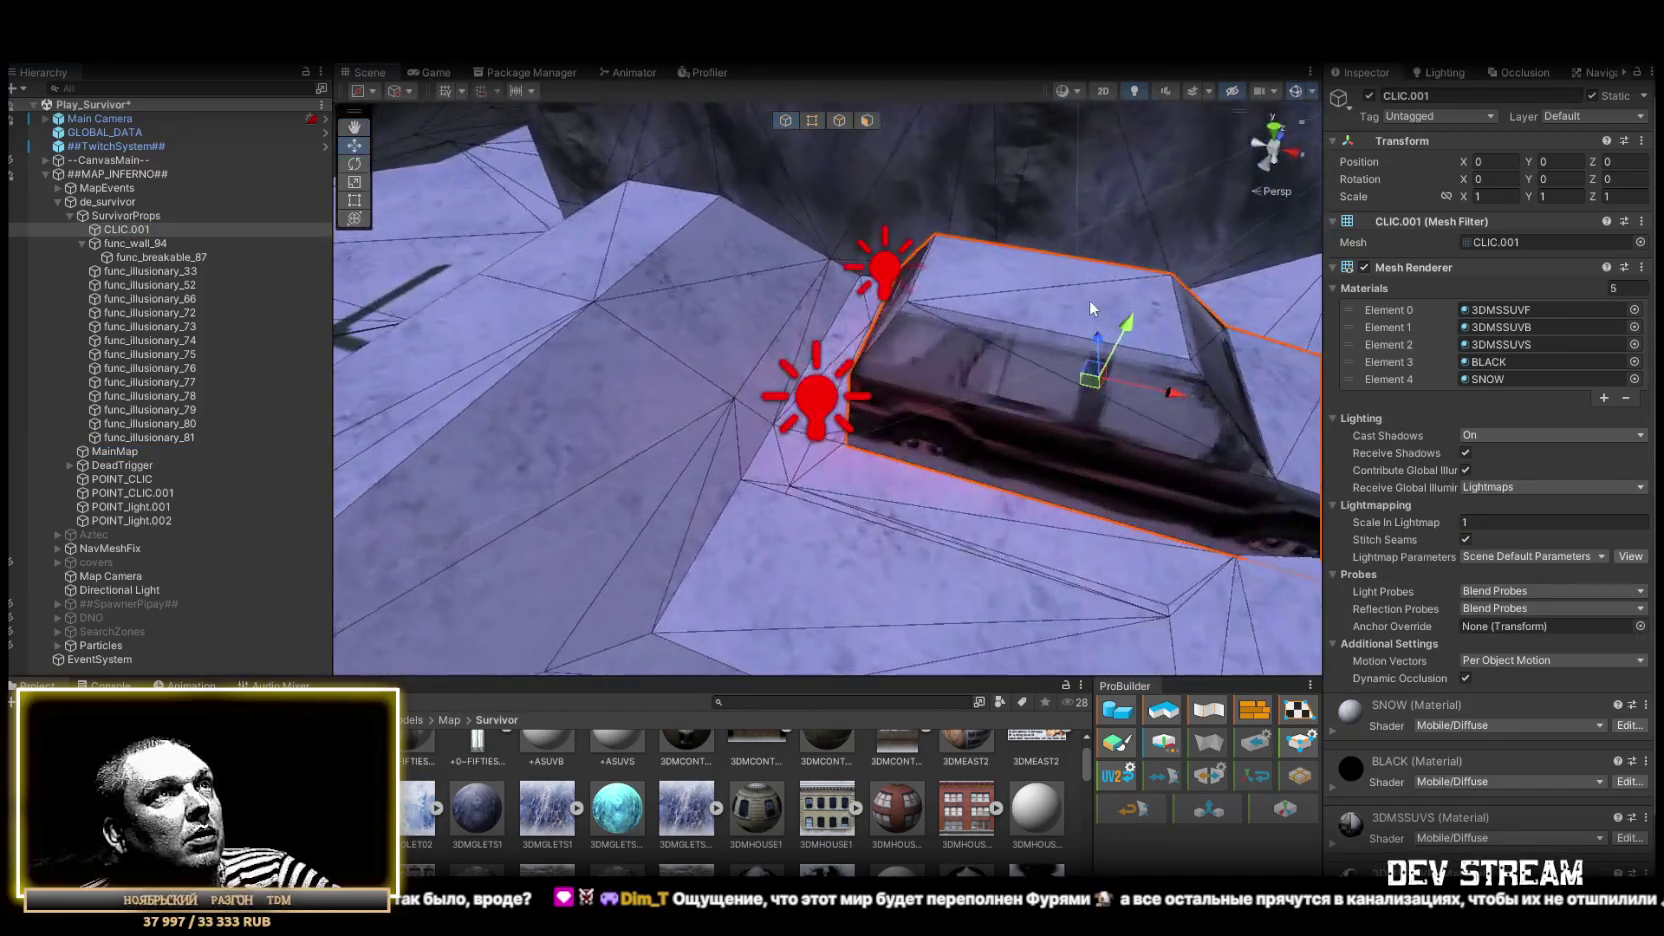
{"action": "left_click_drag", "start_coordinate": [1095, 316], "coordinate": [990, 340]}
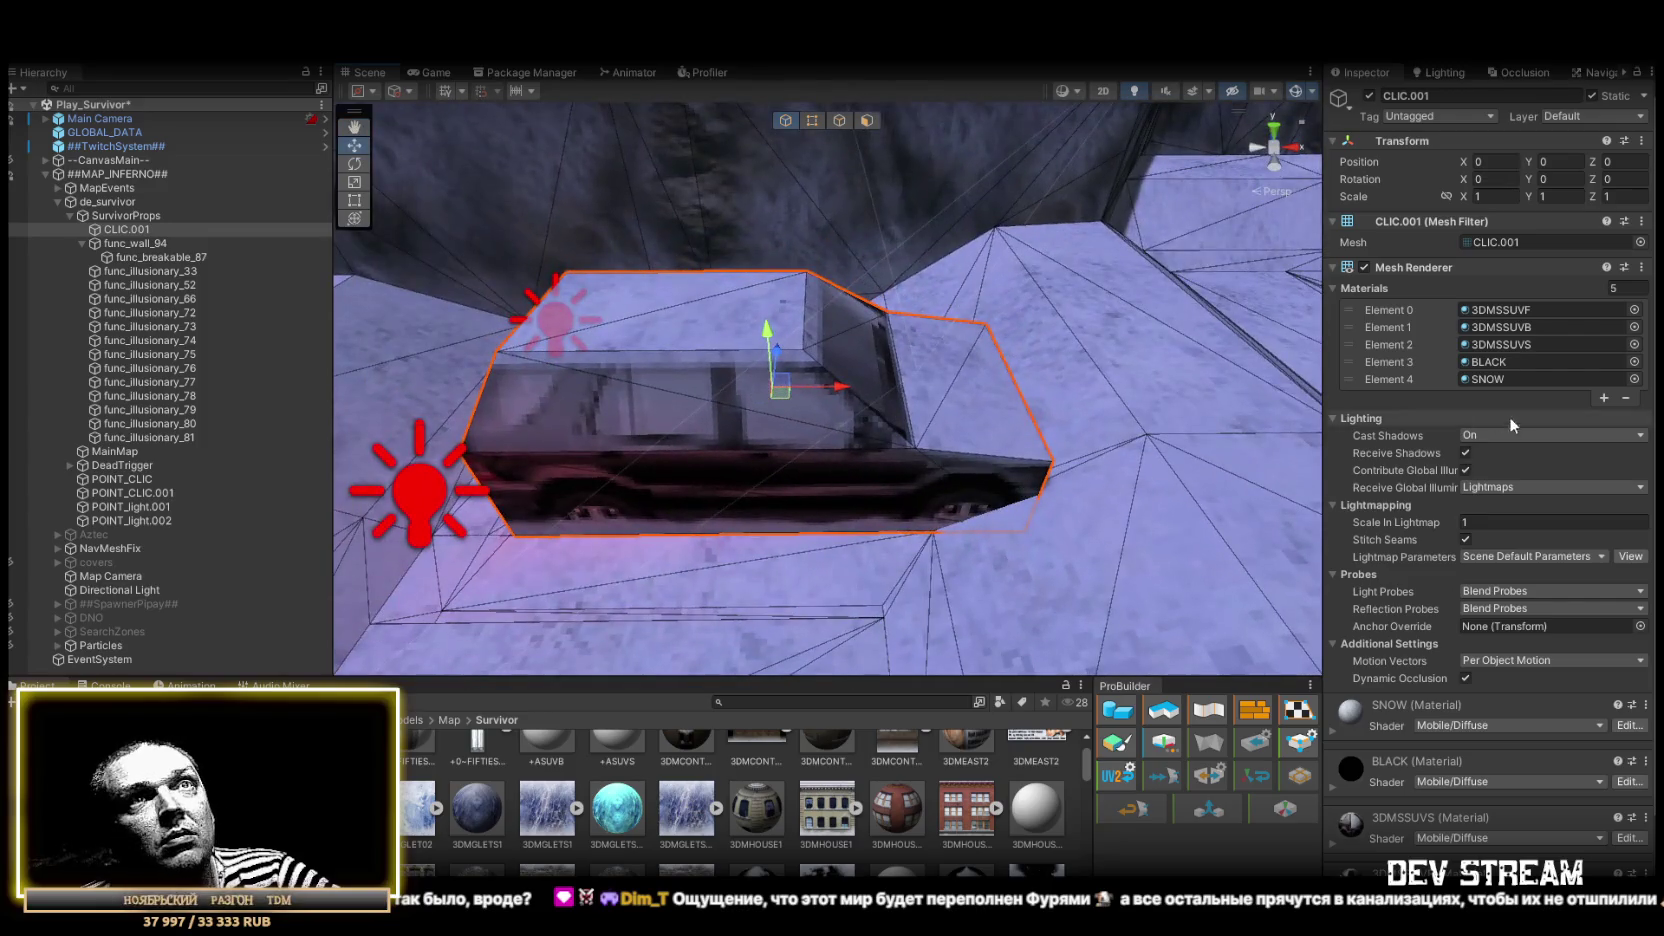
{"action": "scroll", "coordinate": [1509, 416], "scroll_direction": "down", "scroll_amount": 3}
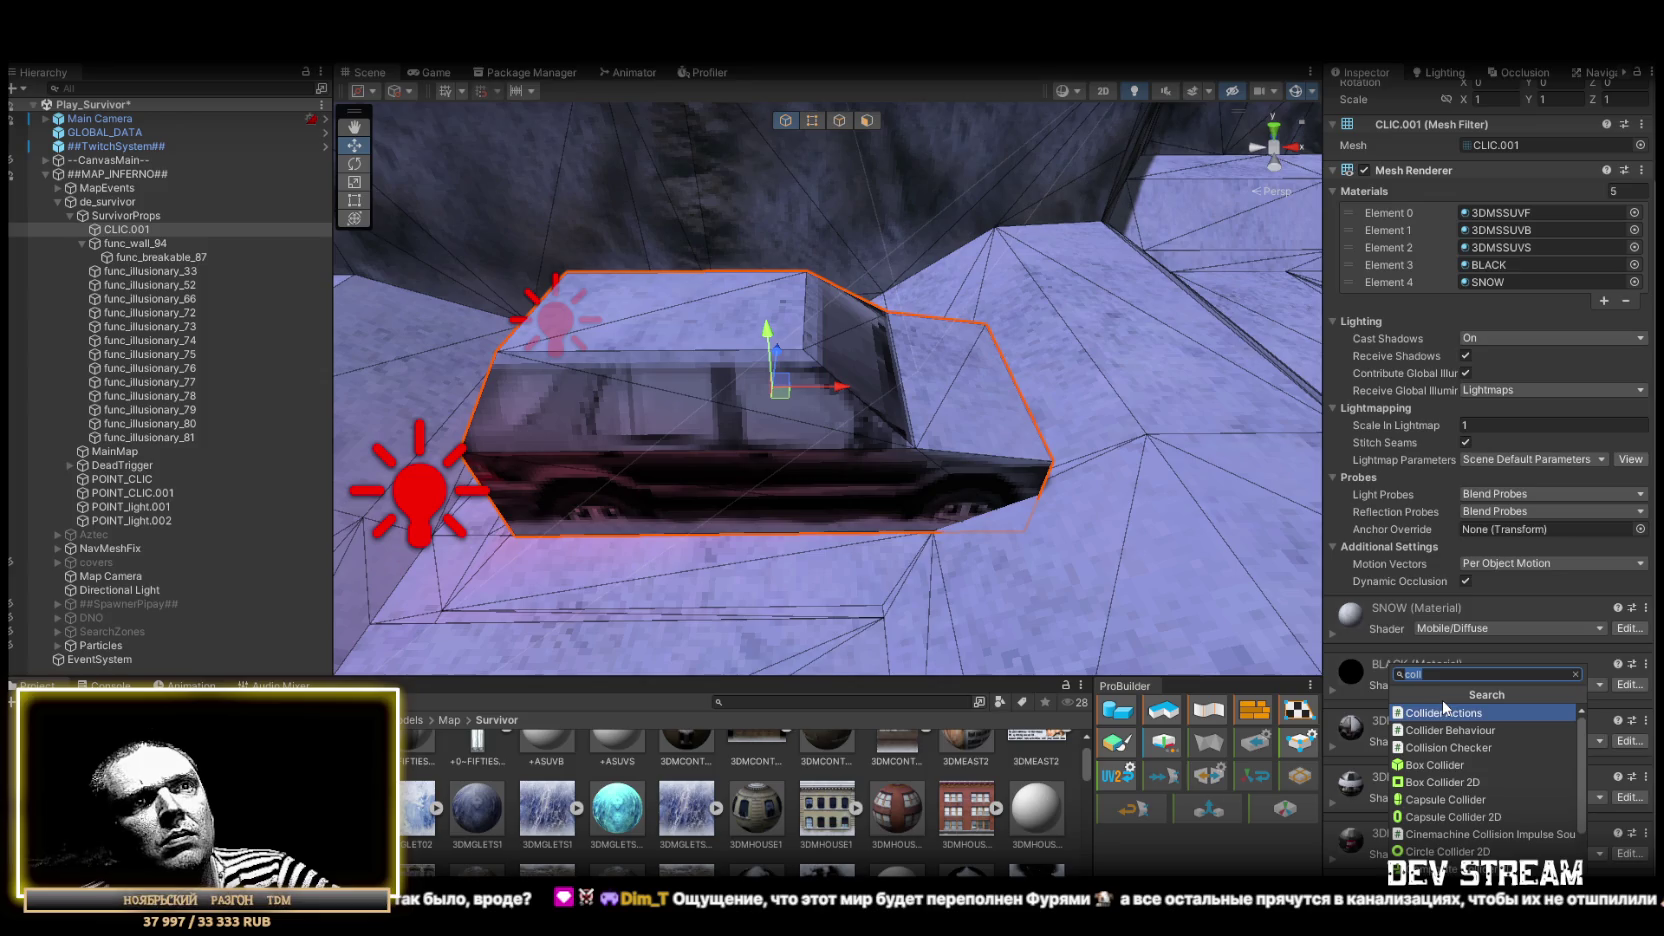
{"action": "scroll", "coordinate": [1450, 815], "scroll_direction": "down", "scroll_amount": 3}
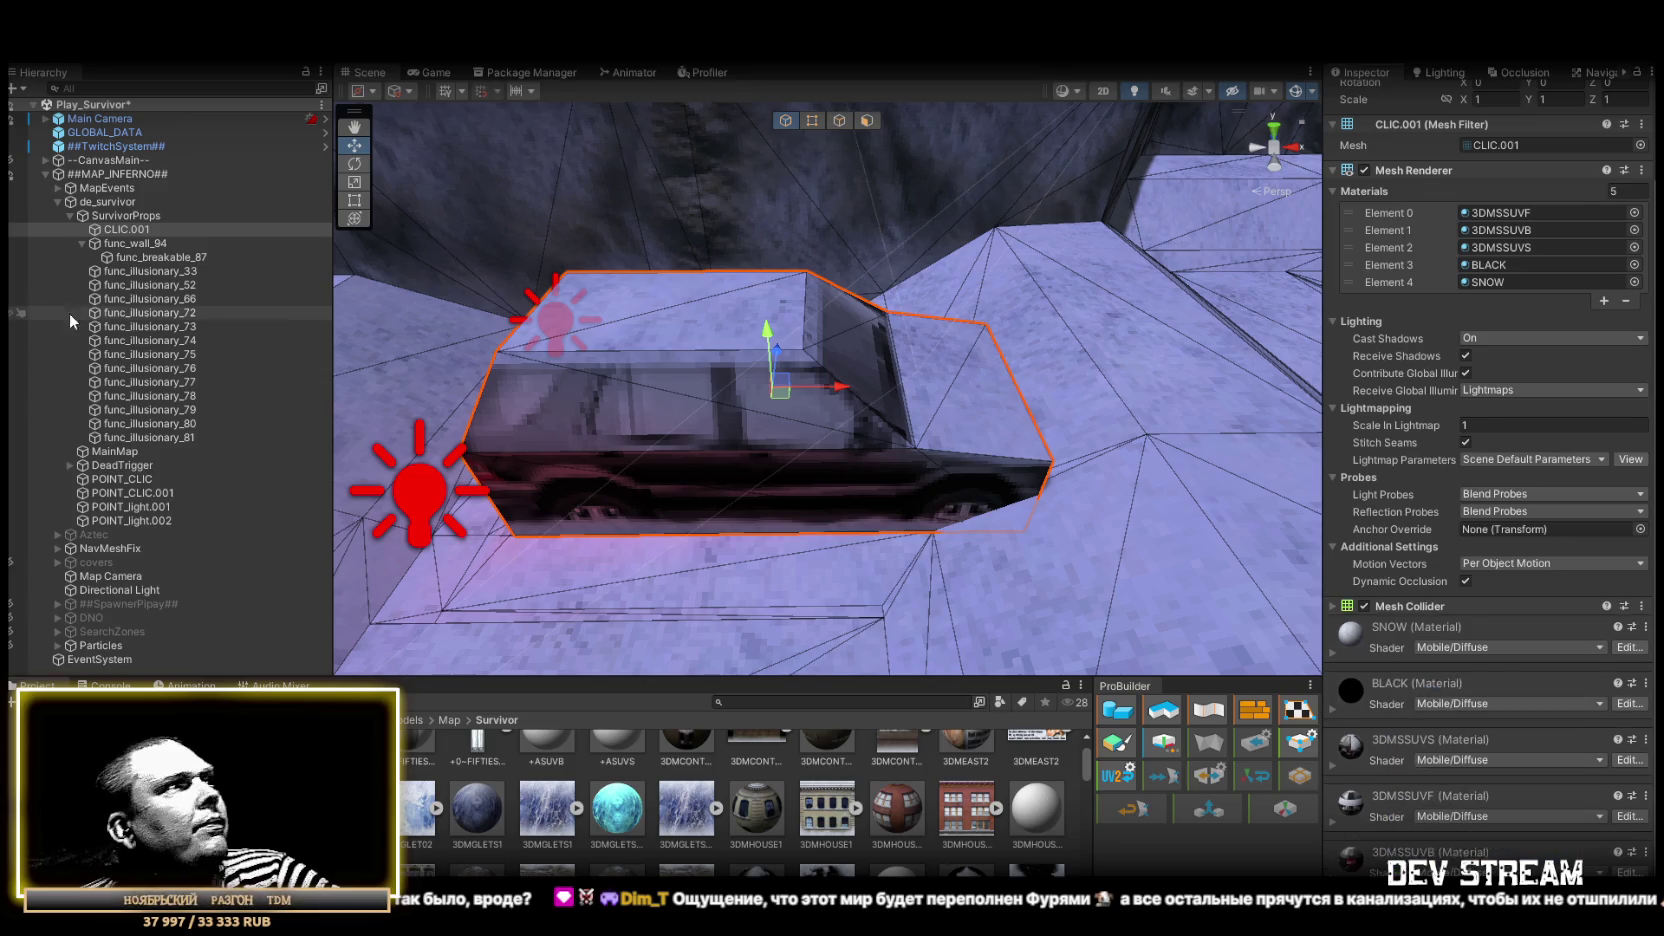
Collapse func_wall_94 and SurvivorProps, then select MainMap
{"action": "left_click", "coordinate": [82, 243]}
{"action": "left_click", "coordinate": [70, 216]}
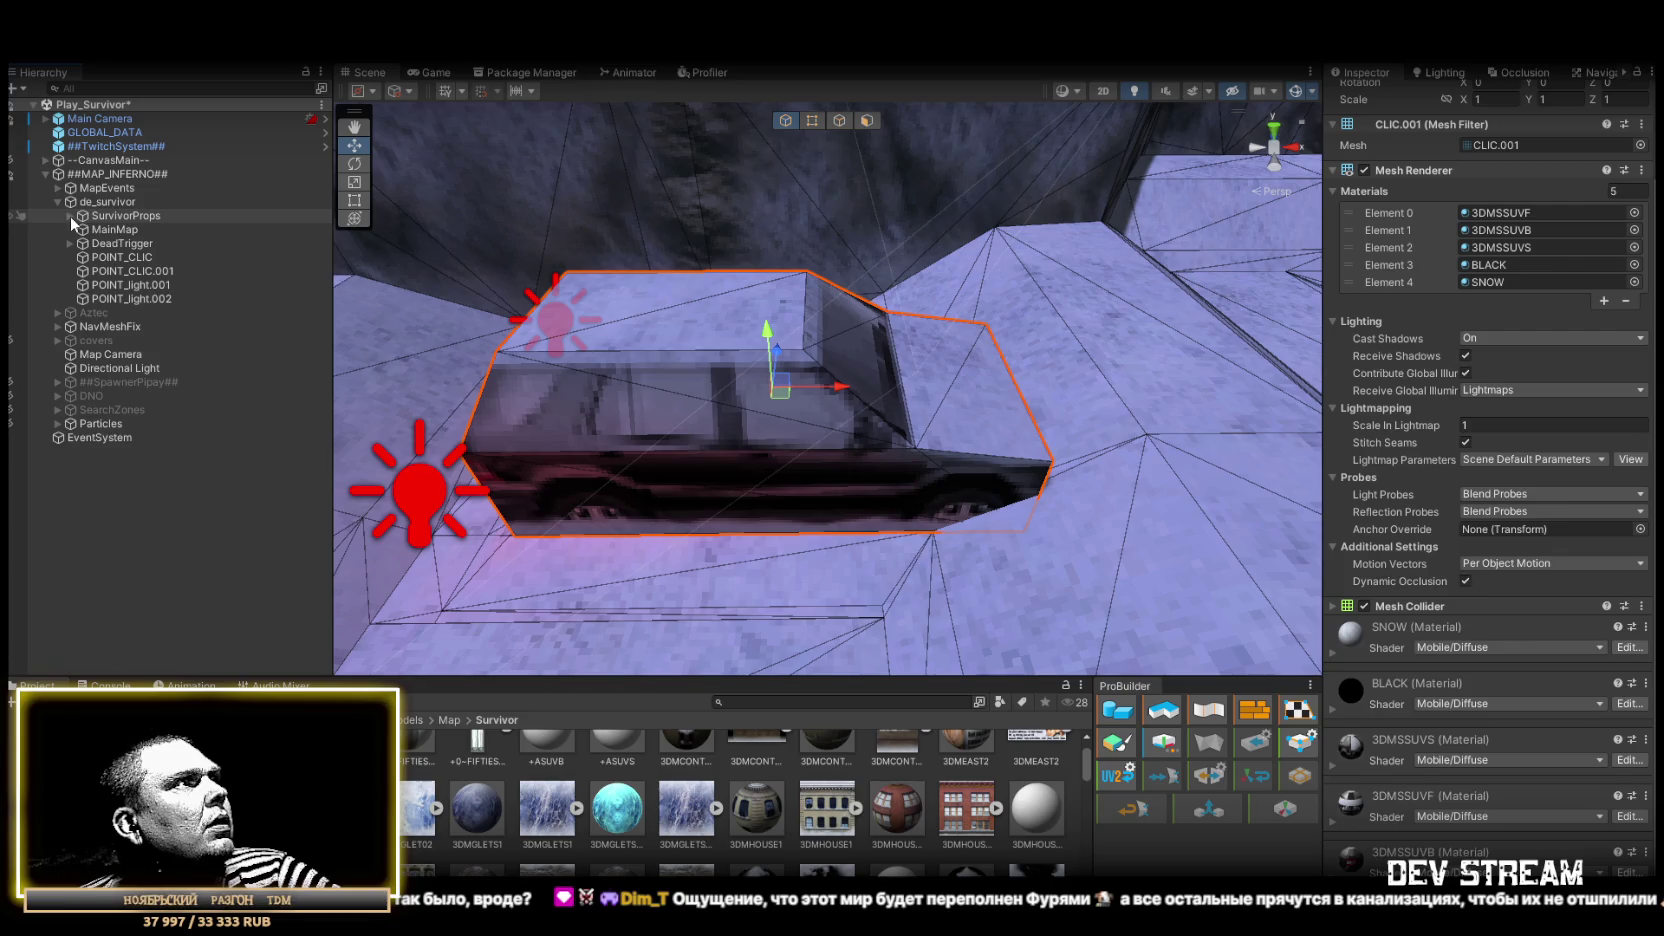
{"action": "left_click", "coordinate": [122, 231]}
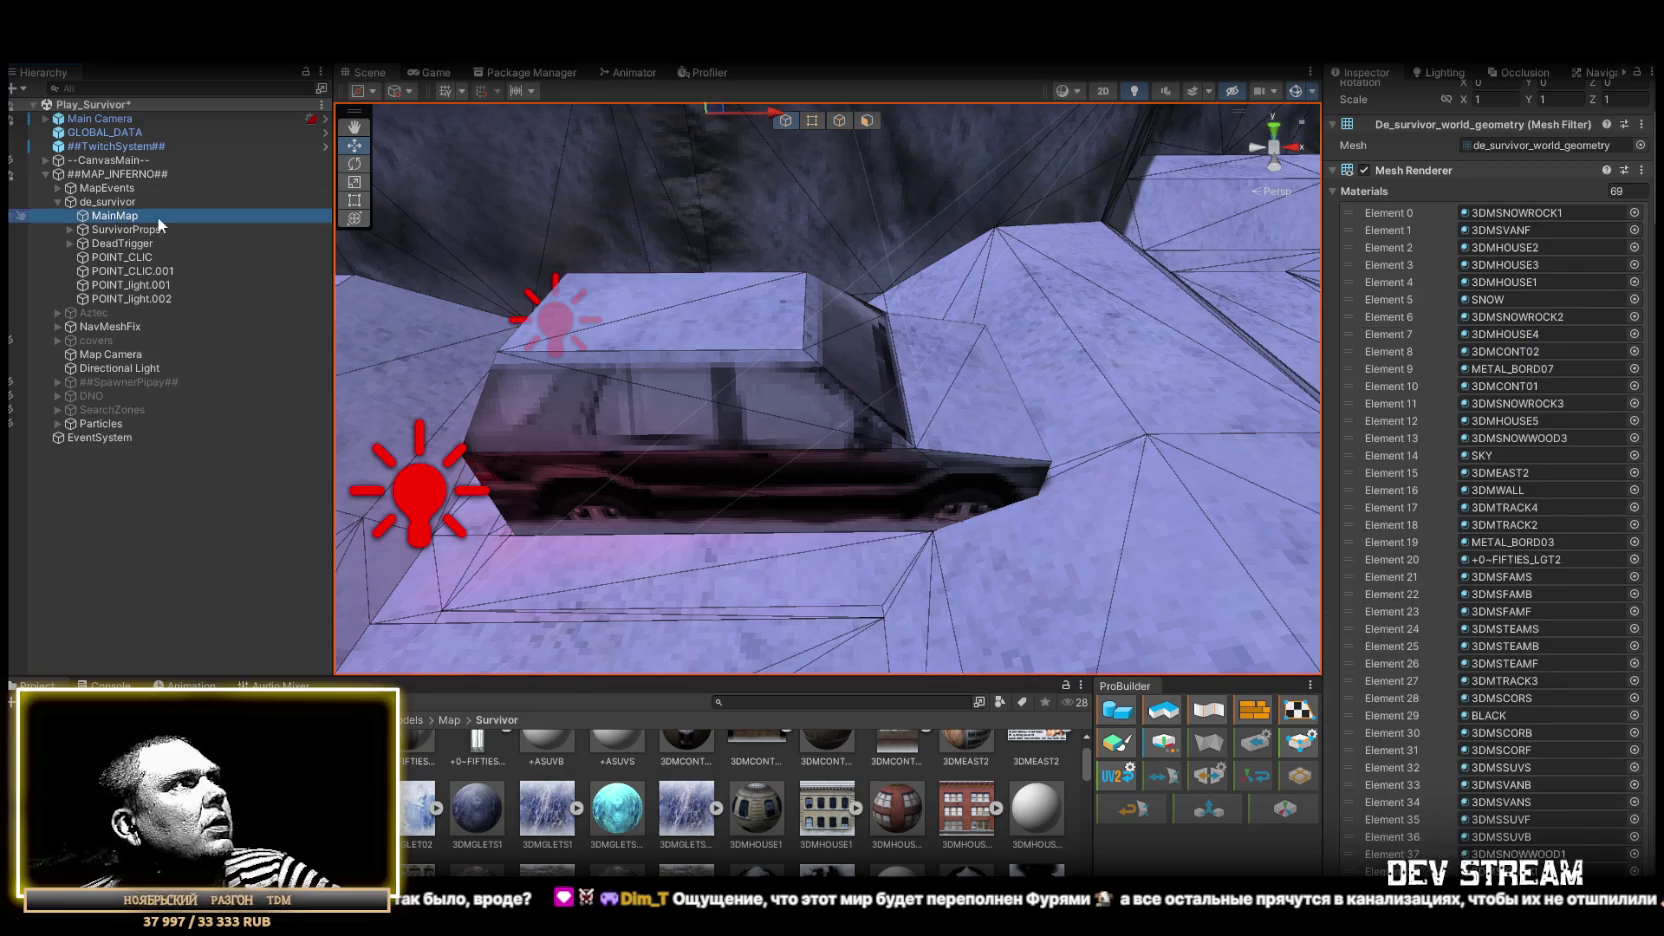
{"action": "scroll", "coordinate": [1492, 764], "scroll_direction": "down", "scroll_amount": 15}
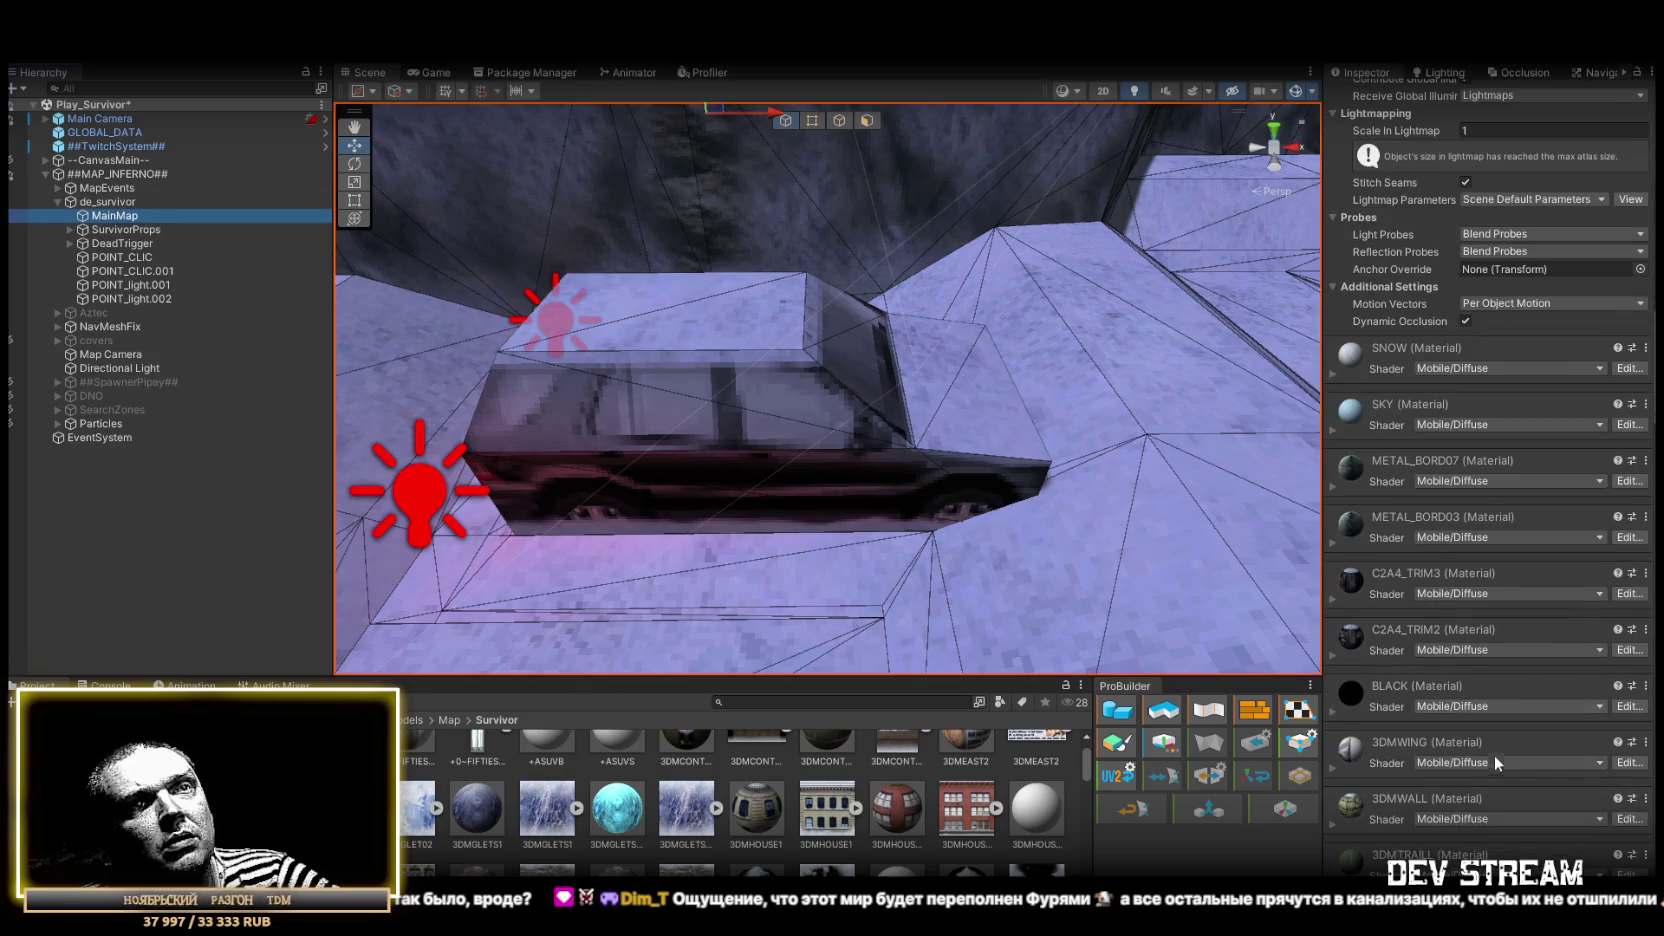
{"action": "scroll", "coordinate": [1488, 757], "scroll_direction": "down", "scroll_amount": 10}
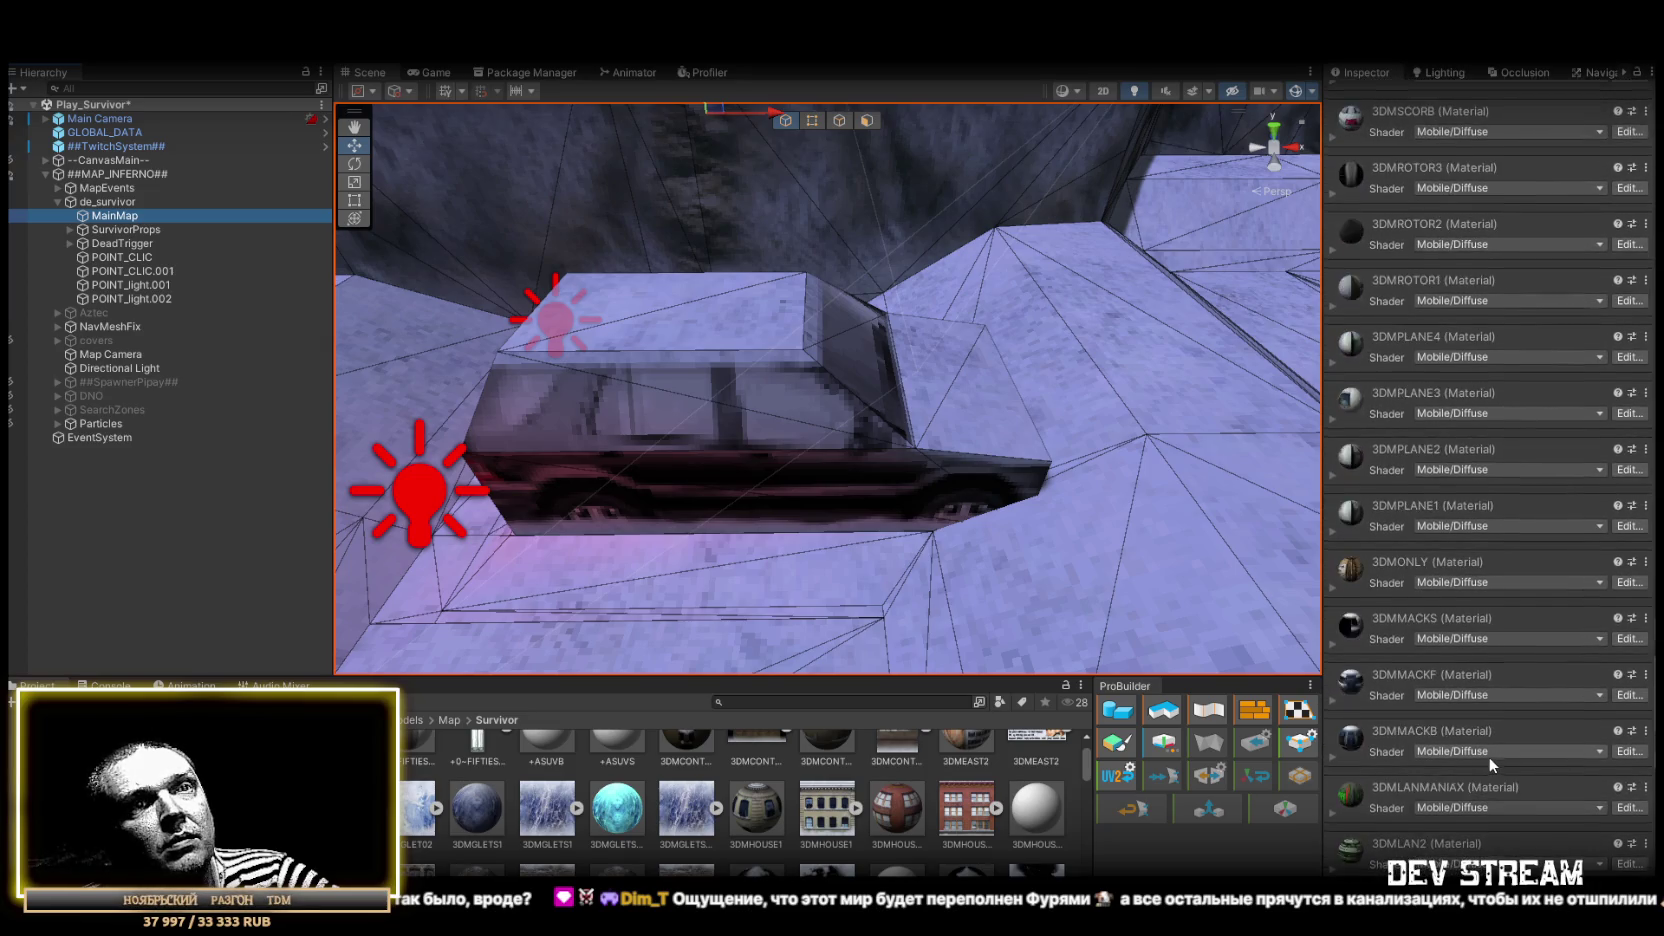
{"action": "scroll", "coordinate": [1521, 802], "scroll_direction": "down", "scroll_amount": 1}
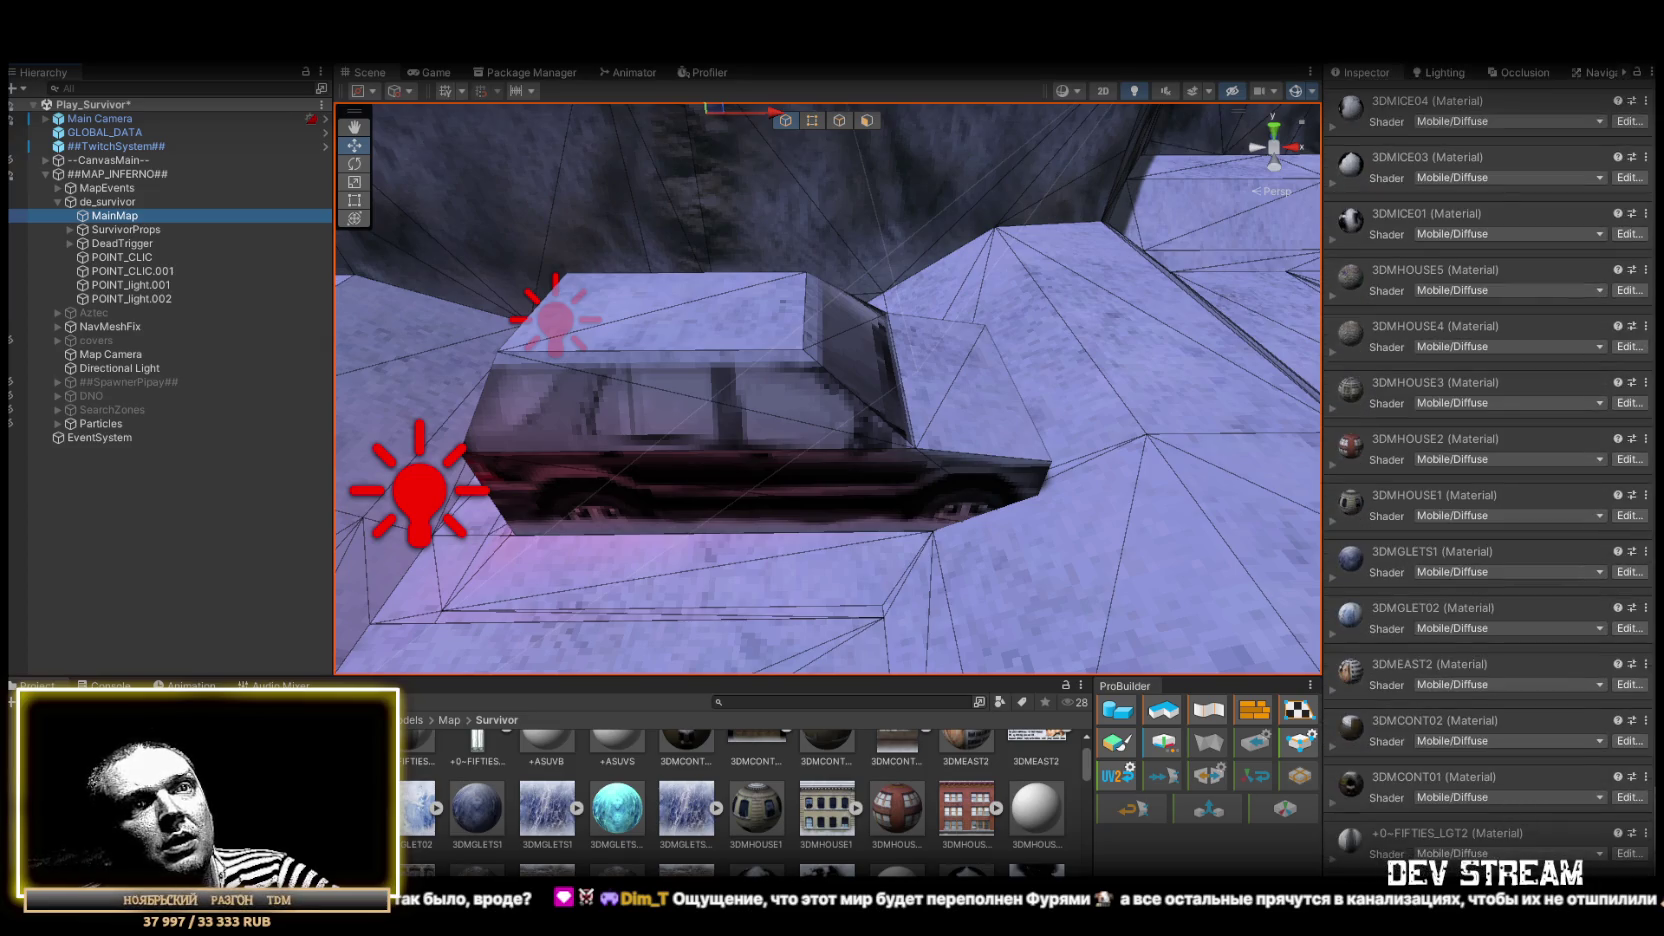
{"action": "scroll", "coordinate": [1432, 803], "scroll_direction": "up", "scroll_amount": 1}
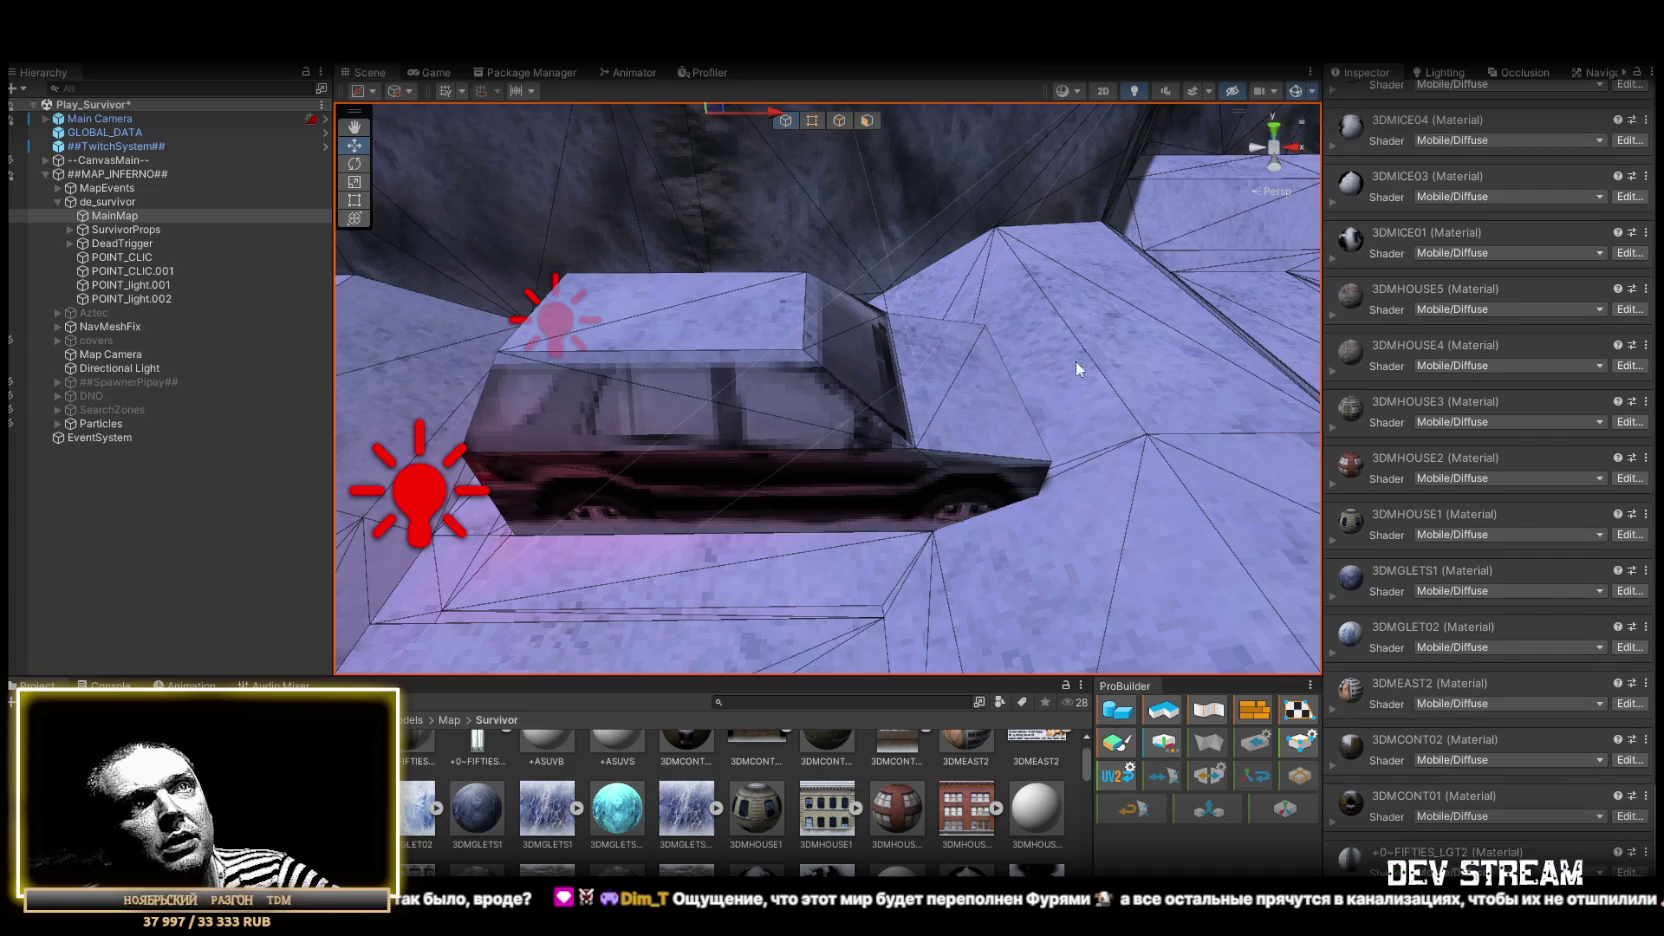
{"action": "key", "text": "f"}
{"action": "mouse_move", "coordinate": [959, 347]}
{"action": "left_mouse_down"}
{"action": "mouse_move", "coordinate": [903, 237]}
{"action": "mouse_move", "coordinate": [710, 278]}
{"action": "mouse_move", "coordinate": [791, 219]}
{"action": "mouse_move", "coordinate": [951, 305]}
{"action": "mouse_move", "coordinate": [1003, 308]}
{"action": "mouse_move", "coordinate": [923, 159]}
{"action": "mouse_move", "coordinate": [991, 228]}
{"action": "left_mouse_up"}
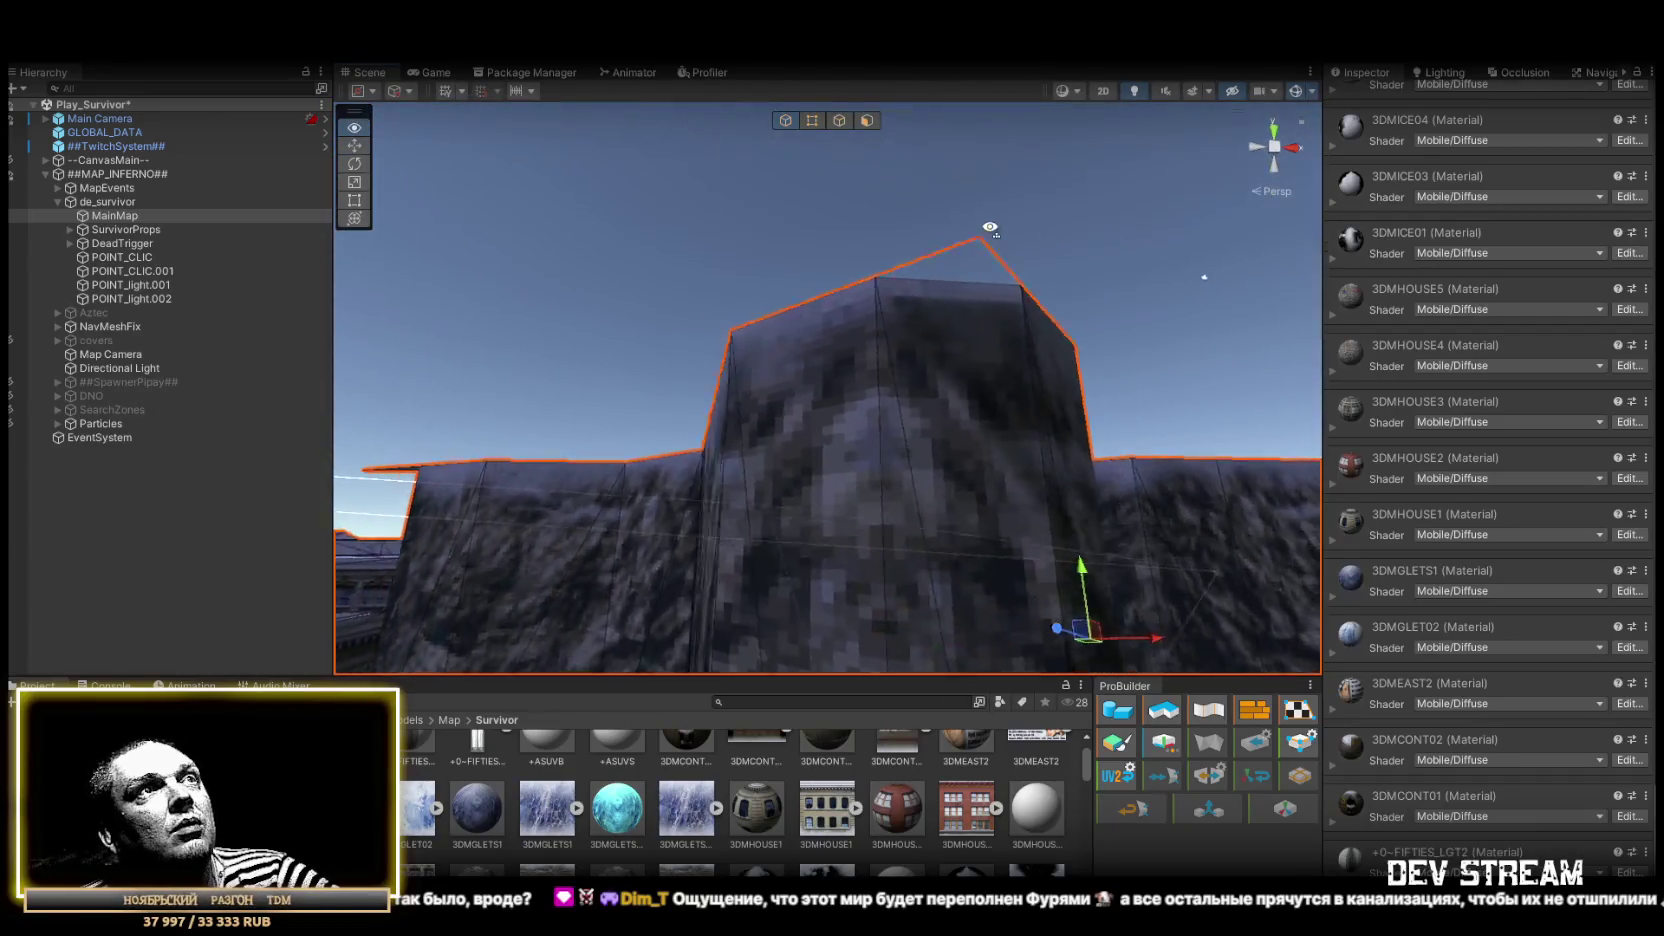
{"action": "mouse_move", "coordinate": [822, 191]}
{"action": "left_mouse_down"}
{"action": "mouse_move", "coordinate": [806, 487]}
{"action": "mouse_move", "coordinate": [828, 531]}
{"action": "mouse_move", "coordinate": [1039, 521]}
{"action": "left_mouse_up"}
{"action": "mouse_move", "coordinate": [893, 408]}
{"action": "left_mouse_down"}
{"action": "mouse_move", "coordinate": [958, 431]}
{"action": "mouse_move", "coordinate": [891, 316]}
{"action": "mouse_move", "coordinate": [1216, 298]}
{"action": "mouse_move", "coordinate": [884, 316]}
{"action": "mouse_move", "coordinate": [1232, 368]}
{"action": "mouse_move", "coordinate": [891, 360]}
{"action": "mouse_move", "coordinate": [1096, 319]}
{"action": "mouse_move", "coordinate": [1059, 338]}
{"action": "mouse_move", "coordinate": [965, 705]}
{"action": "mouse_move", "coordinate": [1043, 745]}
{"action": "mouse_move", "coordinate": [832, 370]}
{"action": "mouse_move", "coordinate": [780, 360]}
{"action": "mouse_move", "coordinate": [1011, 380]}
{"action": "mouse_move", "coordinate": [1030, 353]}
{"action": "mouse_move", "coordinate": [880, 386]}
{"action": "mouse_move", "coordinate": [962, 253]}
{"action": "mouse_move", "coordinate": [1063, 291]}
{"action": "mouse_move", "coordinate": [972, 364]}
{"action": "mouse_move", "coordinate": [1043, 191]}
{"action": "mouse_move", "coordinate": [759, 412]}
{"action": "left_mouse_up"}
Orbit and zoom around the map, dipping below the mesh into the tunnel and back overhead
{"action": "left_click_drag", "start_coordinate": [1106, 252], "coordinate": [1048, 323]}
{"action": "left_click_drag", "start_coordinate": [615, 181], "coordinate": [750, 202]}
{"action": "mouse_move", "coordinate": [591, 244]}
{"action": "left_mouse_down"}
{"action": "mouse_move", "coordinate": [784, 330]}
{"action": "mouse_move", "coordinate": [680, 301]}
{"action": "mouse_move", "coordinate": [1096, 341]}
{"action": "left_mouse_up"}
{"action": "scroll", "coordinate": [1096, 341], "scroll_direction": "up", "scroll_amount": 5}
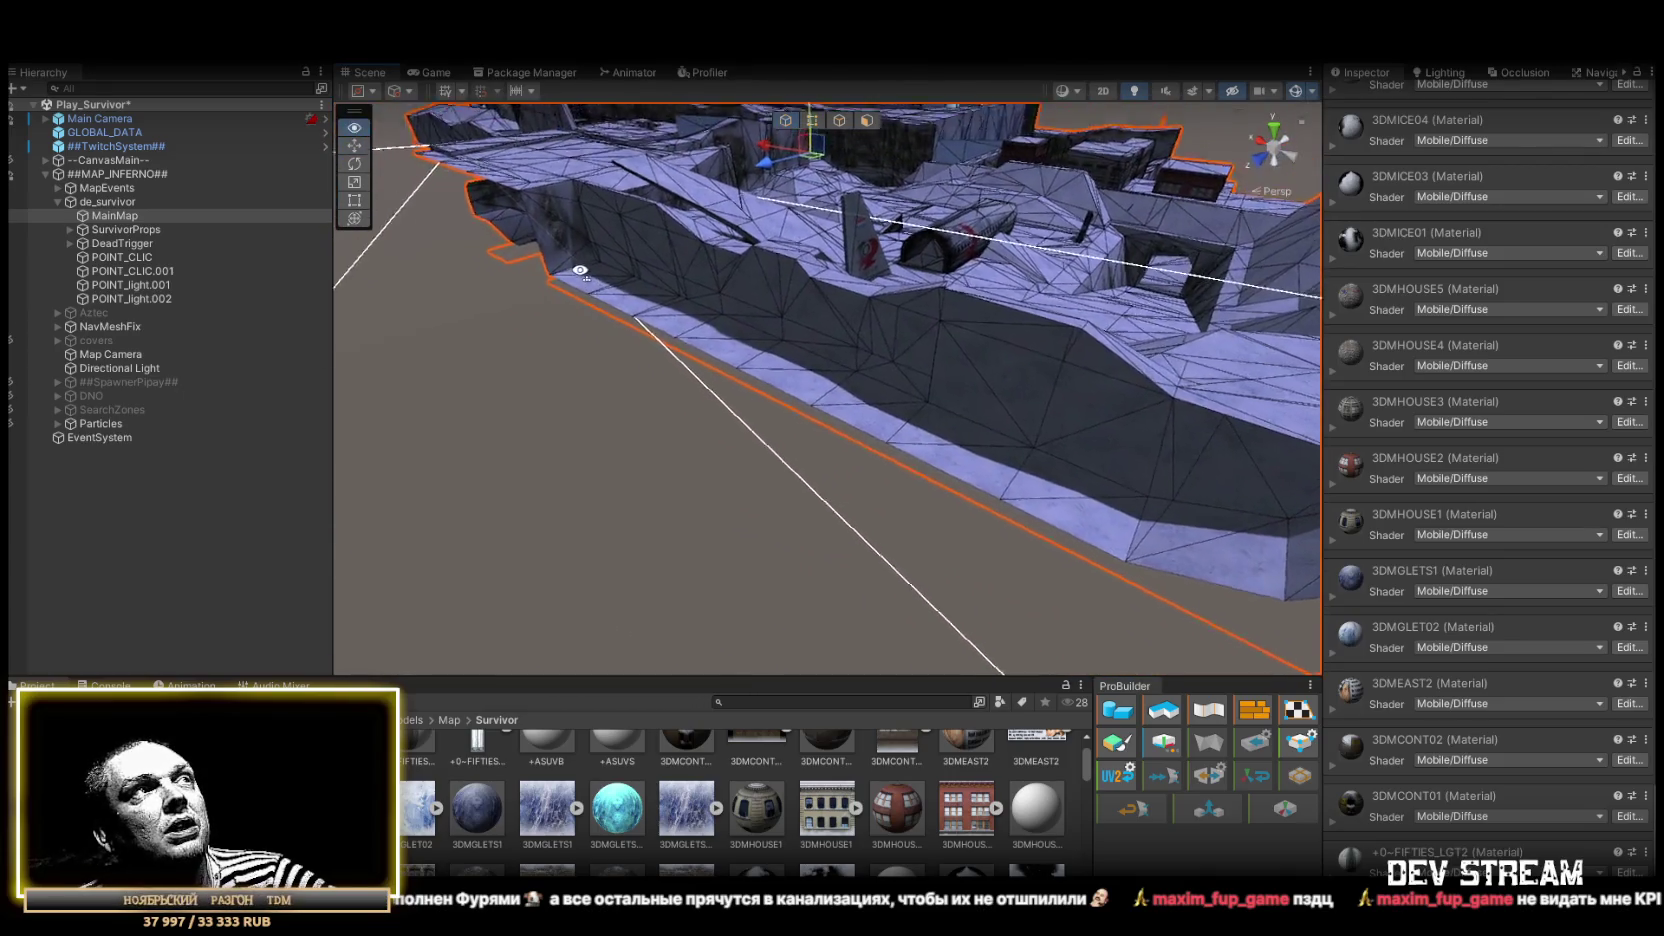
{"action": "mouse_move", "coordinate": [580, 270]}
{"action": "left_mouse_down"}
{"action": "mouse_move", "coordinate": [732, 260]}
{"action": "mouse_move", "coordinate": [794, 183]}
{"action": "mouse_move", "coordinate": [760, 161]}
{"action": "left_mouse_up"}
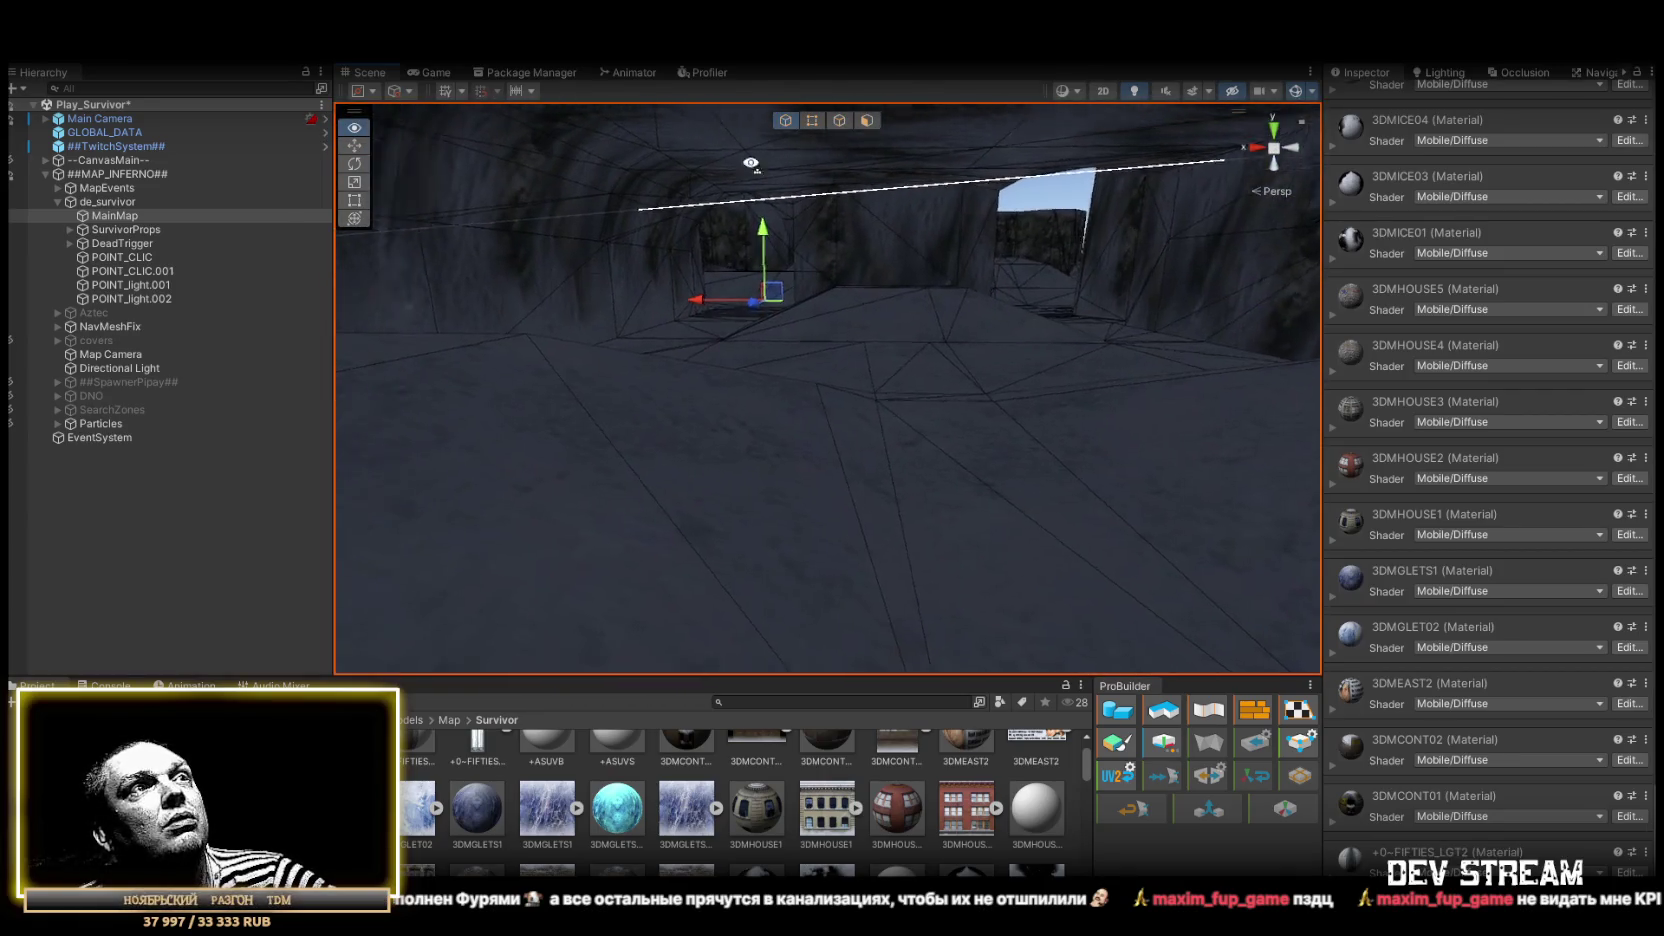
{"action": "mouse_move", "coordinate": [754, 156]}
{"action": "left_mouse_down"}
{"action": "mouse_move", "coordinate": [920, 230]}
{"action": "mouse_move", "coordinate": [1300, 290]}
{"action": "left_mouse_up"}
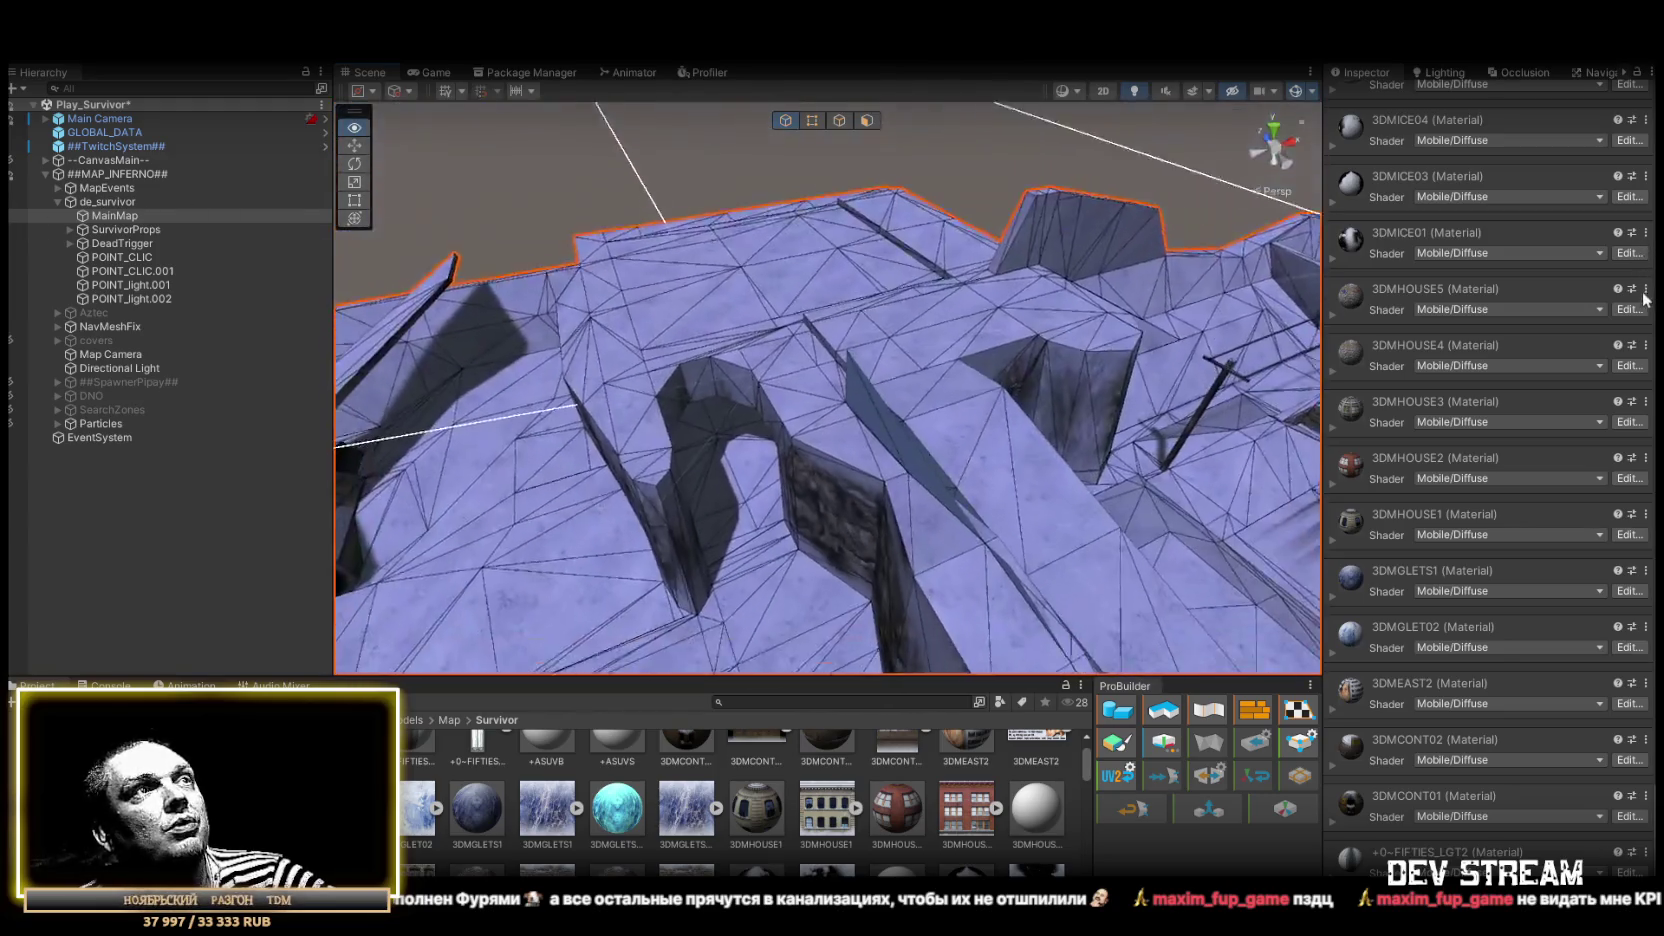
{"action": "scroll", "coordinate": [827, 388], "scroll_direction": "up", "scroll_amount": 5}
{"action": "mouse_move", "coordinate": [643, 280]}
{"action": "left_mouse_down"}
{"action": "mouse_move", "coordinate": [813, 241]}
{"action": "mouse_move", "coordinate": [747, 215]}
{"action": "mouse_move", "coordinate": [1244, 303]}
{"action": "mouse_move", "coordinate": [1022, 290]}
{"action": "left_mouse_up"}
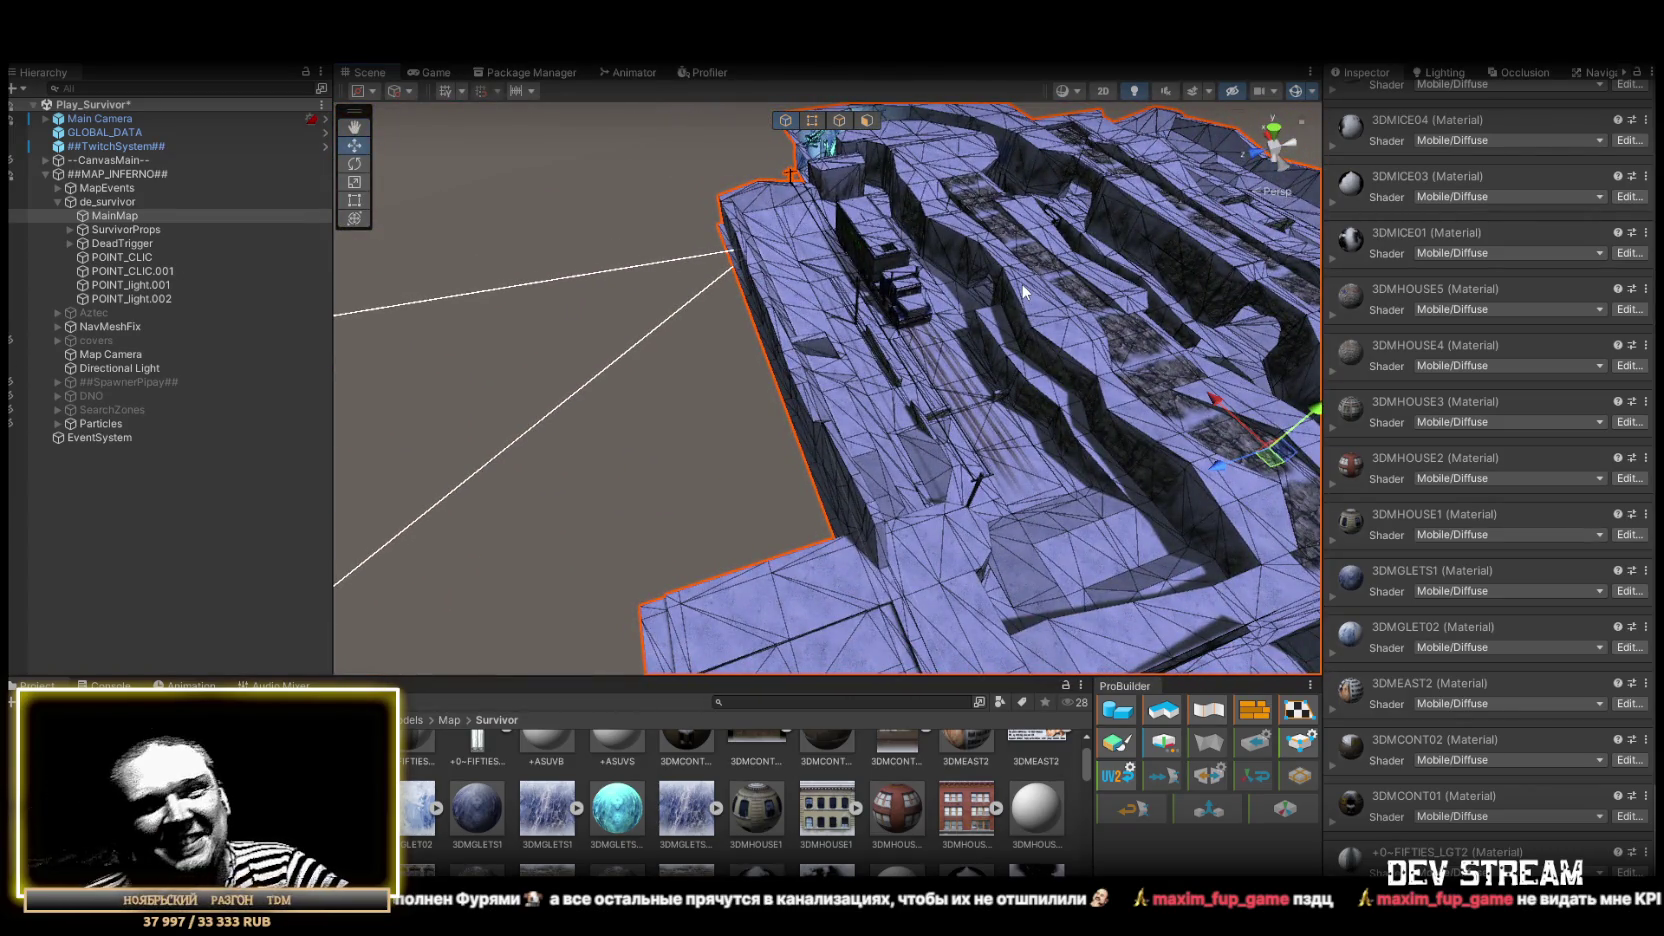
{"action": "mouse_move", "coordinate": [1001, 316]}
{"action": "left_mouse_down"}
{"action": "mouse_move", "coordinate": [1012, 375]}
{"action": "mouse_move", "coordinate": [975, 405]}
{"action": "mouse_move", "coordinate": [1046, 403]}
{"action": "mouse_move", "coordinate": [767, 250]}
{"action": "mouse_move", "coordinate": [1228, 174]}
{"action": "mouse_move", "coordinate": [848, 252]}
{"action": "mouse_move", "coordinate": [931, 224]}
{"action": "mouse_move", "coordinate": [666, 265]}
{"action": "mouse_move", "coordinate": [660, 246]}
{"action": "left_mouse_up"}
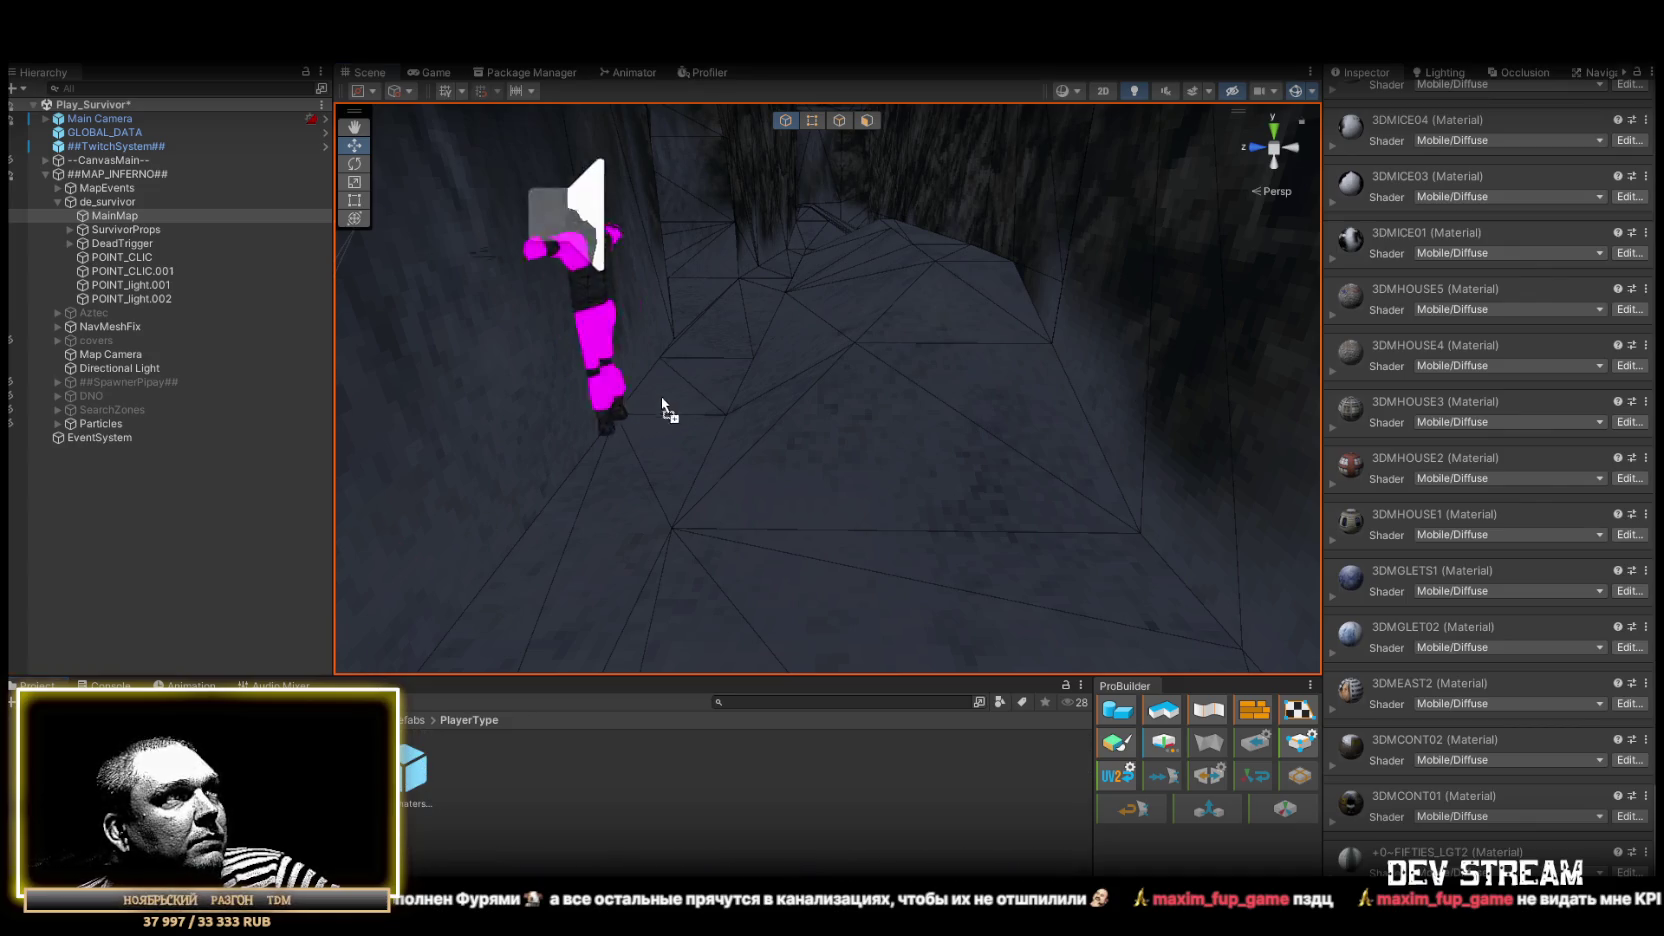
Place the character prefab in the tunnel, frame it, then delete TRCchaters1
{"action": "left_click_drag", "start_coordinate": [696, 410], "coordinate": [700, 412]}
{"action": "left_click_drag", "start_coordinate": [773, 470], "coordinate": [810, 457]}
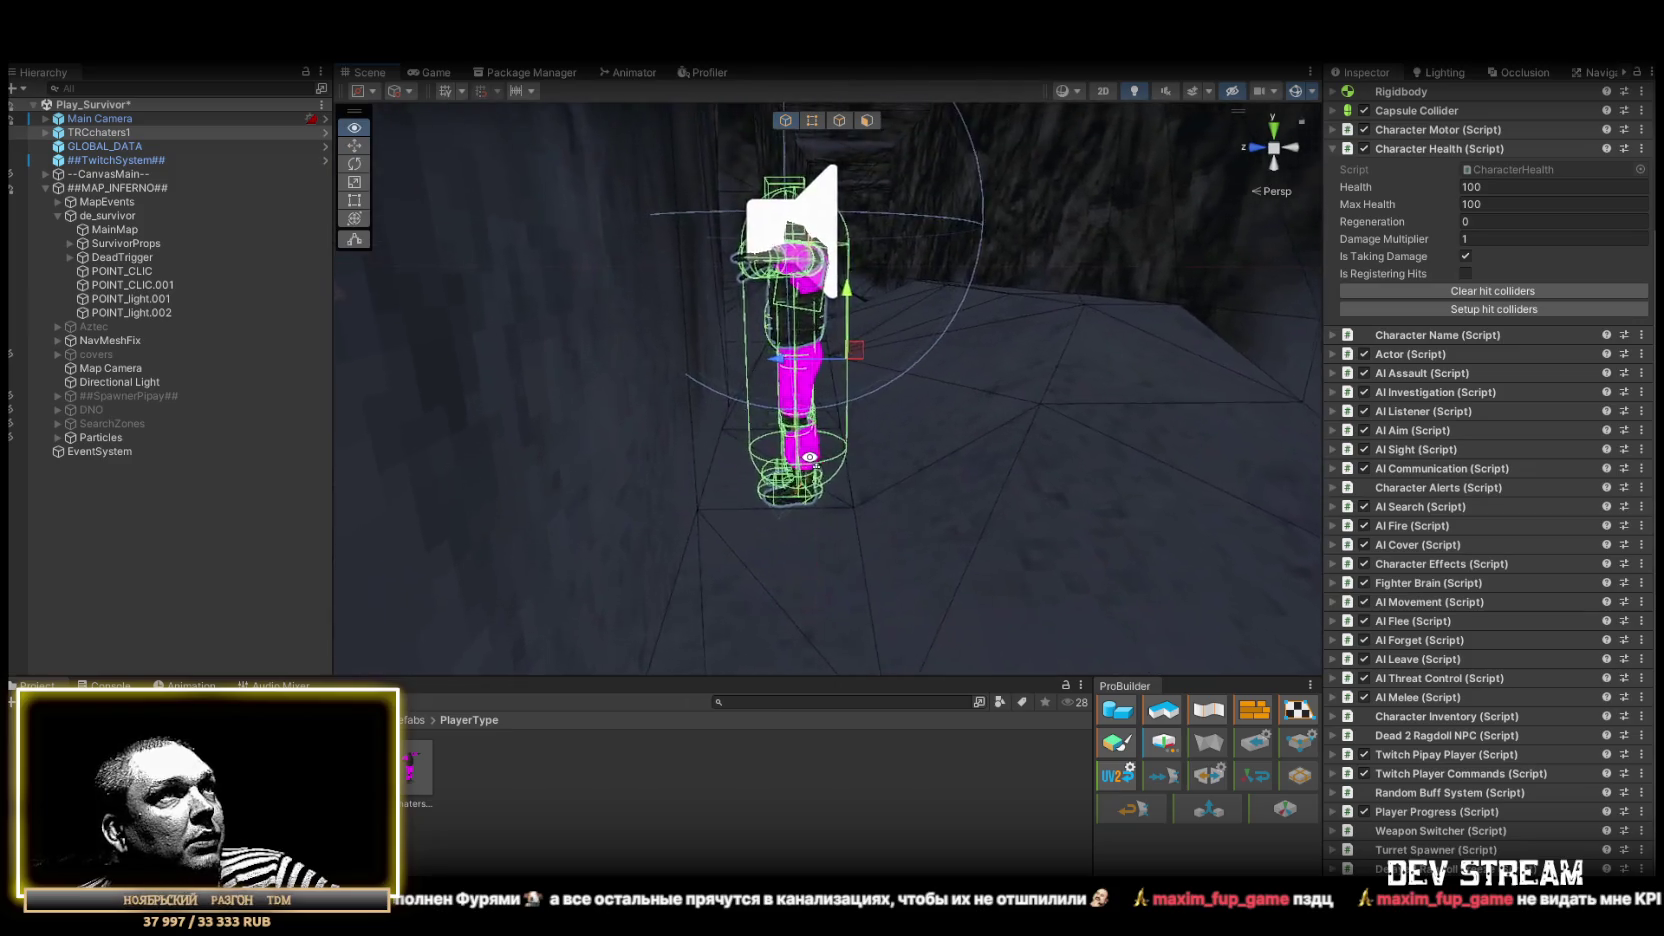
{"action": "mouse_move", "coordinate": [793, 462]}
{"action": "left_mouse_down"}
{"action": "mouse_move", "coordinate": [825, 472]}
{"action": "mouse_move", "coordinate": [903, 442]}
{"action": "mouse_move", "coordinate": [1032, 644]}
{"action": "mouse_move", "coordinate": [995, 587]}
{"action": "mouse_move", "coordinate": [743, 430]}
{"action": "mouse_move", "coordinate": [780, 440]}
{"action": "left_mouse_up"}
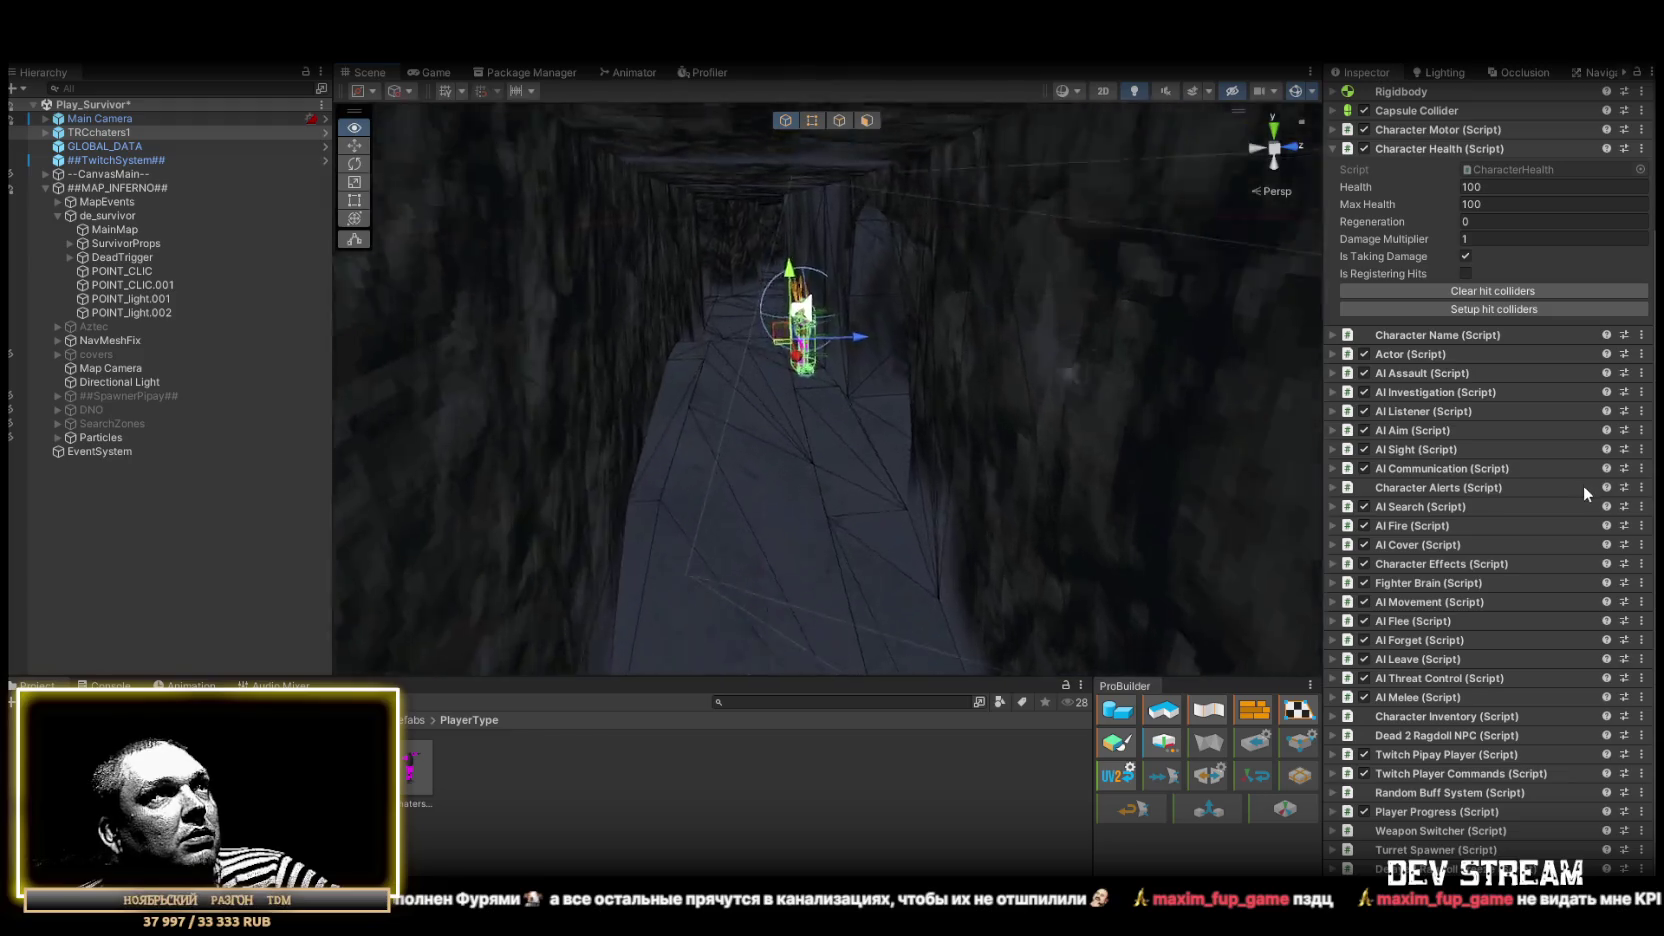
{"action": "key", "text": "f"}
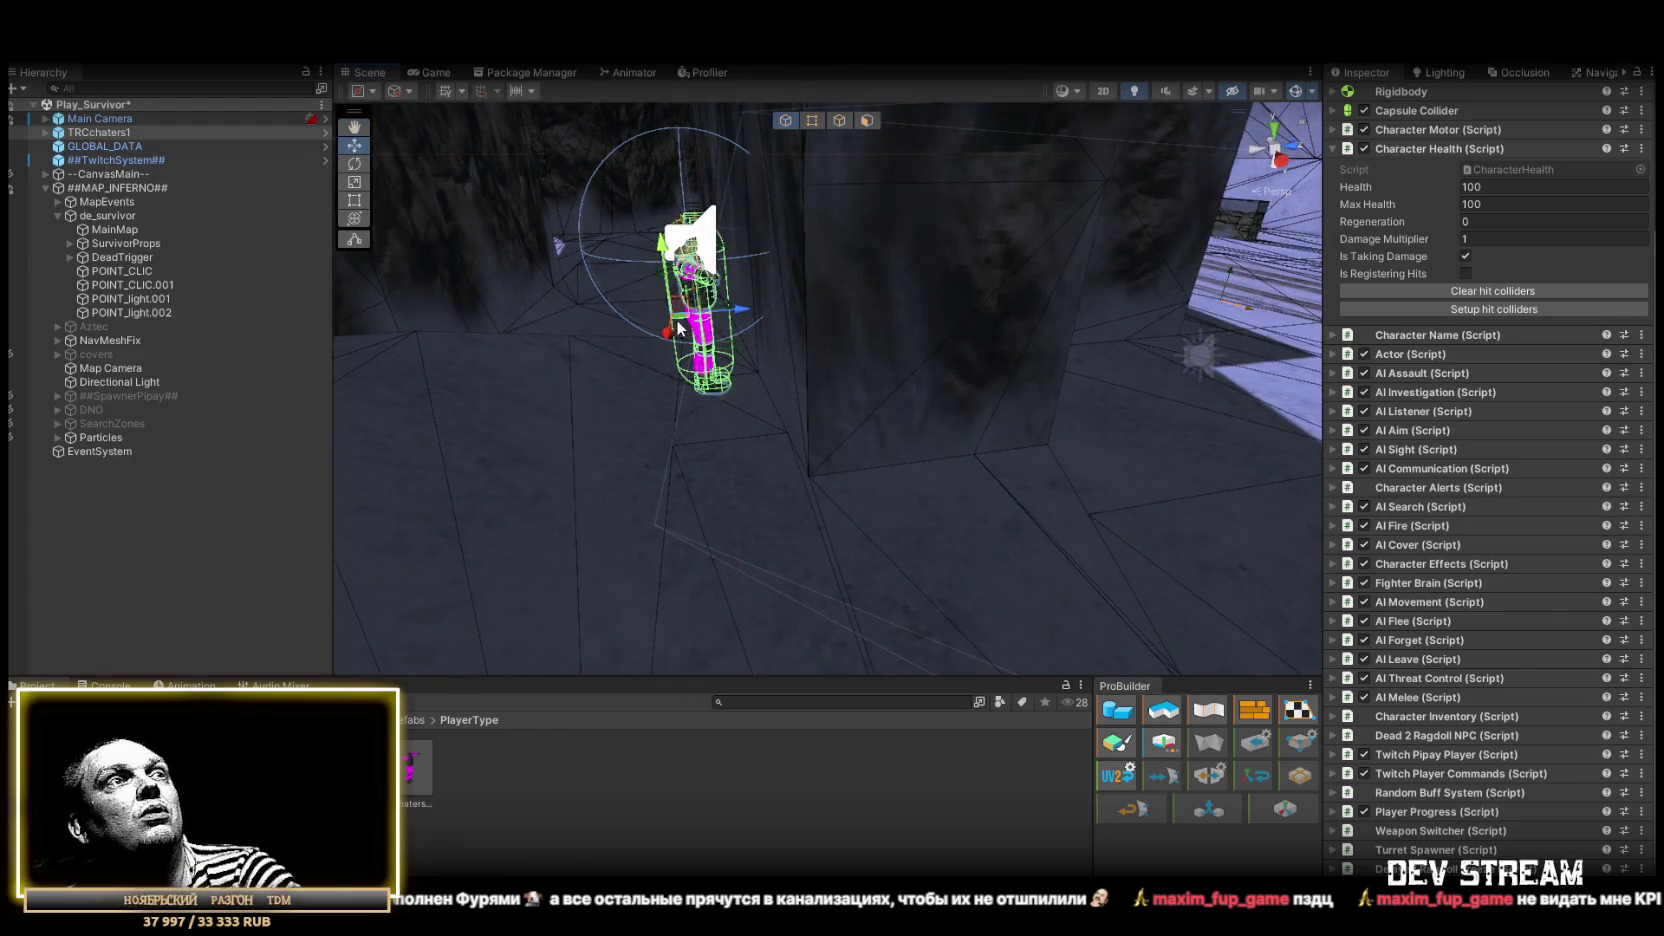
{"action": "key", "text": "Delete"}
{"action": "mouse_move", "coordinate": [758, 358]}
{"action": "left_mouse_down"}
{"action": "mouse_move", "coordinate": [910, 297]}
{"action": "mouse_move", "coordinate": [761, 268]}
{"action": "mouse_move", "coordinate": [773, 372]}
{"action": "mouse_move", "coordinate": [829, 395]}
{"action": "mouse_move", "coordinate": [870, 385]}
{"action": "left_mouse_up"}
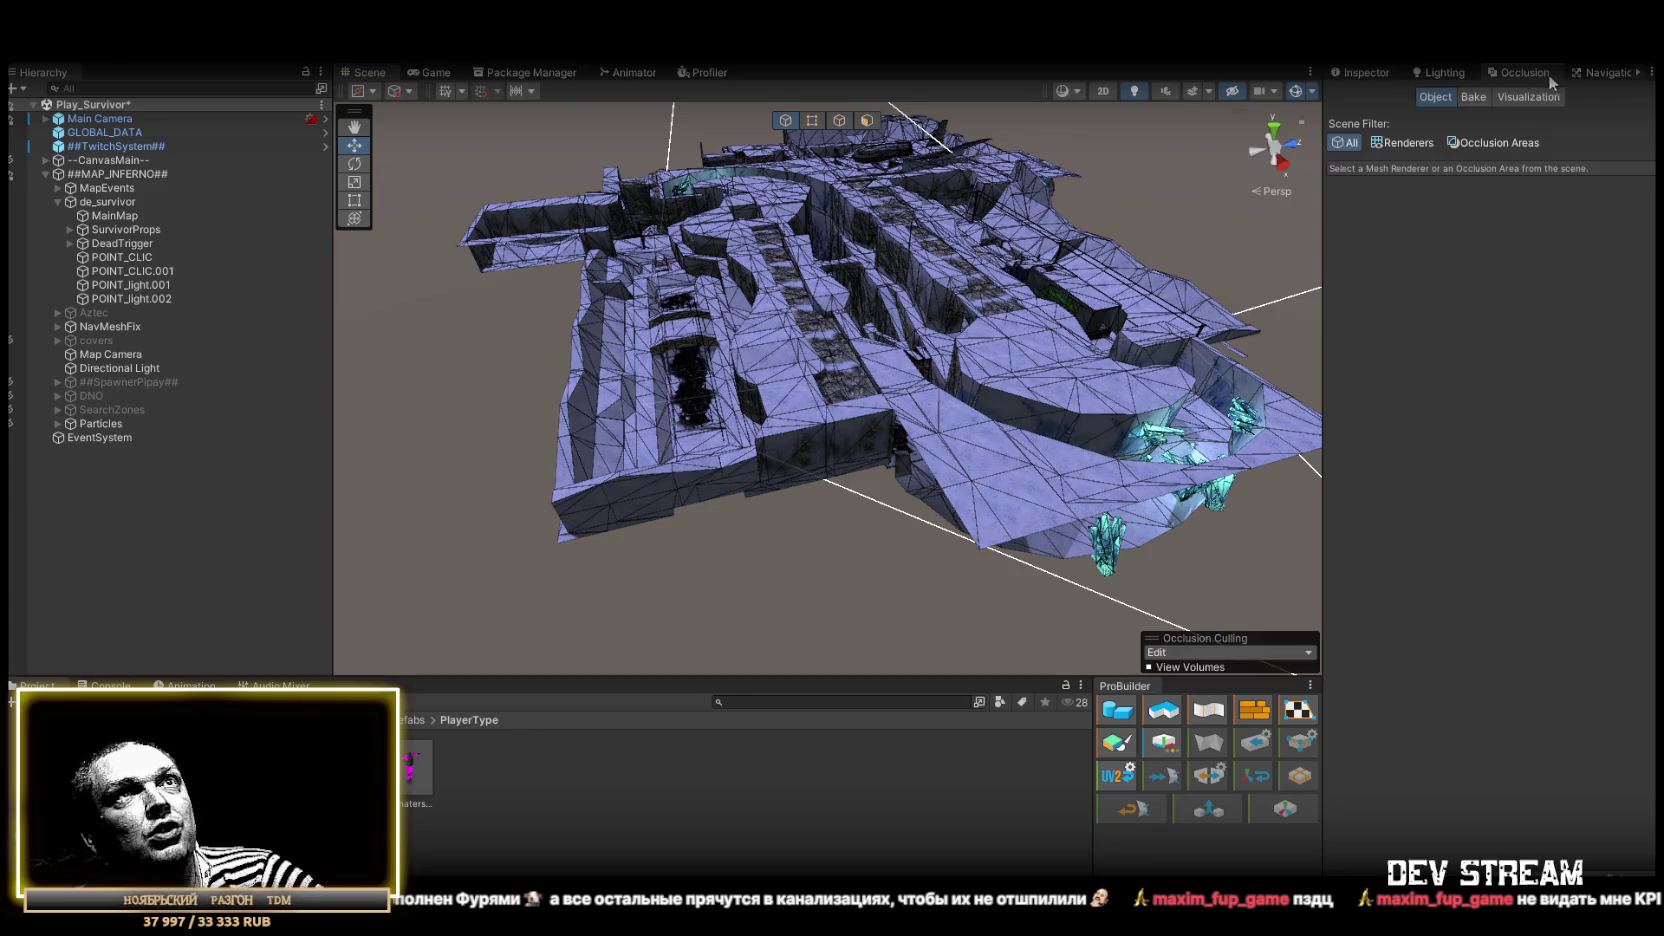
Bake a NavMesh with radius 0.4, height 2 and 45° max slope
{"action": "left_click", "coordinate": [1578, 76]}
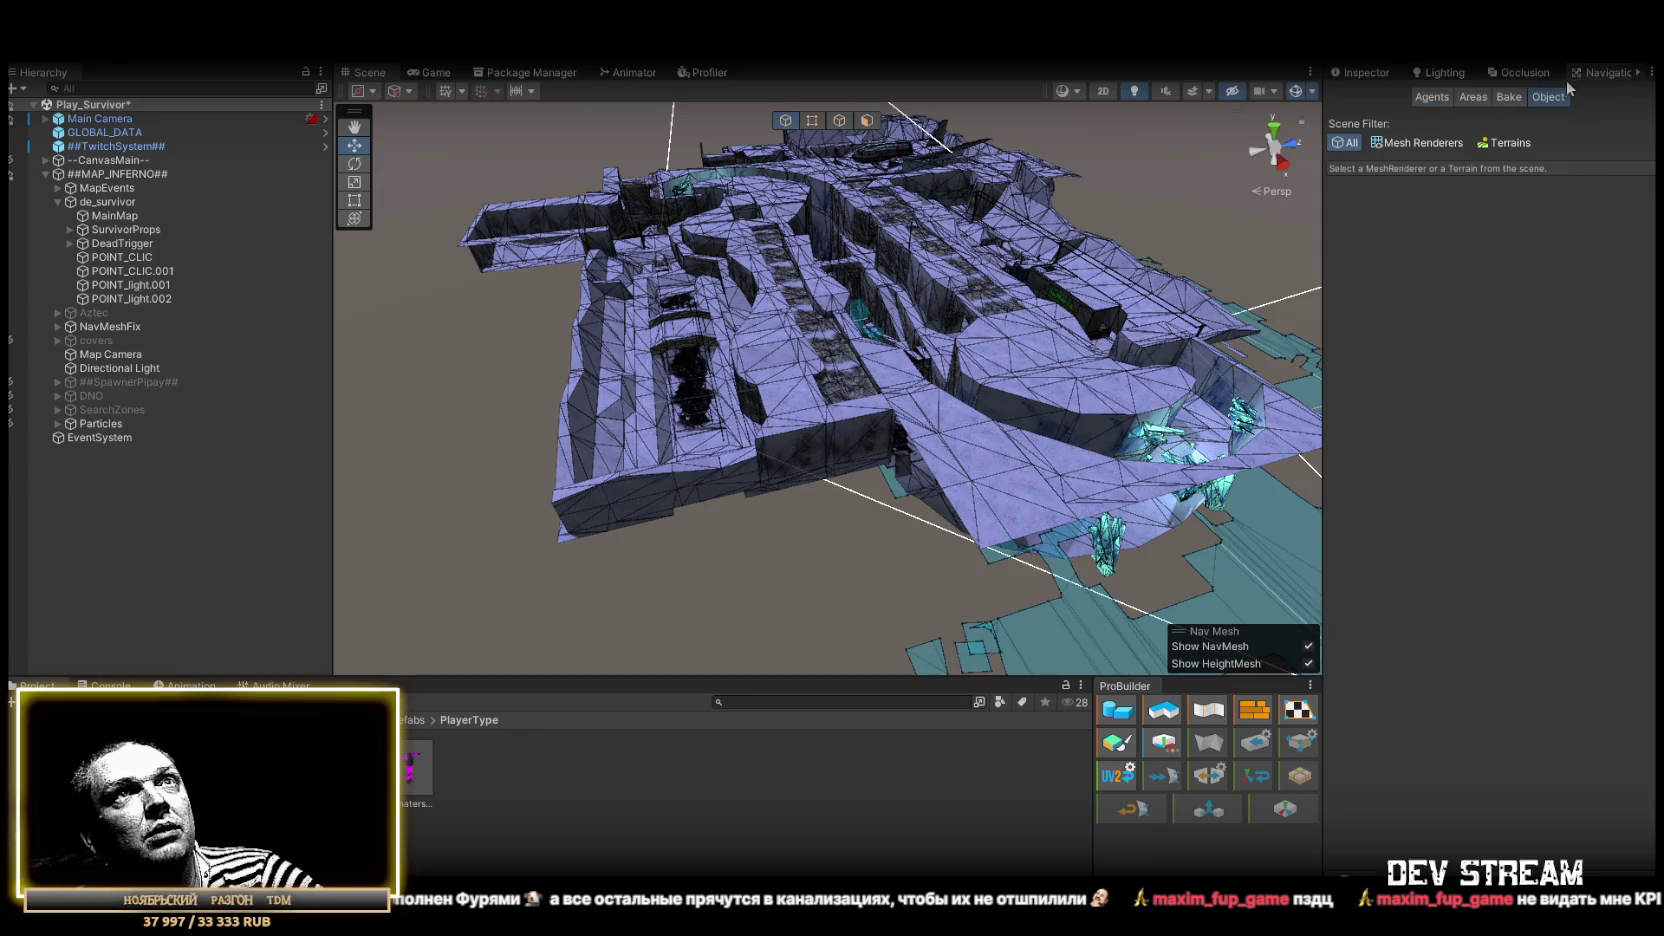
{"action": "left_click", "coordinate": [1506, 97]}
{"action": "left_click_drag", "start_coordinate": [996, 364], "coordinate": [1001, 367]}
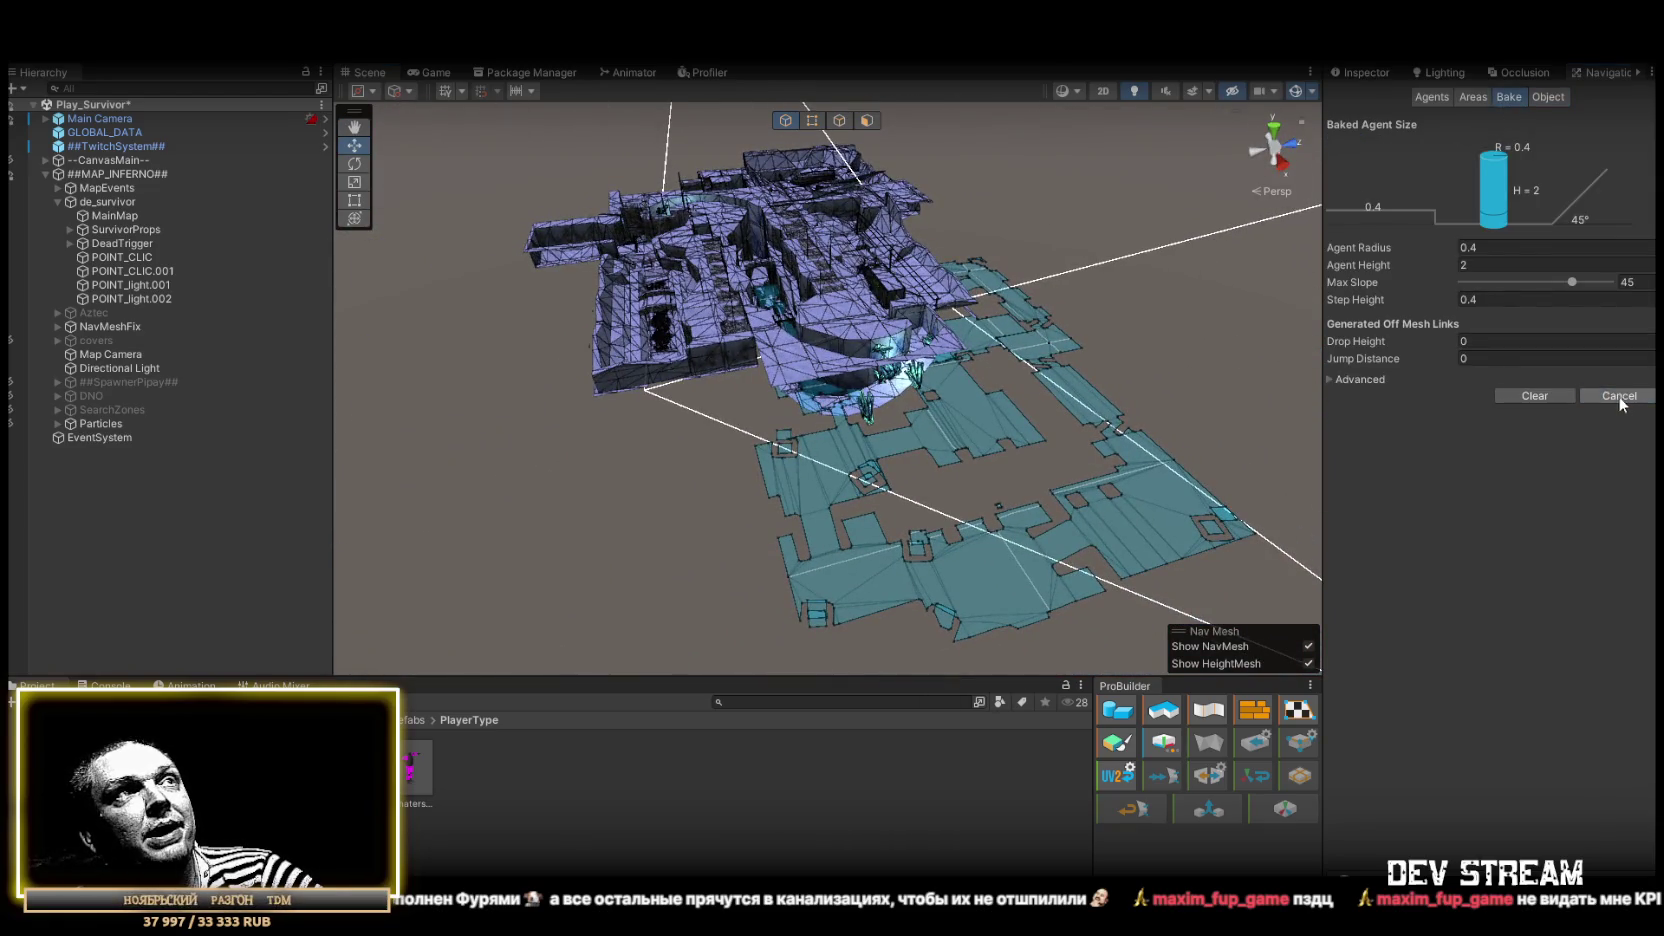
{"action": "left_click", "coordinate": [1612, 396]}
Fly through the crystal corridor toward the rock wall to inspect the baked NavMesh
{"action": "scroll", "coordinate": [1054, 340], "scroll_direction": "up", "scroll_amount": 10}
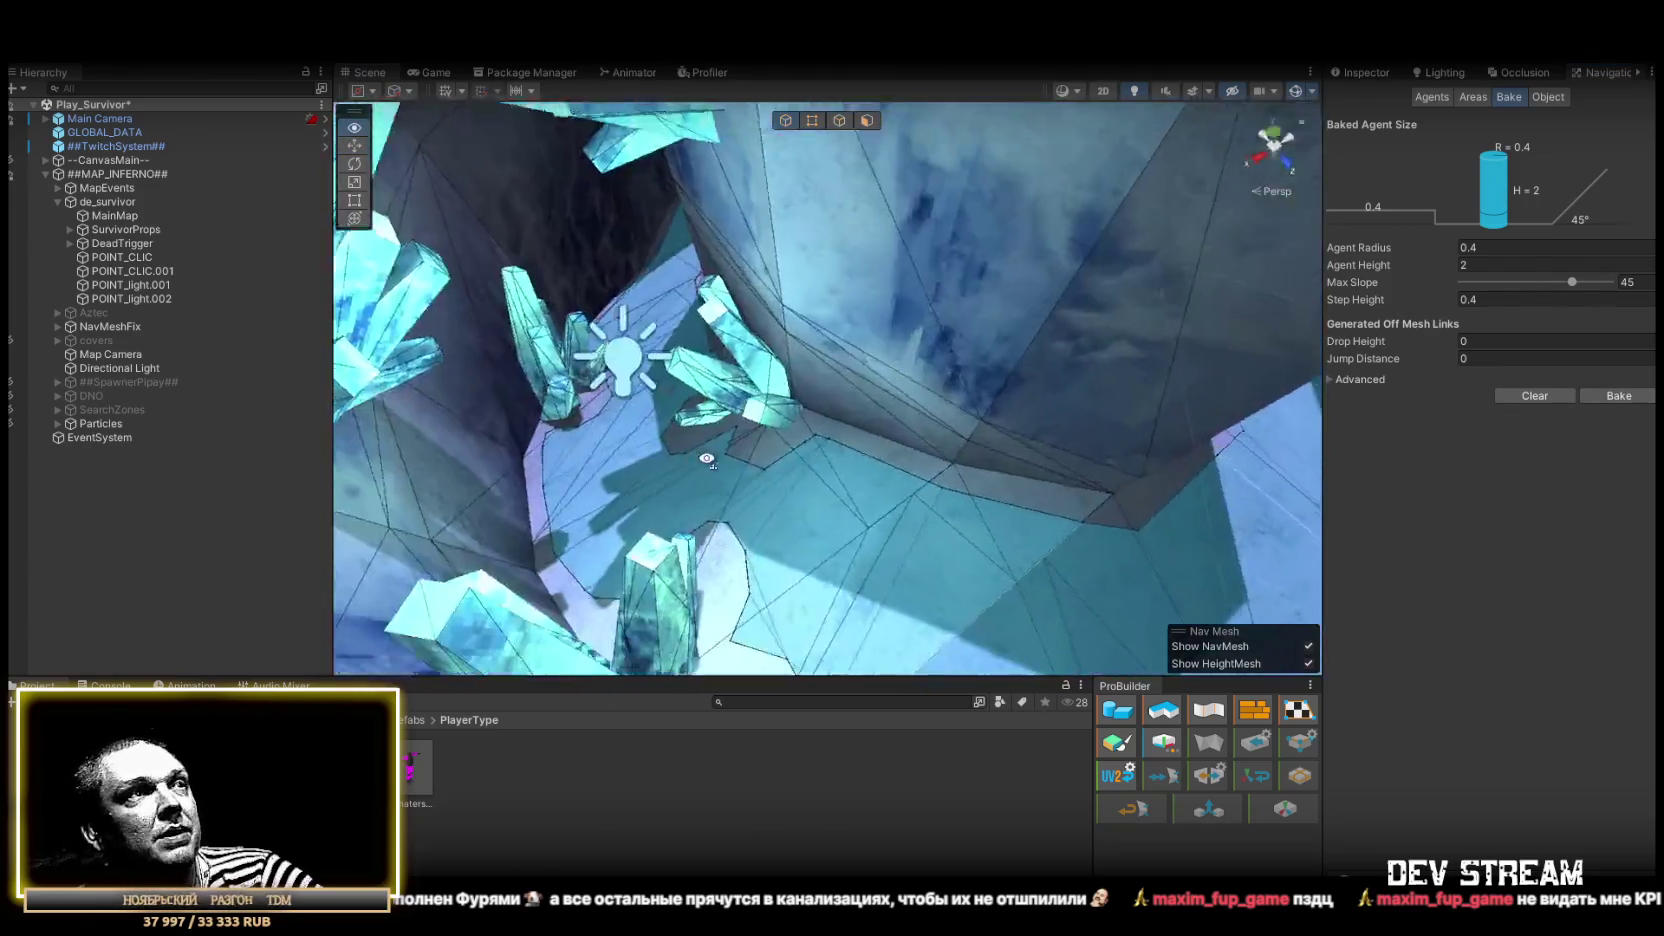
{"action": "mouse_move", "coordinate": [706, 458]}
{"action": "left_mouse_down"}
{"action": "mouse_move", "coordinate": [531, 416]}
{"action": "mouse_move", "coordinate": [717, 371]}
{"action": "mouse_move", "coordinate": [700, 375]}
{"action": "mouse_move", "coordinate": [1064, 338]}
{"action": "left_mouse_up"}
{"action": "mouse_move", "coordinate": [915, 484]}
{"action": "left_mouse_down"}
{"action": "mouse_move", "coordinate": [1062, 457]}
{"action": "mouse_move", "coordinate": [849, 424]}
{"action": "mouse_move", "coordinate": [850, 457]}
{"action": "mouse_move", "coordinate": [886, 407]}
{"action": "mouse_move", "coordinate": [821, 368]}
{"action": "mouse_move", "coordinate": [455, 467]}
{"action": "mouse_move", "coordinate": [908, 460]}
{"action": "left_mouse_up"}
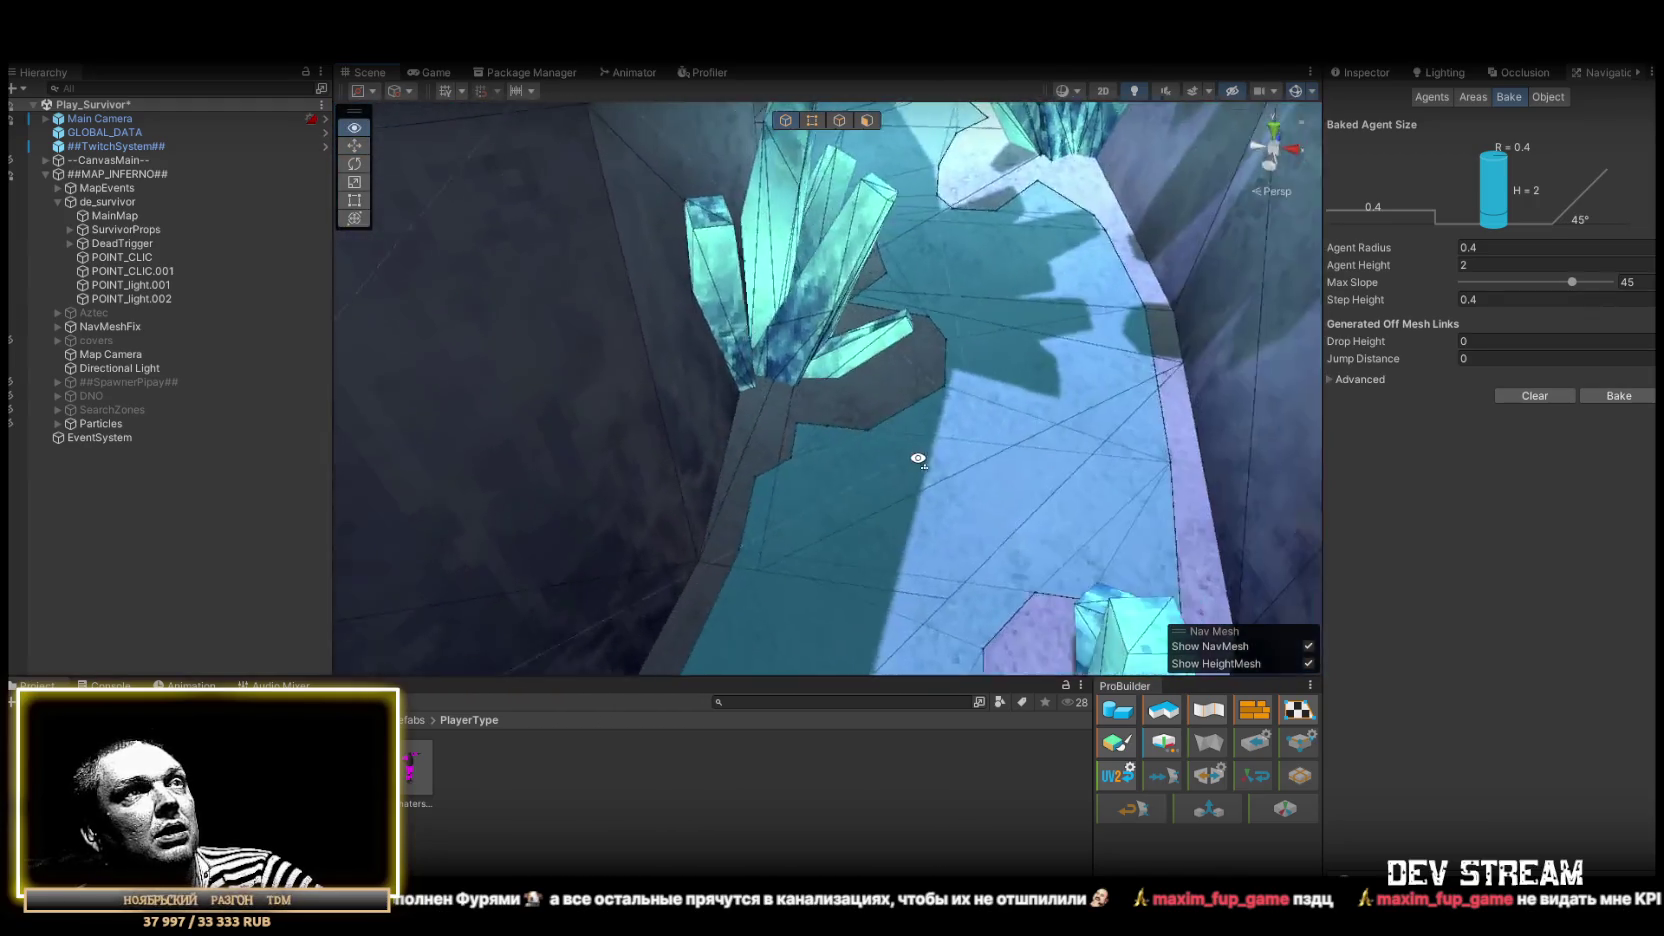
{"action": "mouse_move", "coordinate": [817, 317]}
{"action": "left_mouse_down"}
{"action": "mouse_move", "coordinate": [903, 386]}
{"action": "mouse_move", "coordinate": [958, 265]}
{"action": "left_mouse_up"}
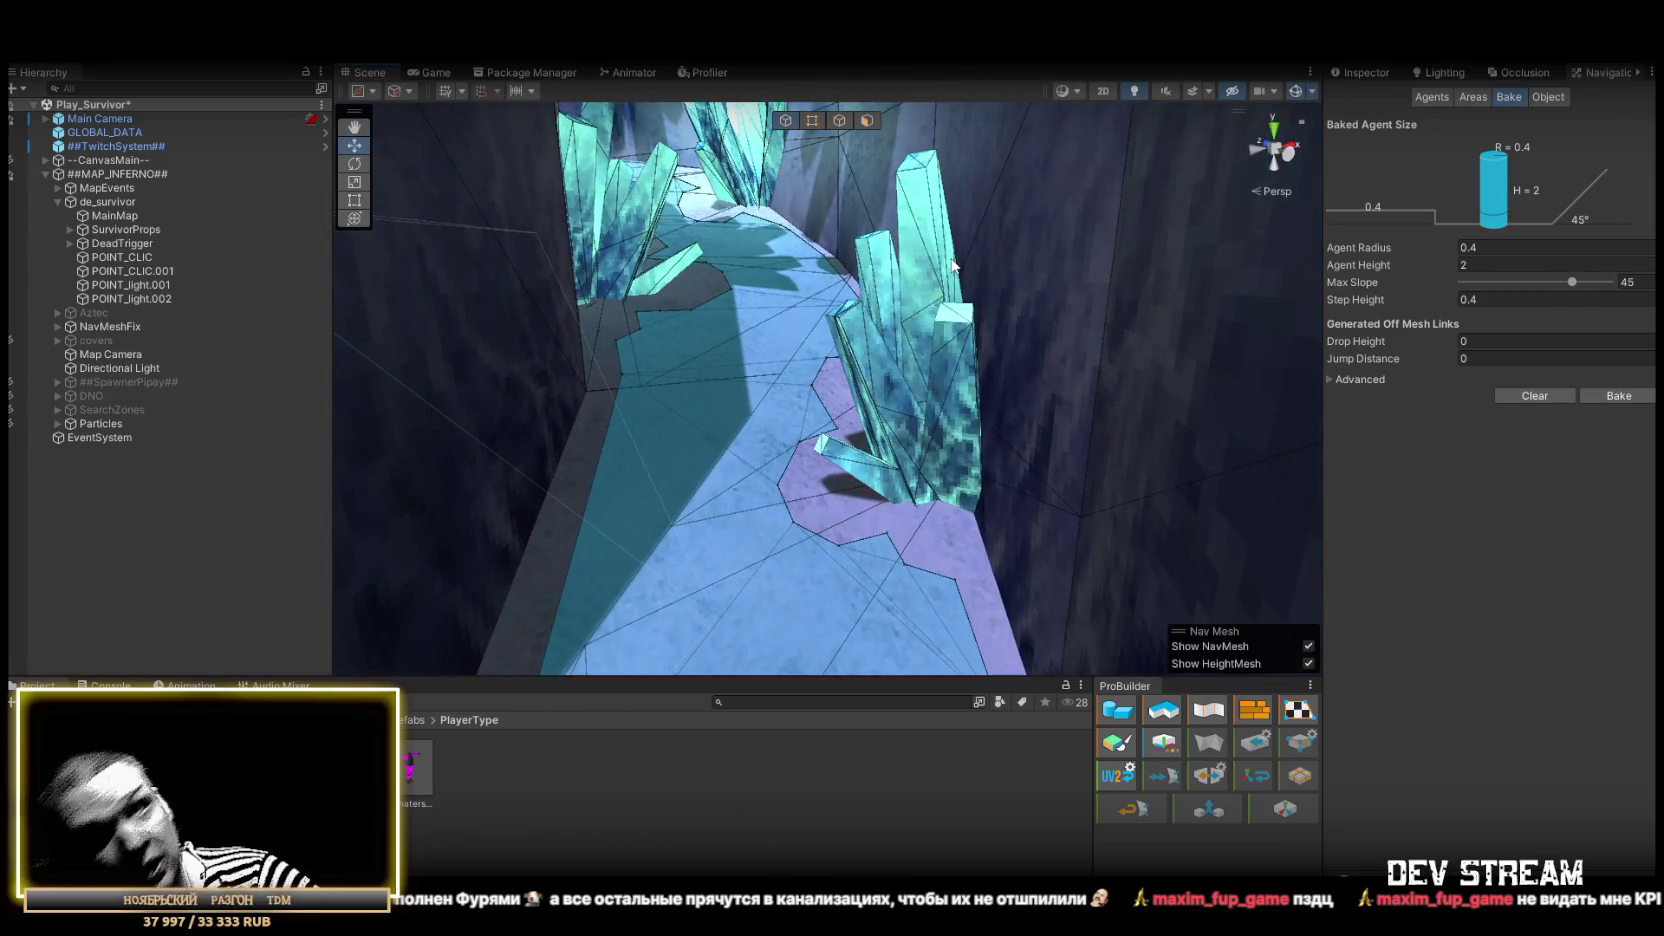
{"action": "mouse_move", "coordinate": [840, 432]}
{"action": "left_mouse_down"}
{"action": "mouse_move", "coordinate": [176, 482]}
{"action": "mouse_move", "coordinate": [270, 443]}
{"action": "mouse_move", "coordinate": [287, 512]}
{"action": "mouse_move", "coordinate": [328, 439]}
{"action": "mouse_move", "coordinate": [320, 373]}
{"action": "mouse_move", "coordinate": [386, 438]}
{"action": "mouse_move", "coordinate": [1001, 492]}
{"action": "mouse_move", "coordinate": [1092, 475]}
{"action": "mouse_move", "coordinate": [825, 461]}
{"action": "mouse_move", "coordinate": [862, 442]}
{"action": "mouse_move", "coordinate": [832, 370]}
{"action": "mouse_move", "coordinate": [773, 327]}
{"action": "mouse_move", "coordinate": [635, 379]}
{"action": "mouse_move", "coordinate": [26, 439]}
{"action": "mouse_move", "coordinate": [624, 409]}
{"action": "mouse_move", "coordinate": [516, 416]}
{"action": "mouse_move", "coordinate": [577, 497]}
{"action": "mouse_move", "coordinate": [1345, 446]}
{"action": "mouse_move", "coordinate": [1014, 397]}
{"action": "mouse_move", "coordinate": [1012, 427]}
{"action": "mouse_move", "coordinate": [1112, 410]}
{"action": "mouse_move", "coordinate": [594, 480]}
{"action": "mouse_move", "coordinate": [304, 410]}
{"action": "mouse_move", "coordinate": [208, 448]}
{"action": "mouse_move", "coordinate": [837, 452]}
{"action": "mouse_move", "coordinate": [817, 421]}
{"action": "mouse_move", "coordinate": [907, 449]}
{"action": "left_mouse_up"}
Inspect the NavMesh along the wall ridges, the arch wall and a ramp opening
{"action": "mouse_move", "coordinate": [801, 514]}
{"action": "left_mouse_down"}
{"action": "mouse_move", "coordinate": [471, 386]}
{"action": "mouse_move", "coordinate": [661, 438]}
{"action": "mouse_move", "coordinate": [884, 420]}
{"action": "mouse_move", "coordinate": [1014, 518]}
{"action": "mouse_move", "coordinate": [885, 462]}
{"action": "mouse_move", "coordinate": [1051, 293]}
{"action": "mouse_move", "coordinate": [810, 345]}
{"action": "mouse_move", "coordinate": [733, 380]}
{"action": "left_mouse_up"}
{"action": "mouse_move", "coordinate": [873, 400]}
{"action": "left_mouse_down"}
{"action": "mouse_move", "coordinate": [810, 420]}
{"action": "mouse_move", "coordinate": [620, 546]}
{"action": "left_mouse_up"}
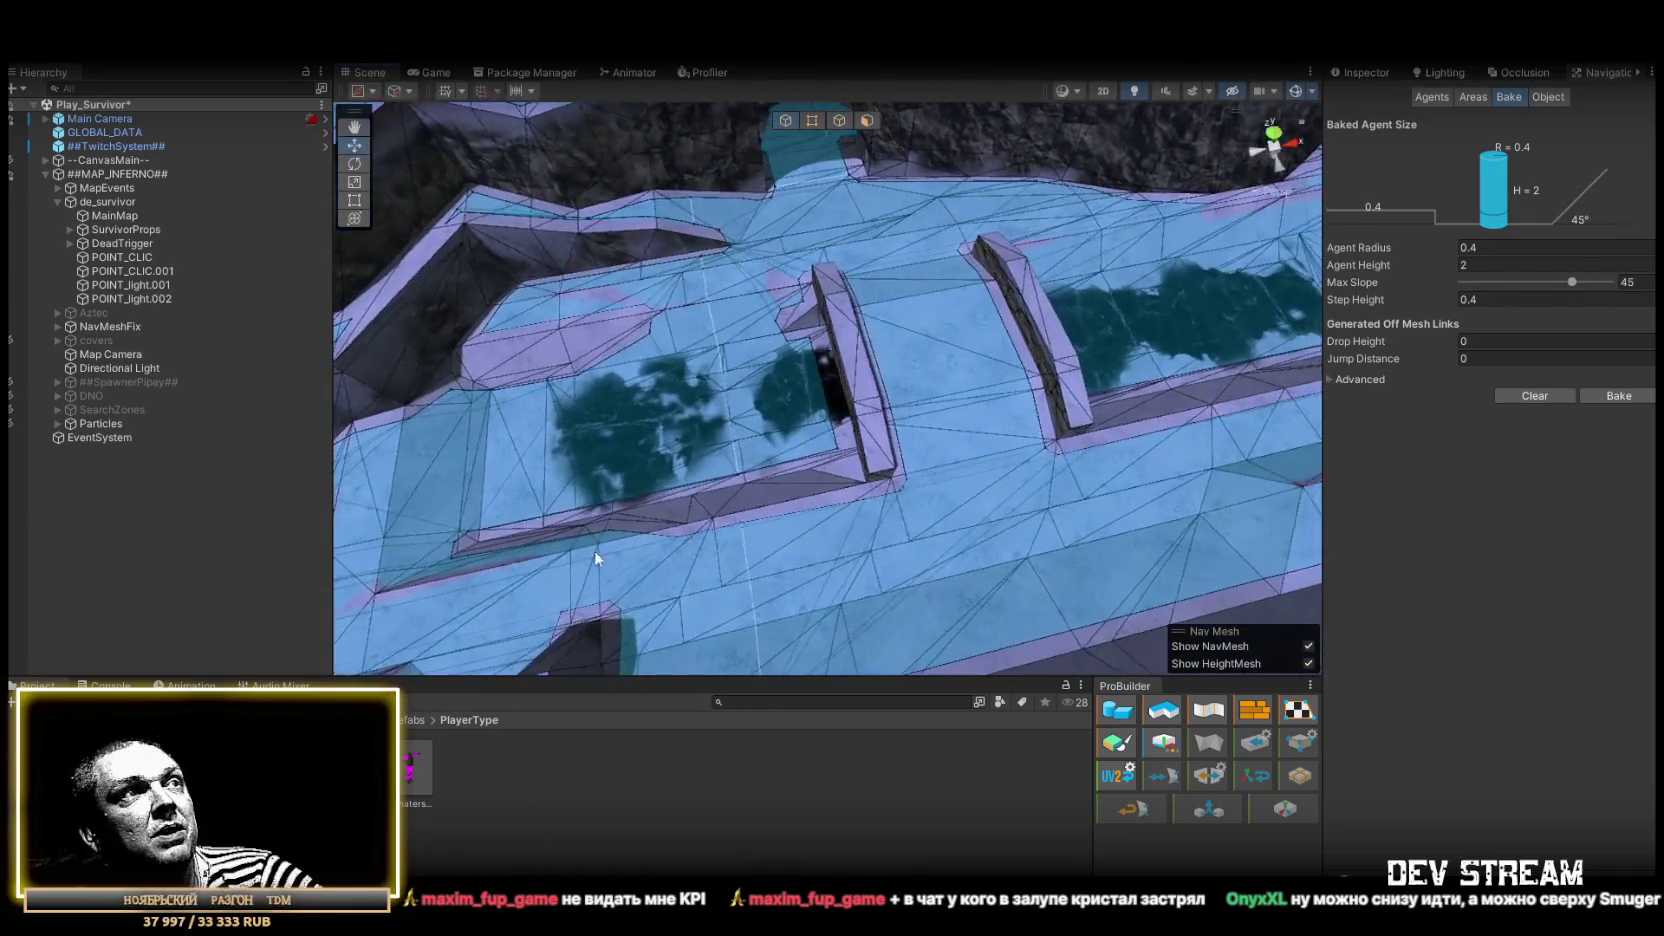
{"action": "mouse_move", "coordinate": [769, 390]}
{"action": "left_mouse_down"}
{"action": "mouse_move", "coordinate": [891, 371]}
{"action": "mouse_move", "coordinate": [925, 385]}
{"action": "mouse_move", "coordinate": [996, 356]}
{"action": "mouse_move", "coordinate": [639, 375]}
{"action": "mouse_move", "coordinate": [977, 442]}
{"action": "mouse_move", "coordinate": [1114, 401]}
{"action": "mouse_move", "coordinate": [966, 390]}
{"action": "mouse_move", "coordinate": [940, 430]}
{"action": "mouse_move", "coordinate": [295, 374]}
{"action": "mouse_move", "coordinate": [142, 406]}
{"action": "mouse_move", "coordinate": [164, 398]}
{"action": "mouse_move", "coordinate": [138, 460]}
{"action": "mouse_move", "coordinate": [152, 483]}
{"action": "left_mouse_up"}
{"action": "mouse_move", "coordinate": [642, 431]}
{"action": "left_mouse_down"}
{"action": "mouse_move", "coordinate": [179, 459]}
{"action": "mouse_move", "coordinate": [217, 488]}
{"action": "mouse_move", "coordinate": [587, 503]}
{"action": "left_mouse_up"}
{"action": "scroll", "coordinate": [651, 411], "scroll_direction": "up", "scroll_amount": 6}
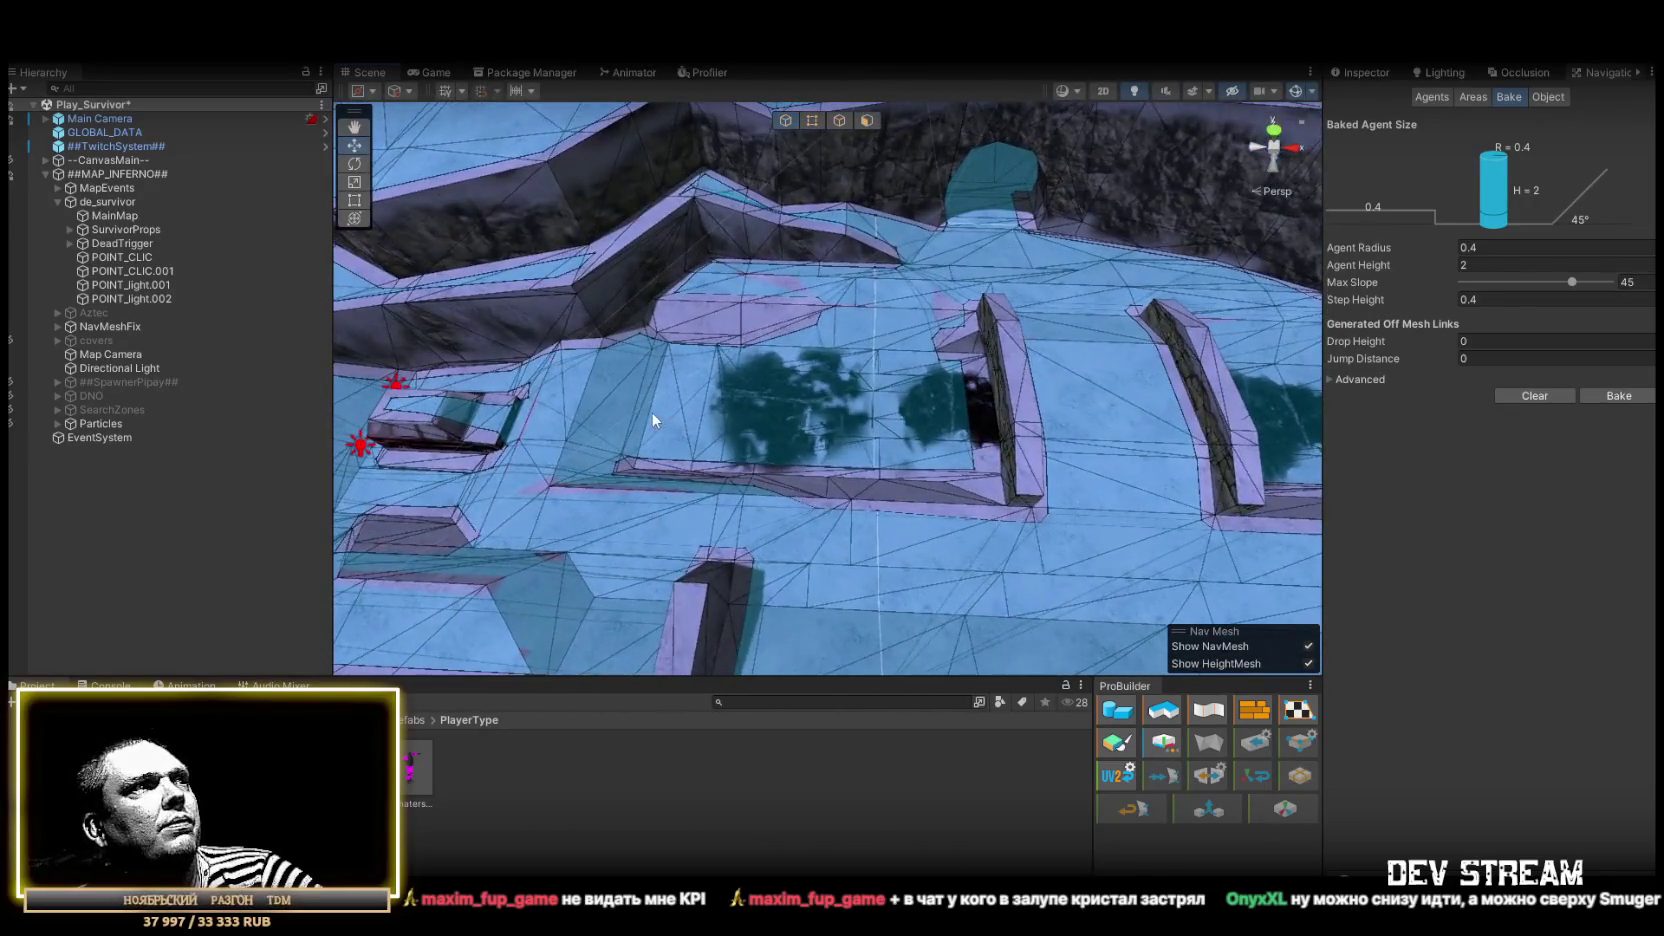
{"action": "mouse_move", "coordinate": [1015, 349]}
{"action": "left_mouse_down"}
{"action": "mouse_move", "coordinate": [869, 371]}
{"action": "mouse_move", "coordinate": [798, 337]}
{"action": "mouse_move", "coordinate": [557, 327]}
{"action": "mouse_move", "coordinate": [870, 407]}
{"action": "left_mouse_up"}
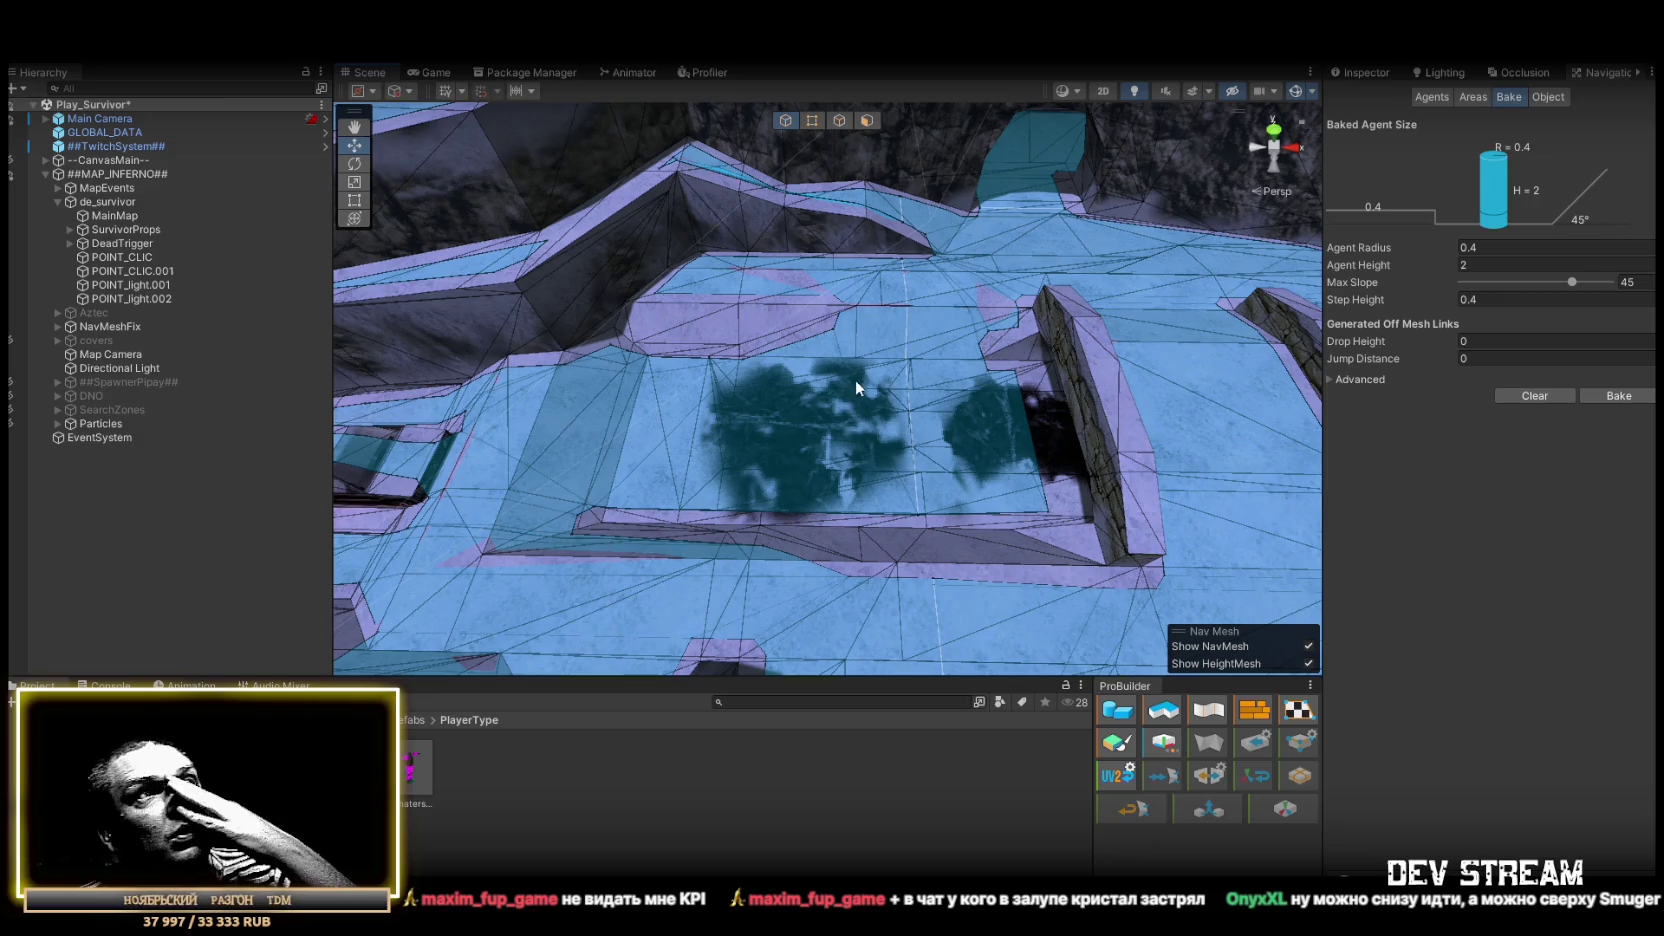
{"action": "mouse_move", "coordinate": [824, 394]}
{"action": "left_mouse_down"}
{"action": "mouse_move", "coordinate": [1047, 442]}
{"action": "mouse_move", "coordinate": [1119, 374]}
{"action": "mouse_move", "coordinate": [1112, 292]}
{"action": "mouse_move", "coordinate": [947, 362]}
{"action": "mouse_move", "coordinate": [936, 329]}
{"action": "mouse_move", "coordinate": [880, 321]}
{"action": "mouse_move", "coordinate": [973, 305]}
{"action": "mouse_move", "coordinate": [891, 345]}
{"action": "mouse_move", "coordinate": [970, 362]}
{"action": "mouse_move", "coordinate": [546, 475]}
{"action": "mouse_move", "coordinate": [457, 520]}
{"action": "mouse_move", "coordinate": [714, 444]}
{"action": "mouse_move", "coordinate": [402, 274]}
{"action": "mouse_move", "coordinate": [380, 293]}
{"action": "left_mouse_up"}
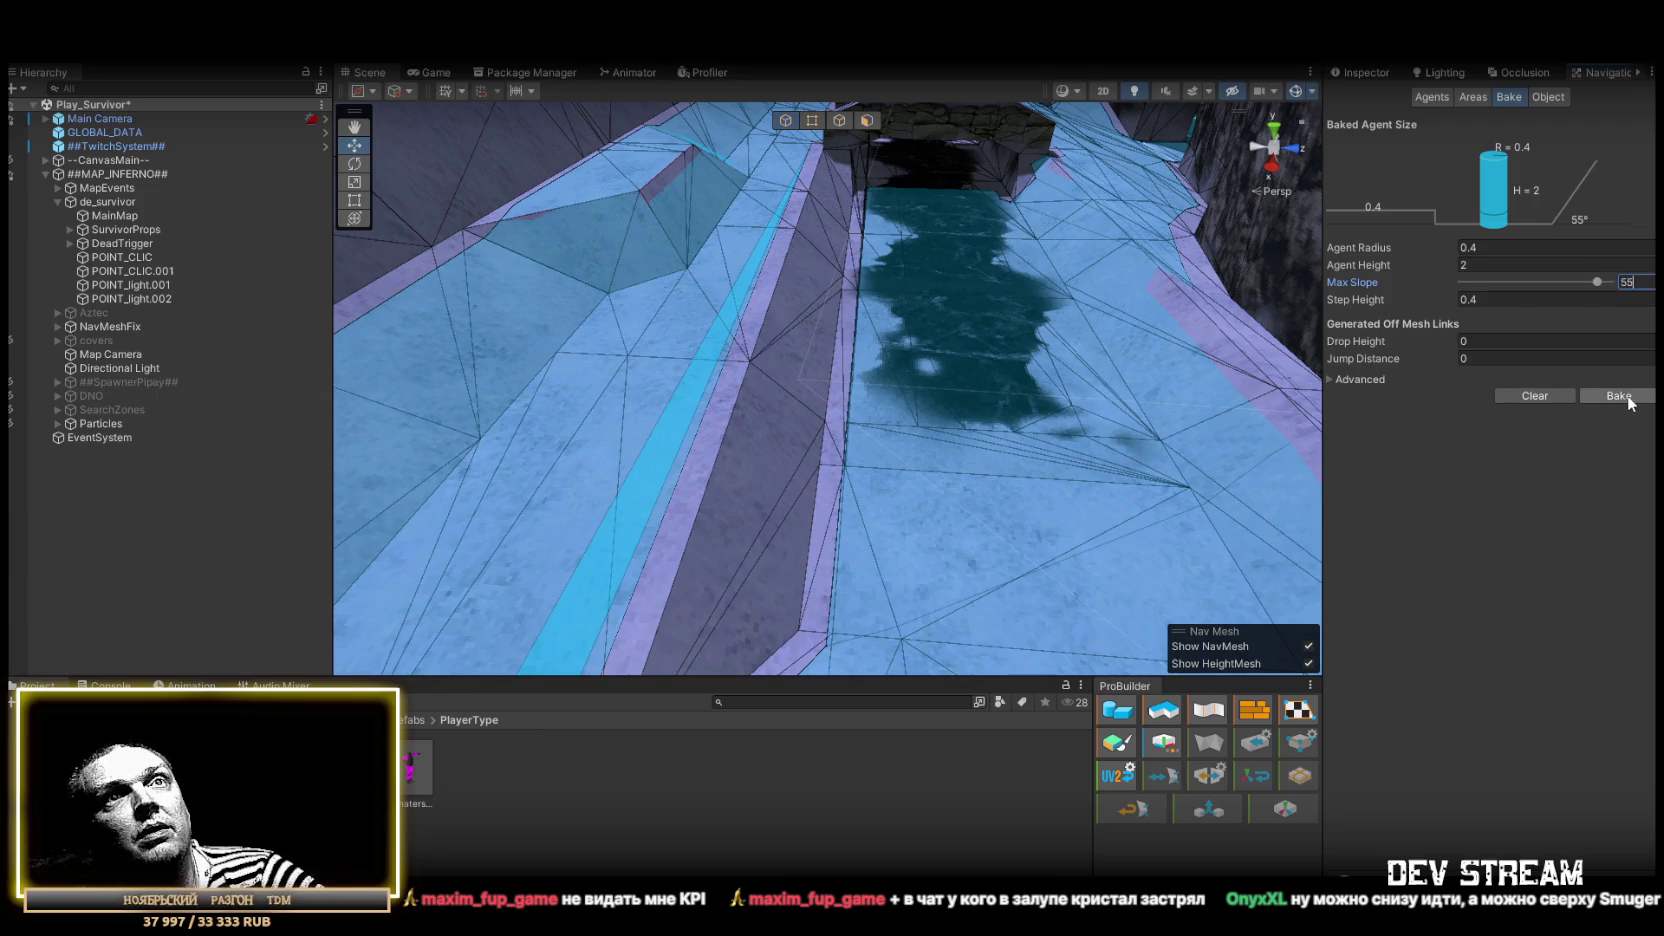
Orbit and fly above the rooftops while the 55° rebake finishes, then zoom out
{"action": "mouse_move", "coordinate": [1026, 317]}
{"action": "left_mouse_down"}
{"action": "mouse_move", "coordinate": [962, 308]}
{"action": "mouse_move", "coordinate": [957, 266]}
{"action": "left_mouse_up"}
{"action": "mouse_move", "coordinate": [974, 203]}
{"action": "left_mouse_down"}
{"action": "mouse_move", "coordinate": [991, 180]}
{"action": "mouse_move", "coordinate": [936, 264]}
{"action": "mouse_move", "coordinate": [980, 179]}
{"action": "left_mouse_up"}
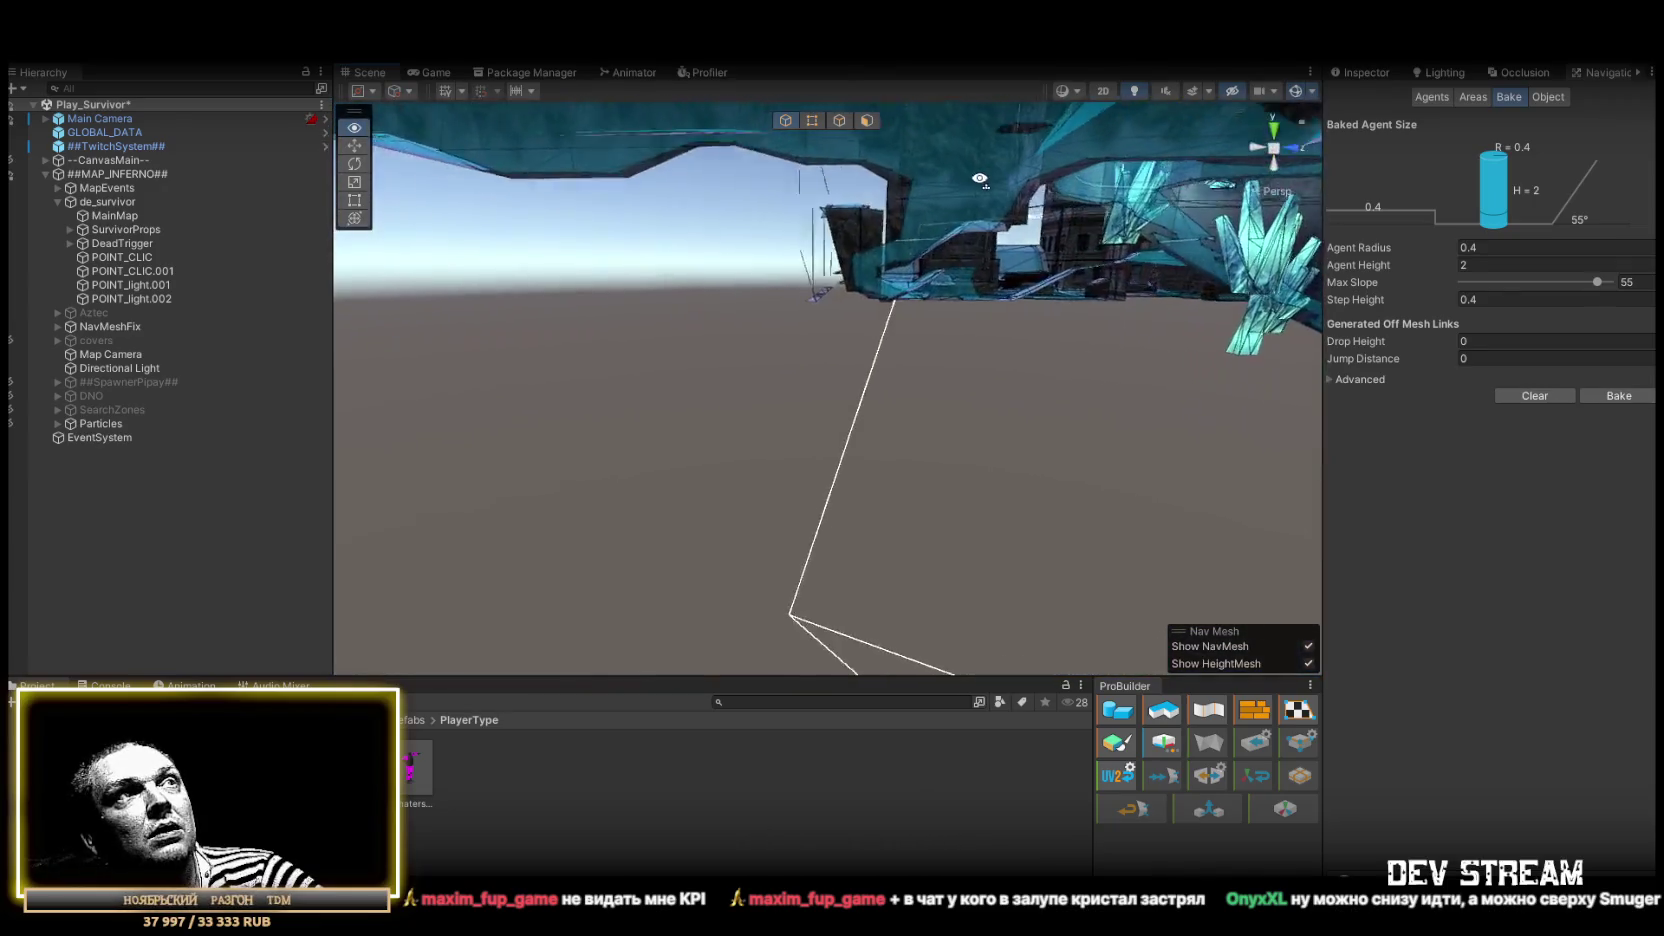
{"action": "mouse_move", "coordinate": [1140, 388]}
{"action": "left_mouse_down"}
{"action": "mouse_move", "coordinate": [862, 342]}
{"action": "mouse_move", "coordinate": [1055, 401]}
{"action": "mouse_move", "coordinate": [1077, 293]}
{"action": "mouse_move", "coordinate": [1085, 305]}
{"action": "mouse_move", "coordinate": [723, 333]}
{"action": "mouse_move", "coordinate": [847, 377]}
{"action": "mouse_move", "coordinate": [695, 334]}
{"action": "mouse_move", "coordinate": [754, 353]}
{"action": "mouse_move", "coordinate": [700, 372]}
{"action": "mouse_move", "coordinate": [811, 374]}
{"action": "left_mouse_up"}
{"action": "scroll", "coordinate": [811, 374], "scroll_direction": "up", "scroll_amount": 5}
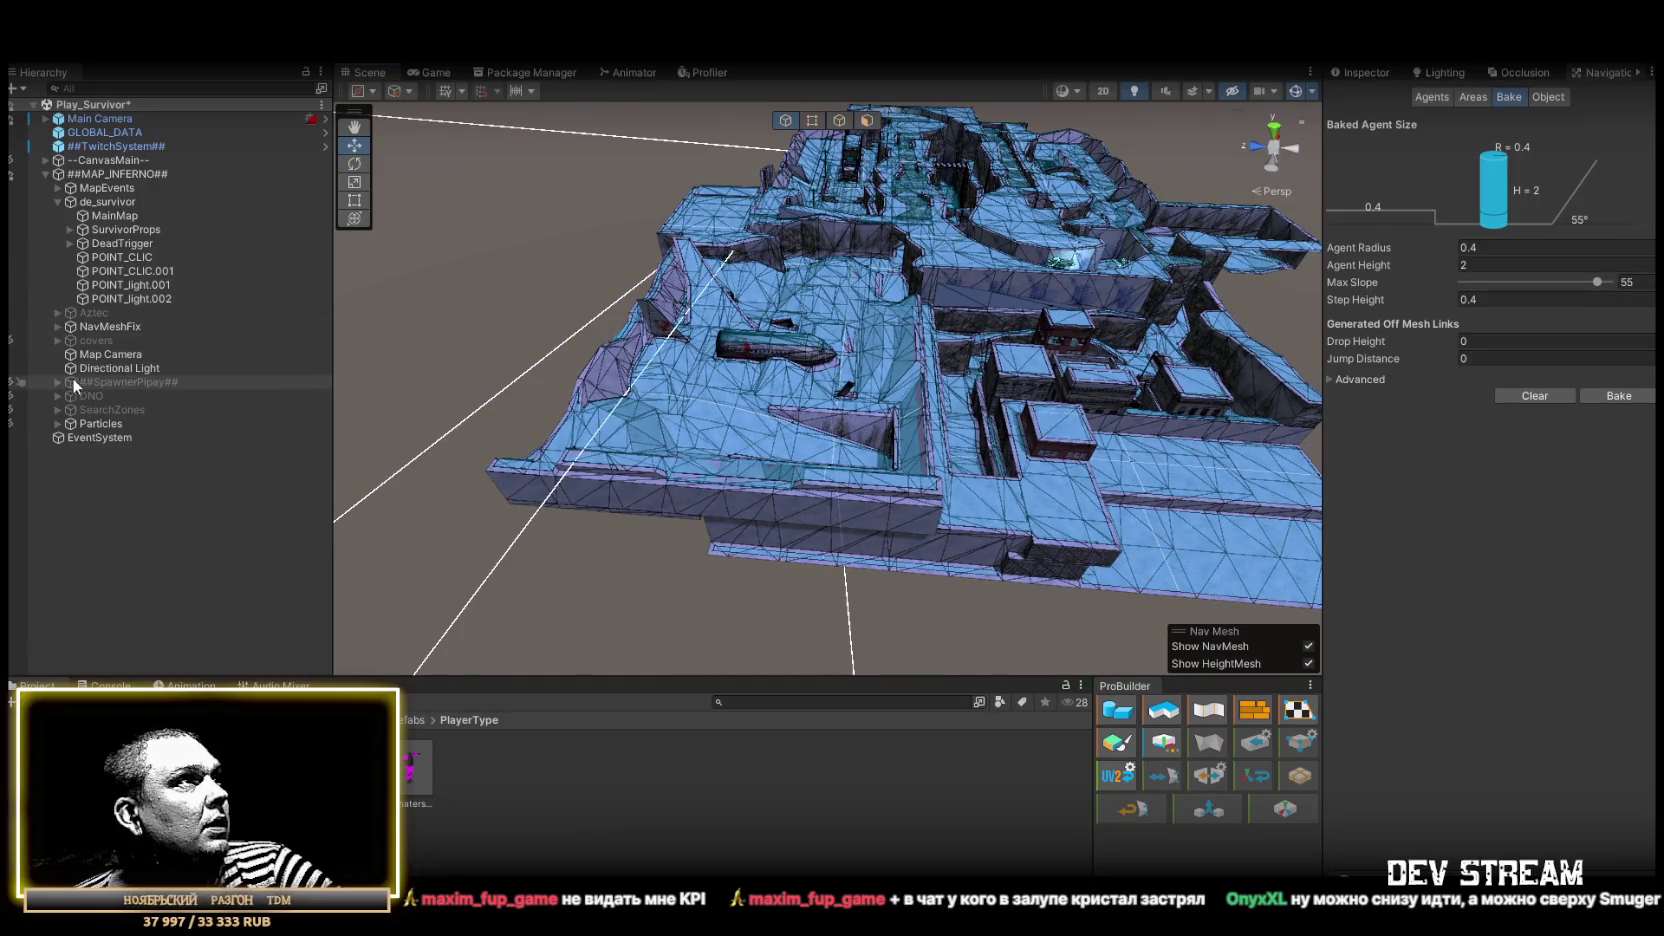
Delete Quad (9) through Quad (25) from the NavMeshFix group
{"action": "left_click", "coordinate": [58, 201]}
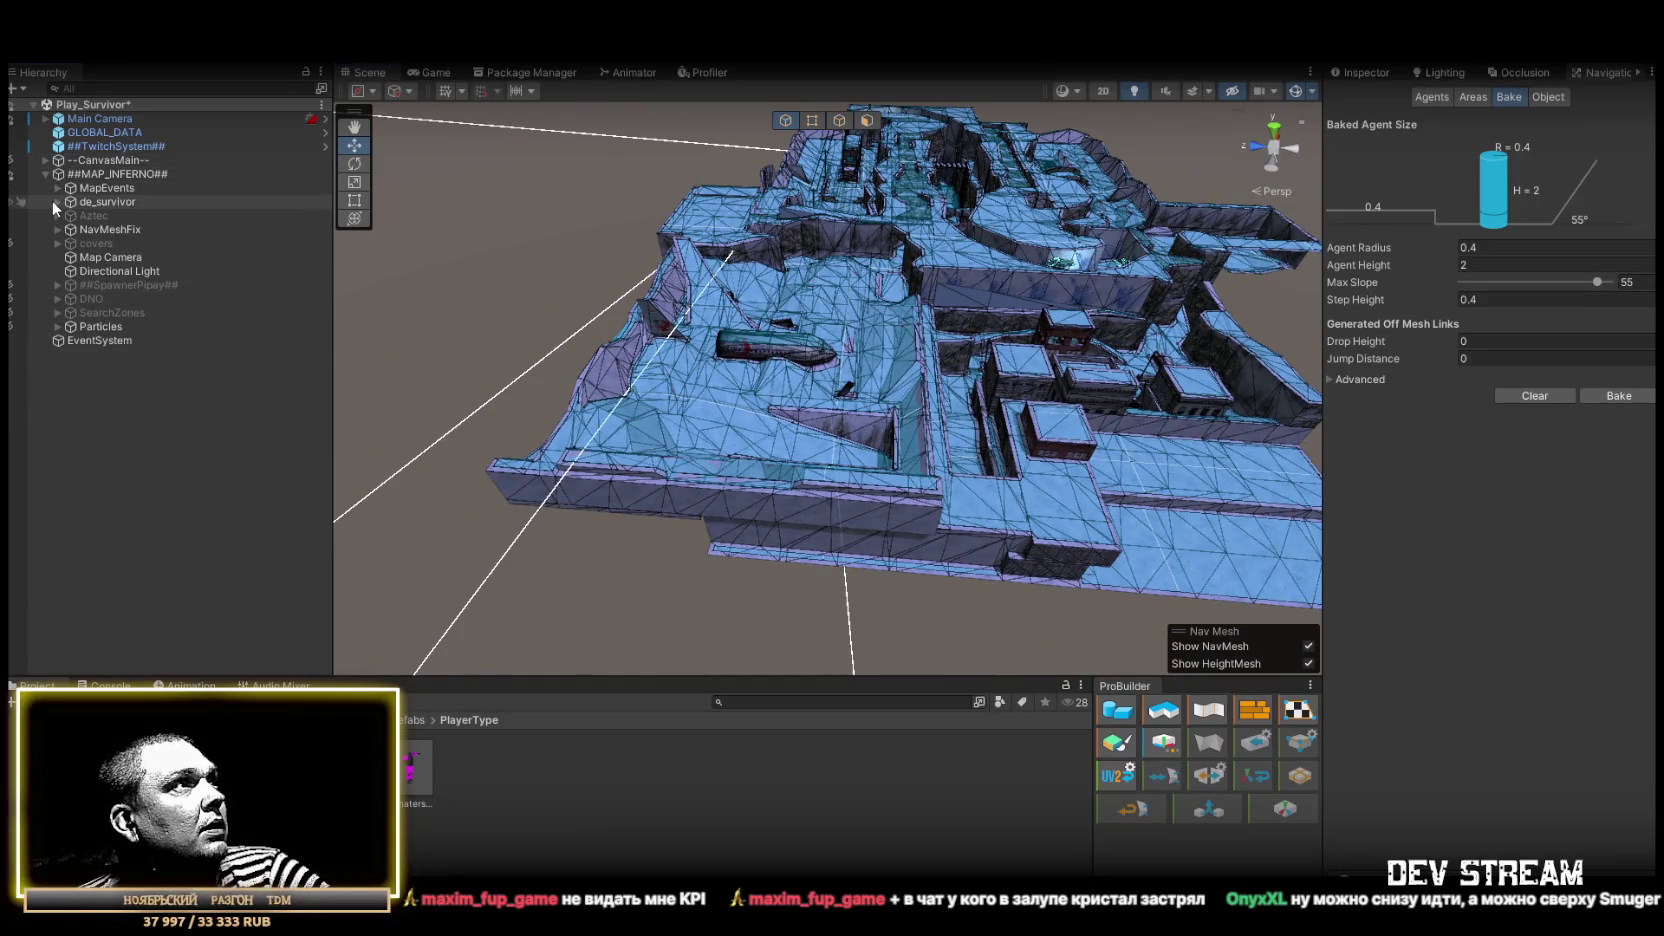
{"action": "left_click", "coordinate": [57, 215]}
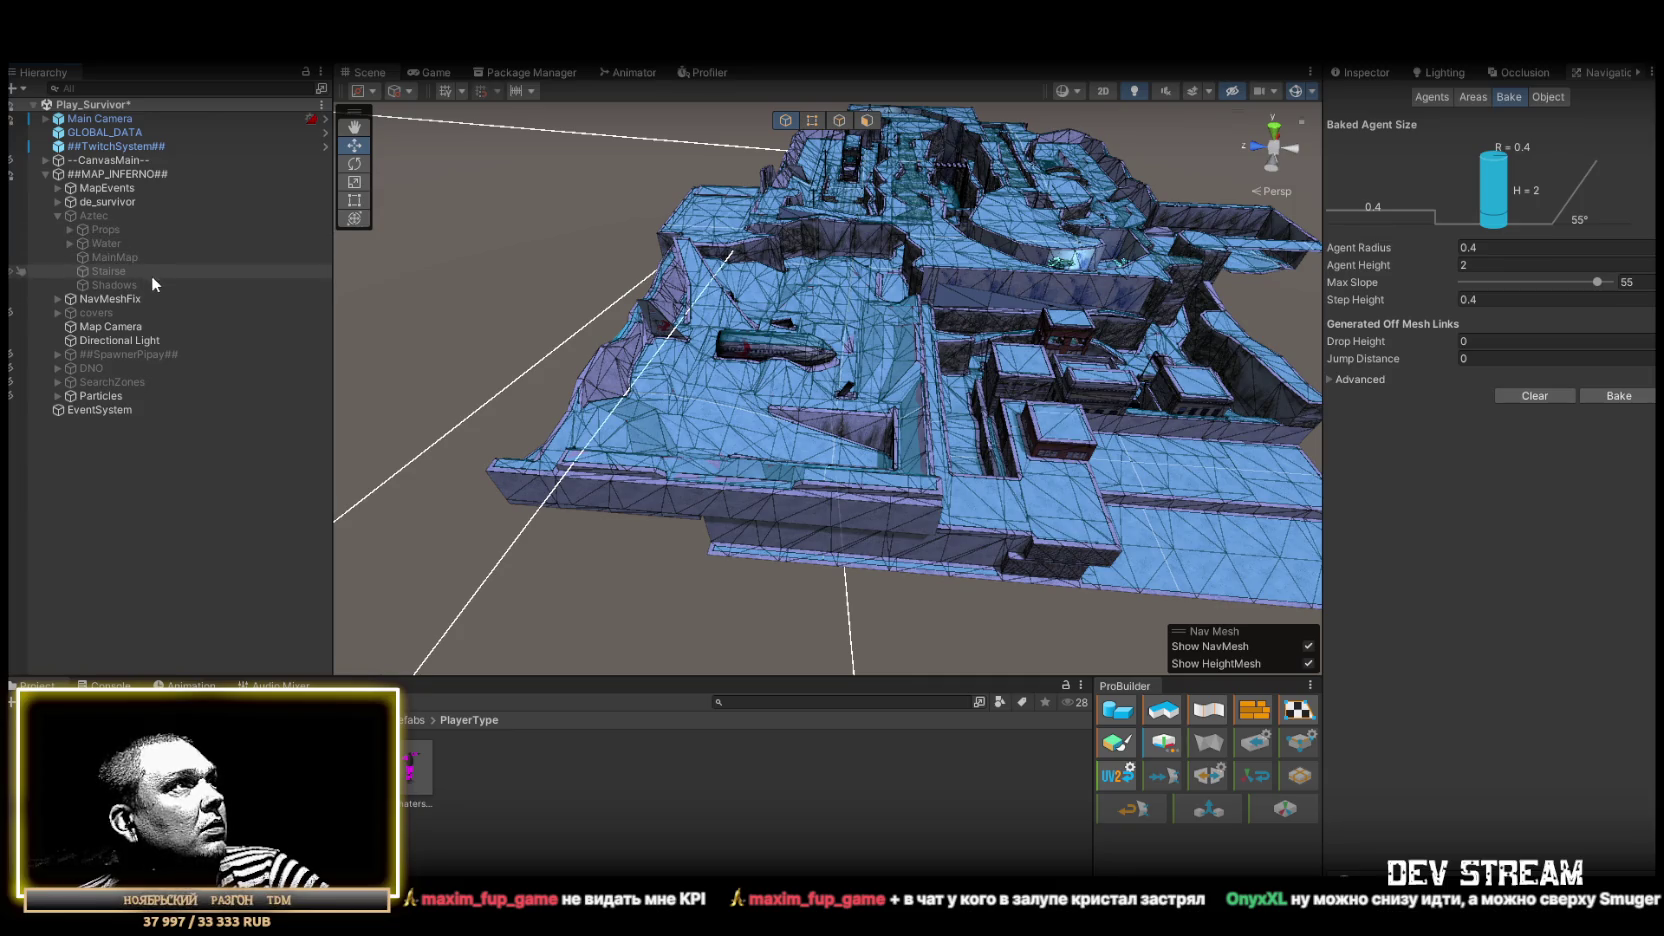
{"action": "left_click", "coordinate": [56, 215]}
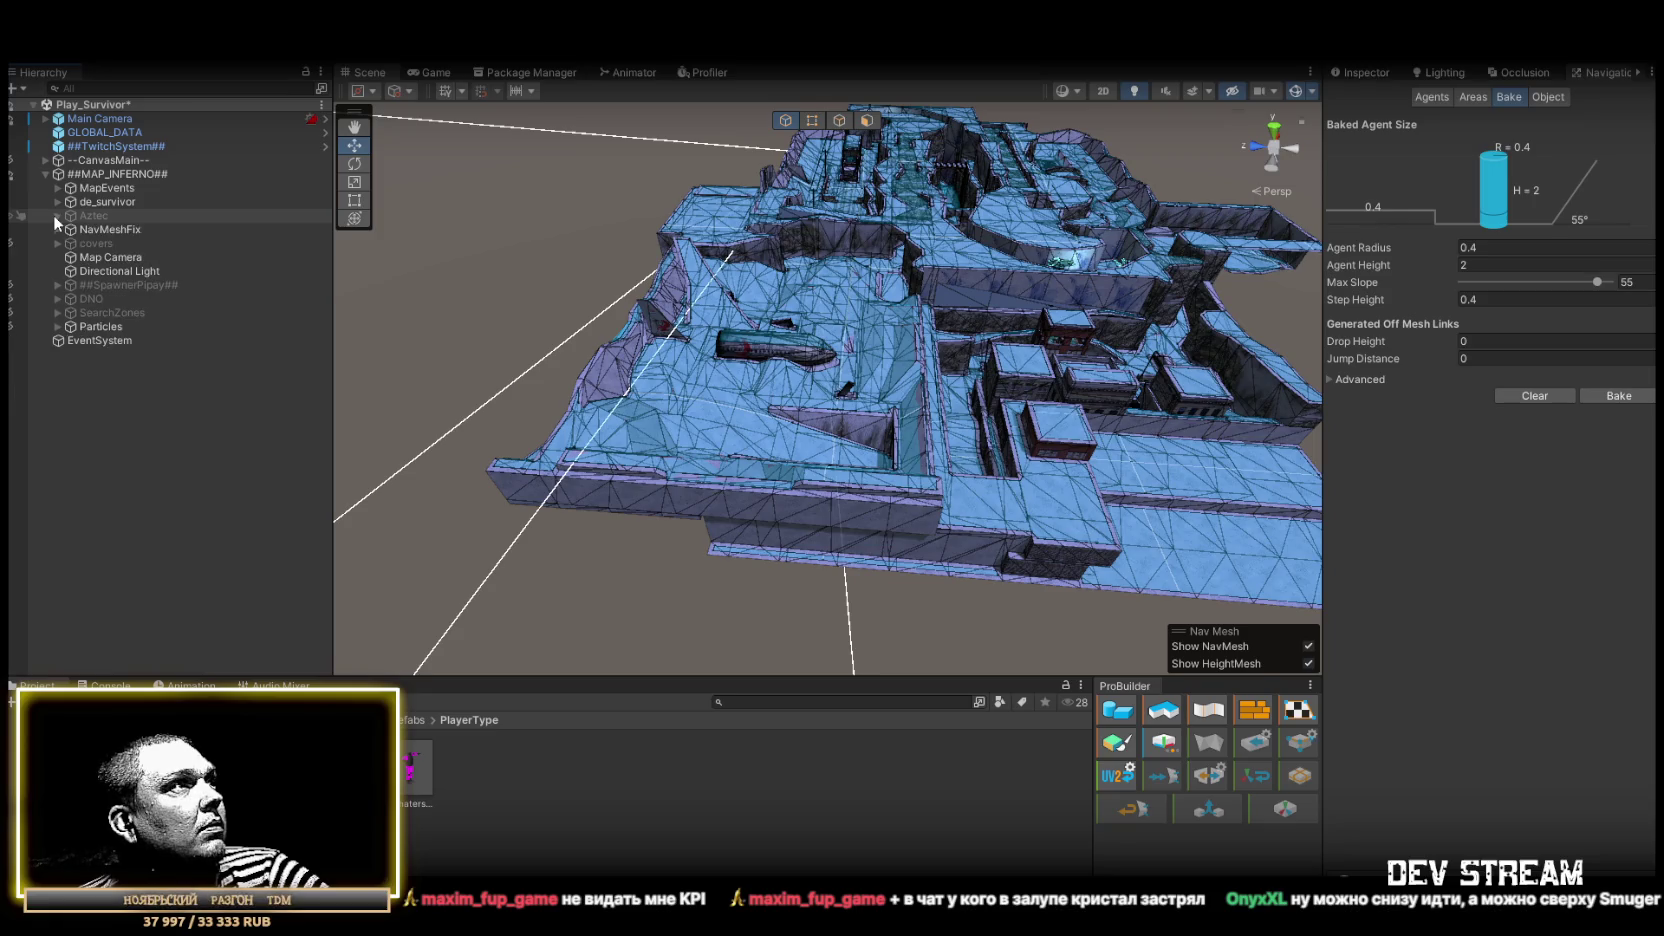
{"action": "left_click", "coordinate": [57, 229]}
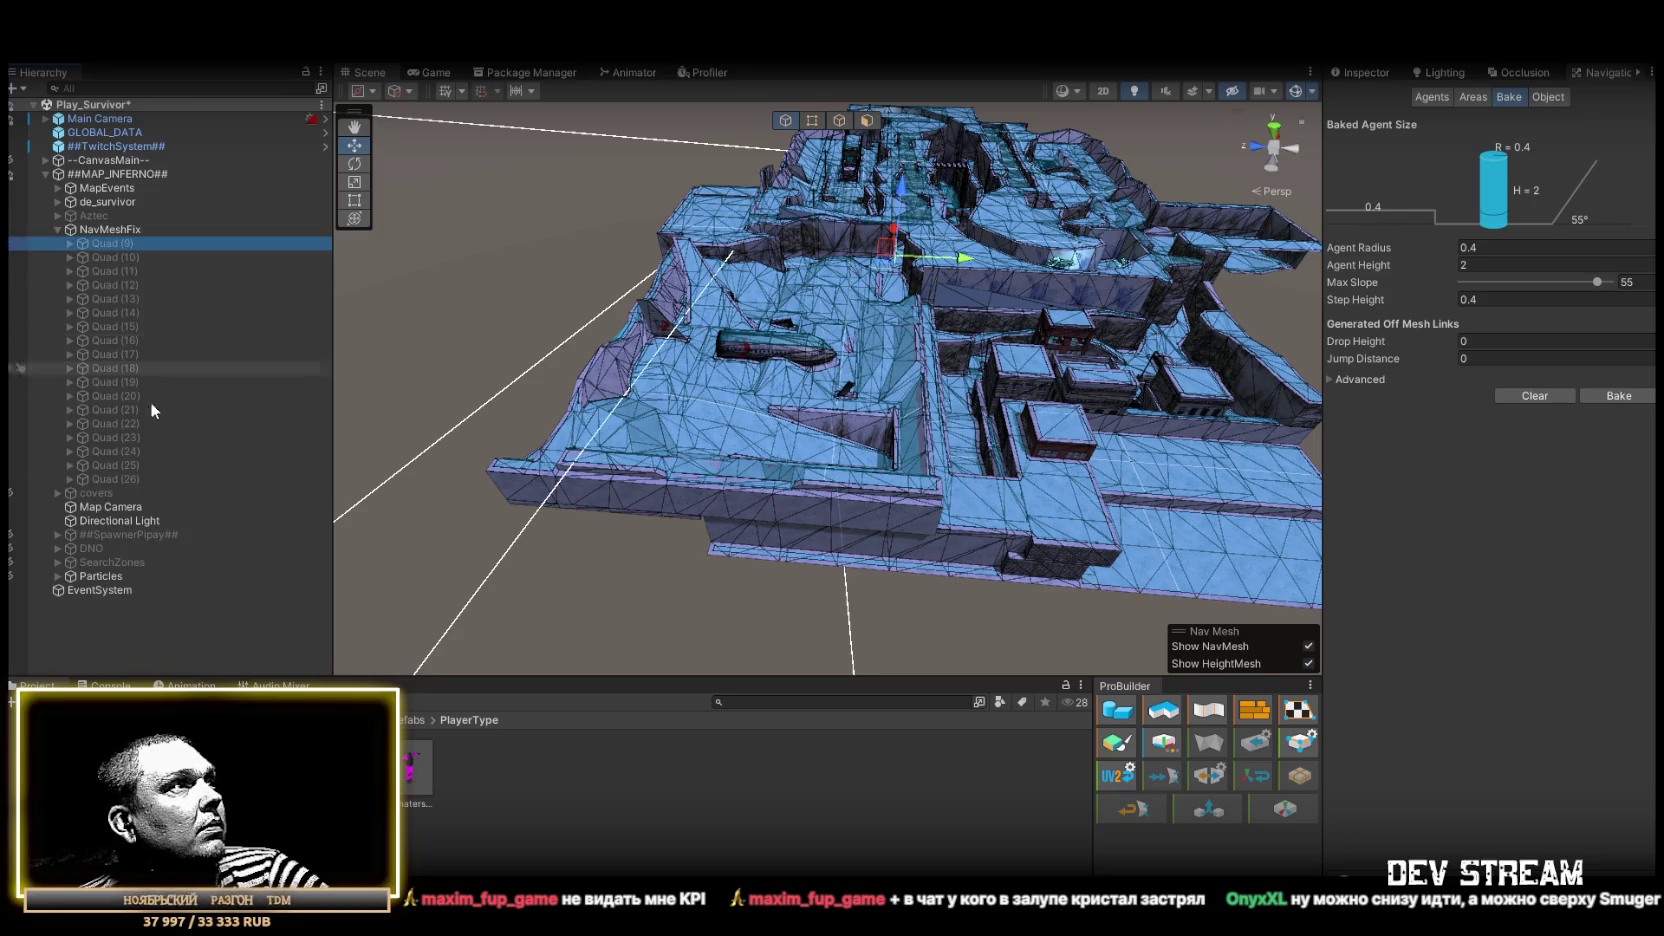
{"action": "left_click", "coordinate": [136, 465], "text": "shift"}
{"action": "key", "text": "Delete"}
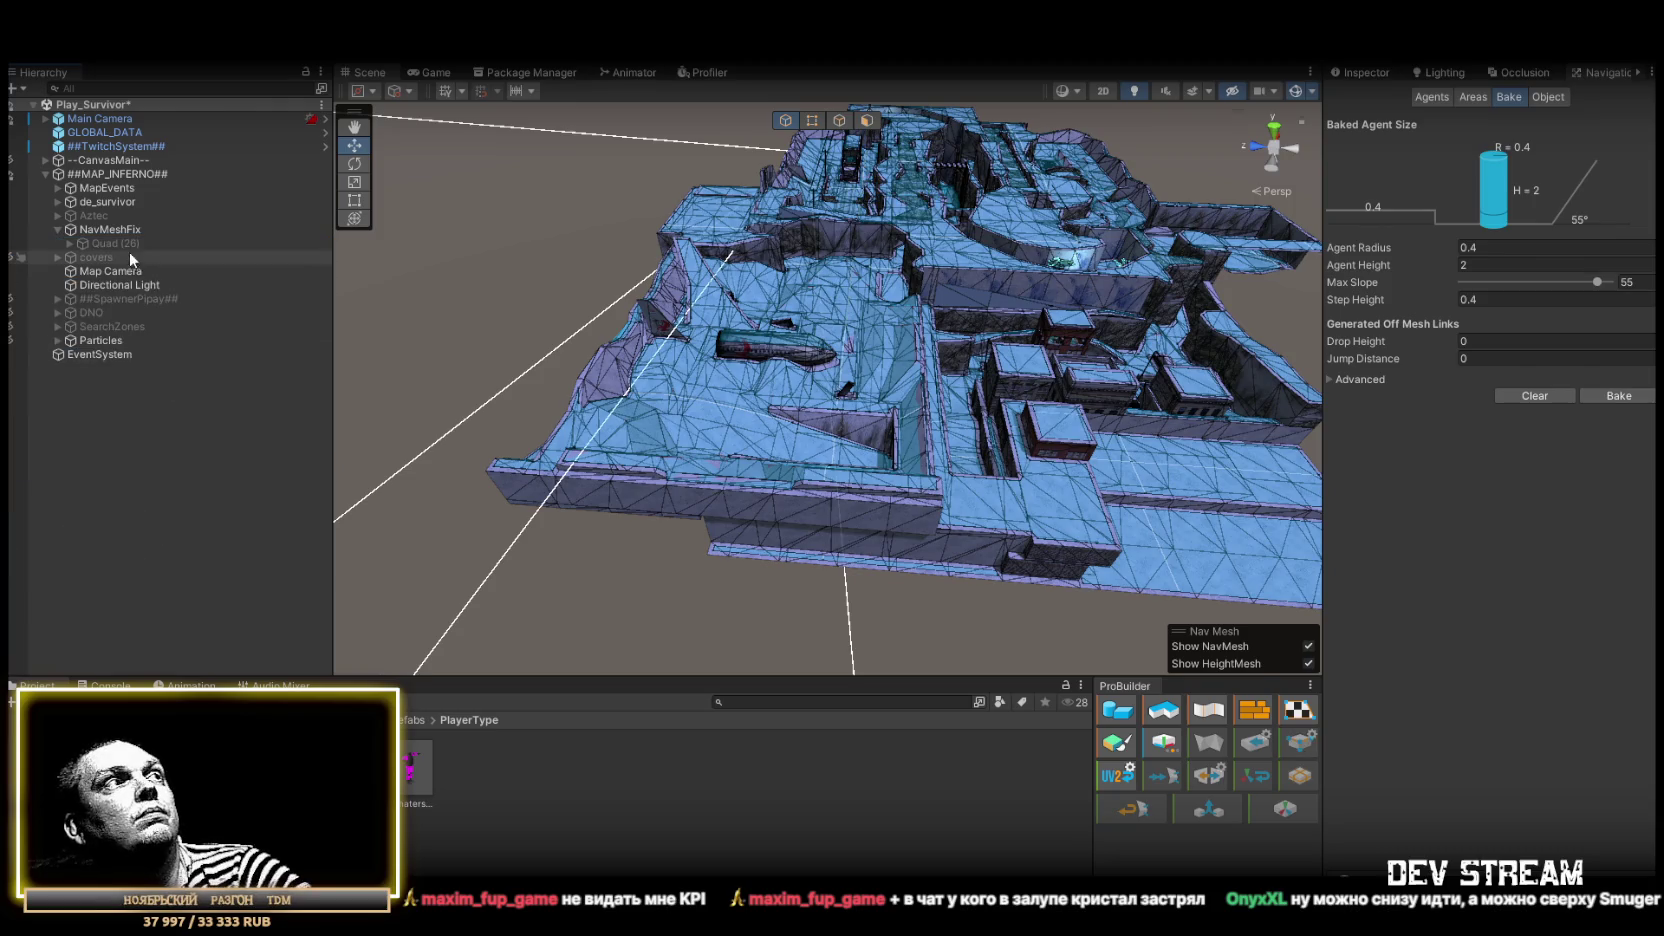
Show Quad (26)'s Inspector properties: Stairse layer at position 29.51, -12.9, -12.8
{"action": "left_click", "coordinate": [114, 243]}
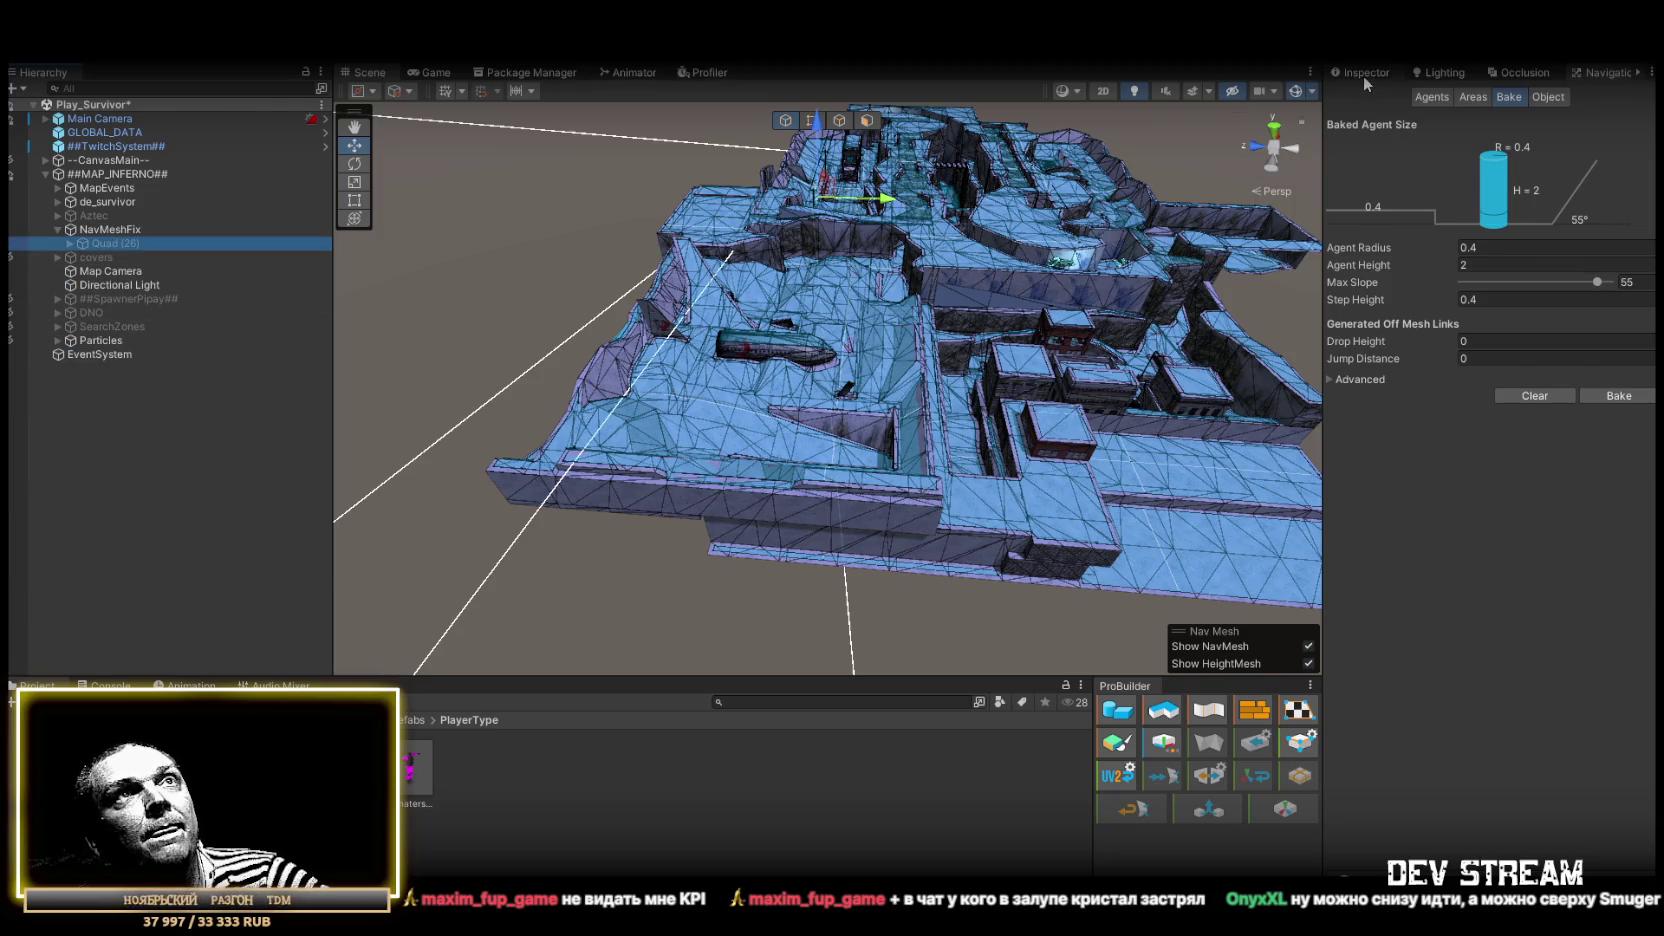
{"action": "left_click", "coordinate": [1362, 75]}
{"action": "mouse_move", "coordinate": [800, 228]}
{"action": "left_mouse_down"}
{"action": "mouse_move", "coordinate": [855, 208]}
{"action": "mouse_move", "coordinate": [792, 212]}
{"action": "left_mouse_up"}
{"action": "scroll", "coordinate": [658, 264], "scroll_direction": "up", "scroll_amount": 5}
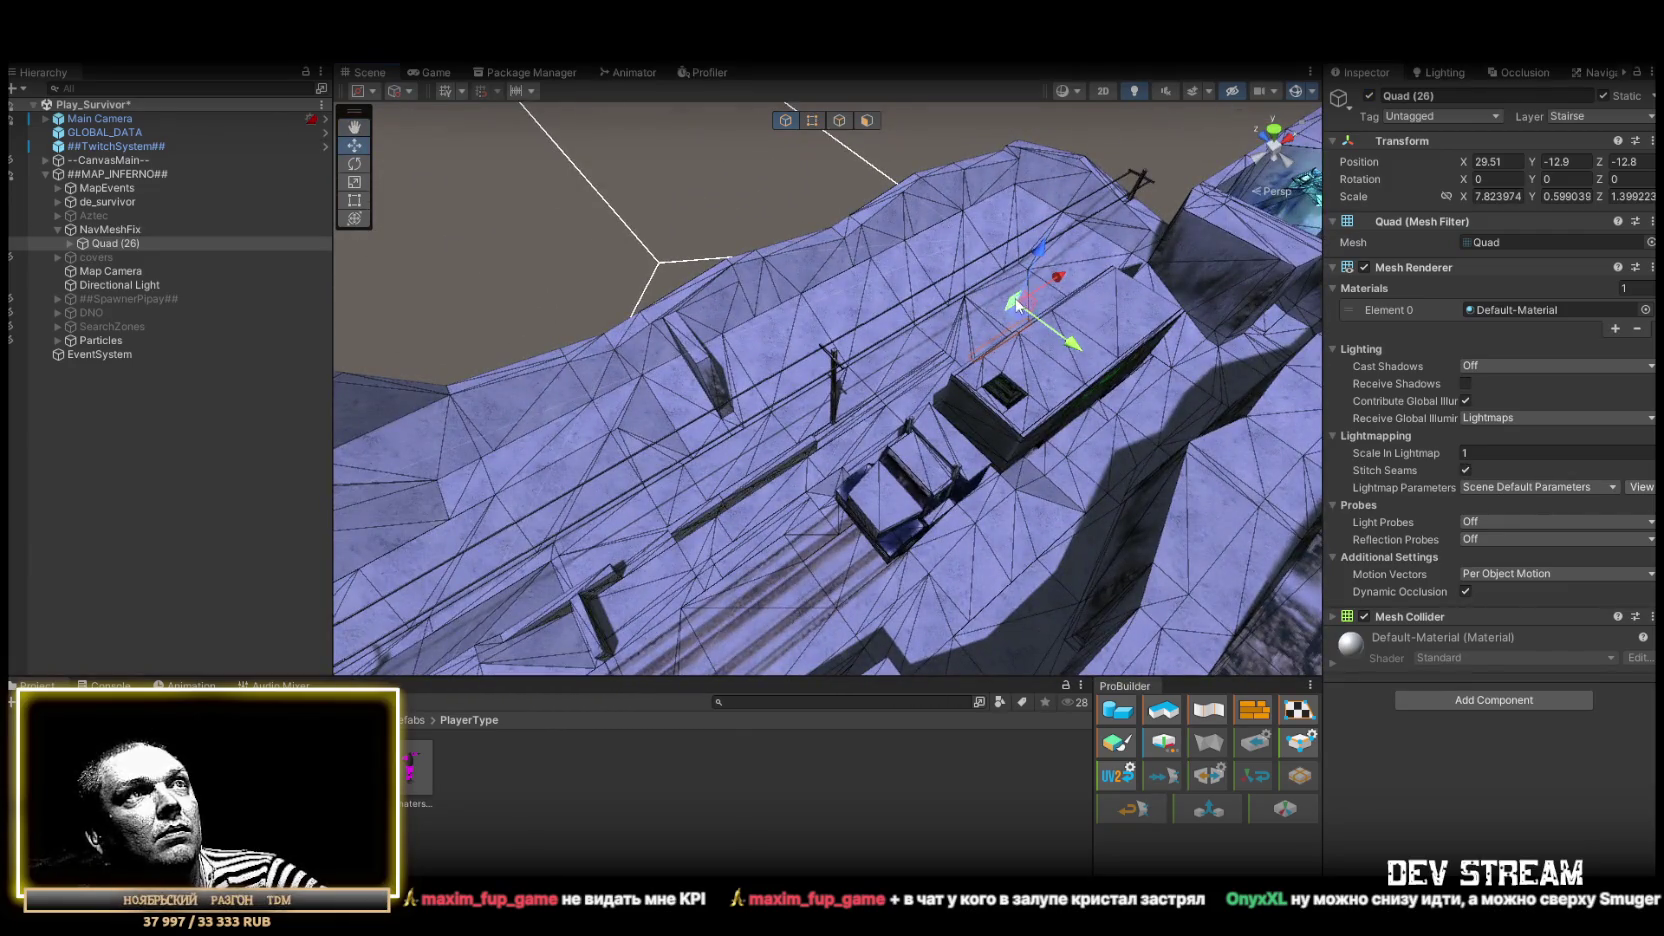
Move Quad (26) near the stairs, shrink its depth, and bring back the Navigation bake settings
{"action": "mouse_move", "coordinate": [667, 188]}
{"action": "left_mouse_down"}
{"action": "mouse_move", "coordinate": [1034, 224]}
{"action": "mouse_move", "coordinate": [990, 322]}
{"action": "left_mouse_up"}
{"action": "key", "text": "r"}
{"action": "mouse_move", "coordinate": [990, 322]}
{"action": "left_mouse_down"}
{"action": "mouse_move", "coordinate": [1147, 273]}
{"action": "mouse_move", "coordinate": [820, 372]}
{"action": "left_mouse_up"}
{"action": "left_click", "coordinate": [1590, 74]}
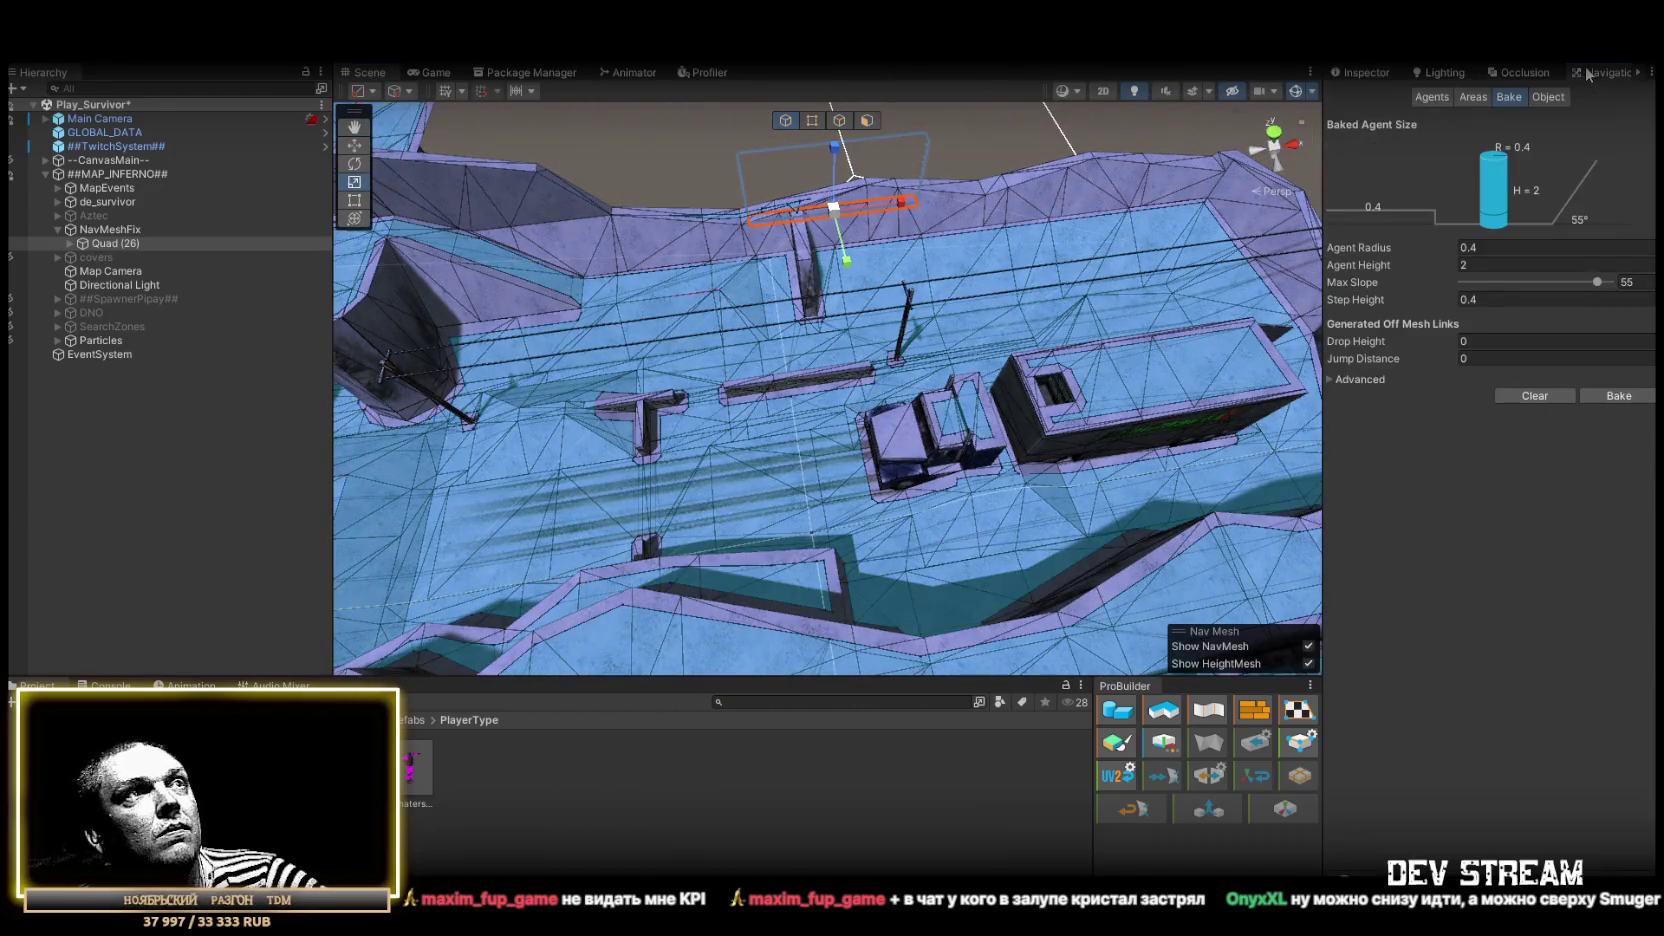
Fly over the building rooftop to a side view of the truck trailer
{"action": "left_click_drag", "start_coordinate": [589, 196], "coordinate": [490, 180]}
{"action": "mouse_move", "coordinate": [530, 110]}
{"action": "left_mouse_down"}
{"action": "mouse_move", "coordinate": [737, 138]}
{"action": "mouse_move", "coordinate": [876, 57]}
{"action": "mouse_move", "coordinate": [646, 177]}
{"action": "left_mouse_up"}
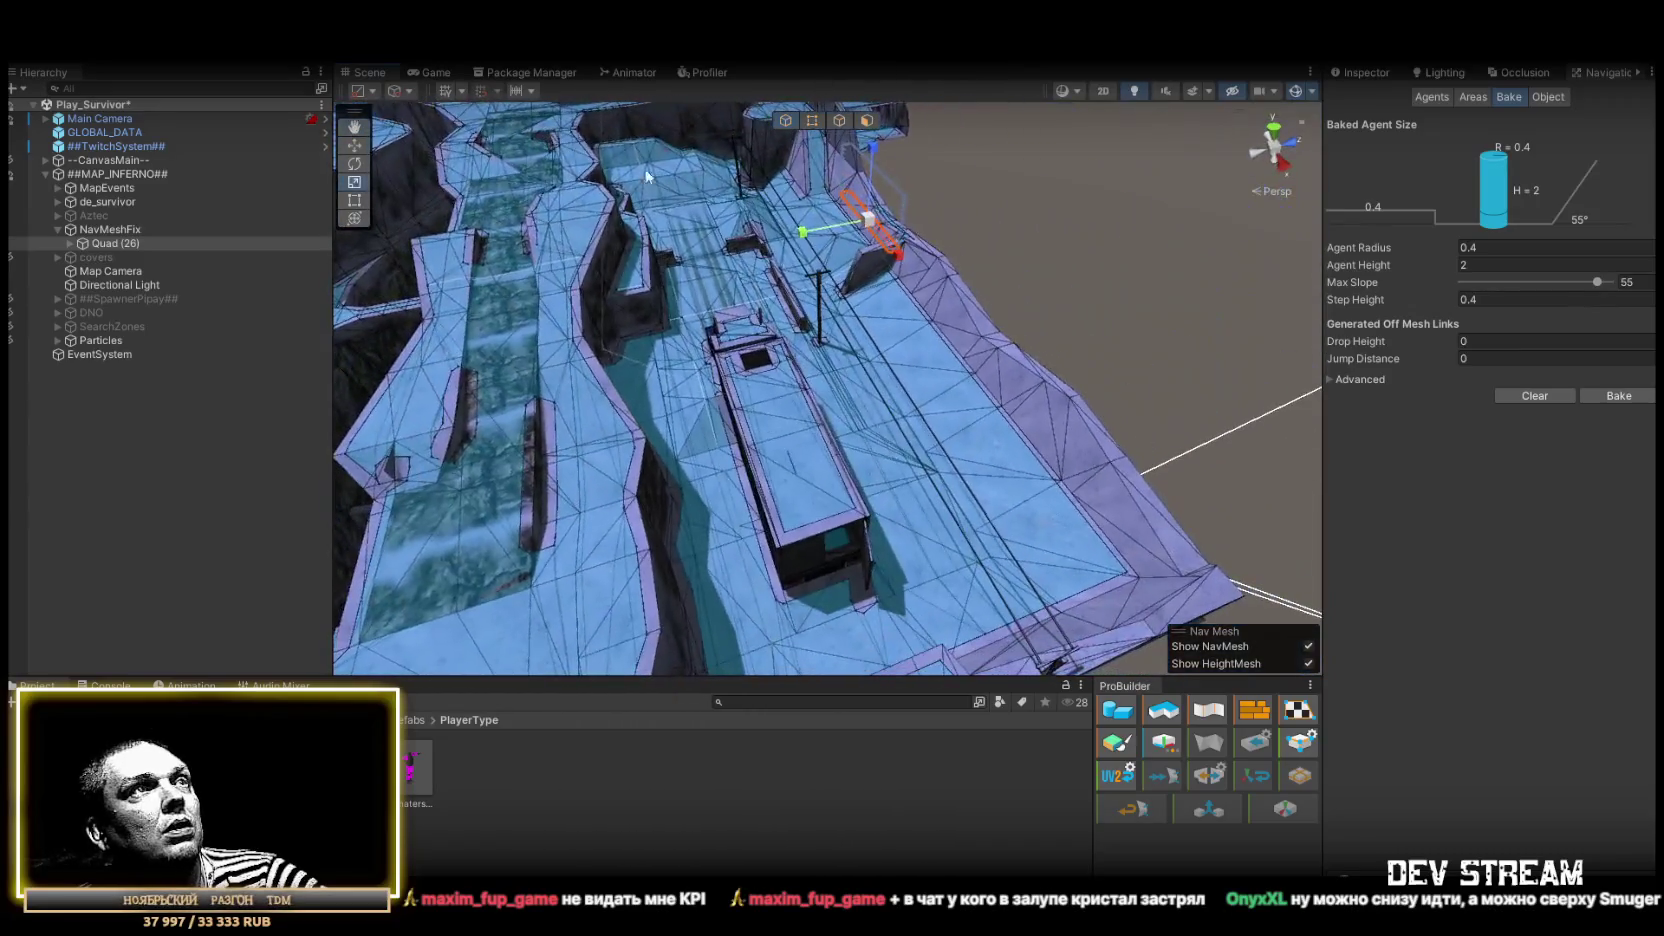
{"action": "left_click_drag", "start_coordinate": [802, 474], "coordinate": [855, 244]}
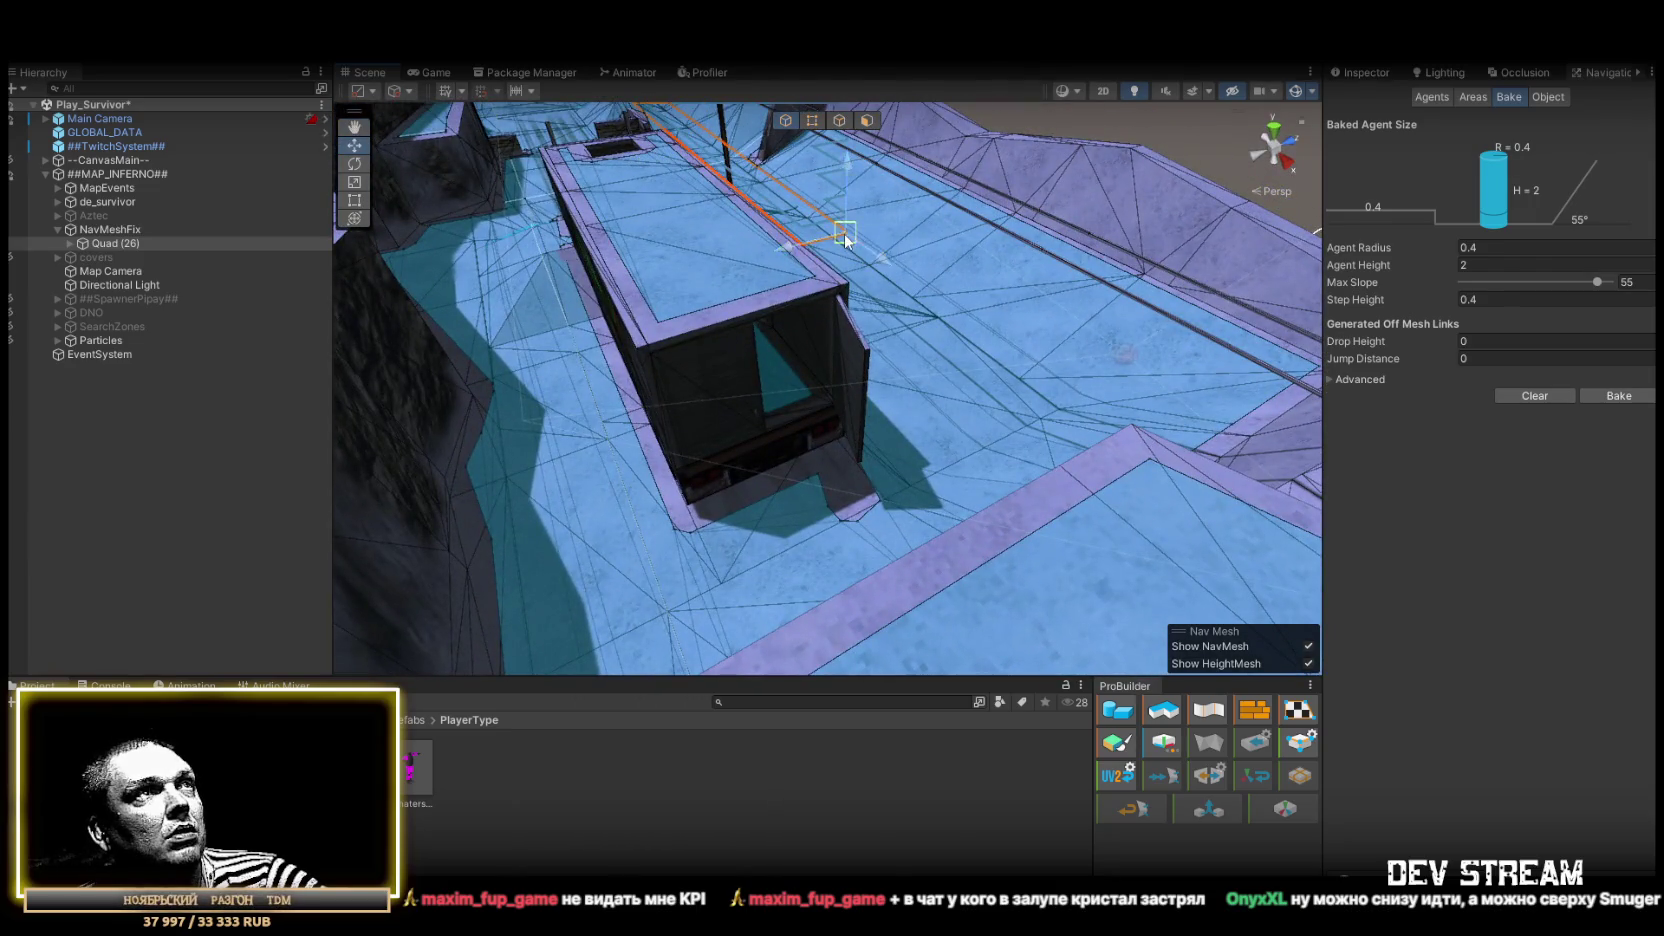
{"action": "left_click_drag", "start_coordinate": [835, 409], "coordinate": [757, 423]}
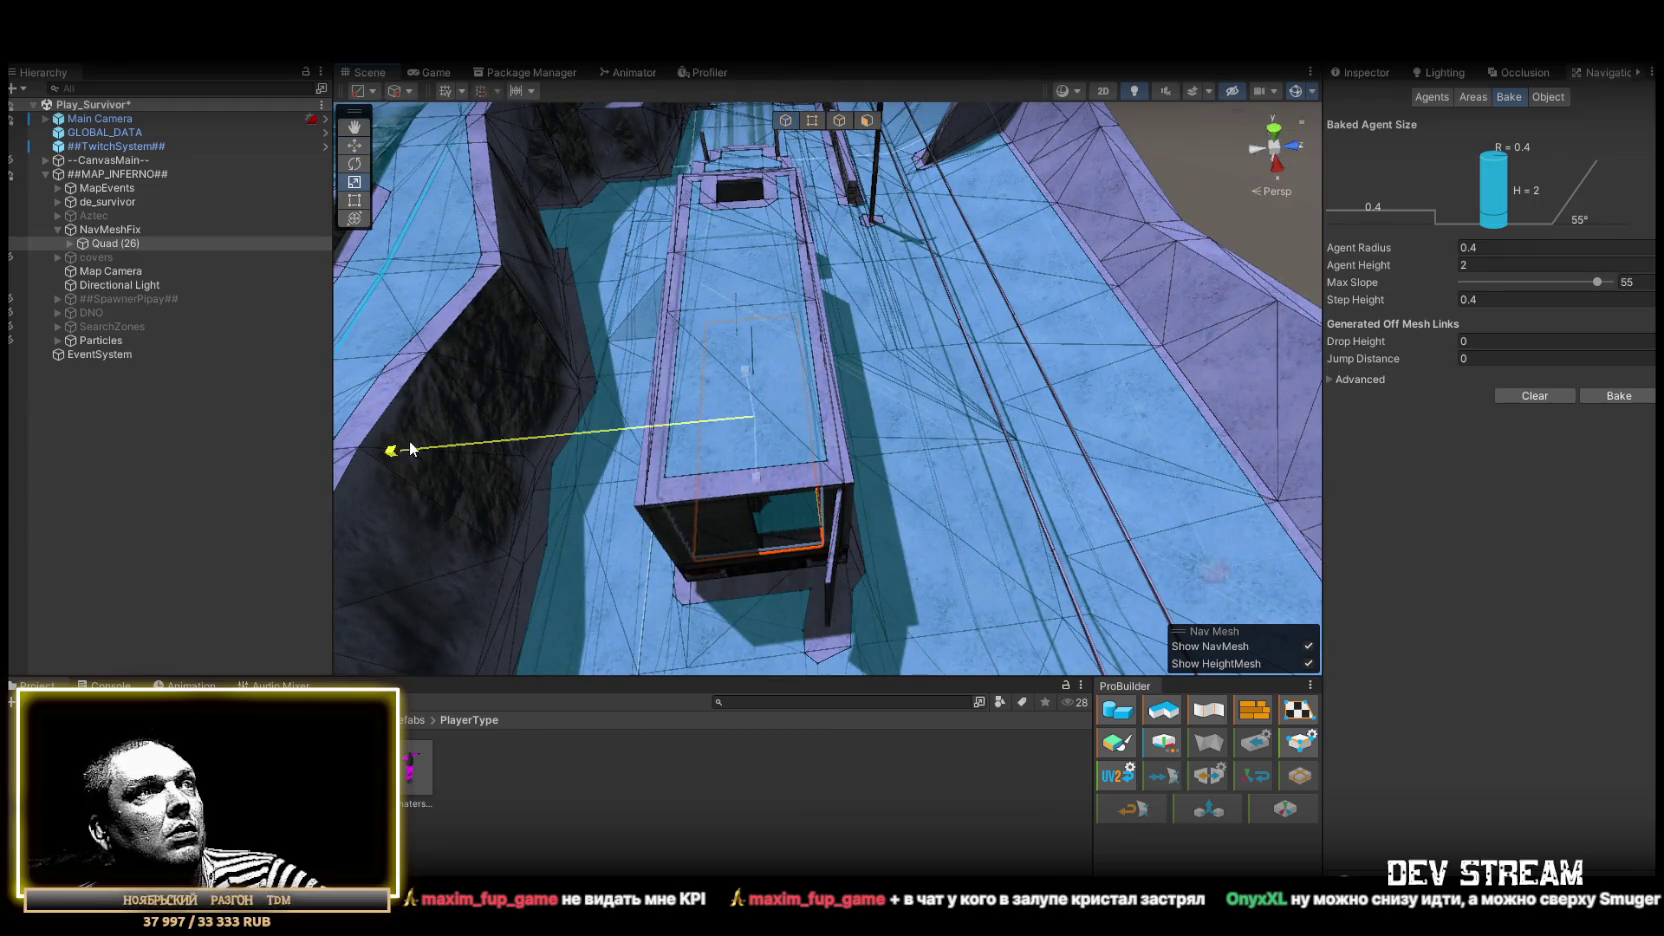
{"action": "left_click_drag", "start_coordinate": [338, 447], "coordinate": [410, 349]}
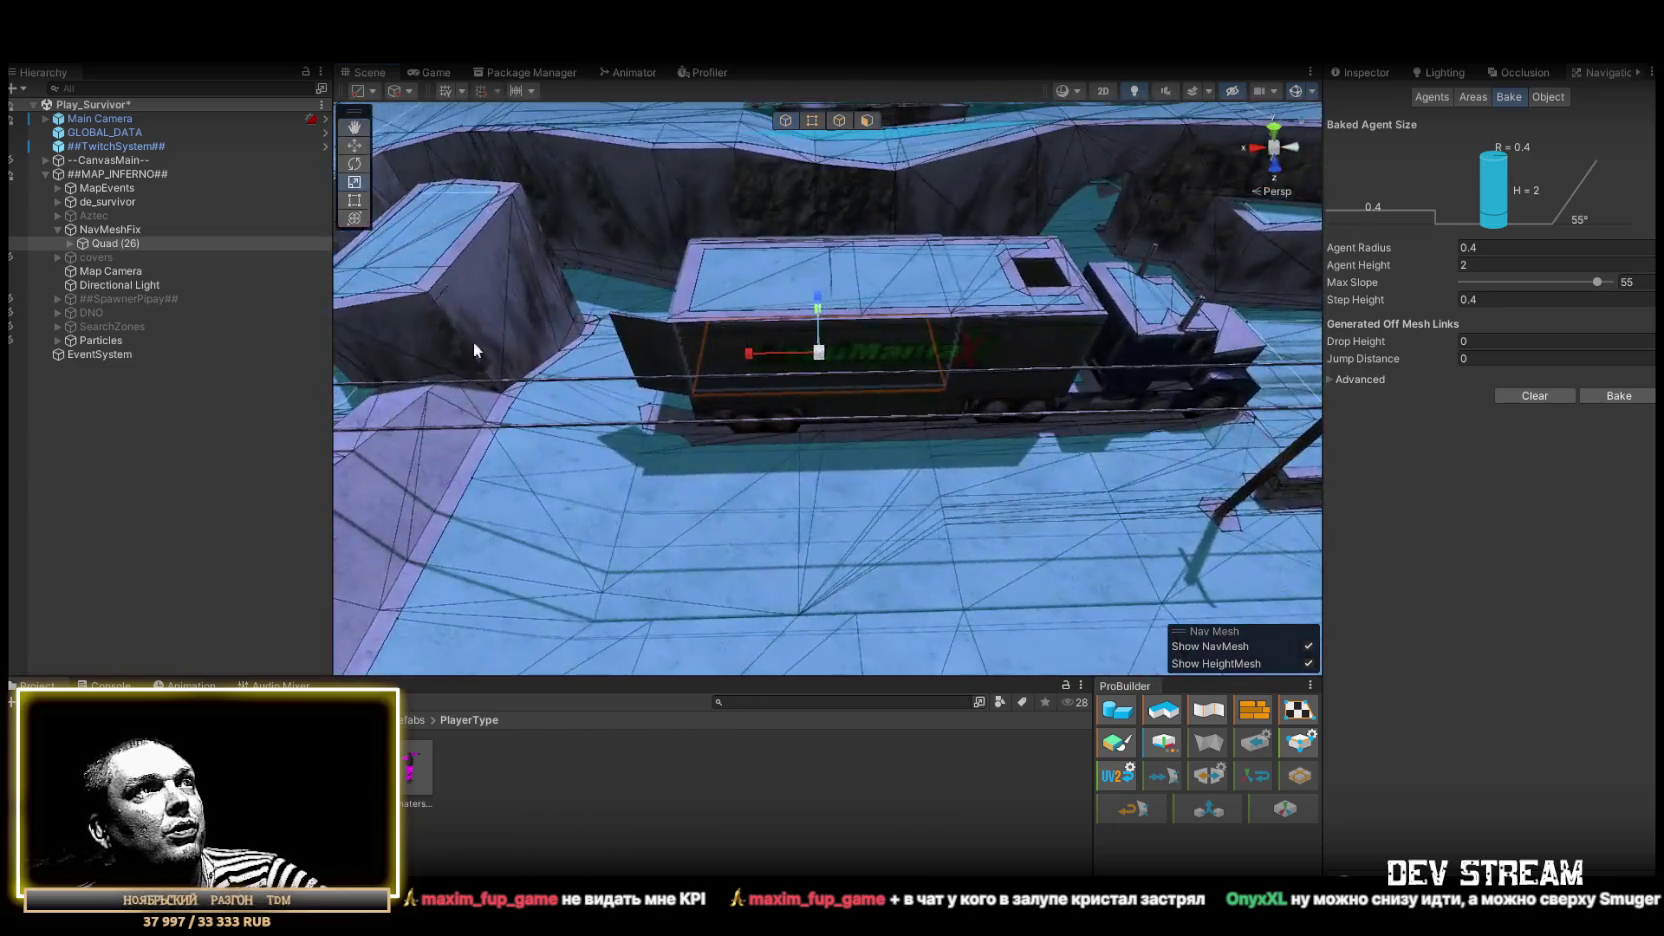
Stretch Quad (26) along the truck's length and narrow it to fit the trailer roof
{"action": "left_click_drag", "start_coordinate": [728, 354], "coordinate": [718, 354]}
{"action": "key", "text": "w"}
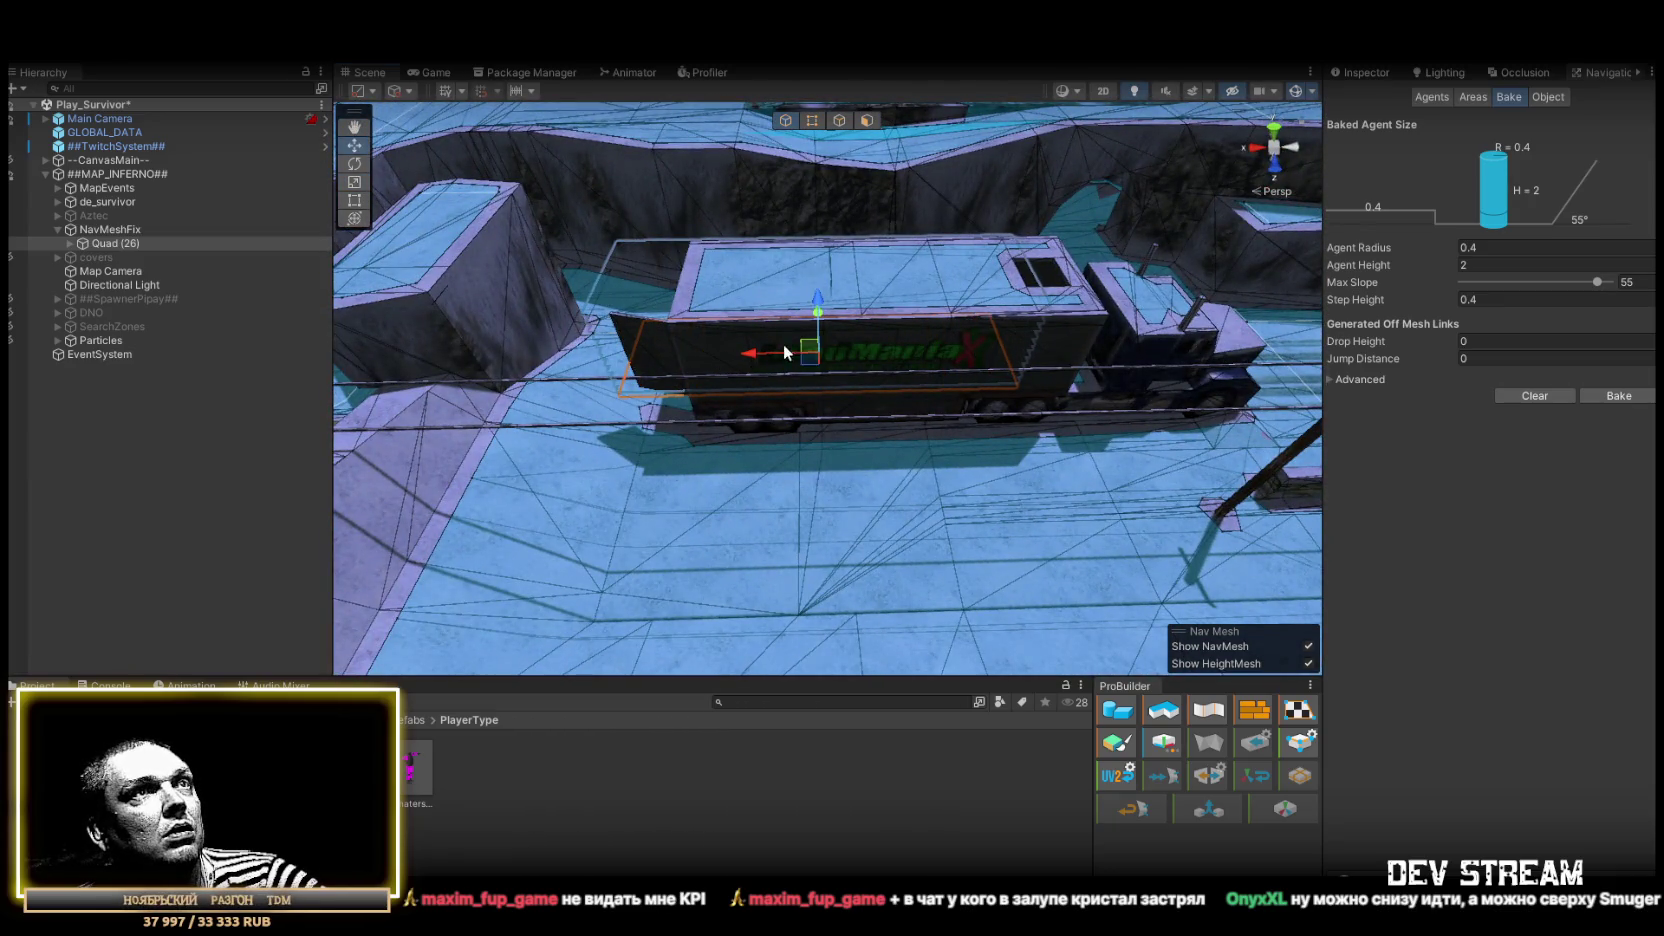
{"action": "mouse_move", "coordinate": [848, 356]}
{"action": "left_mouse_down"}
{"action": "mouse_move", "coordinate": [266, 321]}
{"action": "mouse_move", "coordinate": [153, 289]}
{"action": "mouse_move", "coordinate": [647, 410]}
{"action": "left_mouse_up"}
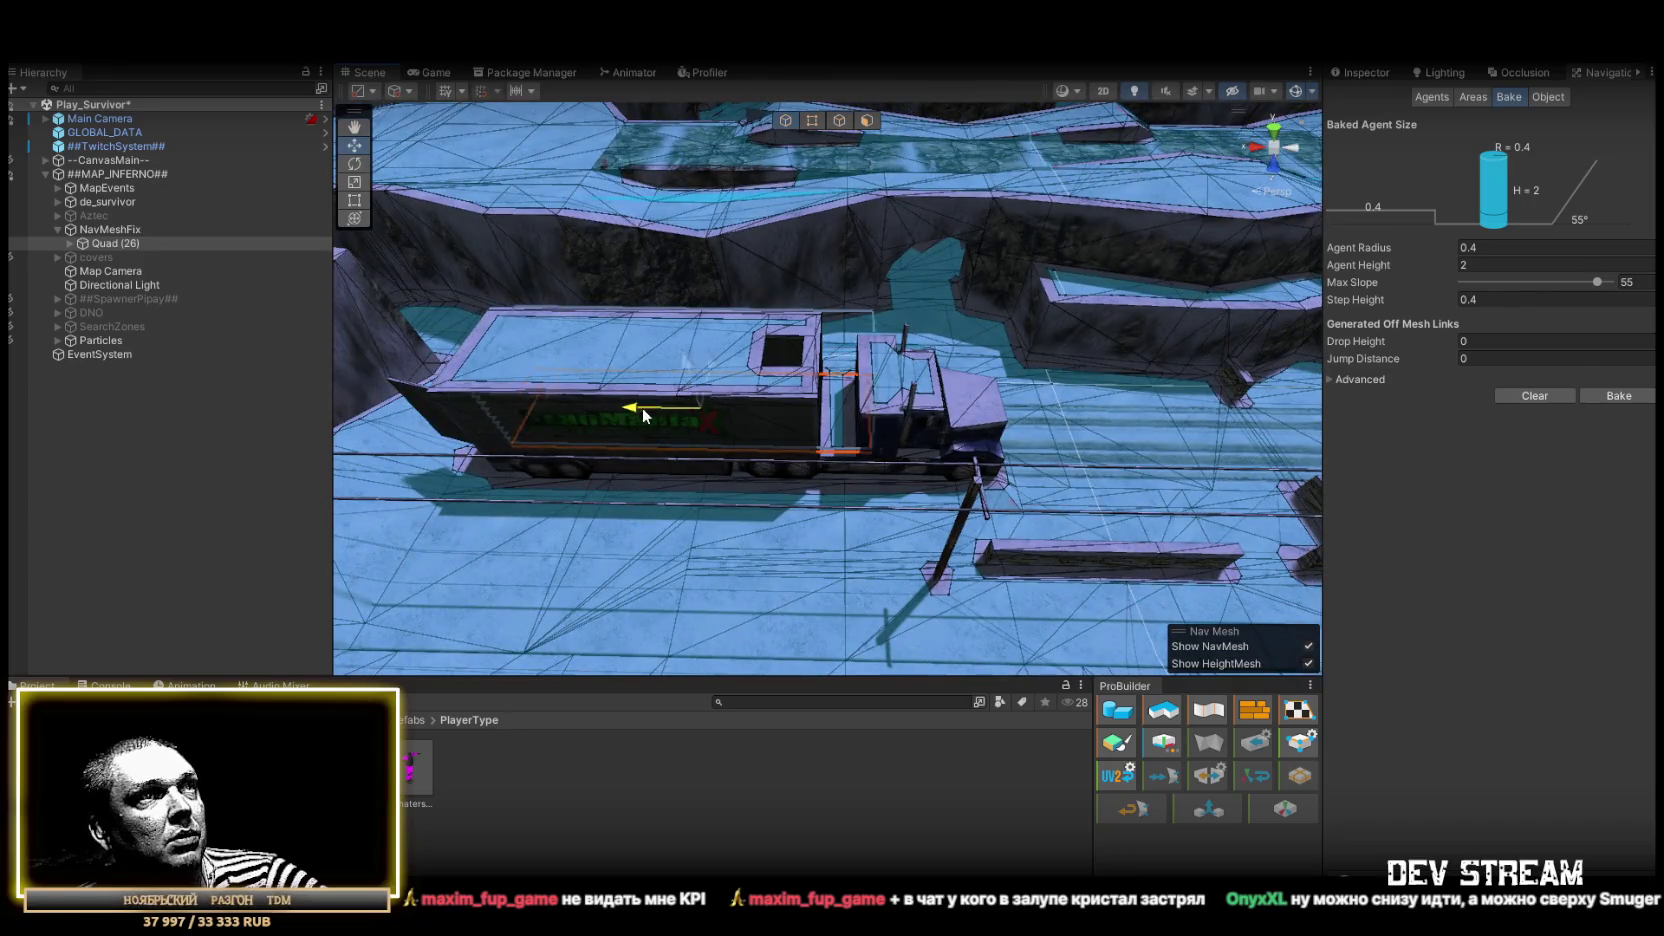
{"action": "mouse_move", "coordinate": [653, 407]}
{"action": "left_mouse_down"}
{"action": "mouse_move", "coordinate": [630, 352]}
{"action": "mouse_move", "coordinate": [527, 245]}
{"action": "mouse_move", "coordinate": [851, 296]}
{"action": "left_mouse_up"}
{"action": "key", "text": "w"}
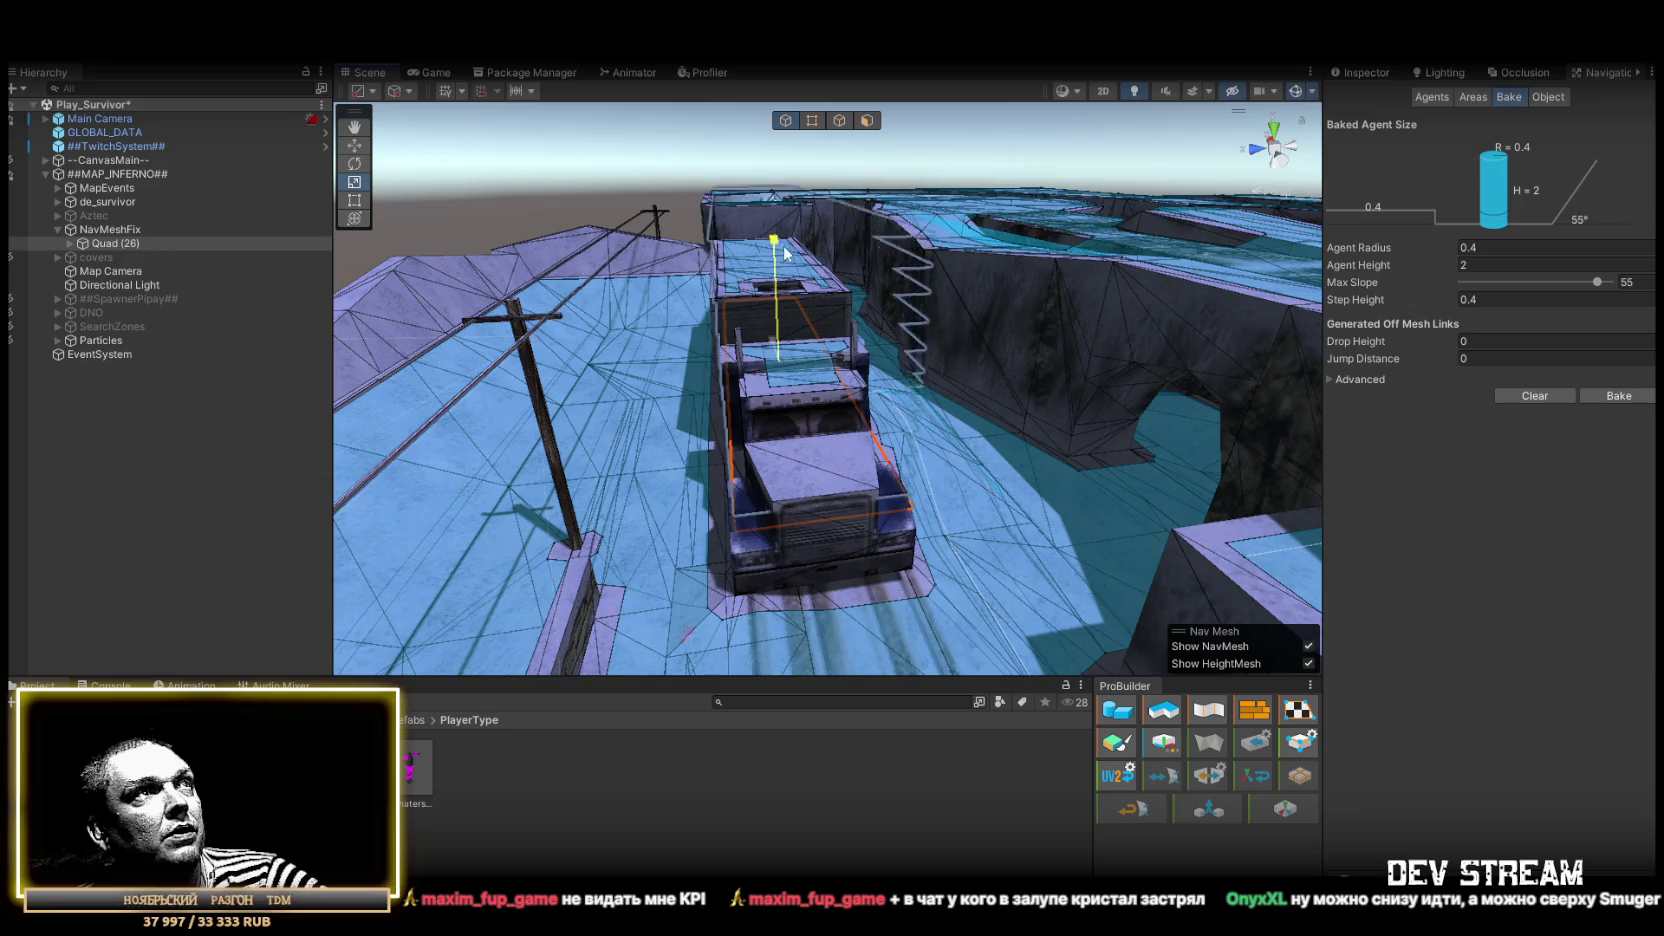
{"action": "mouse_move", "coordinate": [786, 243]}
{"action": "left_mouse_down"}
{"action": "mouse_move", "coordinate": [743, 290]}
{"action": "mouse_move", "coordinate": [887, 323]}
{"action": "mouse_move", "coordinate": [1143, 490]}
{"action": "mouse_move", "coordinate": [1040, 468]}
{"action": "mouse_move", "coordinate": [843, 478]}
{"action": "mouse_move", "coordinate": [962, 426]}
{"action": "mouse_move", "coordinate": [926, 361]}
{"action": "left_mouse_up"}
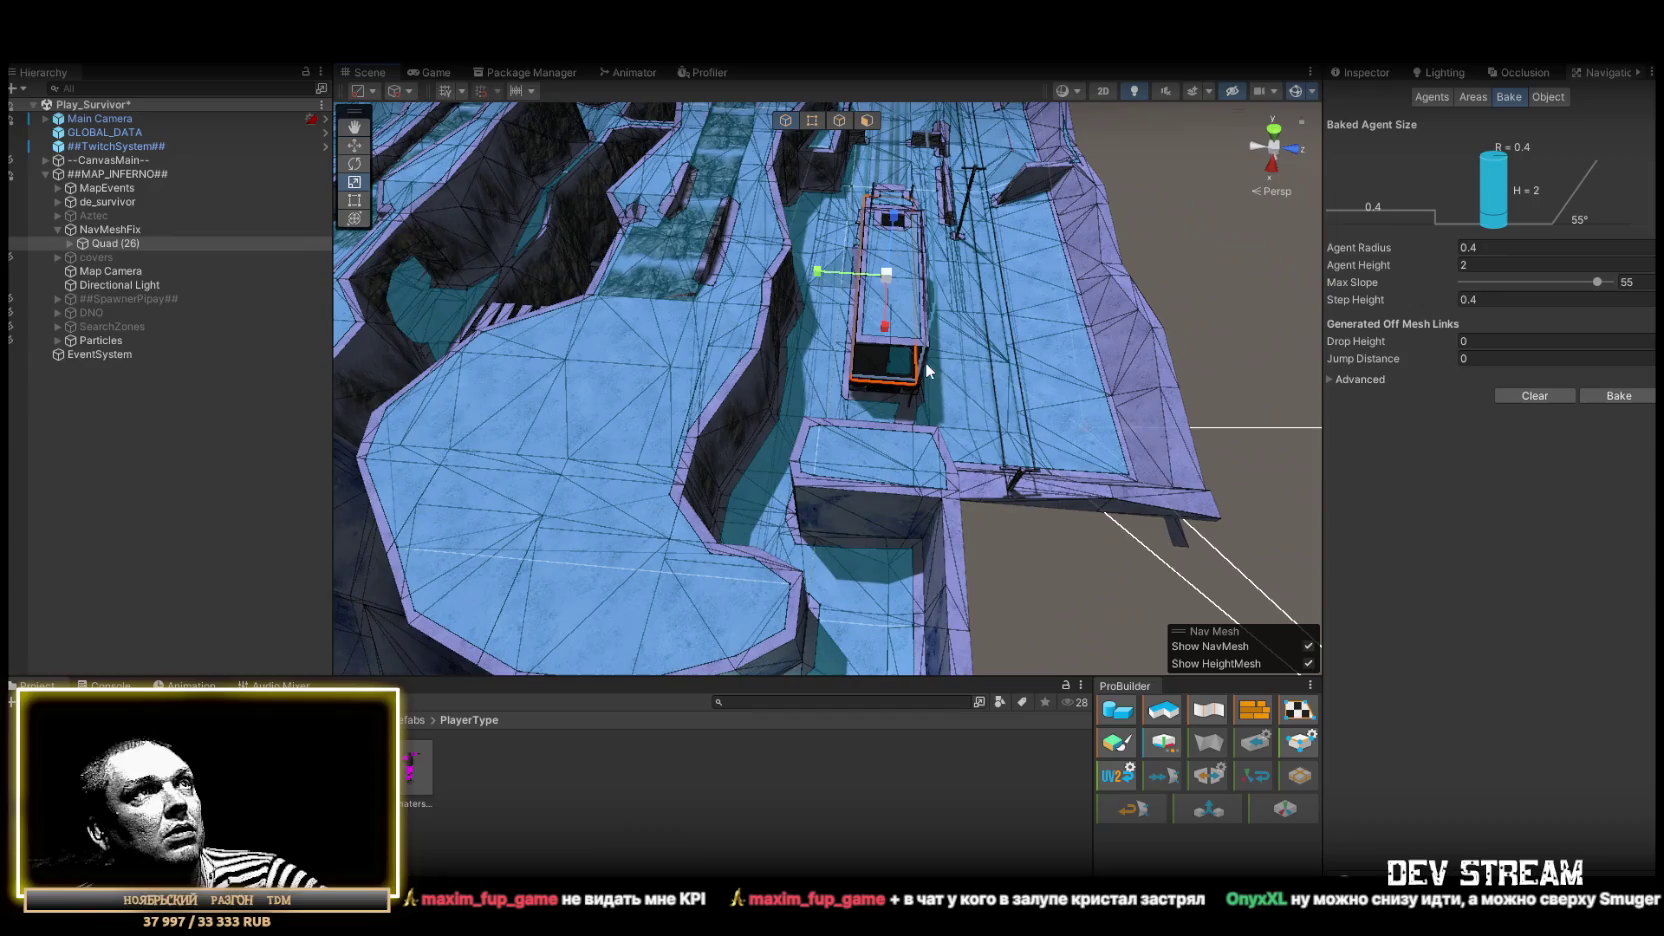
{"action": "mouse_move", "coordinate": [881, 465]}
{"action": "left_mouse_down"}
{"action": "mouse_move", "coordinate": [744, 410]}
{"action": "mouse_move", "coordinate": [834, 445]}
{"action": "left_mouse_up"}
{"action": "key", "text": "e"}
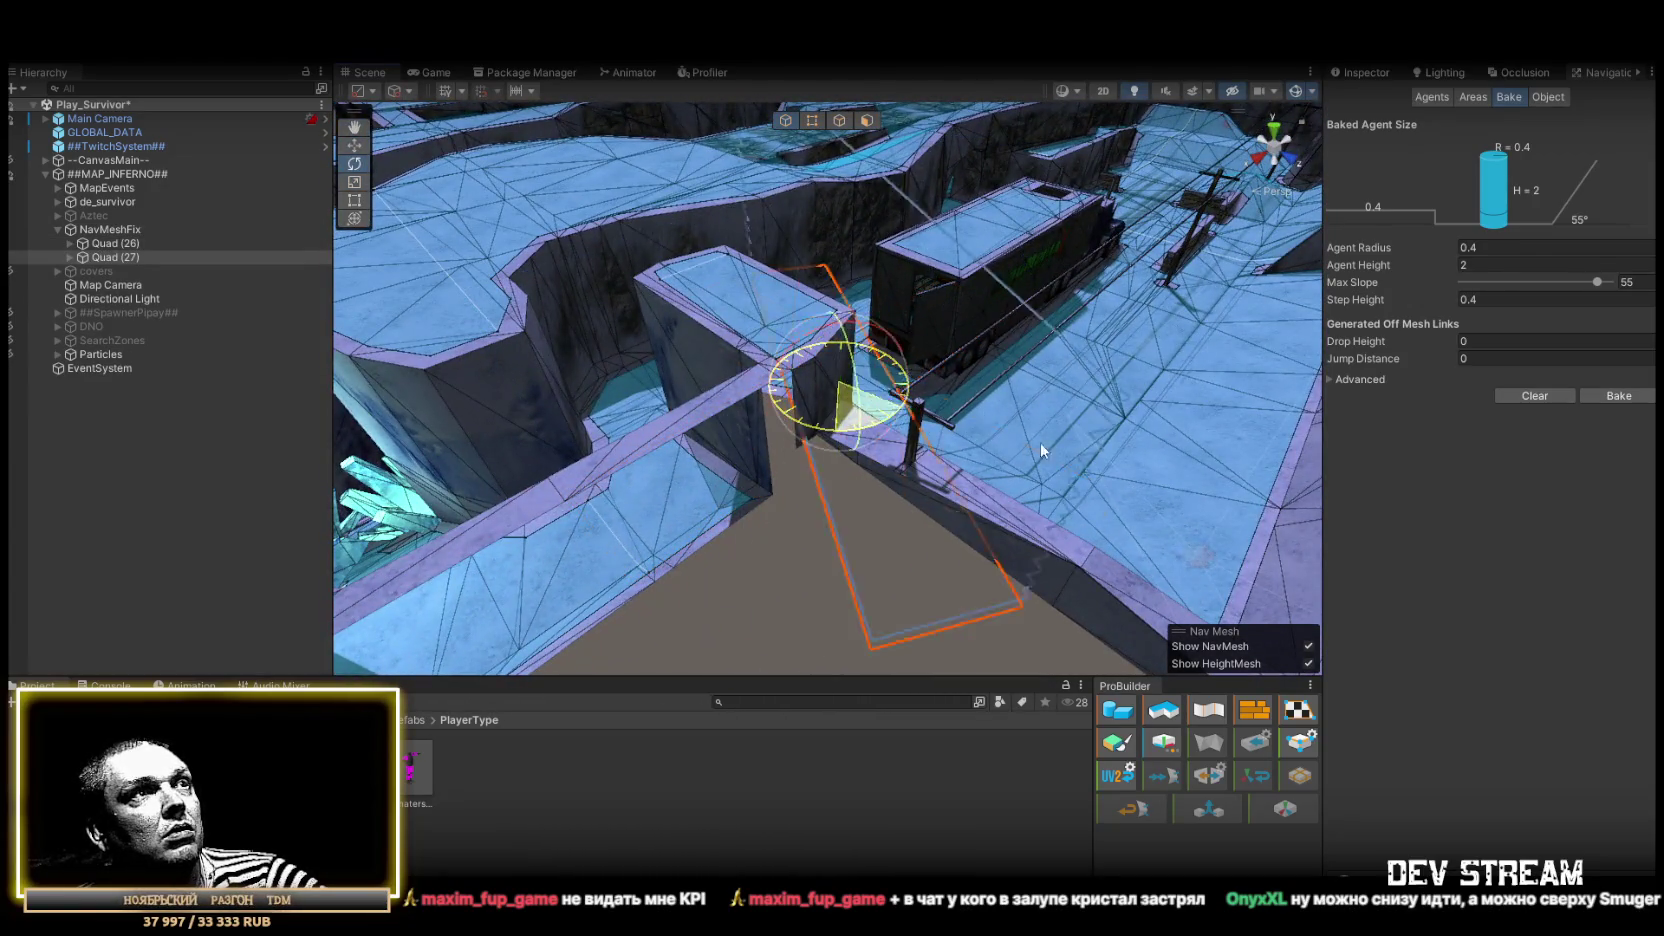
{"action": "mouse_move", "coordinate": [1063, 479]}
{"action": "left_mouse_down"}
{"action": "mouse_move", "coordinate": [1043, 311]}
{"action": "mouse_move", "coordinate": [1075, 382]}
{"action": "mouse_move", "coordinate": [706, 408]}
{"action": "mouse_move", "coordinate": [542, 495]}
{"action": "mouse_move", "coordinate": [327, 502]}
{"action": "mouse_move", "coordinate": [988, 297]}
{"action": "mouse_move", "coordinate": [1161, 272]}
{"action": "mouse_move", "coordinate": [999, 320]}
{"action": "mouse_move", "coordinate": [1255, 371]}
{"action": "mouse_move", "coordinate": [732, 334]}
{"action": "mouse_move", "coordinate": [1075, 410]}
{"action": "mouse_move", "coordinate": [583, 360]}
{"action": "mouse_move", "coordinate": [349, 360]}
{"action": "mouse_move", "coordinate": [565, 353]}
{"action": "mouse_move", "coordinate": [673, 372]}
{"action": "left_mouse_up"}
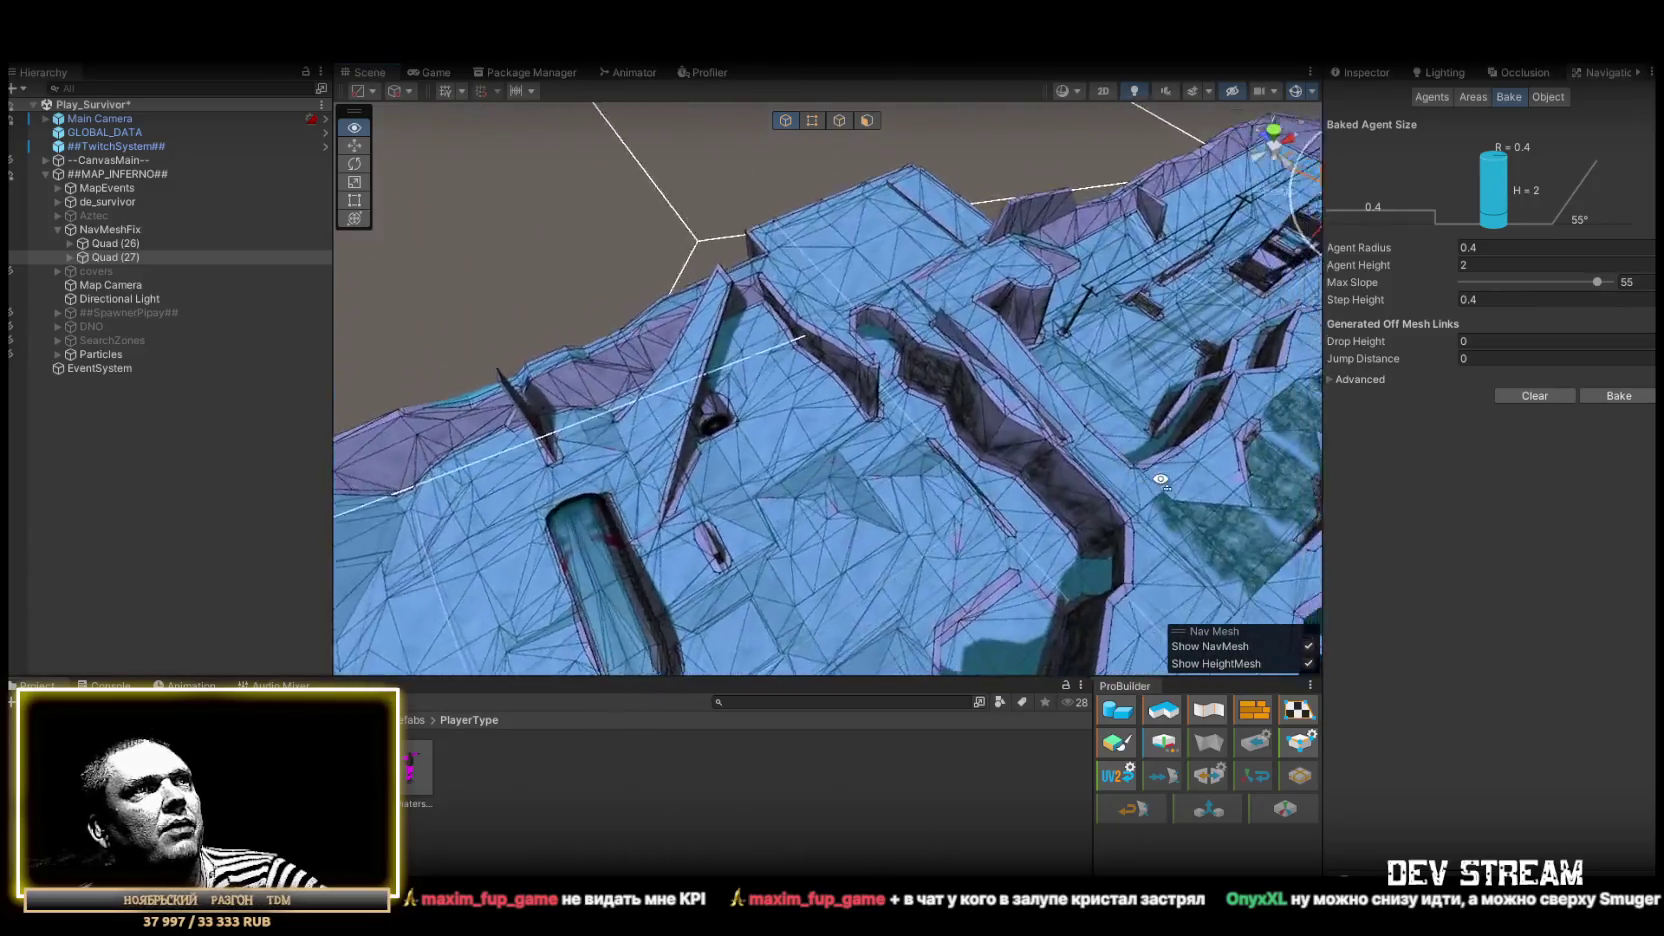
{"action": "left_click_drag", "start_coordinate": [1020, 402], "coordinate": [945, 359]}
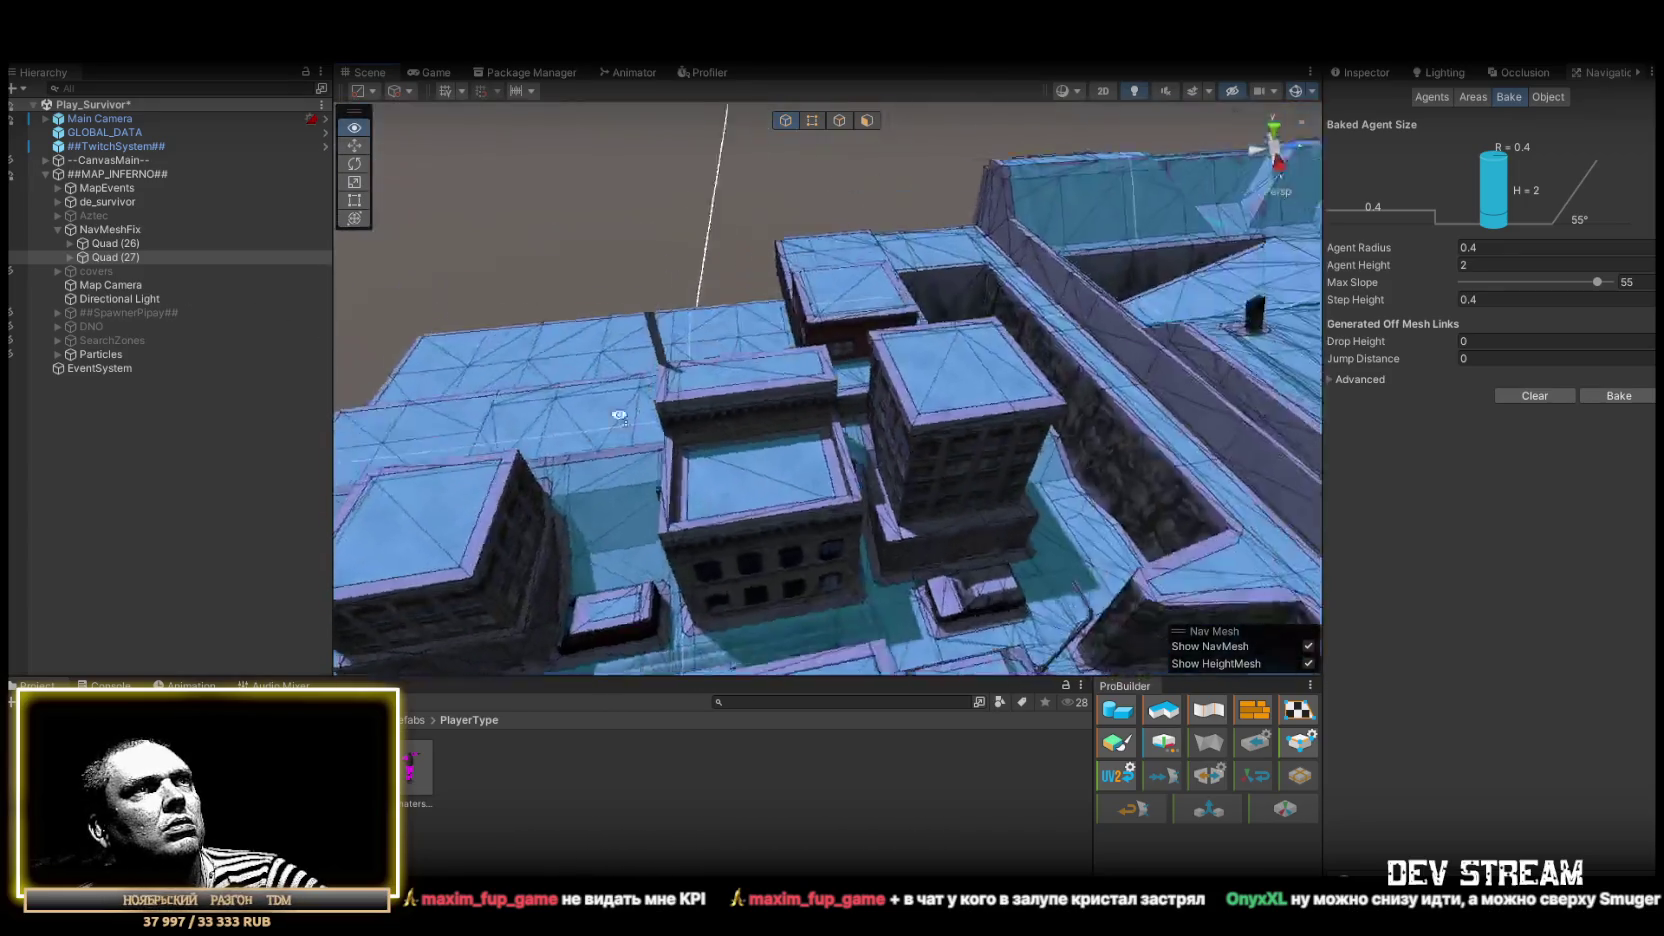
{"action": "mouse_move", "coordinate": [619, 415]}
{"action": "left_mouse_down"}
{"action": "mouse_move", "coordinate": [925, 483]}
{"action": "mouse_move", "coordinate": [1008, 549]}
{"action": "mouse_move", "coordinate": [970, 527]}
{"action": "left_mouse_up"}
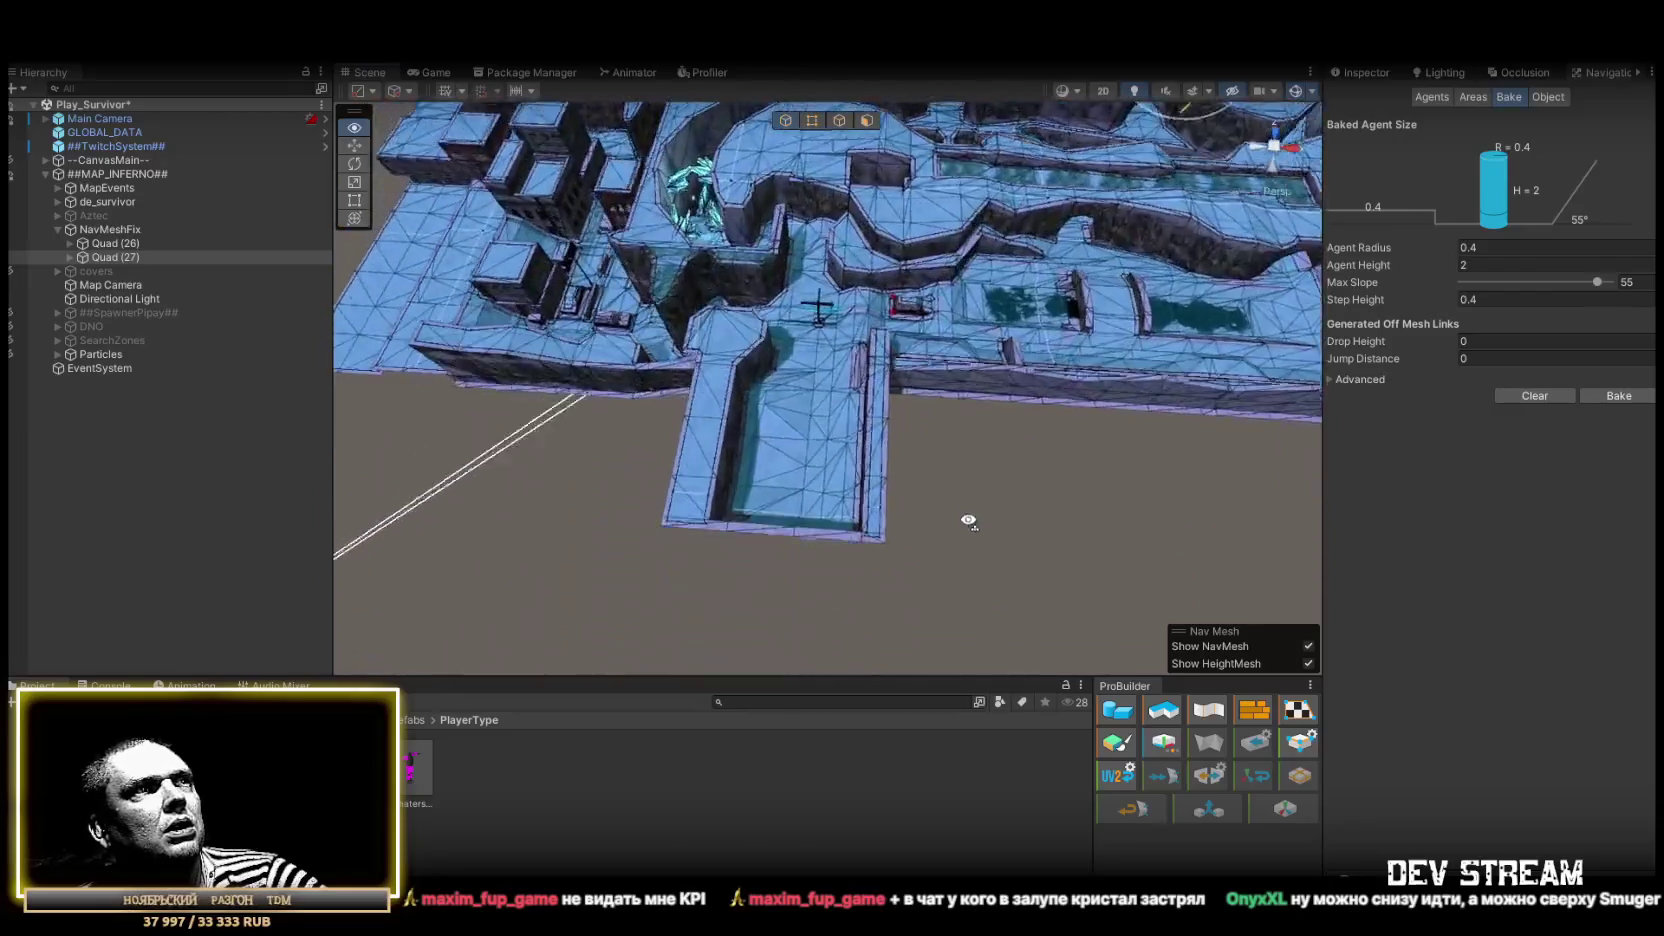
{"action": "left_click_drag", "start_coordinate": [965, 469], "coordinate": [1021, 421]}
{"action": "mouse_move", "coordinate": [1080, 354]}
{"action": "left_mouse_down"}
{"action": "mouse_move", "coordinate": [866, 360]}
{"action": "mouse_move", "coordinate": [1042, 285]}
{"action": "mouse_move", "coordinate": [1055, 465]}
{"action": "mouse_move", "coordinate": [858, 418]}
{"action": "mouse_move", "coordinate": [999, 446]}
{"action": "mouse_move", "coordinate": [752, 208]}
{"action": "left_mouse_up"}
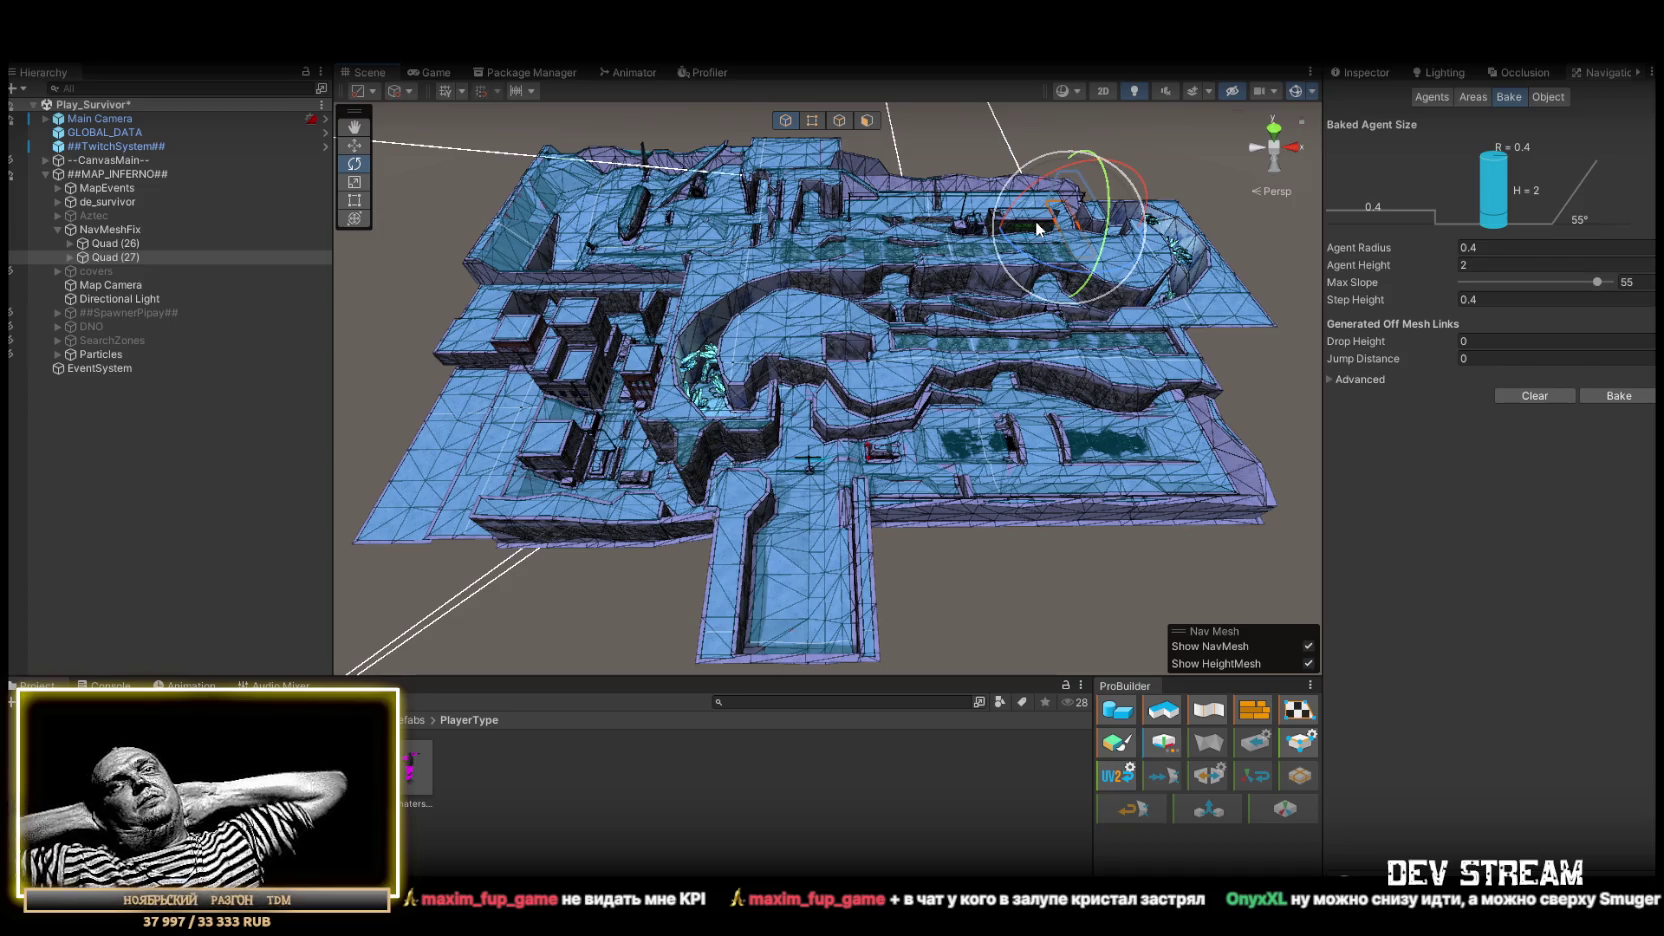
{"action": "mouse_move", "coordinate": [1184, 278]}
{"action": "left_mouse_down"}
{"action": "mouse_move", "coordinate": [699, 384]}
{"action": "mouse_move", "coordinate": [1095, 414]}
{"action": "mouse_move", "coordinate": [840, 404]}
{"action": "left_mouse_up"}
Orbit around the crystal area to view the selected quad spanning the curved ravine
{"action": "key", "text": "w"}
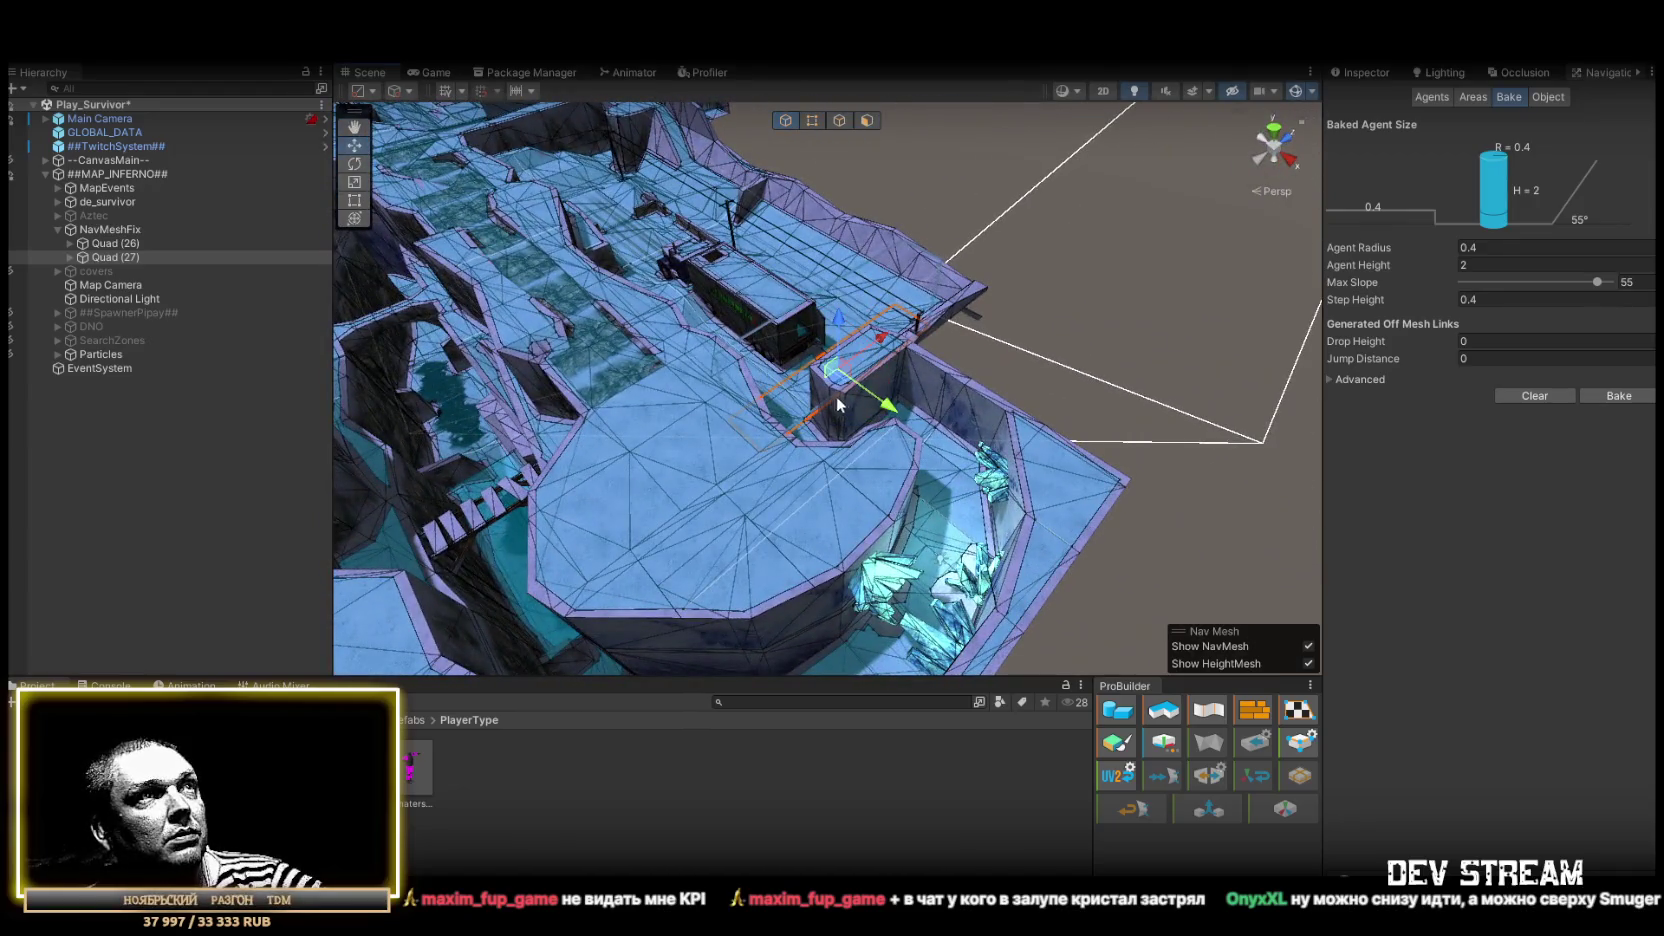
{"action": "left_click_drag", "start_coordinate": [1025, 525], "coordinate": [874, 390]}
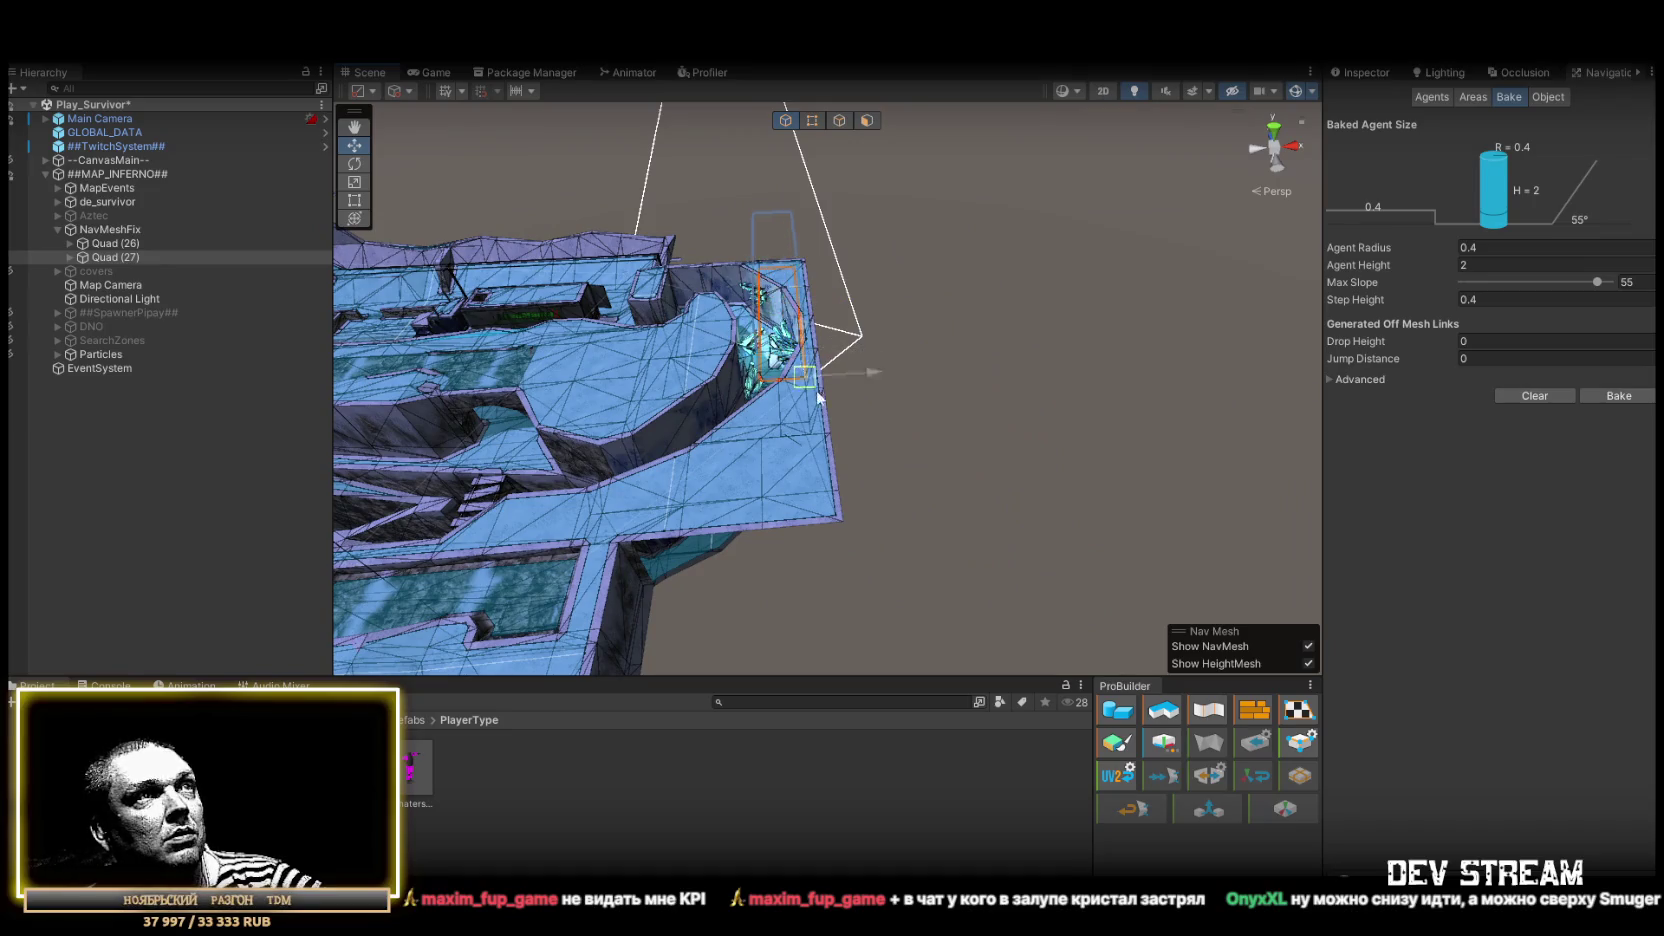
{"action": "left_click_drag", "start_coordinate": [893, 480], "coordinate": [901, 448]}
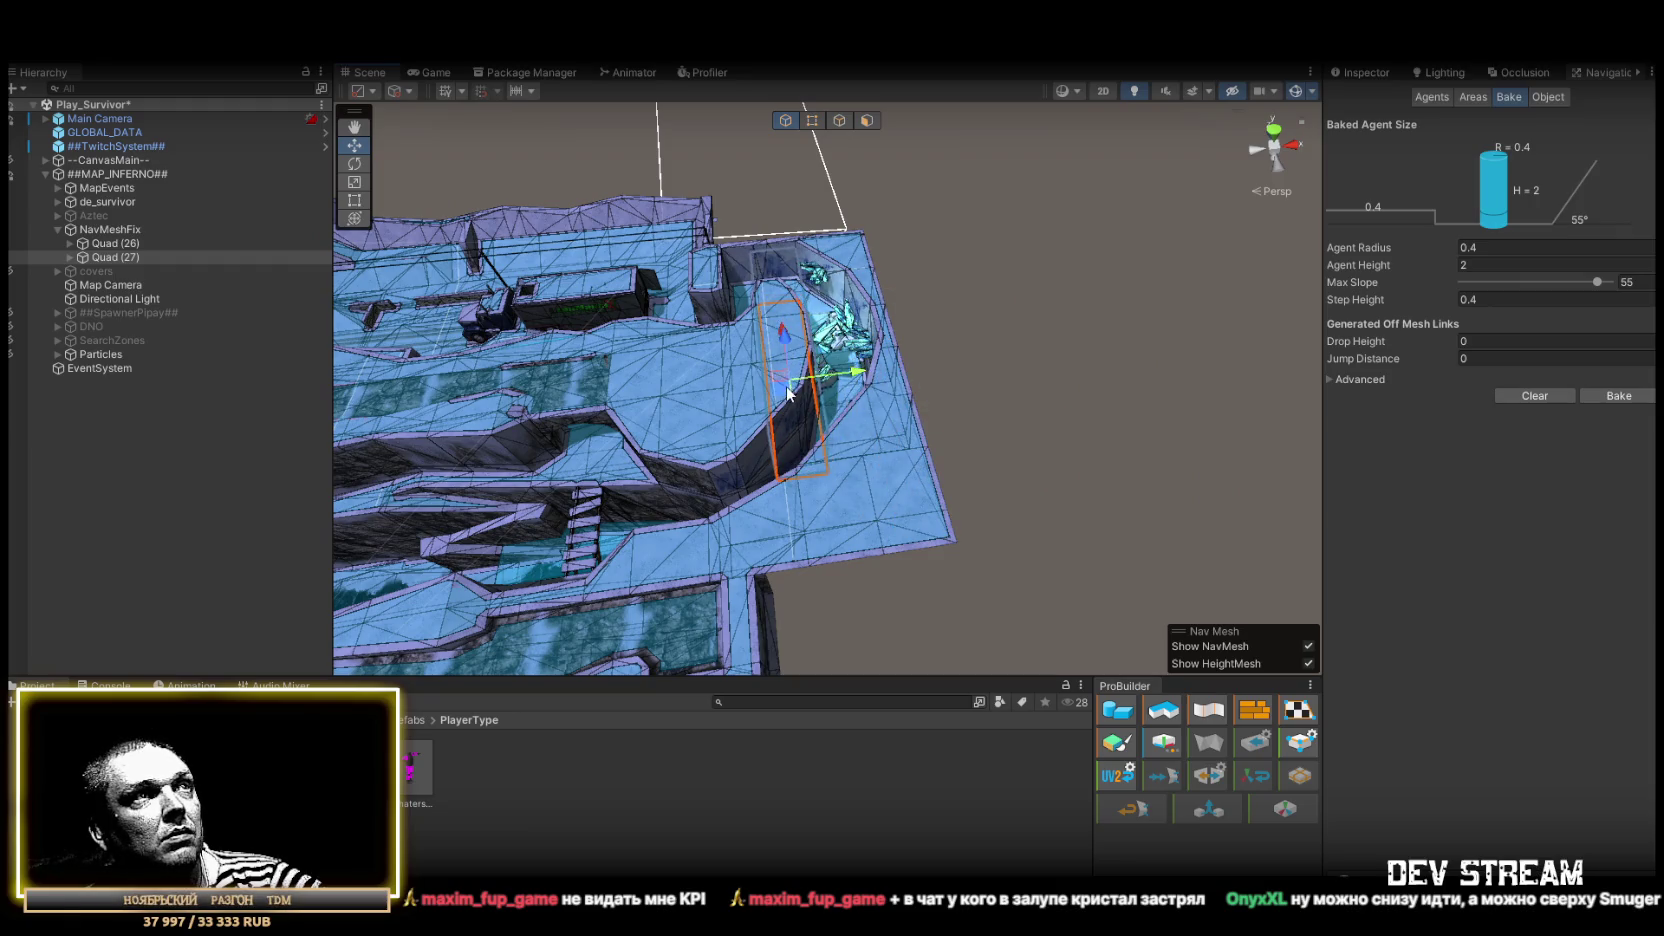
{"action": "mouse_move", "coordinate": [1121, 369]}
{"action": "left_mouse_down"}
{"action": "mouse_move", "coordinate": [1010, 445]}
{"action": "mouse_move", "coordinate": [961, 450]}
{"action": "left_mouse_up"}
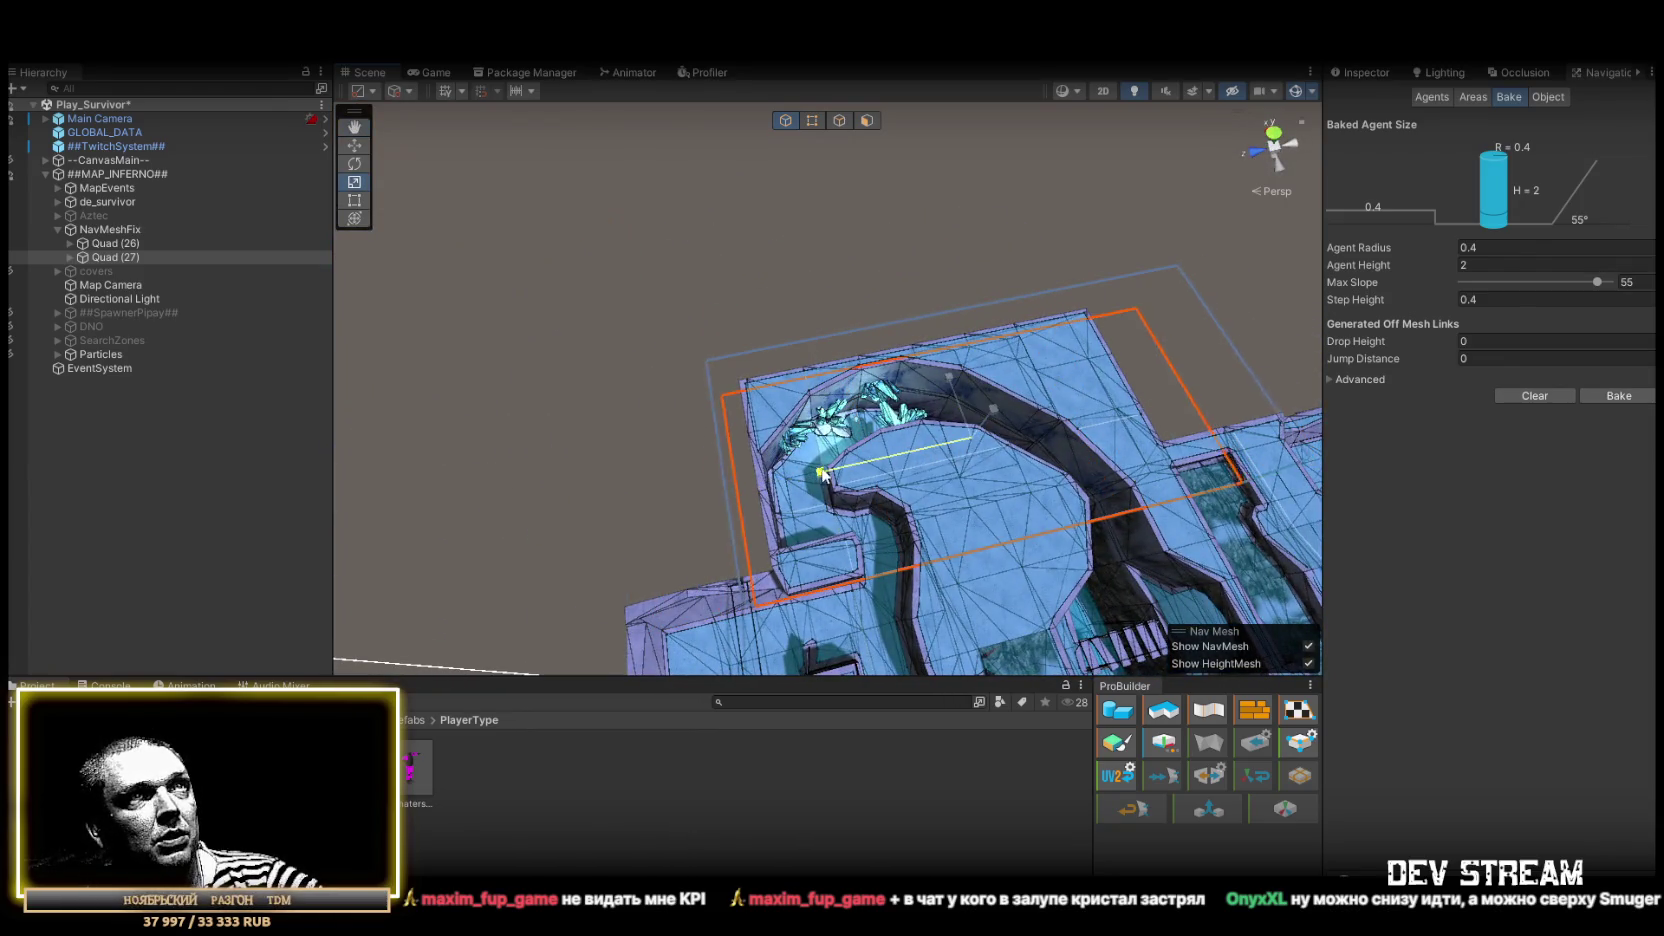
{"action": "mouse_move", "coordinate": [837, 473]}
{"action": "left_mouse_down"}
{"action": "mouse_move", "coordinate": [758, 409]}
{"action": "mouse_move", "coordinate": [630, 407]}
{"action": "mouse_move", "coordinate": [622, 429]}
{"action": "left_mouse_up"}
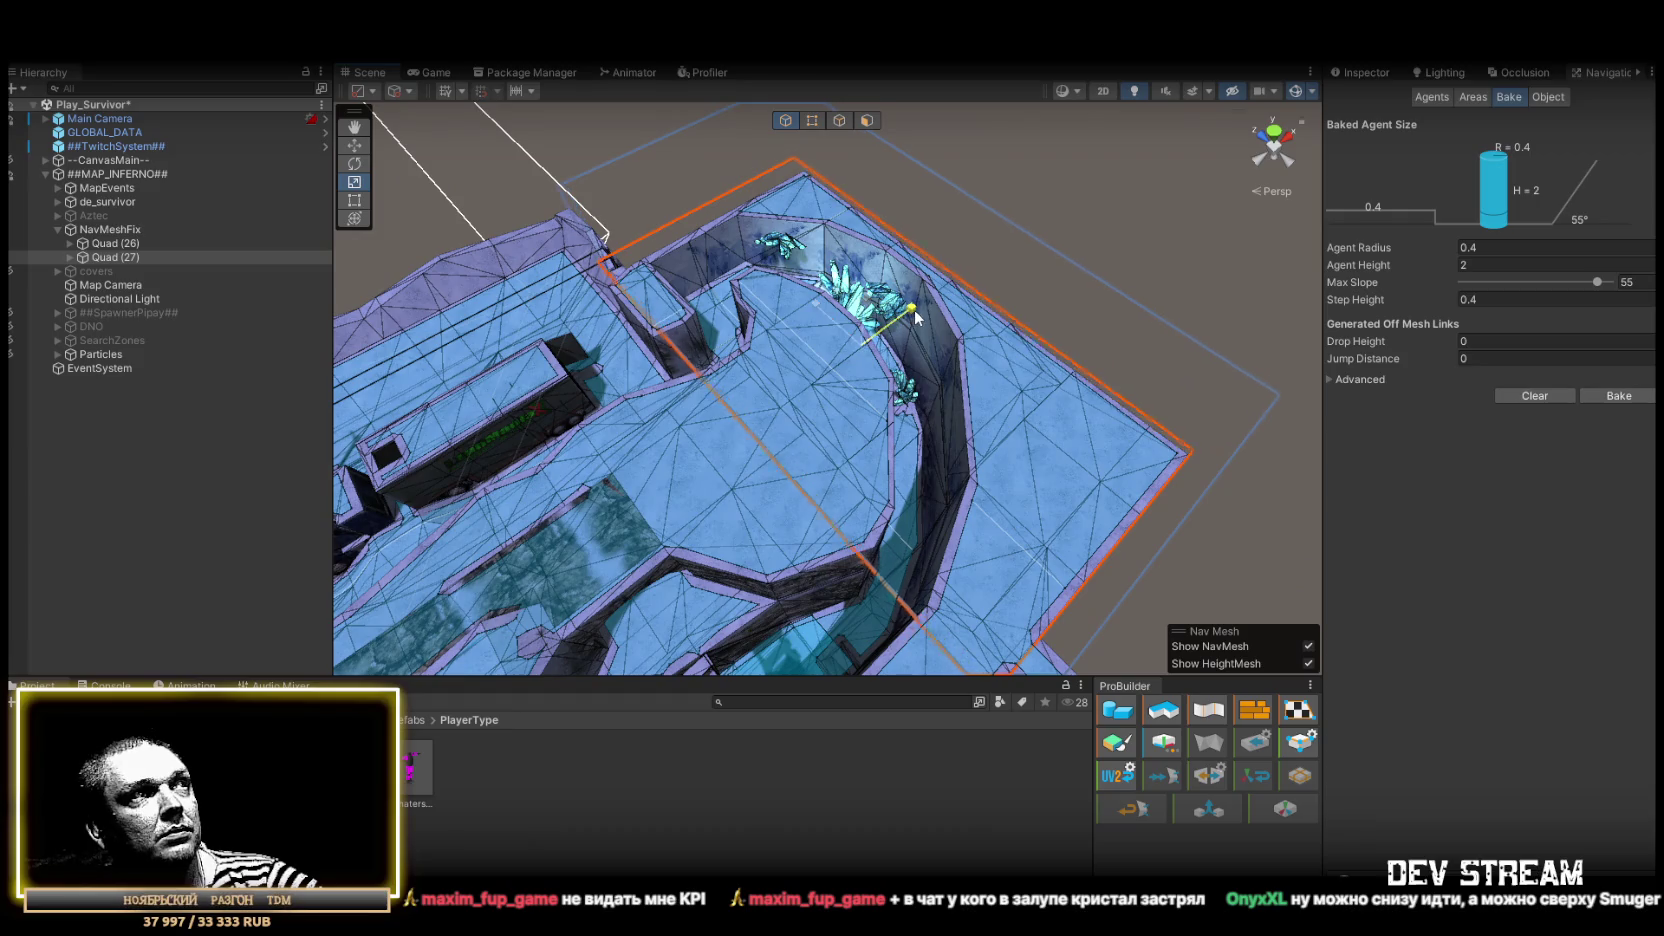
{"action": "mouse_move", "coordinate": [862, 343]}
{"action": "left_mouse_down"}
{"action": "mouse_move", "coordinate": [601, 469]}
{"action": "mouse_move", "coordinate": [612, 482]}
{"action": "left_mouse_up"}
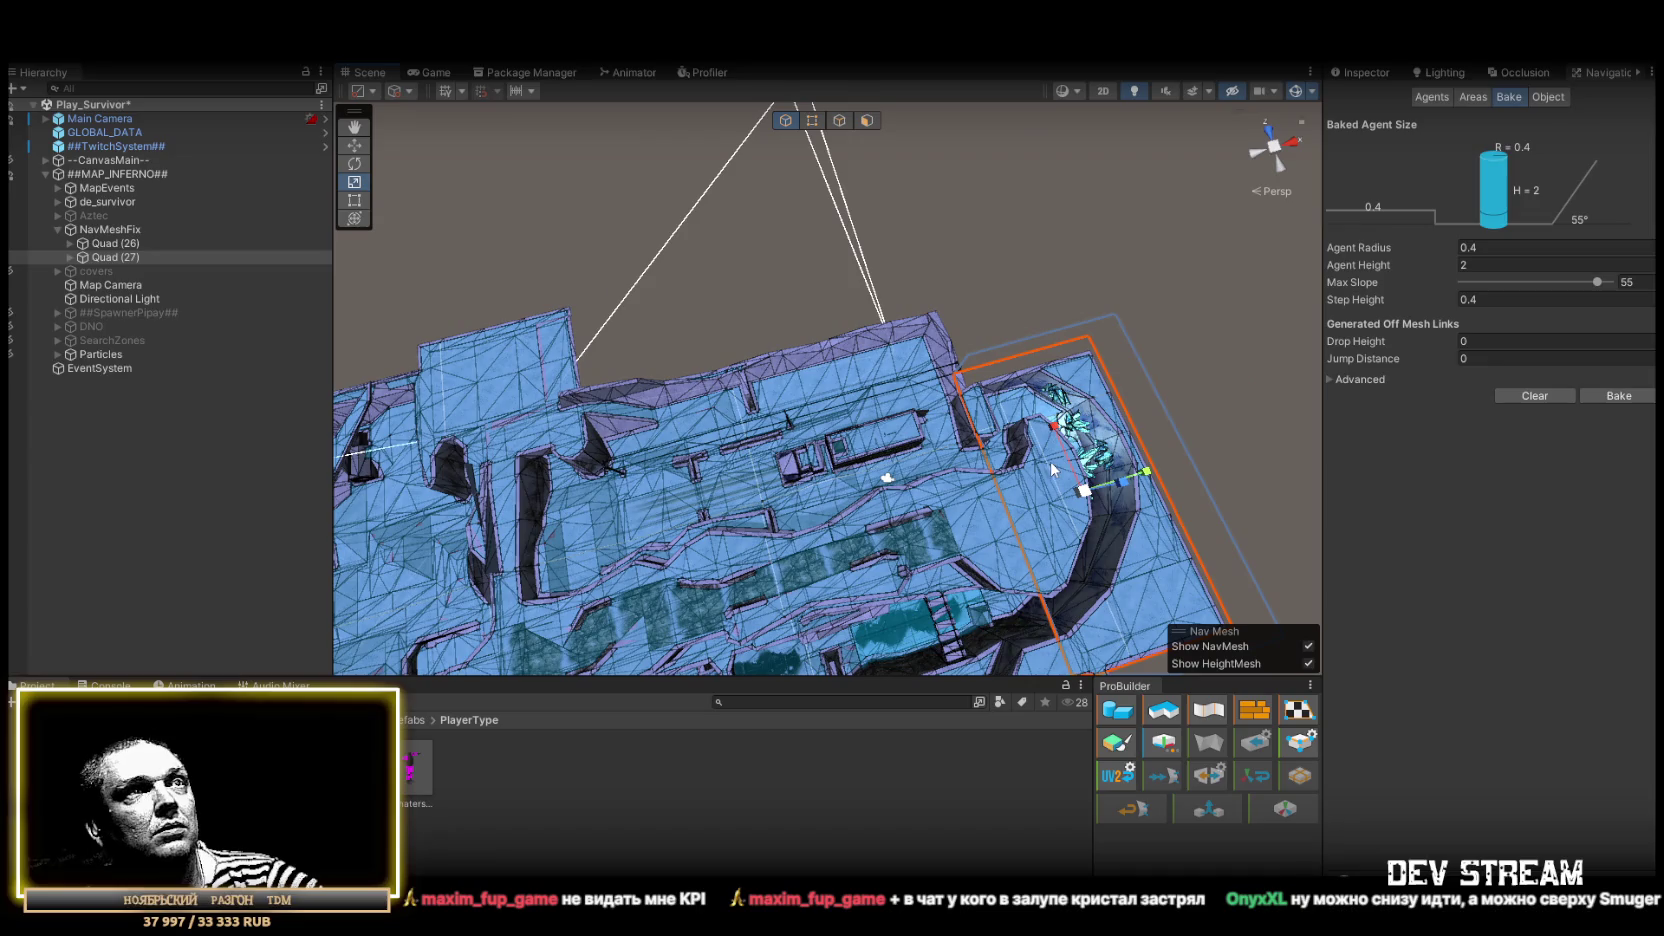
{"action": "scroll", "coordinate": [779, 349], "scroll_direction": "down", "scroll_amount": 5}
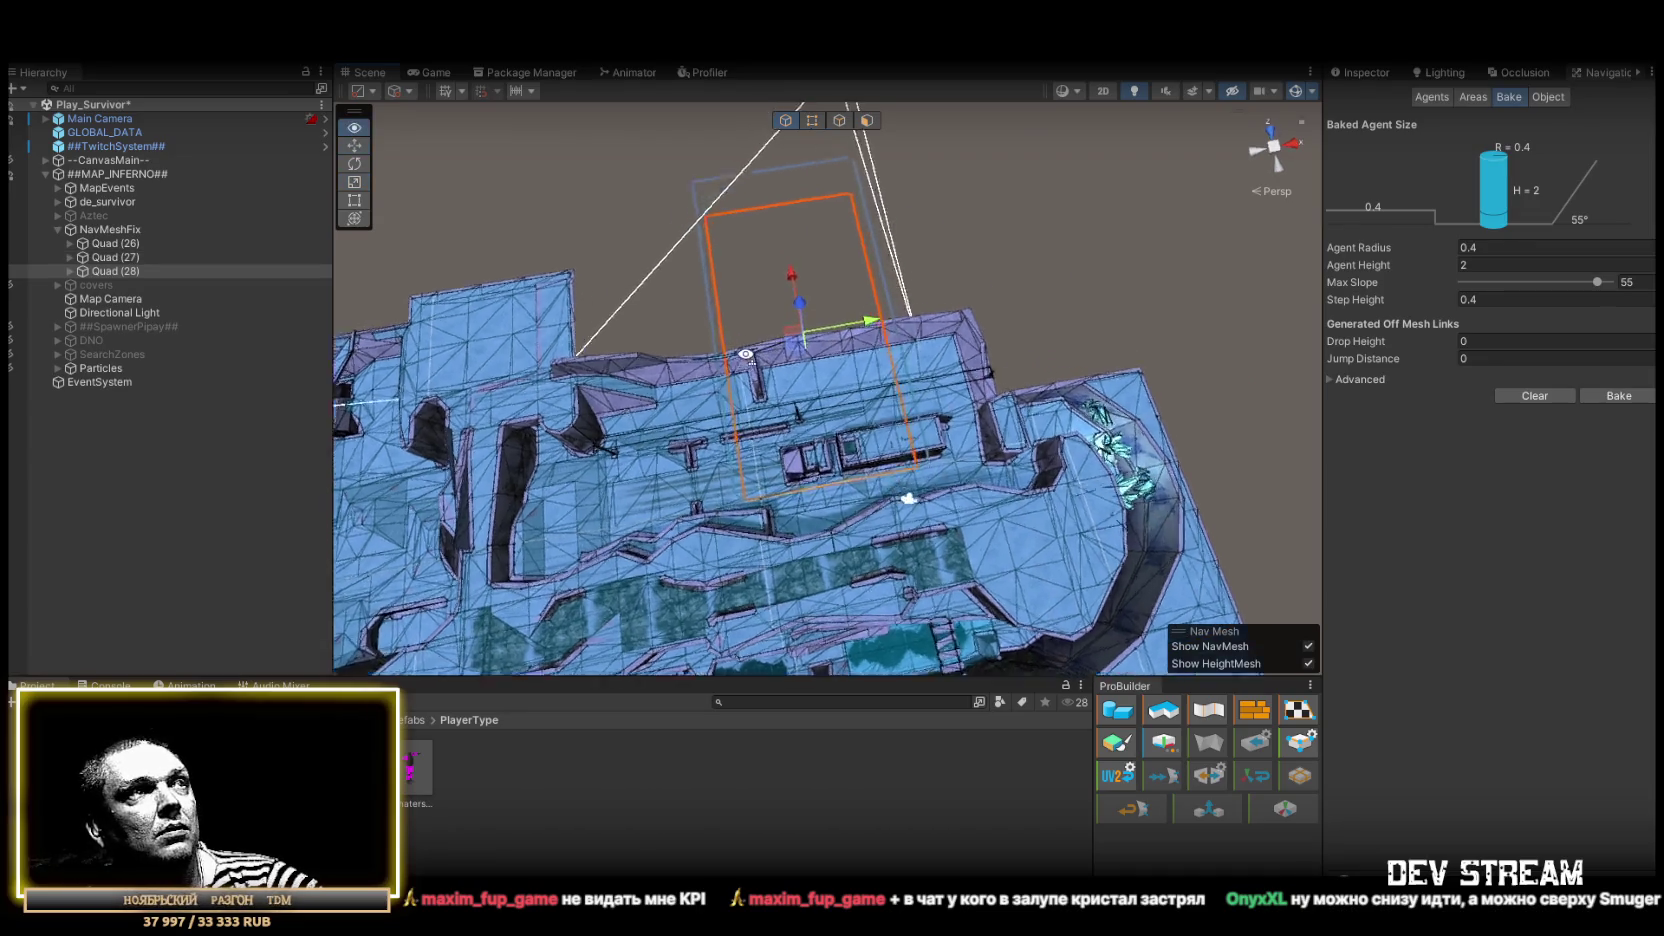
Zoom in over the crystal corridor to a low close view of the wall slabs
{"action": "mouse_move", "coordinate": [688, 337]}
{"action": "left_mouse_down"}
{"action": "mouse_move", "coordinate": [453, 227]}
{"action": "mouse_move", "coordinate": [935, 239]}
{"action": "mouse_move", "coordinate": [1067, 214]}
{"action": "mouse_move", "coordinate": [1352, 292]}
{"action": "mouse_move", "coordinate": [1352, 239]}
{"action": "mouse_move", "coordinate": [824, 250]}
{"action": "mouse_move", "coordinate": [930, 318]}
{"action": "mouse_move", "coordinate": [1213, 276]}
{"action": "mouse_move", "coordinate": [1038, 296]}
{"action": "mouse_move", "coordinate": [1060, 340]}
{"action": "mouse_move", "coordinate": [973, 316]}
{"action": "mouse_move", "coordinate": [1233, 347]}
{"action": "left_mouse_up"}
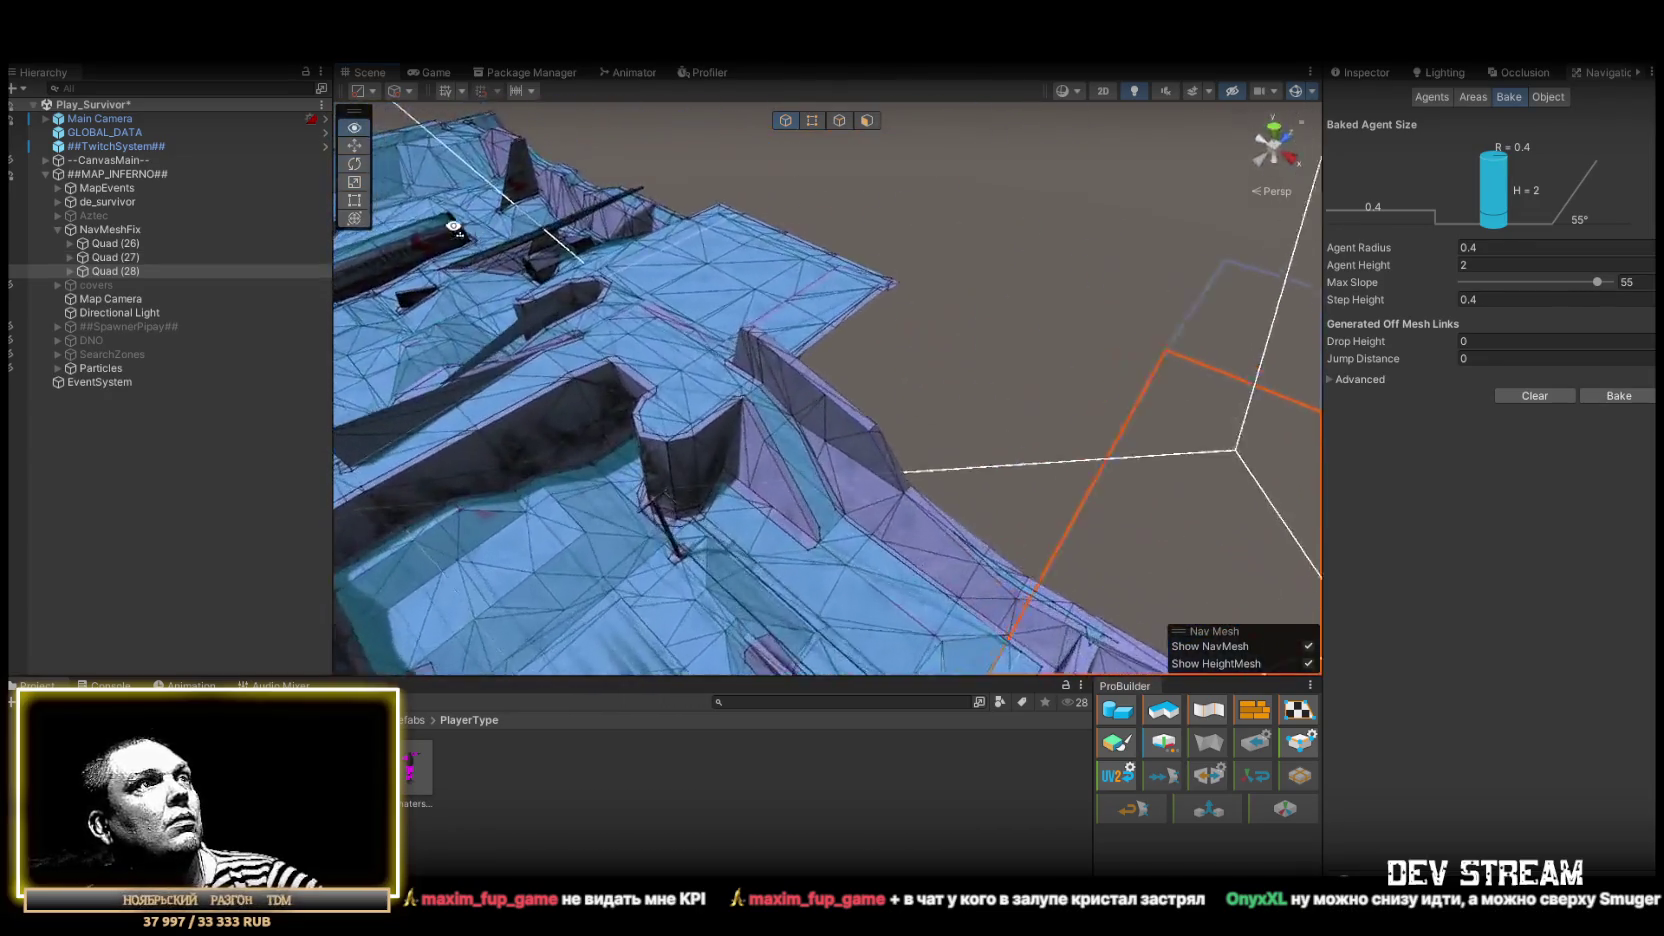
{"action": "scroll", "coordinate": [453, 227], "scroll_direction": "down", "scroll_amount": 8}
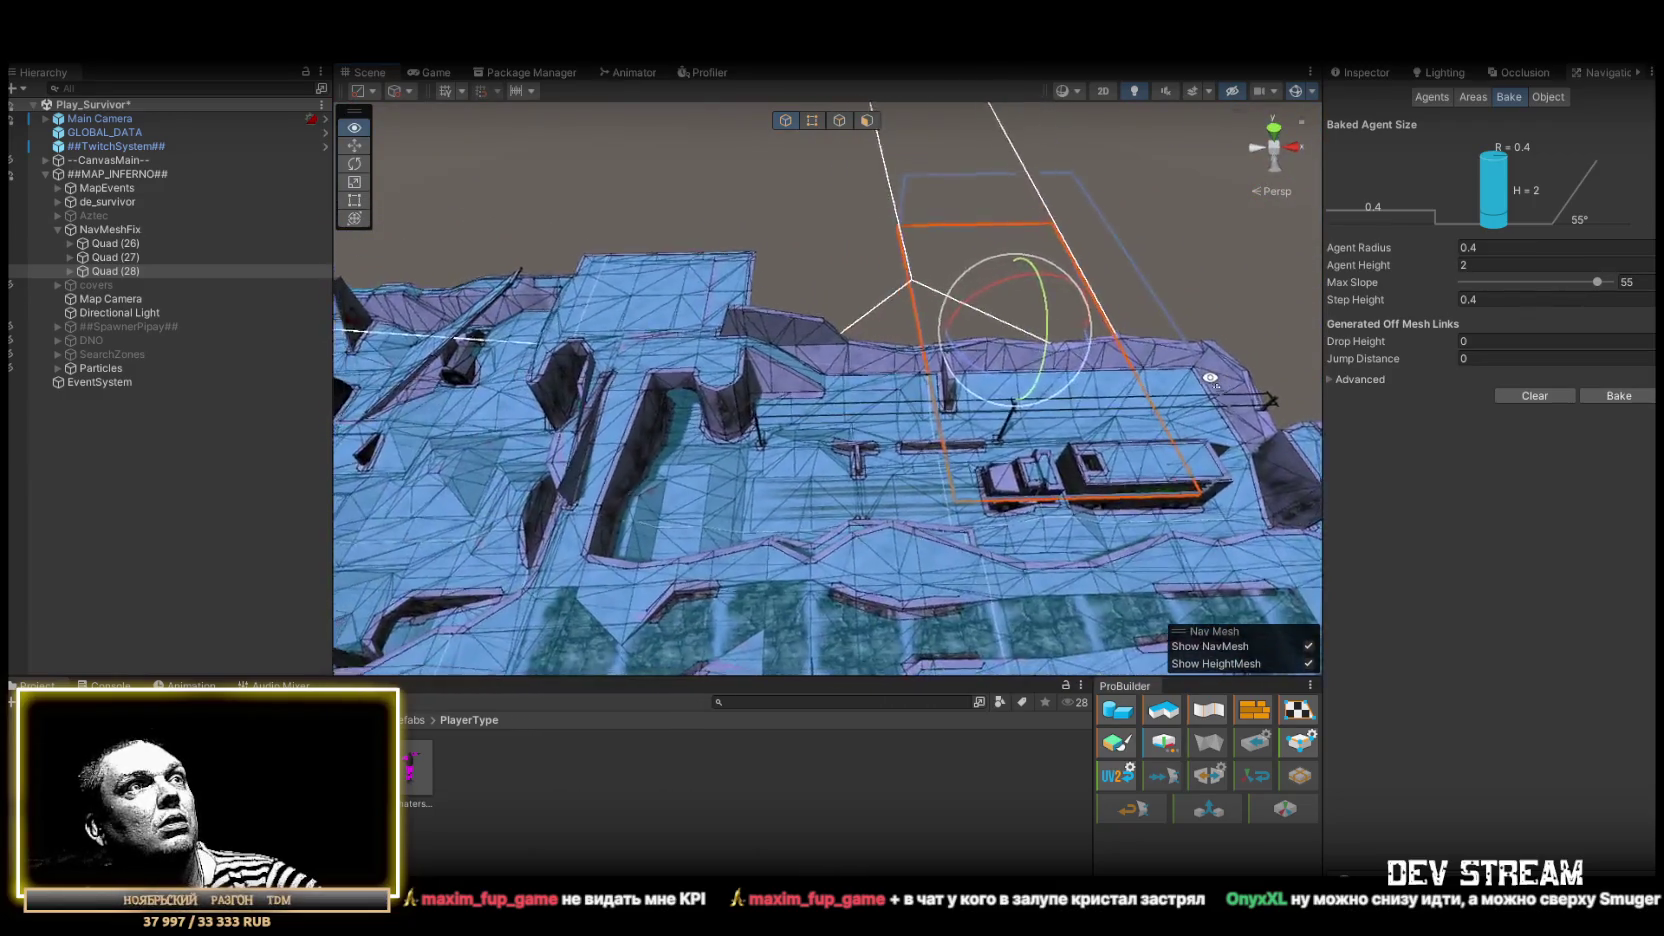
{"action": "mouse_move", "coordinate": [841, 397]}
{"action": "left_mouse_down"}
{"action": "mouse_move", "coordinate": [1208, 305]}
{"action": "mouse_move", "coordinate": [1370, 352]}
{"action": "mouse_move", "coordinate": [1361, 373]}
{"action": "mouse_move", "coordinate": [1200, 390]}
{"action": "mouse_move", "coordinate": [741, 407]}
{"action": "mouse_move", "coordinate": [770, 537]}
{"action": "left_mouse_up"}
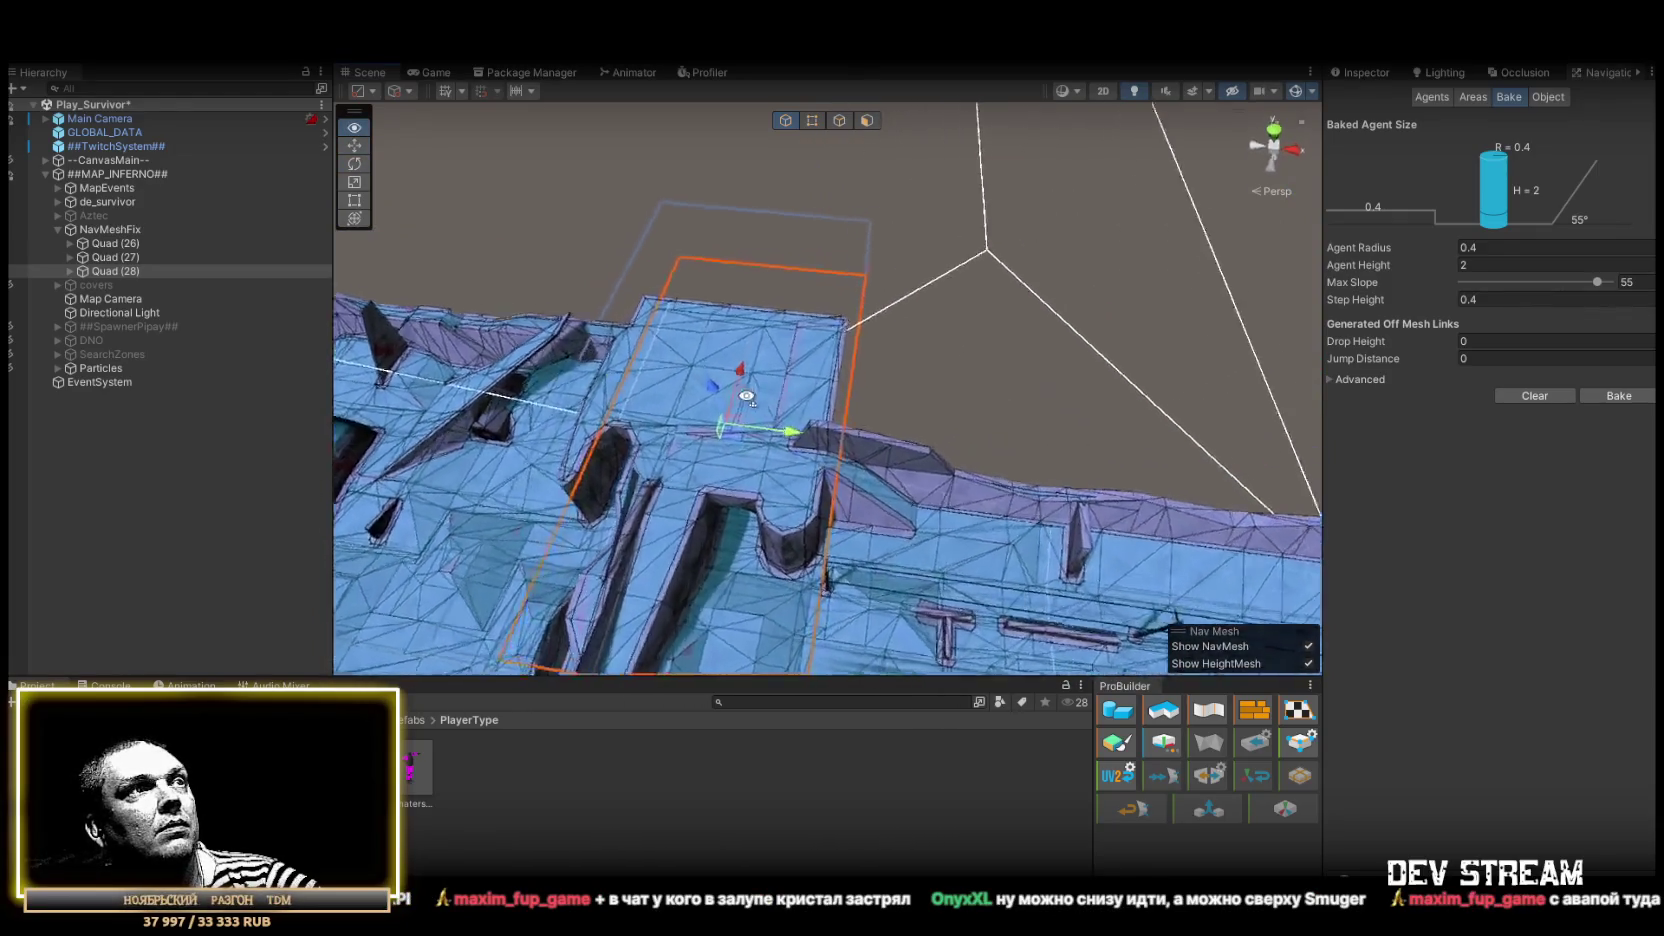
{"action": "mouse_move", "coordinate": [648, 339]}
{"action": "left_mouse_down"}
{"action": "mouse_move", "coordinate": [991, 260]}
{"action": "mouse_move", "coordinate": [1051, 212]}
{"action": "mouse_move", "coordinate": [453, 249]}
{"action": "mouse_move", "coordinate": [539, 180]}
{"action": "mouse_move", "coordinate": [745, 384]}
{"action": "mouse_move", "coordinate": [1054, 270]}
{"action": "mouse_move", "coordinate": [873, 347]}
{"action": "mouse_move", "coordinate": [698, 458]}
{"action": "left_mouse_up"}
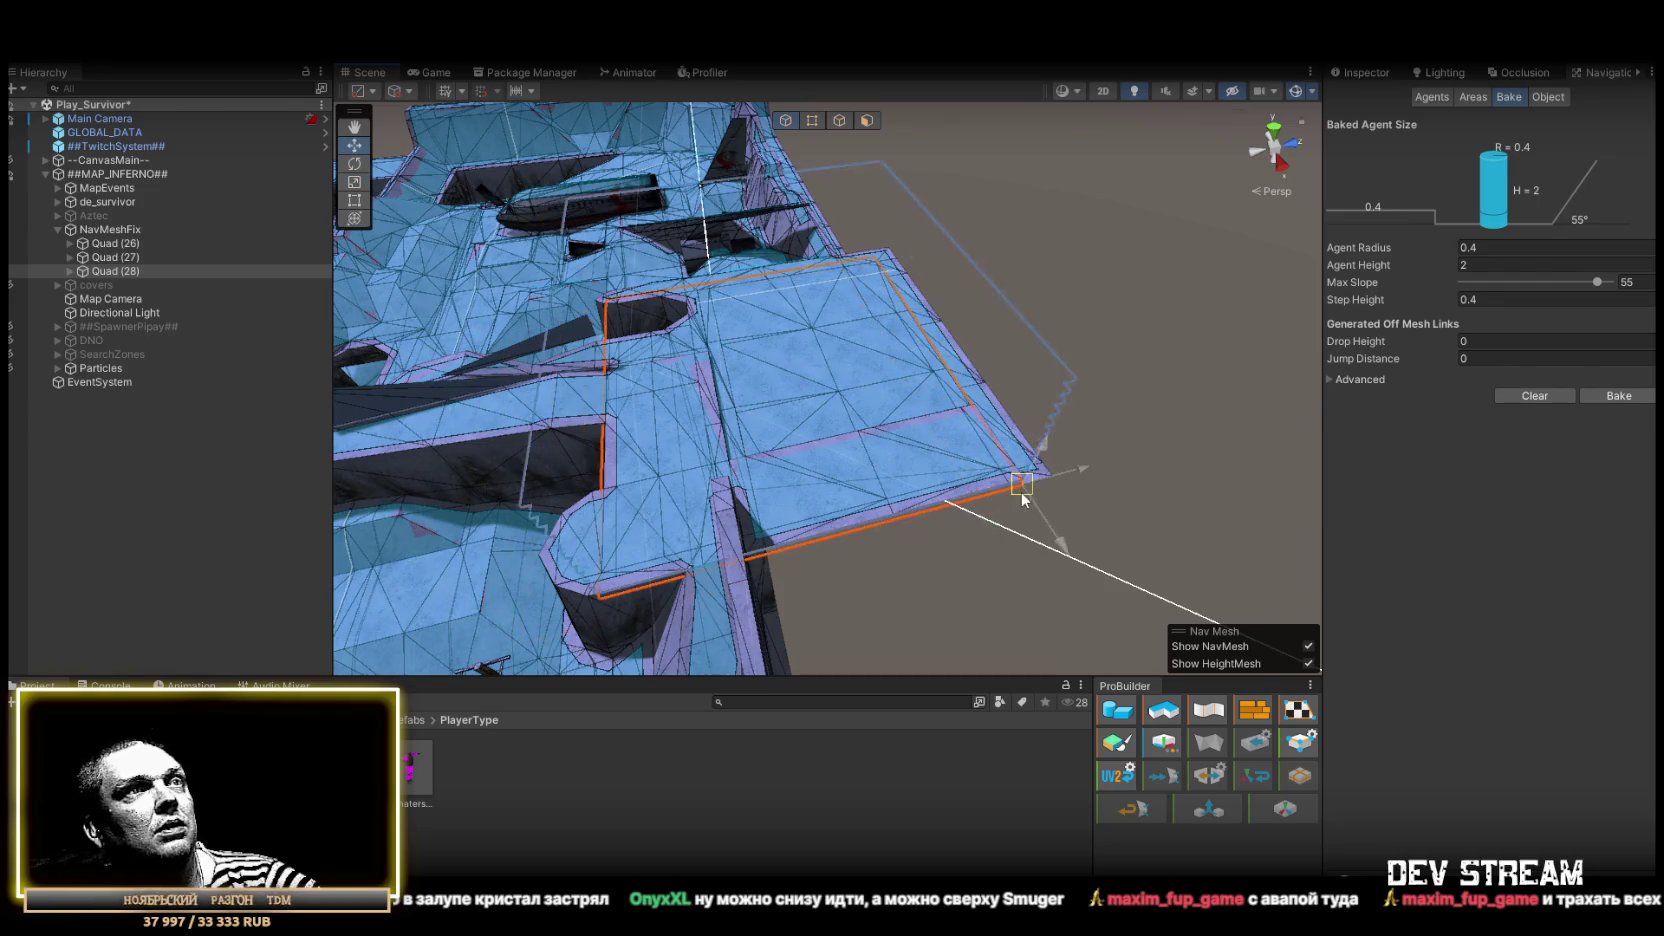
{"action": "mouse_move", "coordinate": [1046, 478]}
{"action": "left_mouse_down"}
{"action": "mouse_move", "coordinate": [1140, 462]}
{"action": "mouse_move", "coordinate": [978, 343]}
{"action": "left_mouse_up"}
Adjust Quad (28) with the Scale and Move tools, checking it from higher views of the map
{"action": "key", "text": "r"}
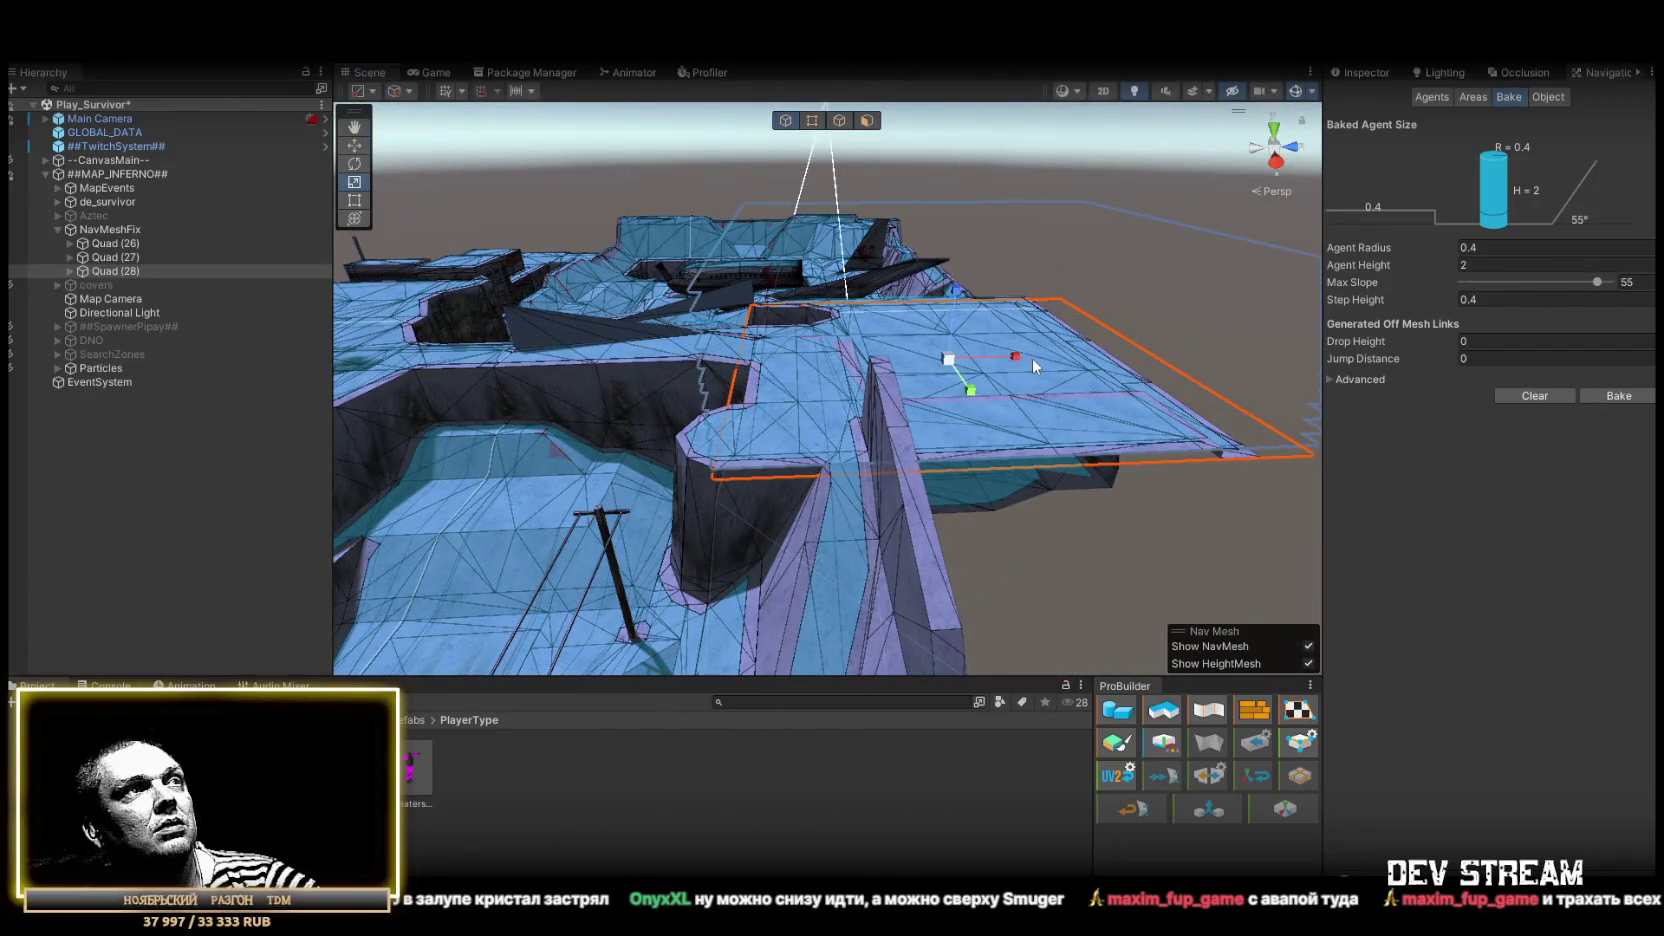
{"action": "key", "text": "w"}
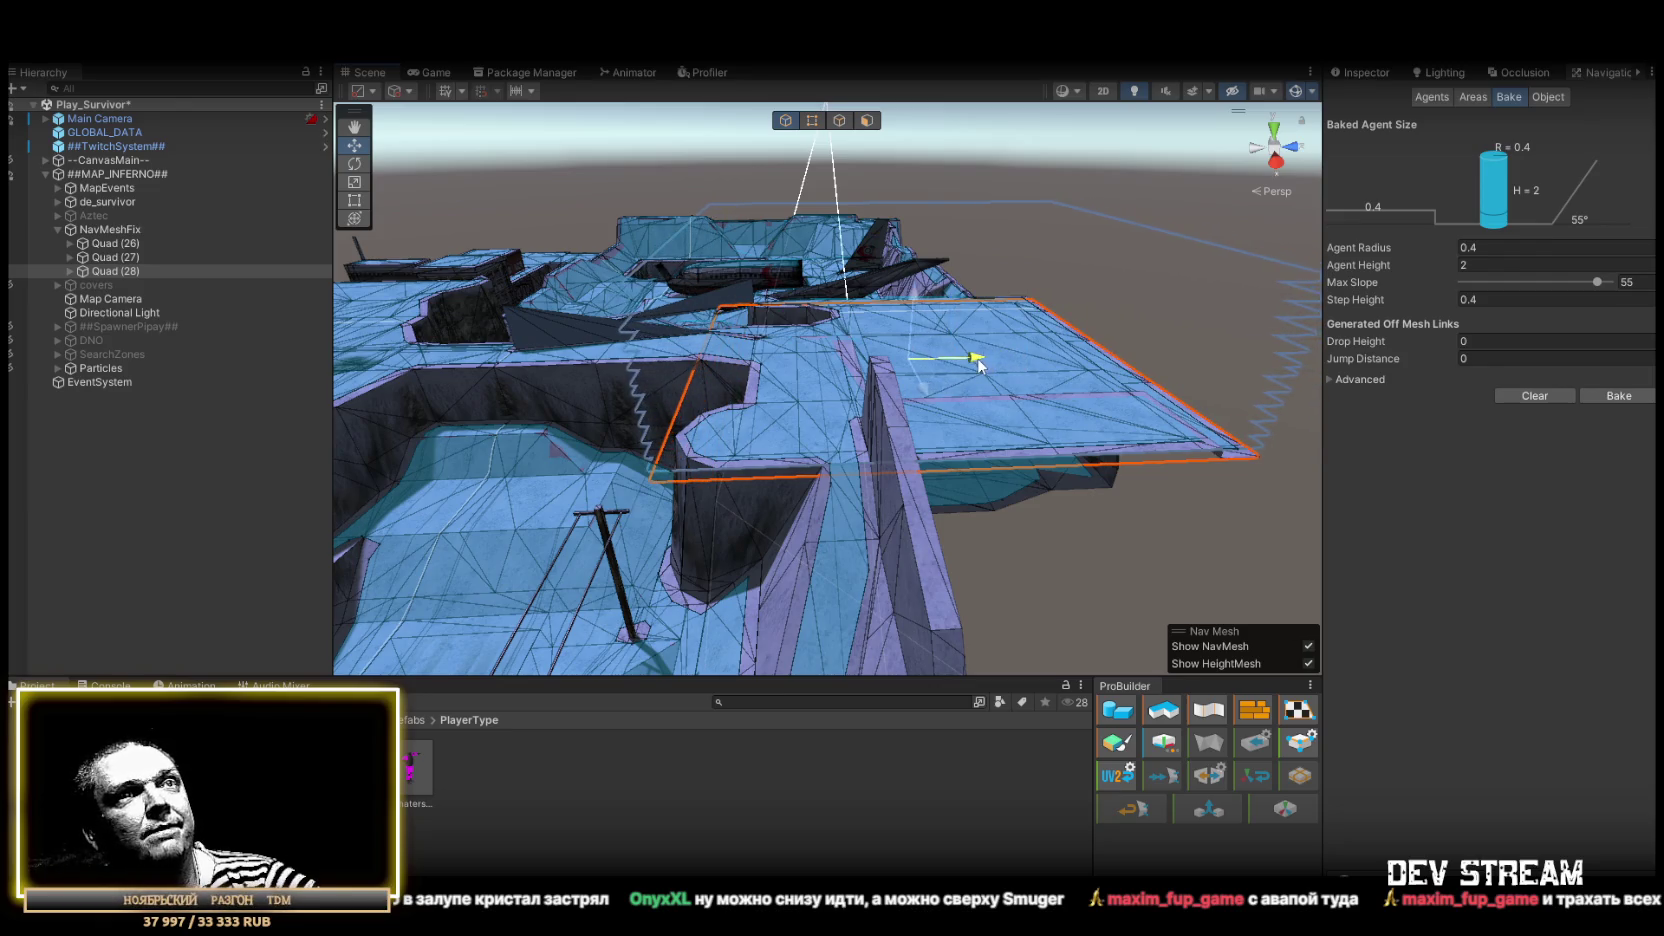
{"action": "mouse_move", "coordinate": [920, 290]}
{"action": "left_mouse_down"}
{"action": "mouse_move", "coordinate": [903, 323]}
{"action": "mouse_move", "coordinate": [1115, 294]}
{"action": "mouse_move", "coordinate": [966, 342]}
{"action": "mouse_move", "coordinate": [1115, 383]}
{"action": "left_mouse_up"}
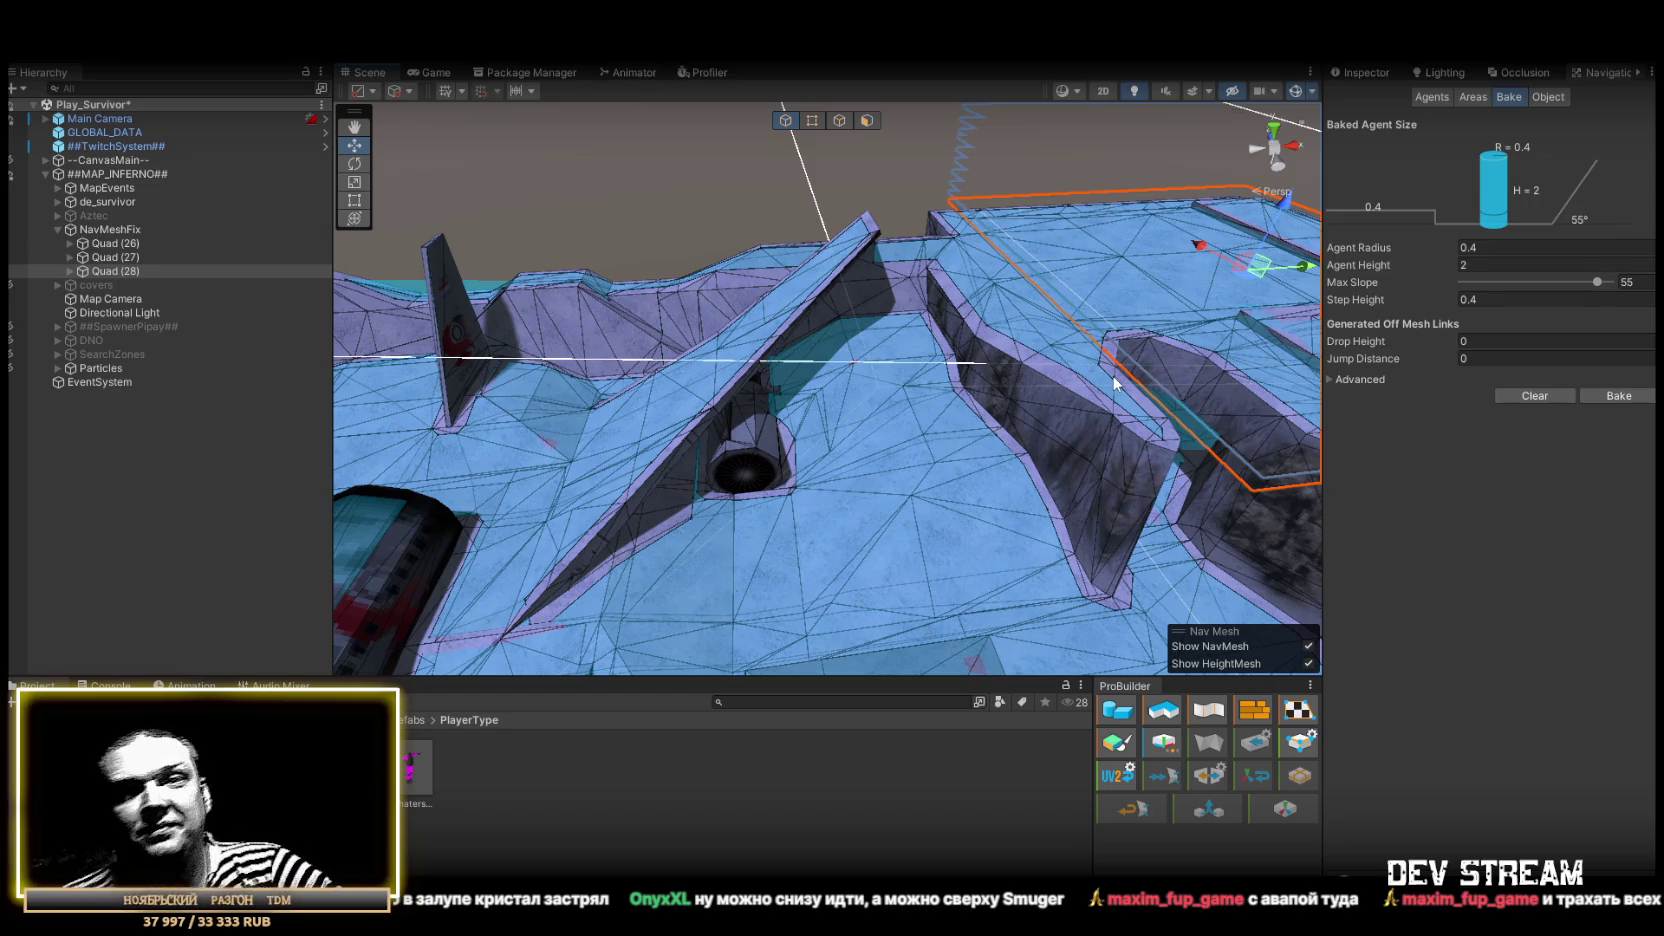
{"action": "mouse_move", "coordinate": [856, 390]}
{"action": "left_mouse_down"}
{"action": "mouse_move", "coordinate": [818, 390]}
{"action": "mouse_move", "coordinate": [900, 372]}
{"action": "mouse_move", "coordinate": [957, 412]}
{"action": "mouse_move", "coordinate": [793, 331]}
{"action": "mouse_move", "coordinate": [739, 331]}
{"action": "mouse_move", "coordinate": [938, 403]}
{"action": "mouse_move", "coordinate": [1052, 387]}
{"action": "left_mouse_up"}
{"action": "key", "text": "r"}
{"action": "left_click_drag", "start_coordinate": [687, 372], "coordinate": [791, 365]}
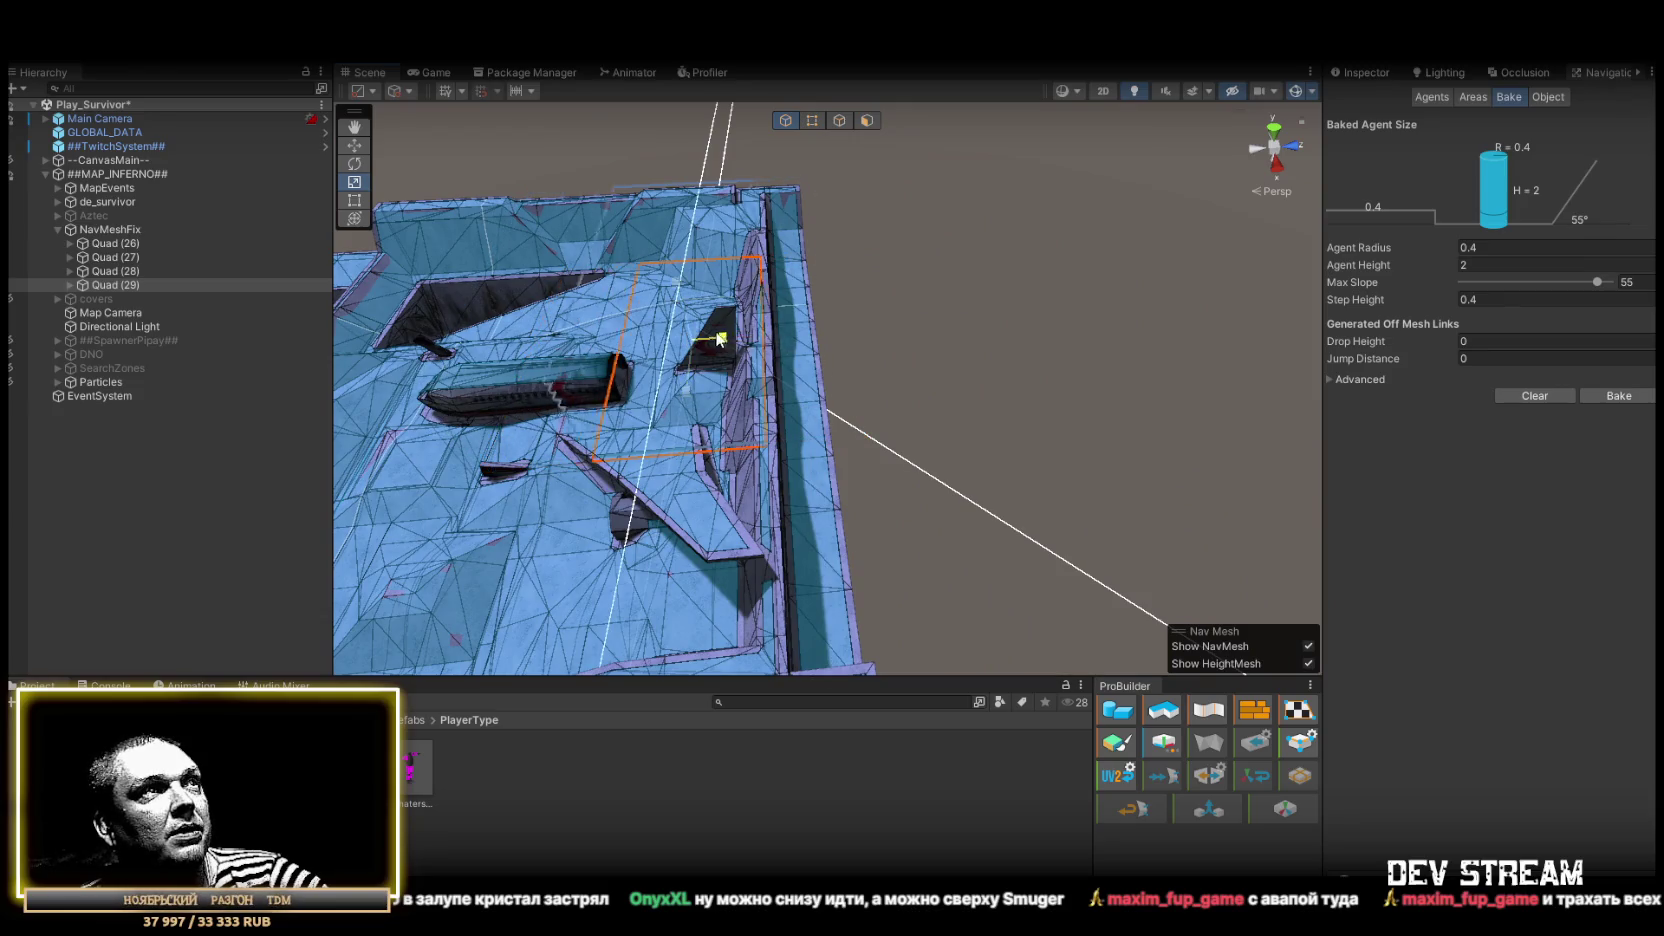
Orbit along the wall to inspect the quad over the long narrow gap and sloped wall
{"action": "mouse_move", "coordinate": [835, 372]}
{"action": "left_mouse_down"}
{"action": "mouse_move", "coordinate": [680, 351]}
{"action": "mouse_move", "coordinate": [752, 294]}
{"action": "mouse_move", "coordinate": [624, 338]}
{"action": "mouse_move", "coordinate": [893, 180]}
{"action": "left_mouse_up"}
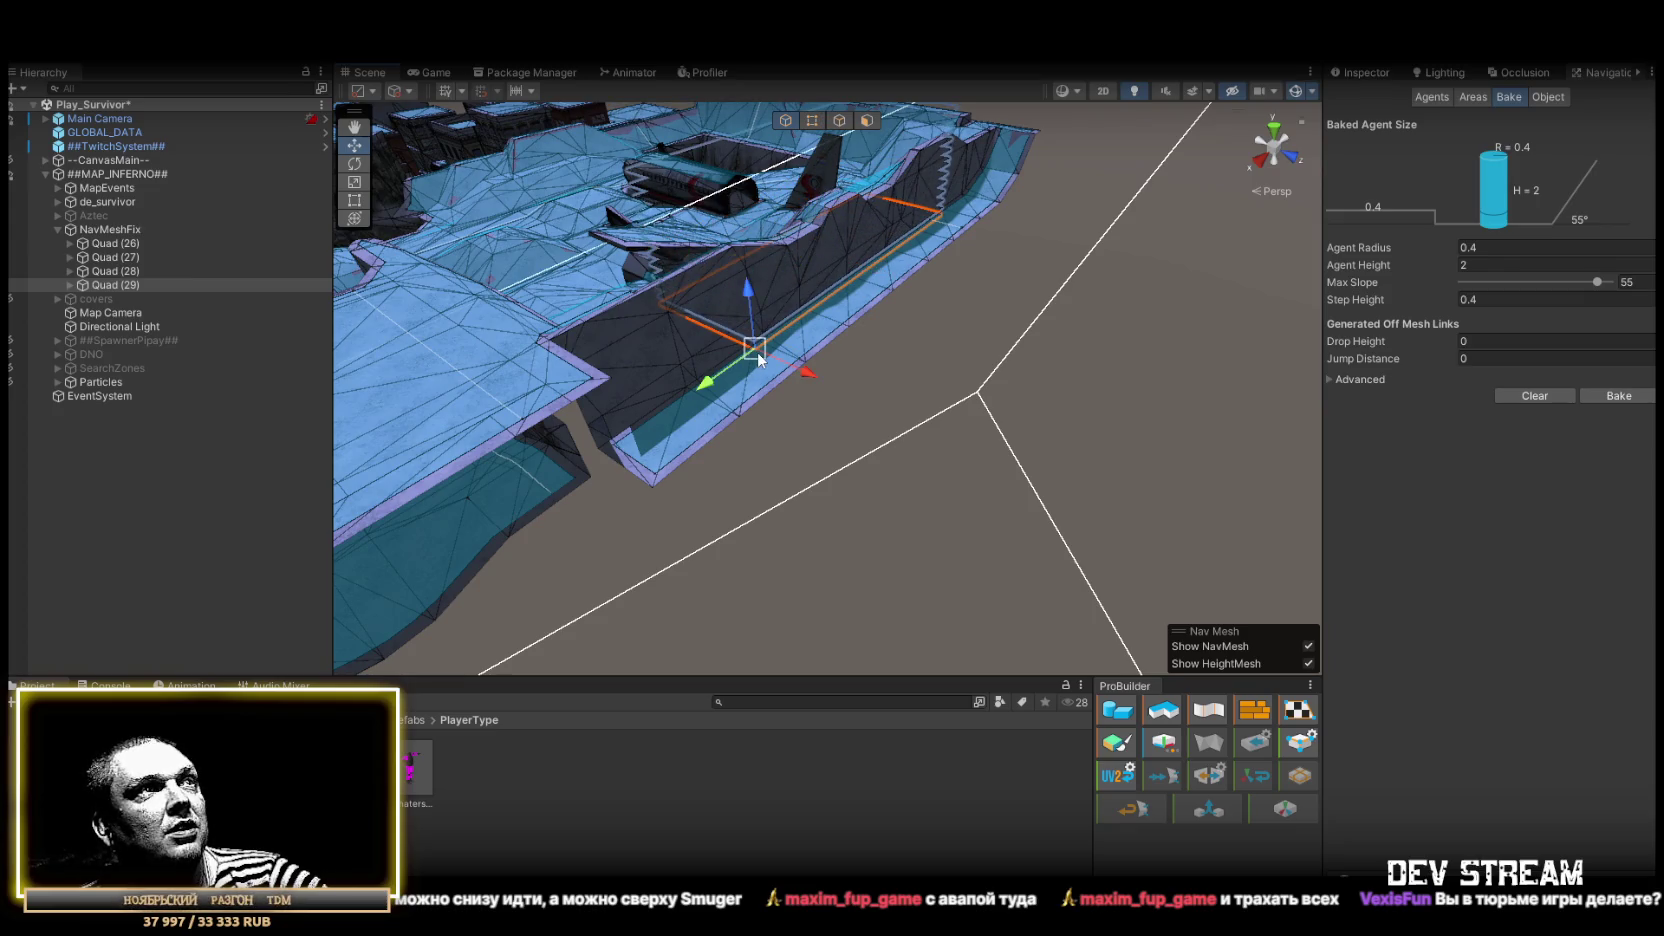
{"action": "mouse_move", "coordinate": [662, 486]}
{"action": "left_mouse_down"}
{"action": "mouse_move", "coordinate": [1018, 477]}
{"action": "mouse_move", "coordinate": [952, 459]}
{"action": "mouse_move", "coordinate": [1014, 444]}
{"action": "left_mouse_up"}
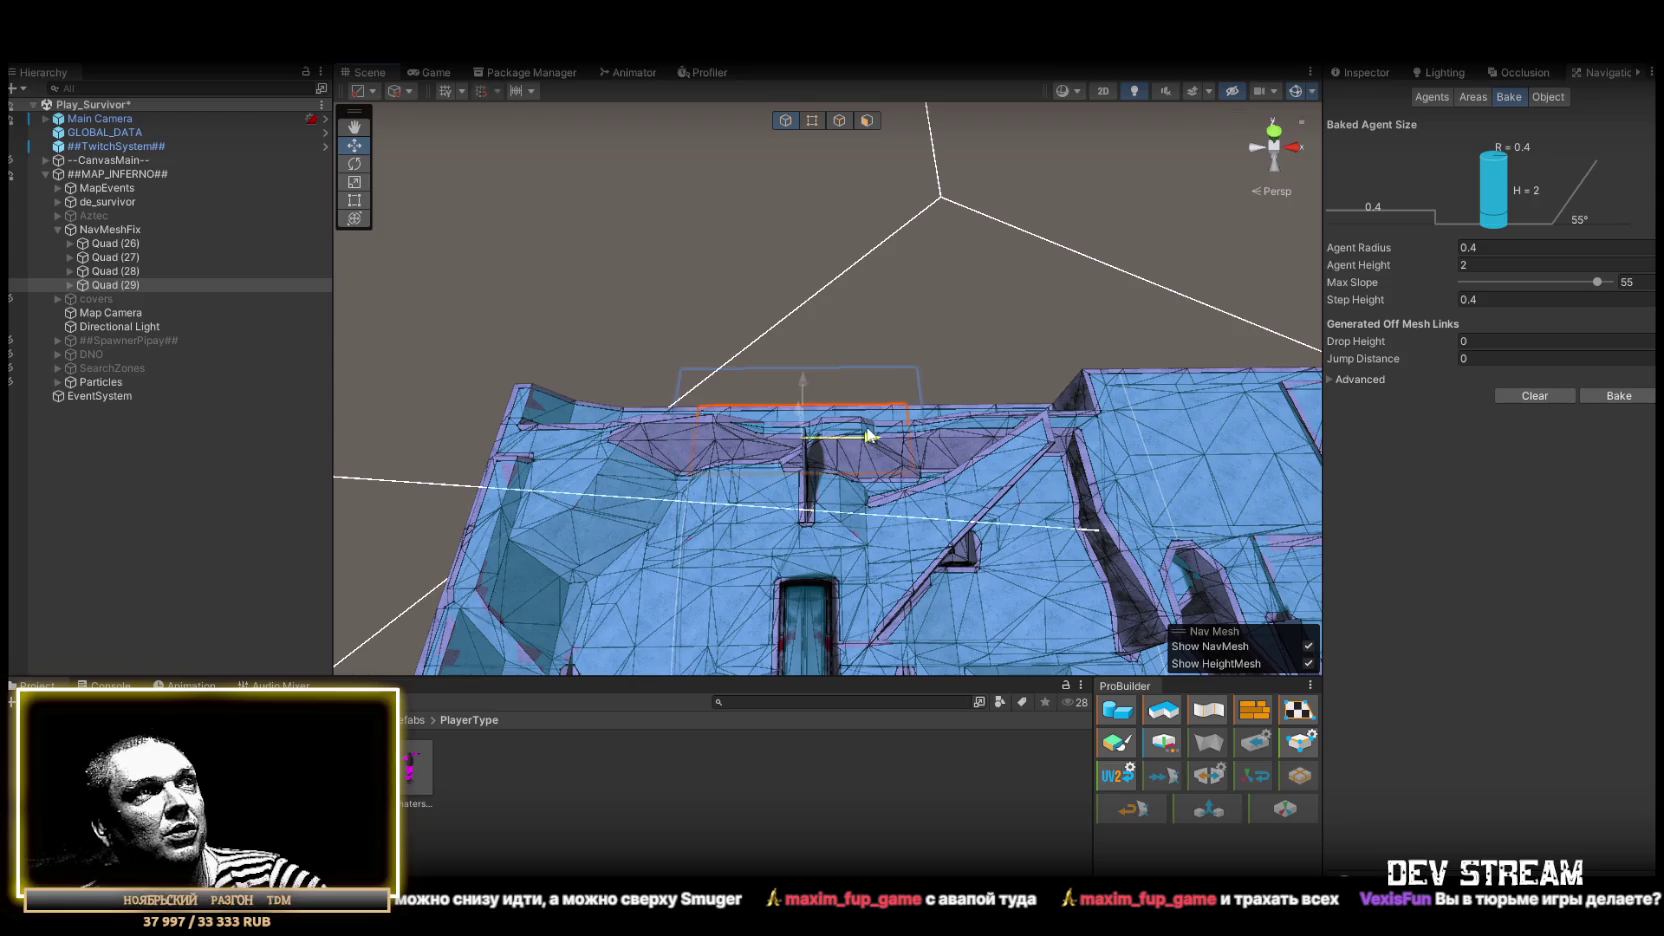
{"action": "mouse_move", "coordinate": [977, 446]}
{"action": "left_mouse_down"}
{"action": "mouse_move", "coordinate": [481, 233]}
{"action": "mouse_move", "coordinate": [800, 306]}
{"action": "mouse_move", "coordinate": [882, 437]}
{"action": "left_mouse_up"}
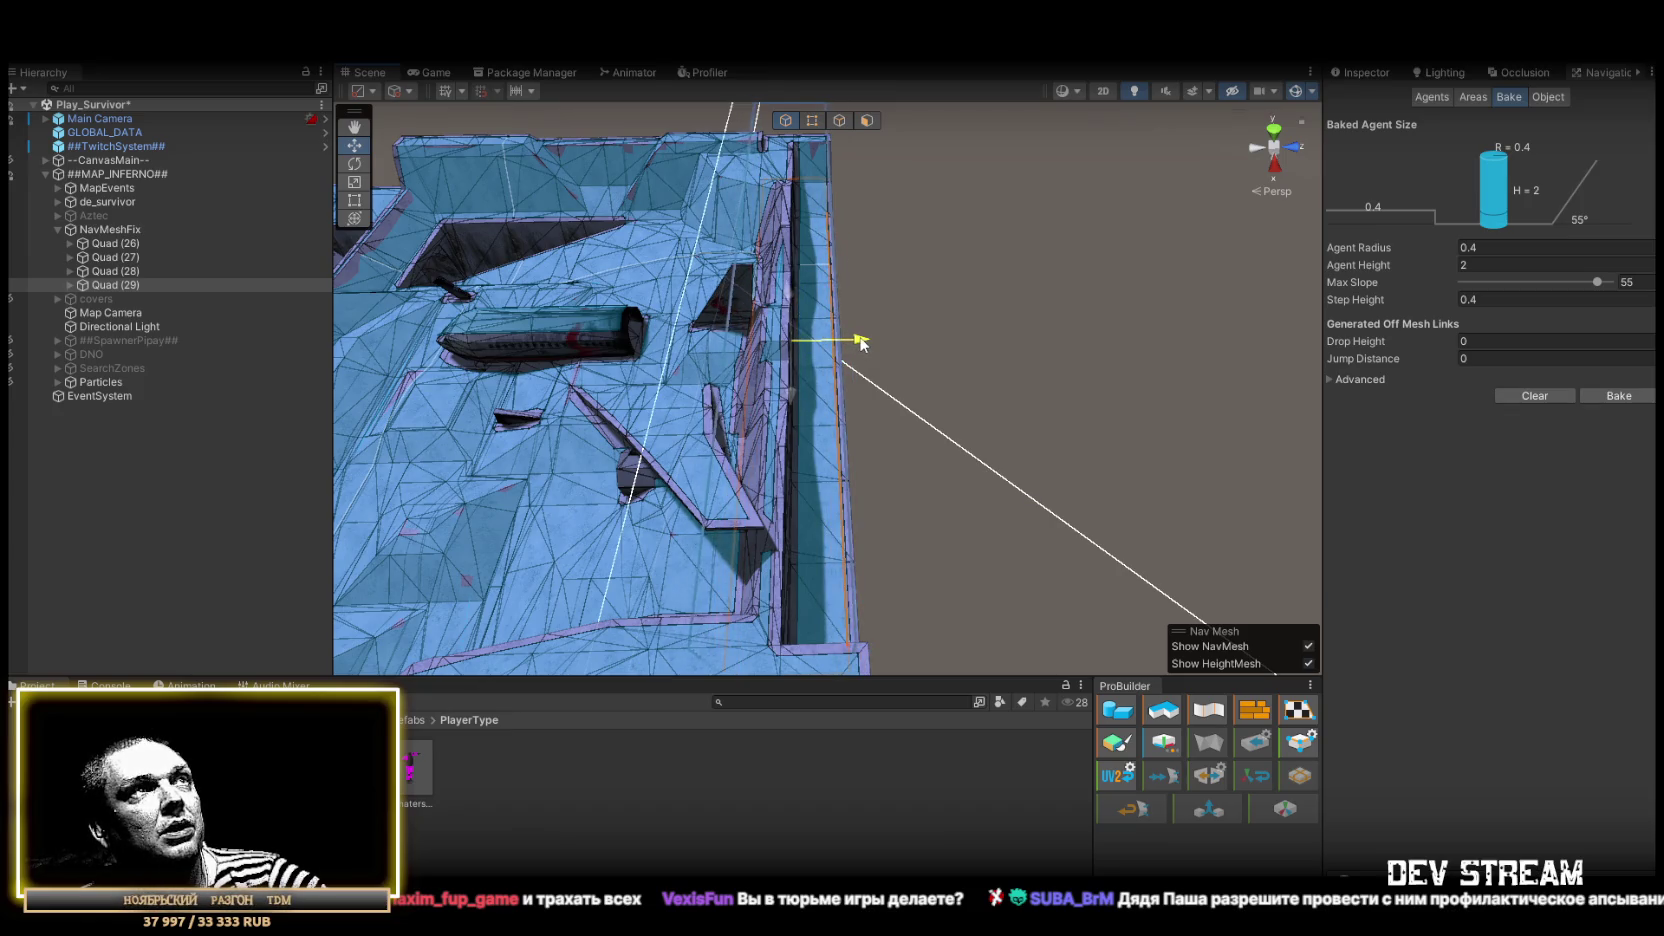
{"action": "mouse_move", "coordinate": [855, 345]}
{"action": "left_mouse_down"}
{"action": "mouse_move", "coordinate": [1176, 436]}
{"action": "mouse_move", "coordinate": [972, 226]}
{"action": "mouse_move", "coordinate": [815, 207]}
{"action": "mouse_move", "coordinate": [850, 350]}
{"action": "left_mouse_up"}
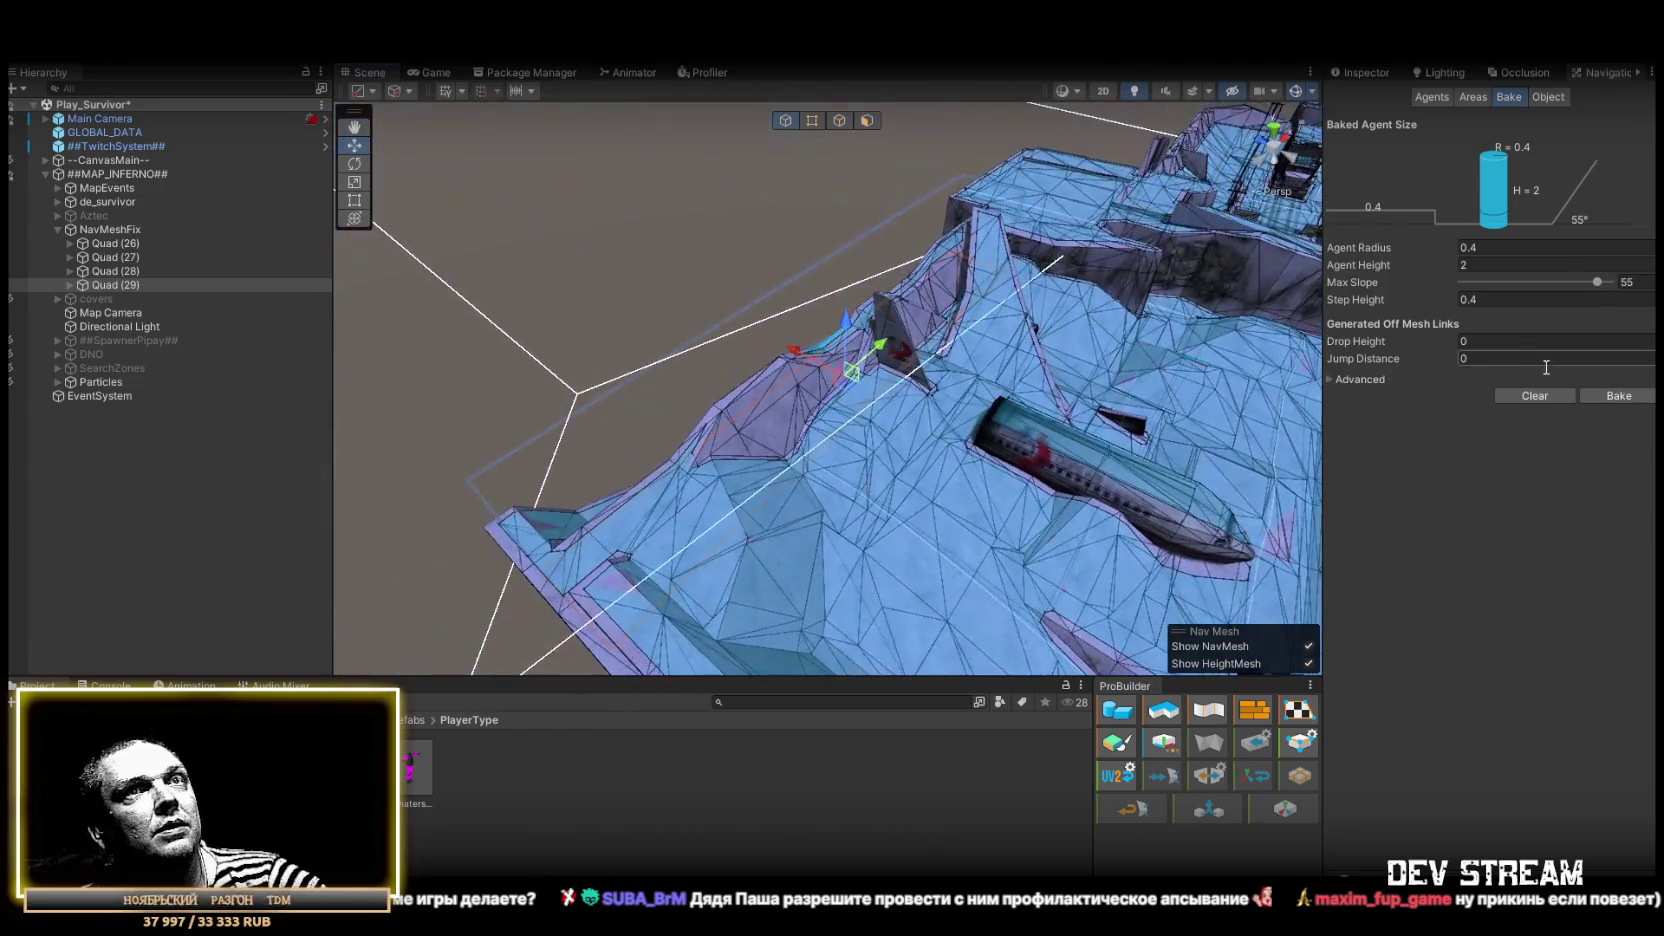
{"action": "mouse_move", "coordinate": [1014, 377]}
{"action": "left_mouse_down"}
{"action": "mouse_move", "coordinate": [525, 455]}
{"action": "mouse_move", "coordinate": [903, 401]}
{"action": "mouse_move", "coordinate": [914, 379]}
{"action": "mouse_move", "coordinate": [869, 337]}
{"action": "mouse_move", "coordinate": [743, 319]}
{"action": "mouse_move", "coordinate": [910, 297]}
{"action": "mouse_move", "coordinate": [887, 253]}
{"action": "mouse_move", "coordinate": [947, 396]}
{"action": "left_mouse_up"}
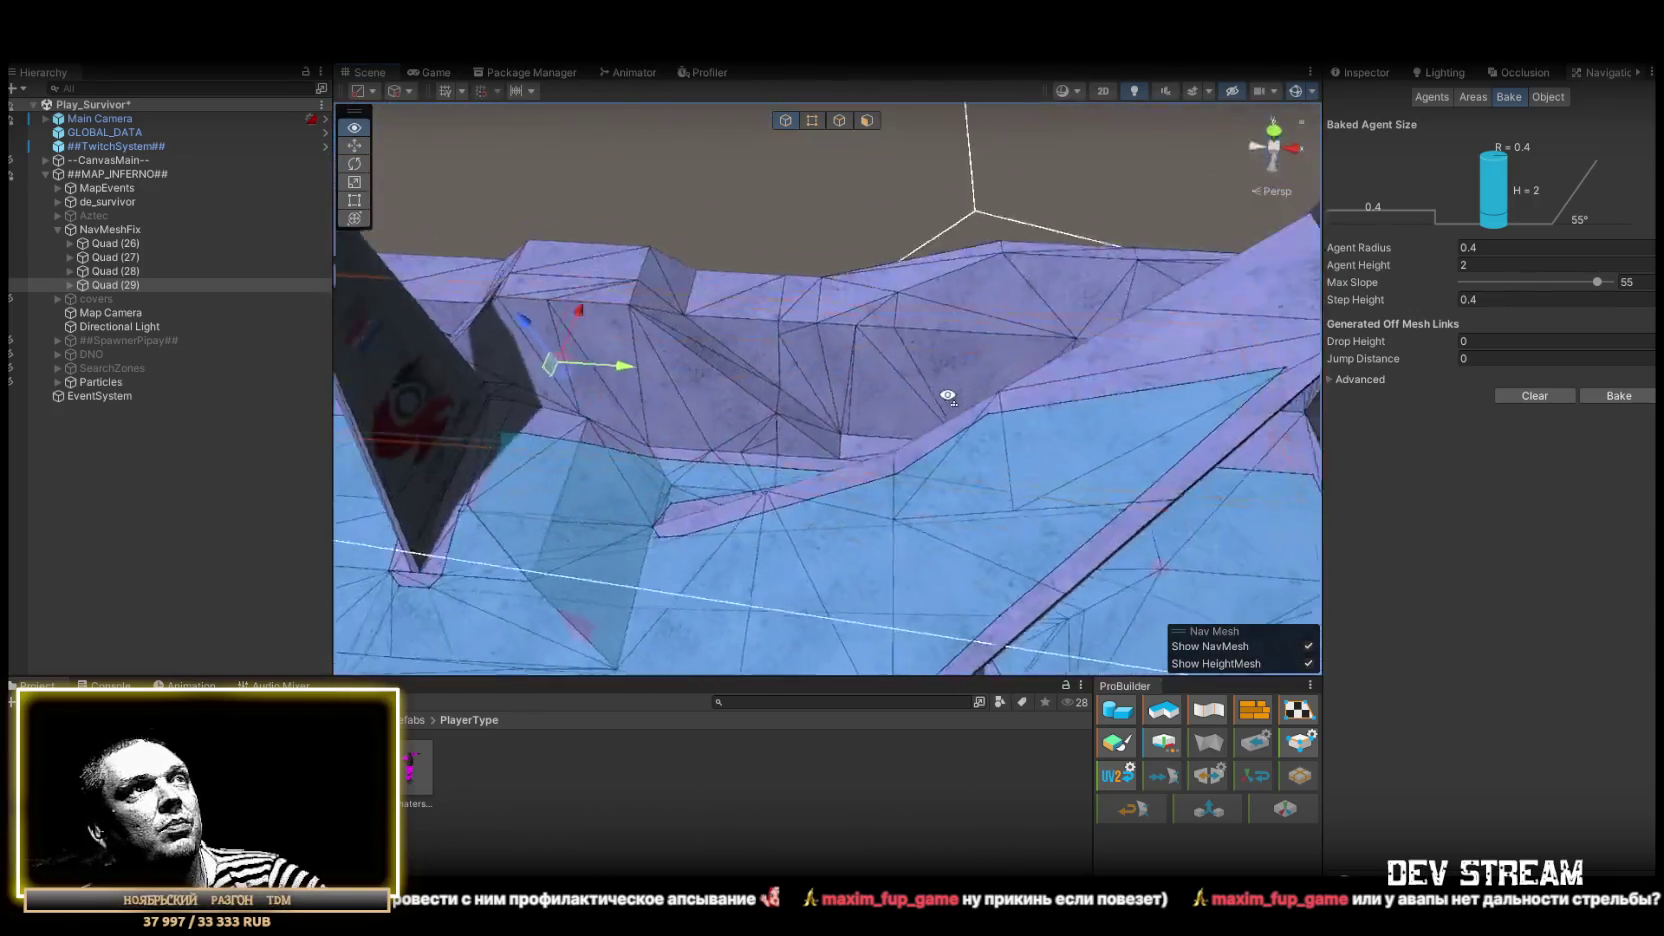
{"action": "mouse_move", "coordinate": [831, 403]}
{"action": "left_mouse_down"}
{"action": "mouse_move", "coordinate": [902, 371]}
{"action": "mouse_move", "coordinate": [849, 378]}
{"action": "left_mouse_up"}
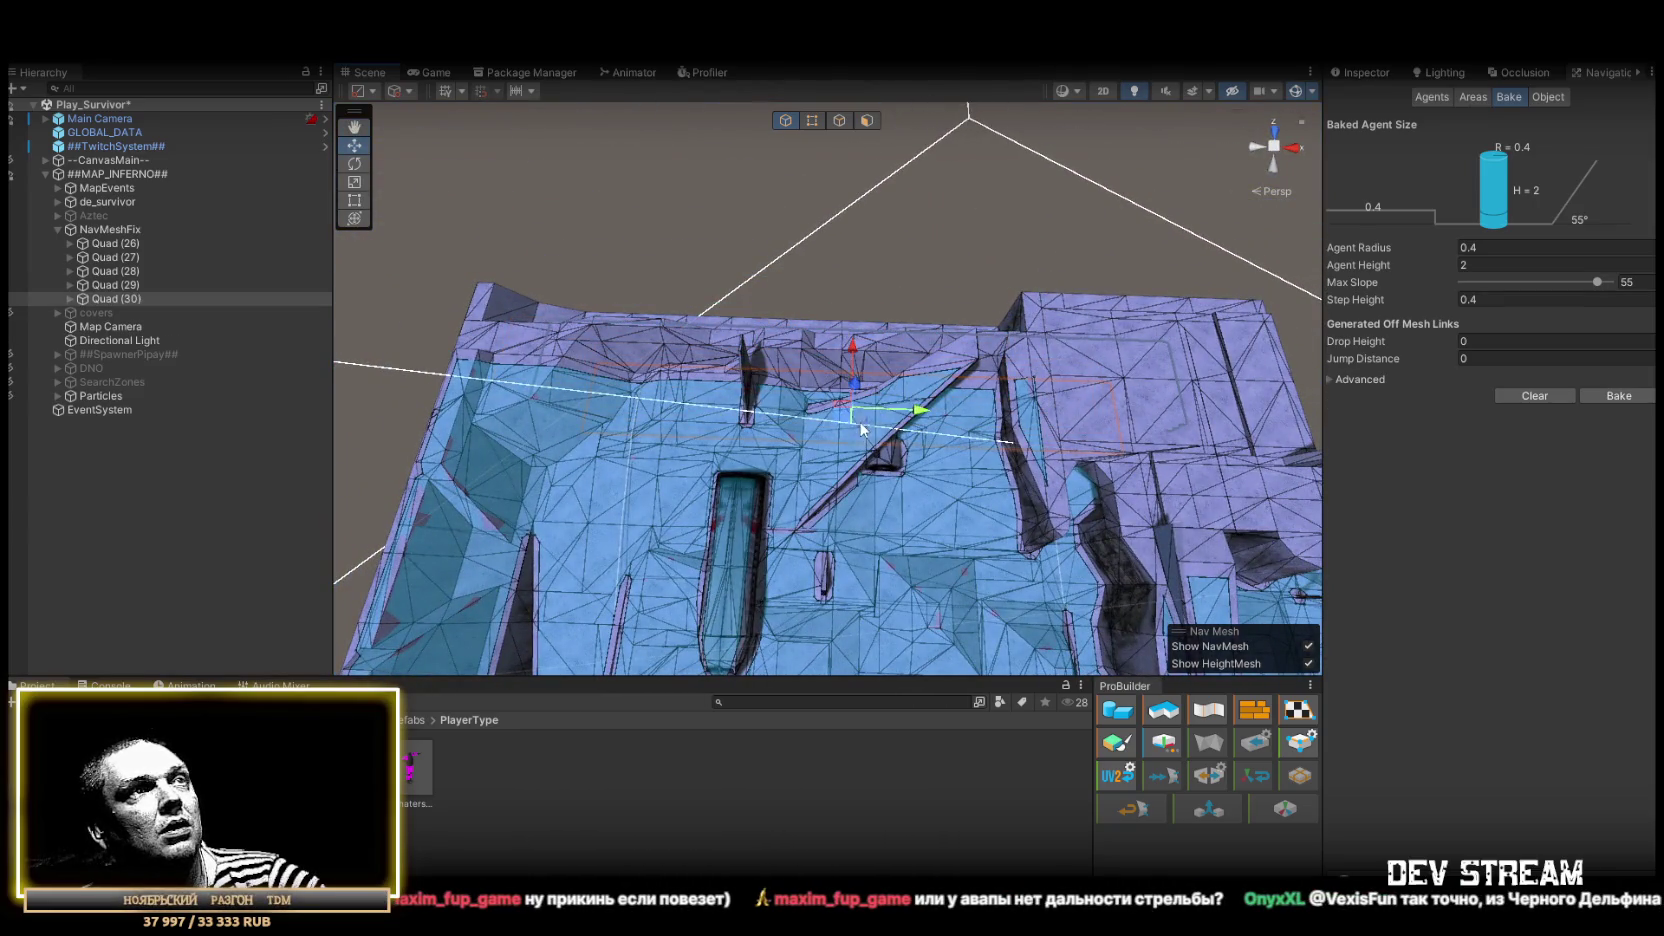
Shift Quad (30) down-left over the gap near the tunnel and adjust its size
{"action": "key", "text": "w"}
{"action": "left_click_drag", "start_coordinate": [849, 420], "coordinate": [861, 447]}
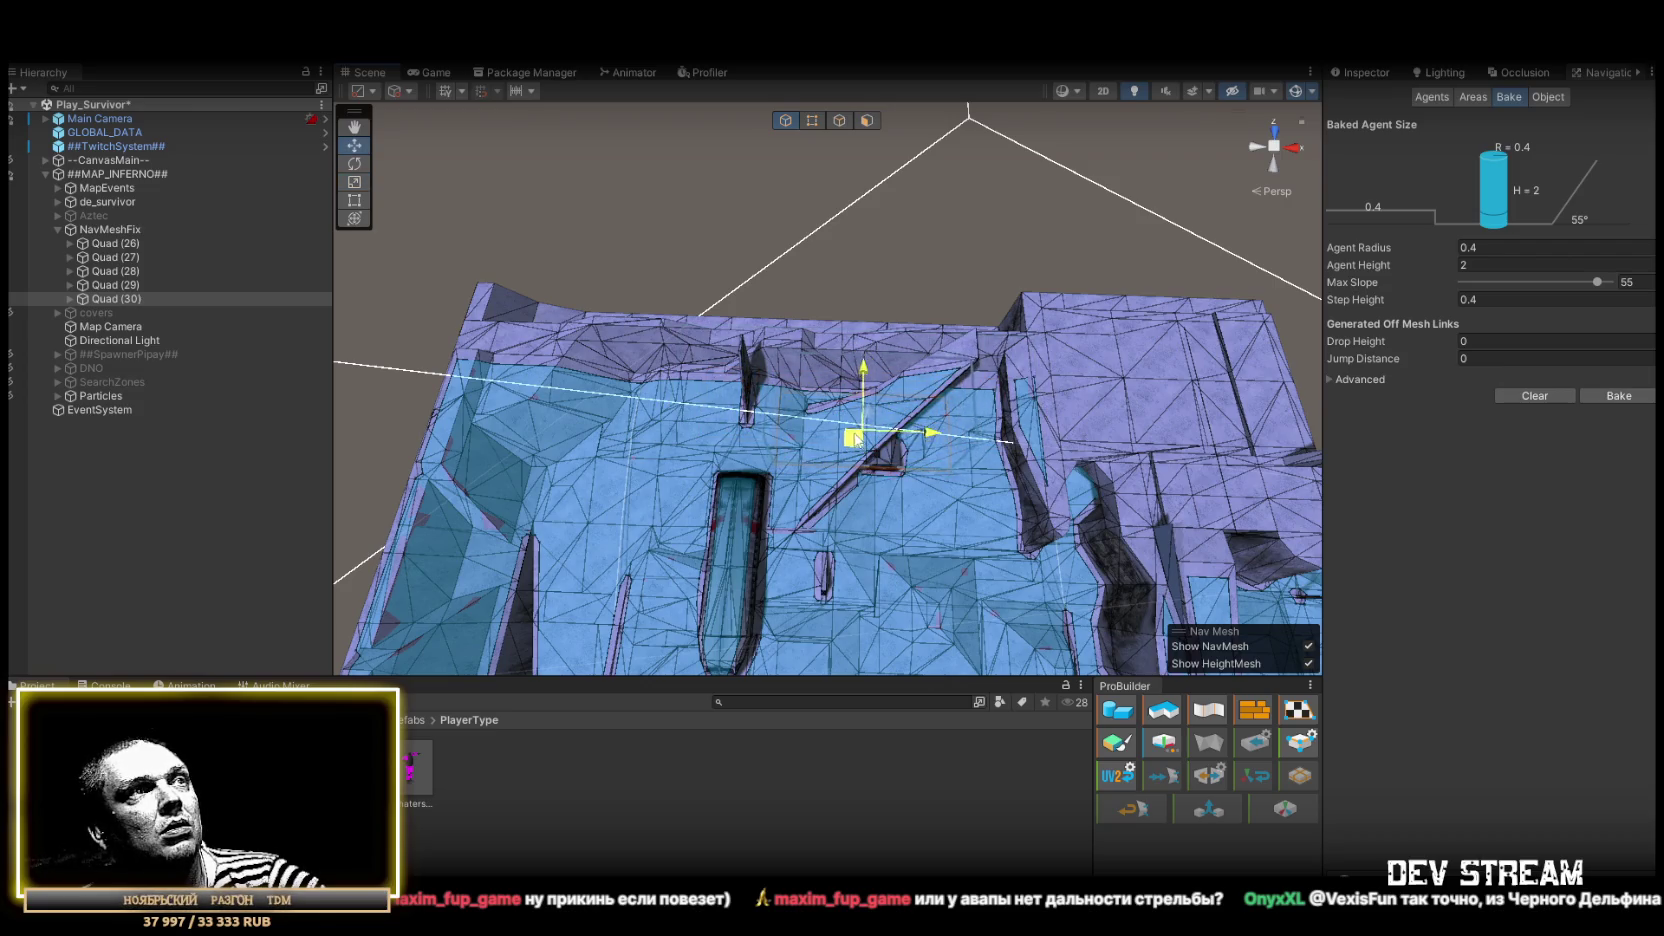
{"action": "key", "text": "r"}
{"action": "left_click_drag", "start_coordinate": [887, 437], "coordinate": [828, 352]}
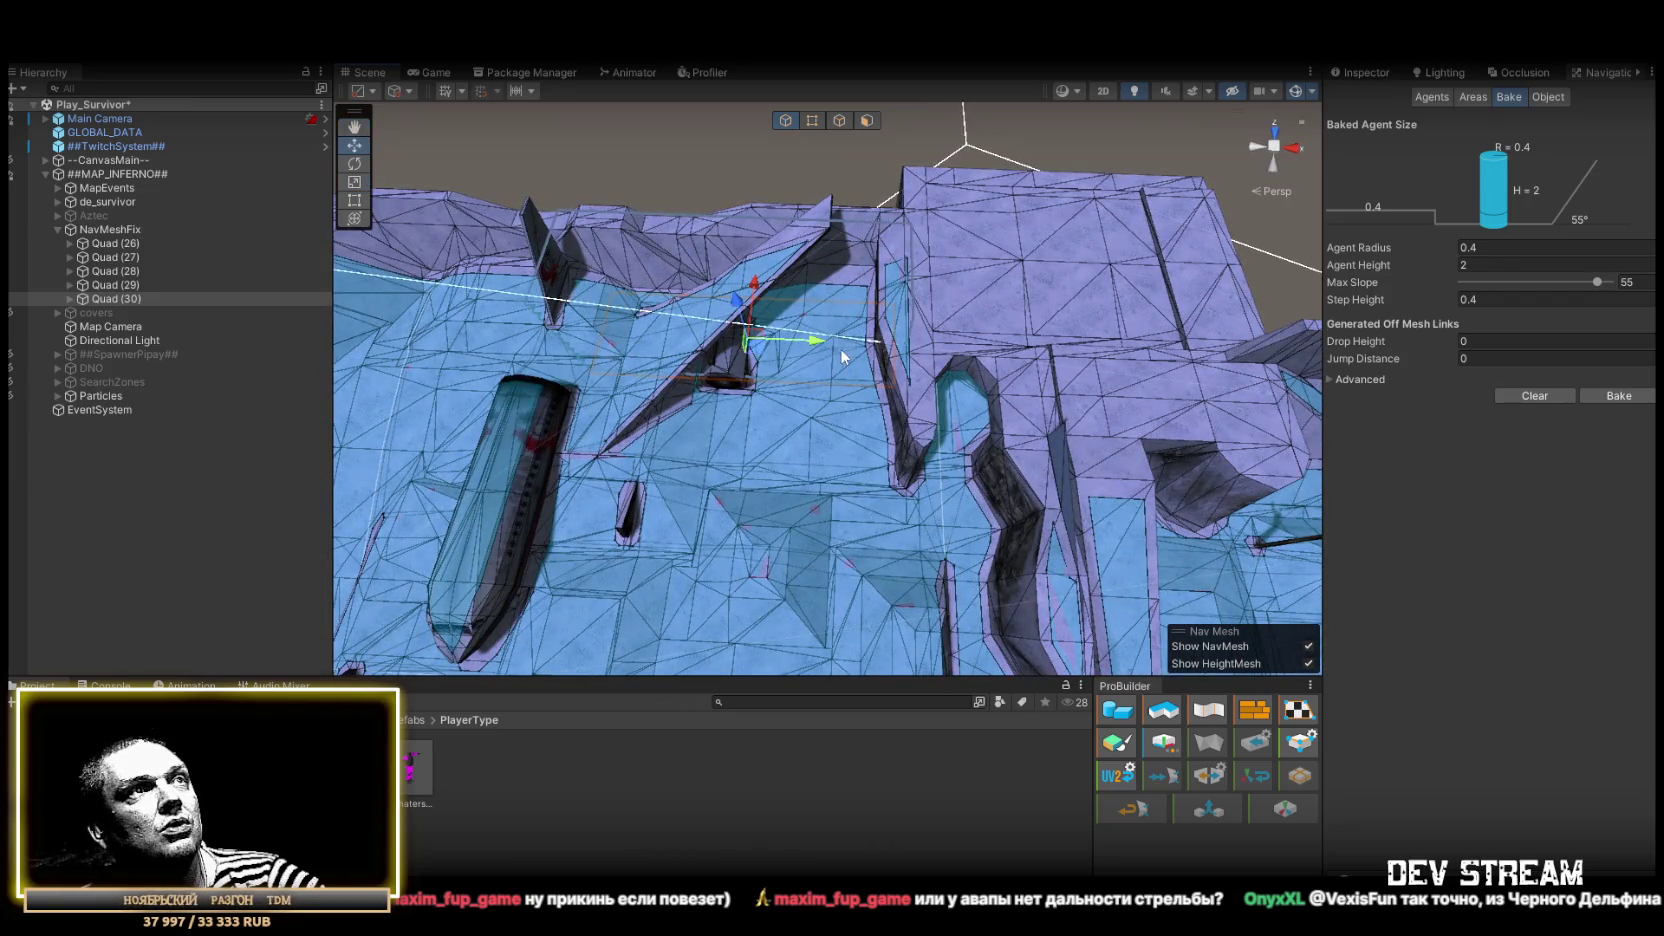
{"action": "key", "text": "w"}
Orbit over the rebaked NavMesh to inspect the dark corridor and tunnel beside the quad
{"action": "mouse_move", "coordinate": [840, 348]}
{"action": "left_mouse_down"}
{"action": "mouse_move", "coordinate": [706, 321]}
{"action": "mouse_move", "coordinate": [1060, 108]}
{"action": "mouse_move", "coordinate": [1008, 98]}
{"action": "mouse_move", "coordinate": [1034, 290]}
{"action": "left_mouse_up"}
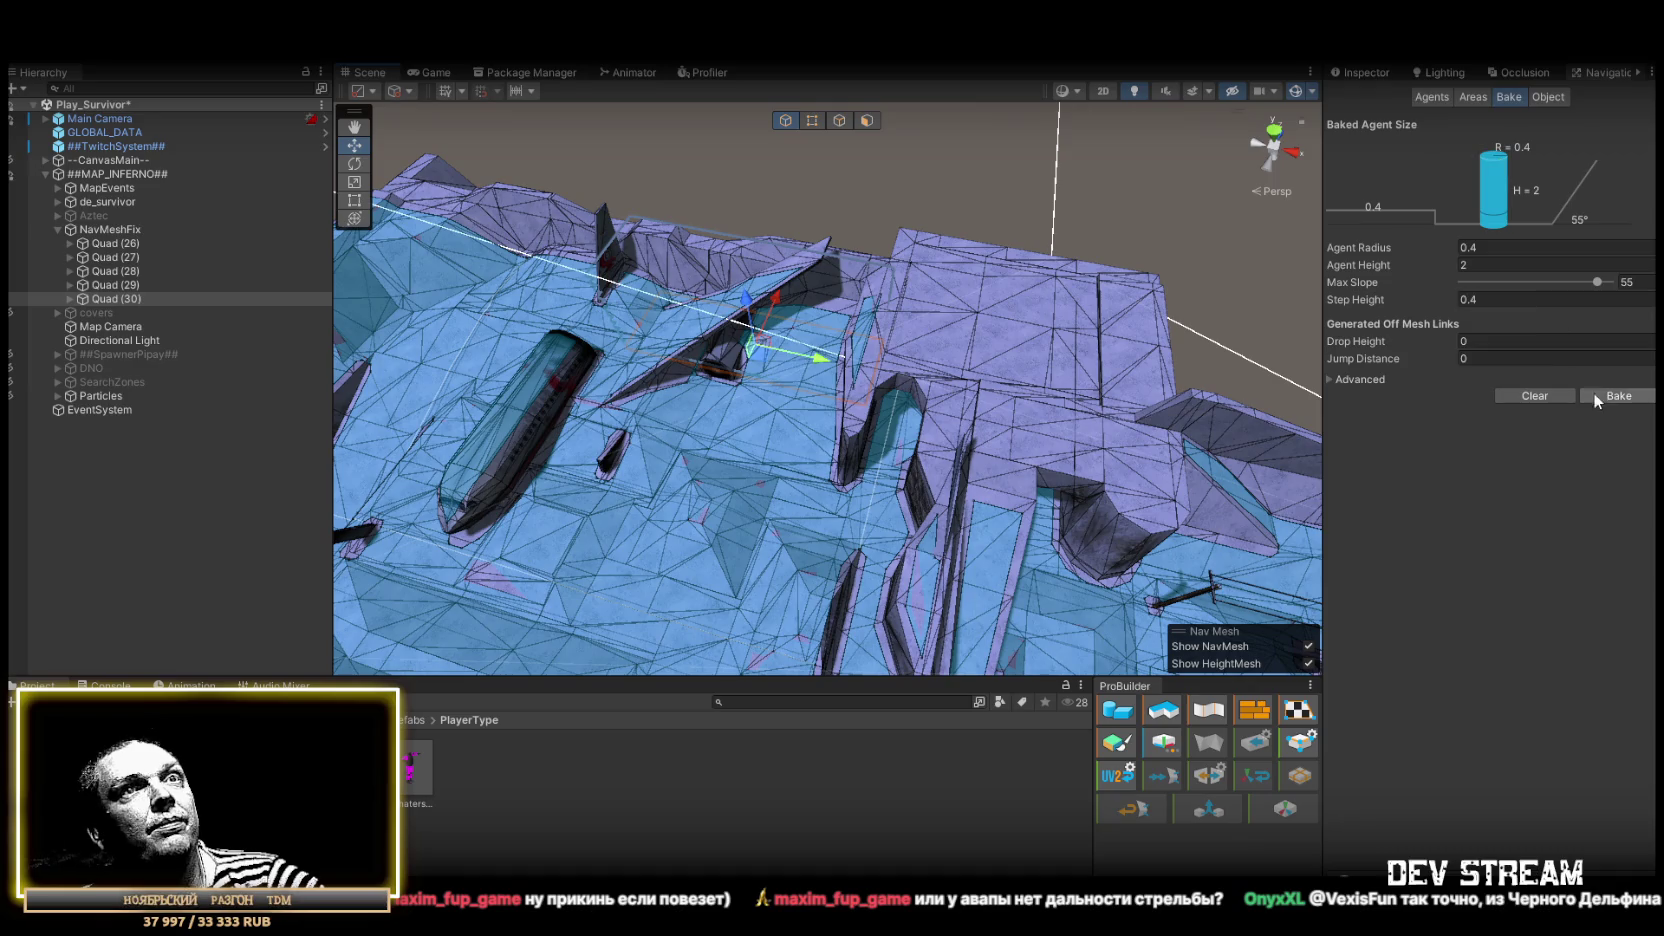
{"action": "left_click_drag", "start_coordinate": [935, 296], "coordinate": [1013, 320]}
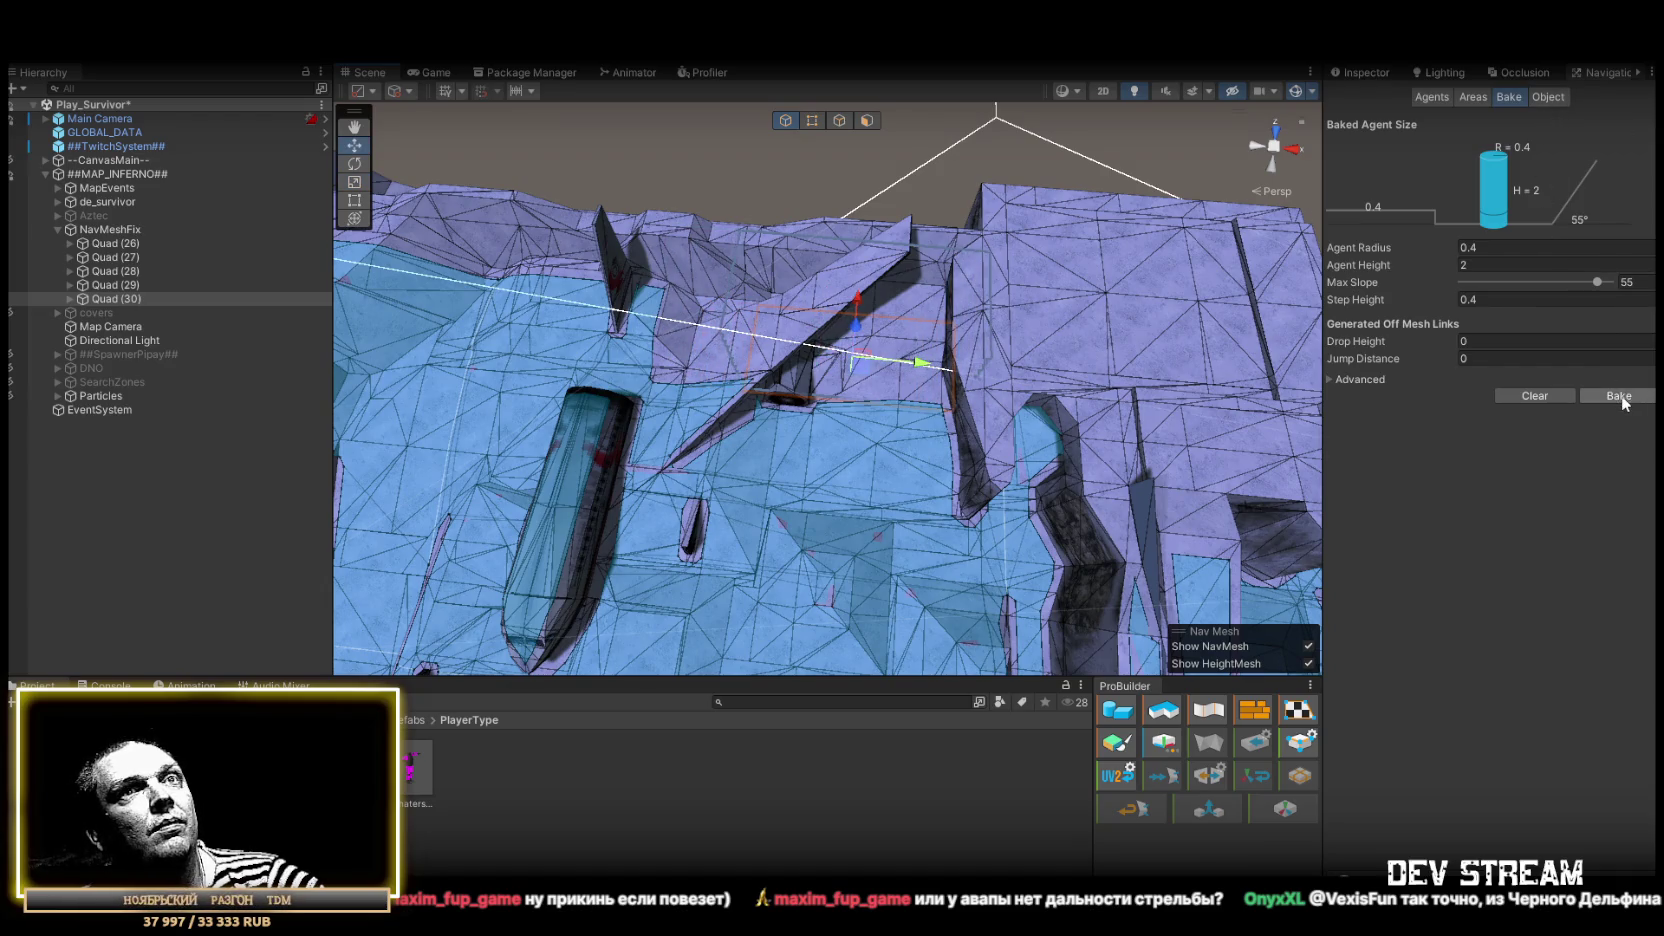
{"action": "mouse_move", "coordinate": [997, 333]}
{"action": "left_mouse_down"}
{"action": "mouse_move", "coordinate": [1050, 358]}
{"action": "mouse_move", "coordinate": [1020, 350]}
{"action": "mouse_move", "coordinate": [1050, 322]}
{"action": "mouse_move", "coordinate": [890, 334]}
{"action": "mouse_move", "coordinate": [707, 288]}
{"action": "left_mouse_up"}
{"action": "mouse_move", "coordinate": [915, 470]}
{"action": "left_mouse_down"}
{"action": "mouse_move", "coordinate": [1267, 279]}
{"action": "mouse_move", "coordinate": [870, 353]}
{"action": "mouse_move", "coordinate": [801, 447]}
{"action": "left_mouse_up"}
{"action": "scroll", "coordinate": [858, 366], "scroll_direction": "down", "scroll_amount": 5}
{"action": "mouse_move", "coordinate": [1022, 386]}
{"action": "left_mouse_down"}
{"action": "mouse_move", "coordinate": [847, 405]}
{"action": "mouse_move", "coordinate": [853, 370]}
{"action": "mouse_move", "coordinate": [1207, 475]}
{"action": "mouse_move", "coordinate": [1050, 500]}
{"action": "mouse_move", "coordinate": [973, 460]}
{"action": "mouse_move", "coordinate": [716, 394]}
{"action": "left_mouse_up"}
{"action": "key", "text": "r"}
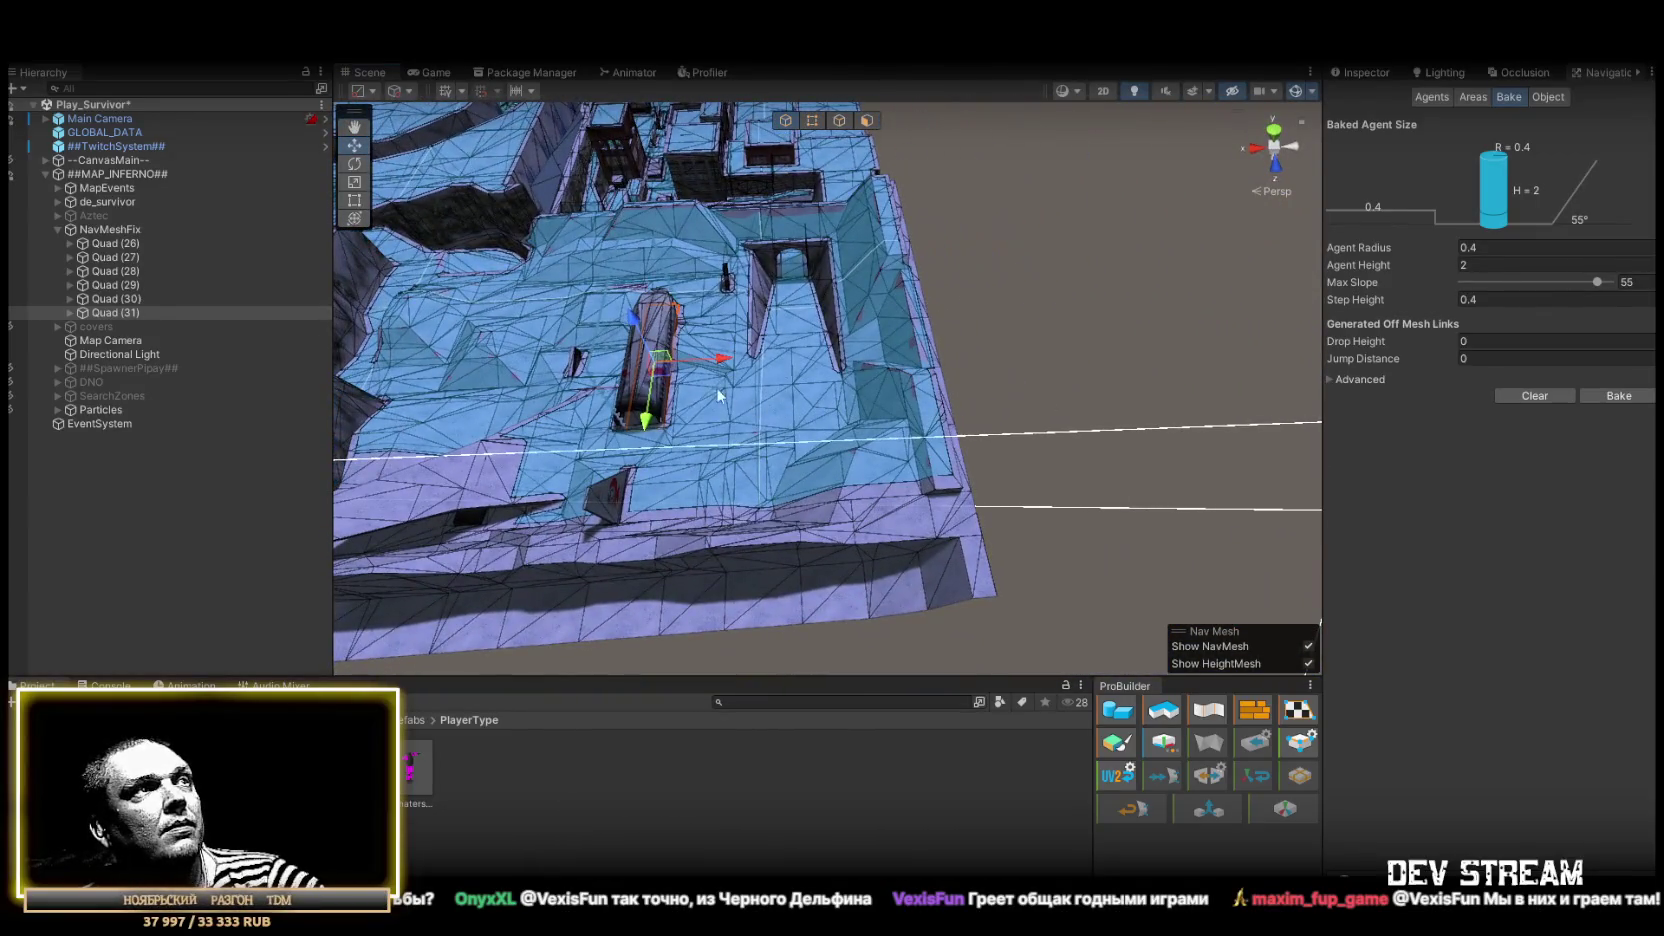
{"action": "mouse_move", "coordinate": [897, 370]}
{"action": "left_mouse_down"}
{"action": "mouse_move", "coordinate": [885, 378]}
{"action": "mouse_move", "coordinate": [940, 430]}
{"action": "mouse_move", "coordinate": [910, 388]}
{"action": "mouse_move", "coordinate": [487, 401]}
{"action": "left_mouse_up"}
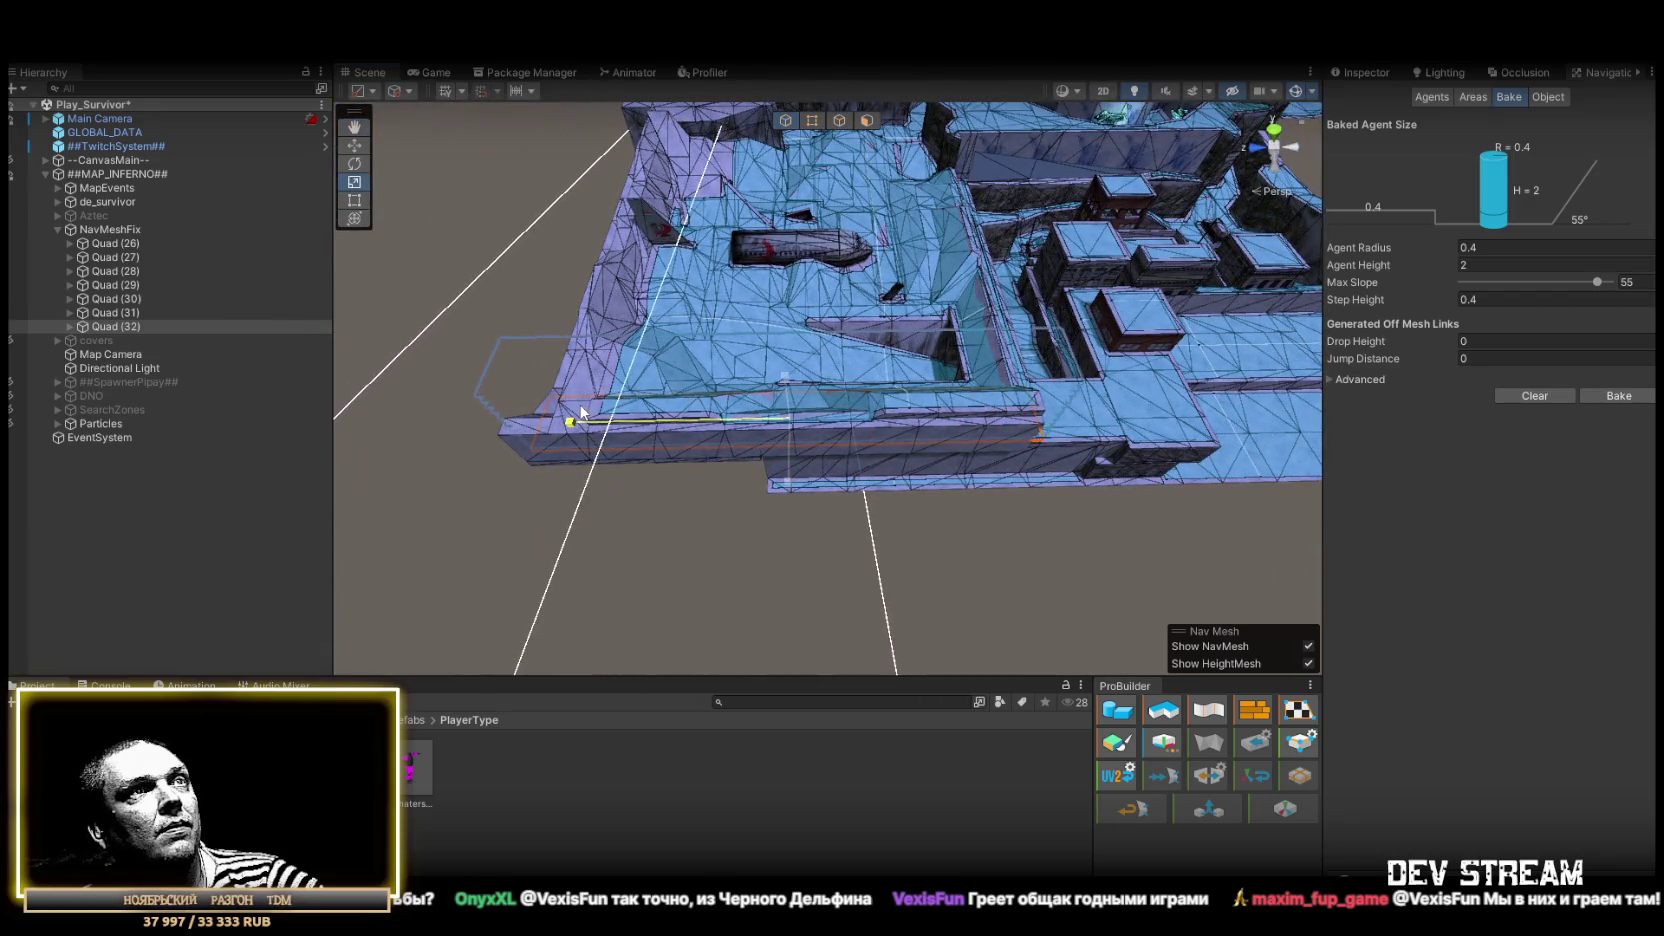
{"action": "mouse_move", "coordinate": [585, 410]}
{"action": "left_mouse_down"}
{"action": "mouse_move", "coordinate": [791, 371]}
{"action": "mouse_move", "coordinate": [435, 360]}
{"action": "mouse_move", "coordinate": [832, 358]}
{"action": "left_mouse_up"}
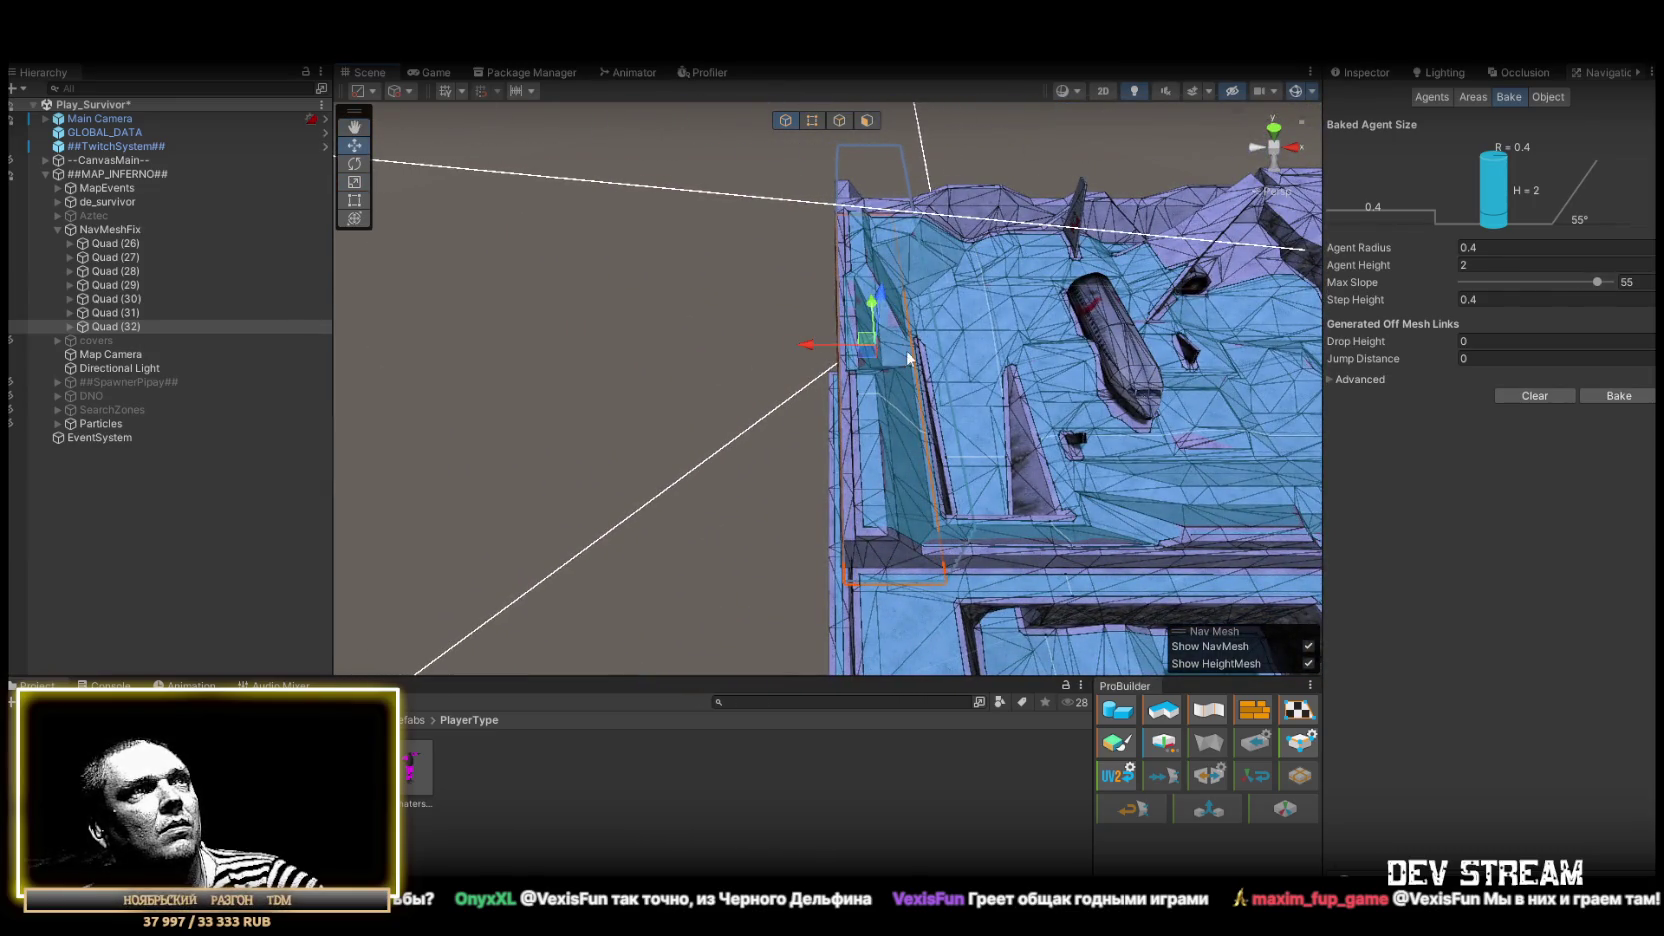
{"action": "left_click_drag", "start_coordinate": [796, 346], "coordinate": [1000, 350]}
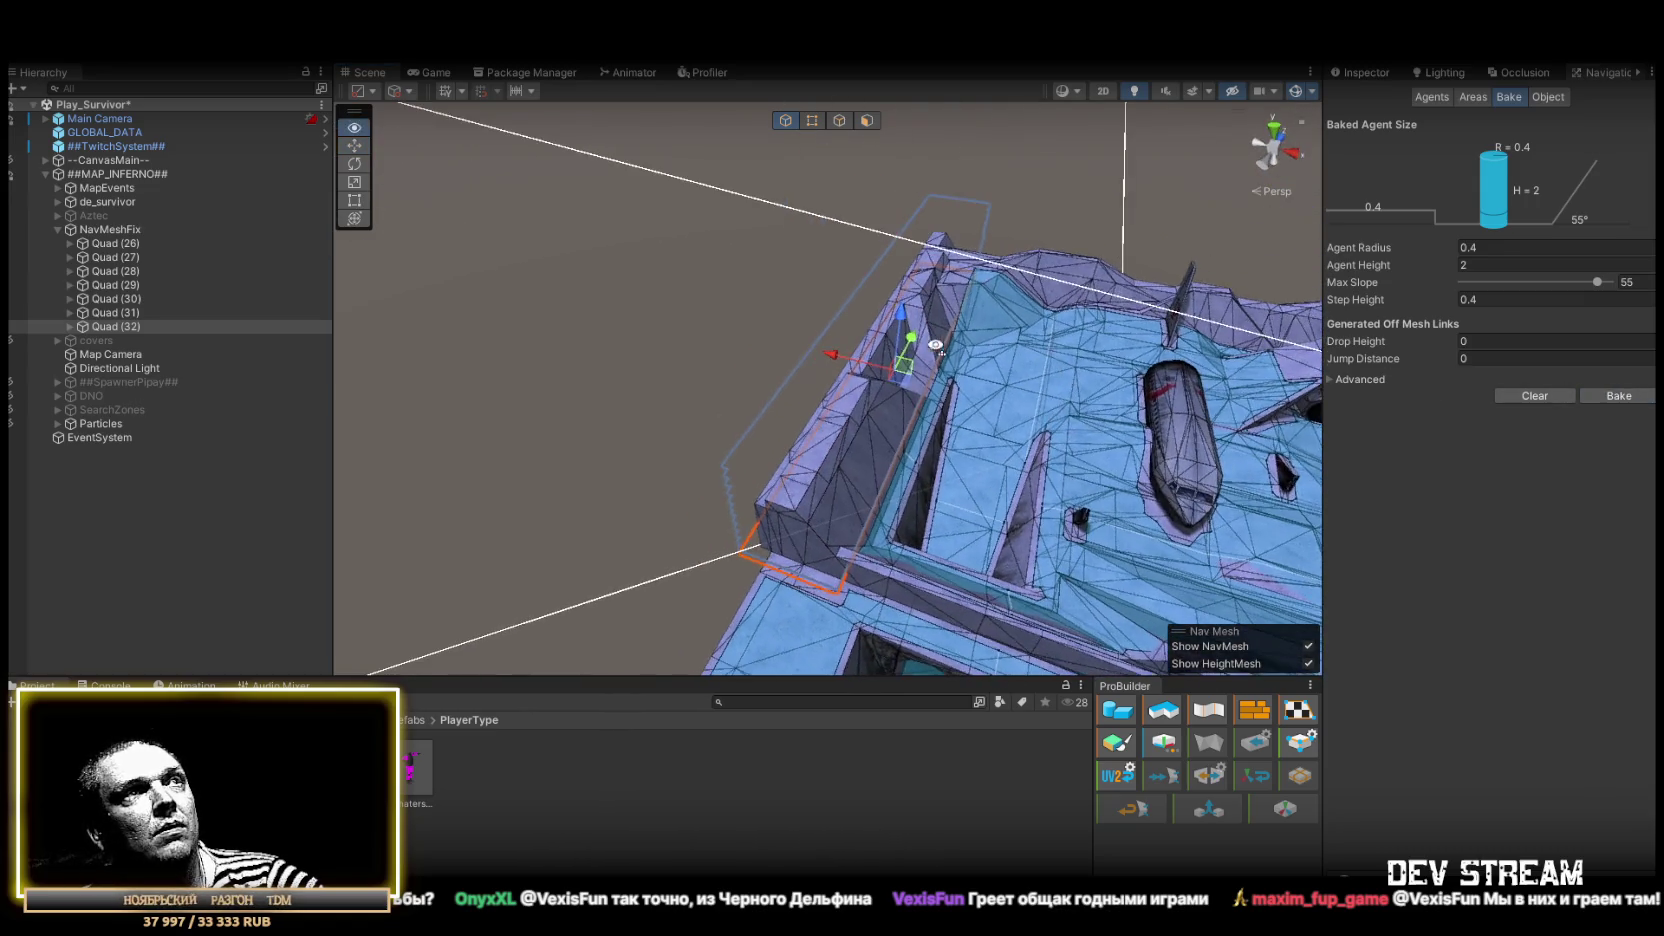
{"action": "scroll", "coordinate": [865, 334], "scroll_direction": "up", "scroll_amount": 5}
{"action": "mouse_move", "coordinate": [865, 334]}
{"action": "left_mouse_down", "text": "alt"}
{"action": "mouse_move", "coordinate": [940, 360]}
{"action": "mouse_move", "coordinate": [731, 410]}
{"action": "mouse_move", "coordinate": [866, 279]}
{"action": "mouse_move", "coordinate": [870, 307]}
{"action": "left_mouse_up", "text": "alt"}
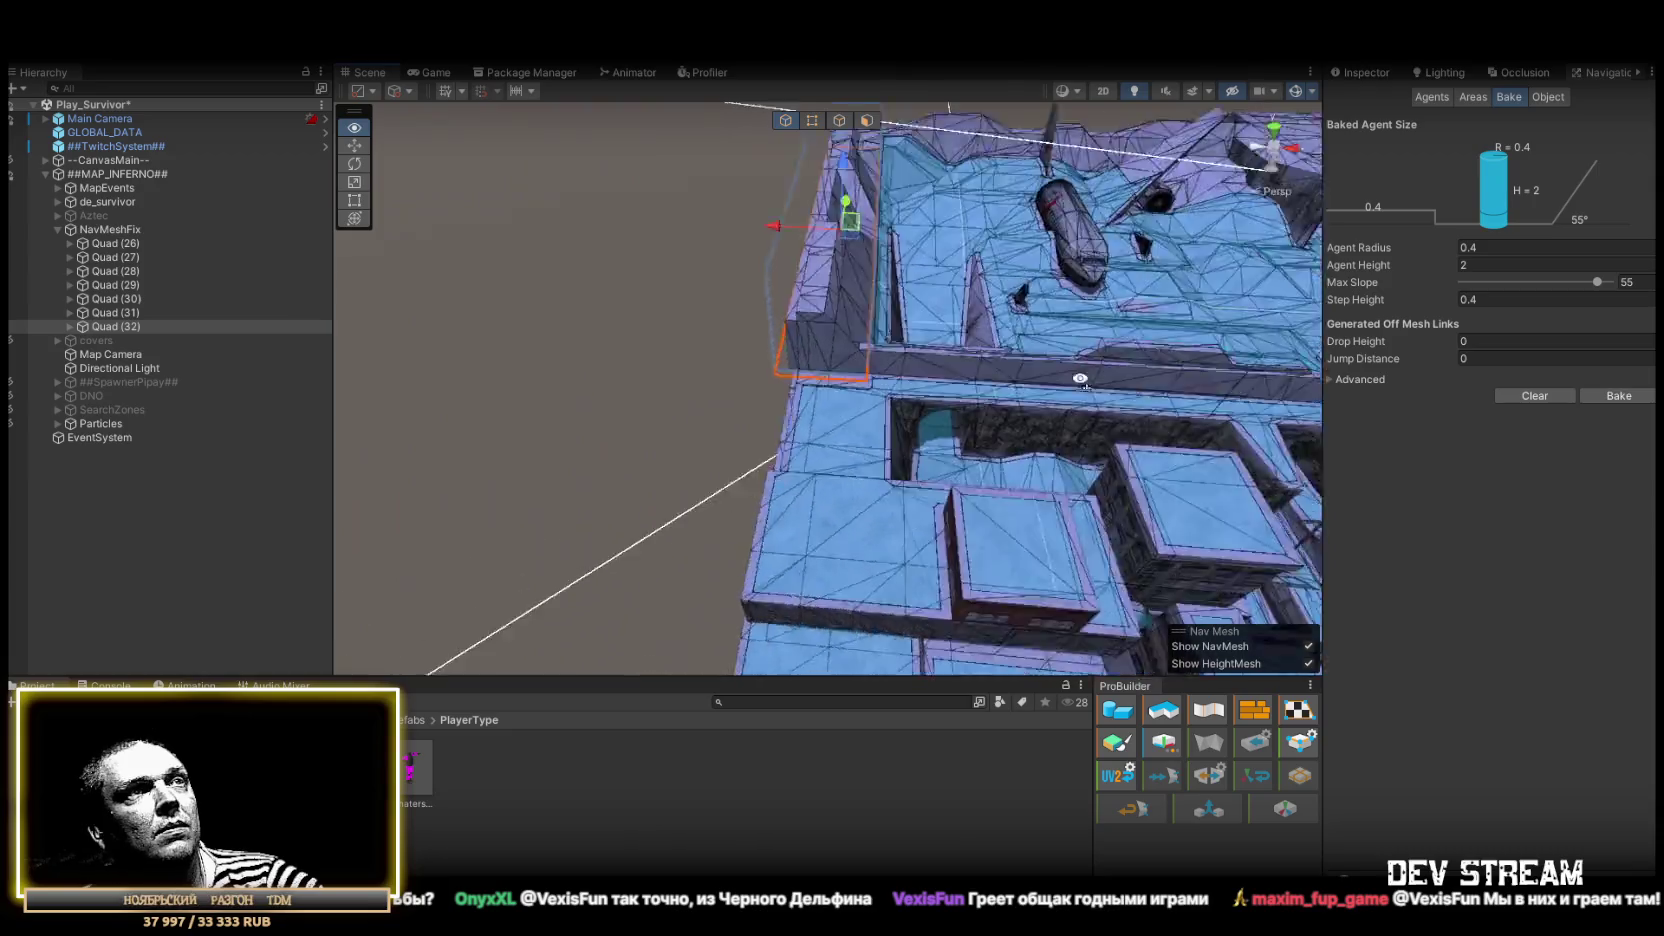
{"action": "mouse_move", "coordinate": [838, 384]}
{"action": "left_mouse_down", "text": "alt"}
{"action": "mouse_move", "coordinate": [1137, 393]}
{"action": "mouse_move", "coordinate": [880, 435]}
{"action": "mouse_move", "coordinate": [847, 349]}
{"action": "mouse_move", "coordinate": [754, 319]}
{"action": "mouse_move", "coordinate": [665, 326]}
{"action": "mouse_move", "coordinate": [758, 312]}
{"action": "mouse_move", "coordinate": [761, 360]}
{"action": "mouse_move", "coordinate": [707, 338]}
{"action": "mouse_move", "coordinate": [765, 290]}
{"action": "mouse_move", "coordinate": [1163, 267]}
{"action": "mouse_move", "coordinate": [1070, 307]}
{"action": "mouse_move", "coordinate": [1092, 312]}
{"action": "mouse_move", "coordinate": [988, 267]}
{"action": "mouse_move", "coordinate": [1144, 277]}
{"action": "mouse_move", "coordinate": [1100, 300]}
{"action": "mouse_move", "coordinate": [1070, 357]}
{"action": "mouse_move", "coordinate": [360, 280]}
{"action": "mouse_move", "coordinate": [955, 366]}
{"action": "mouse_move", "coordinate": [845, 243]}
{"action": "left_mouse_up", "text": "alt"}
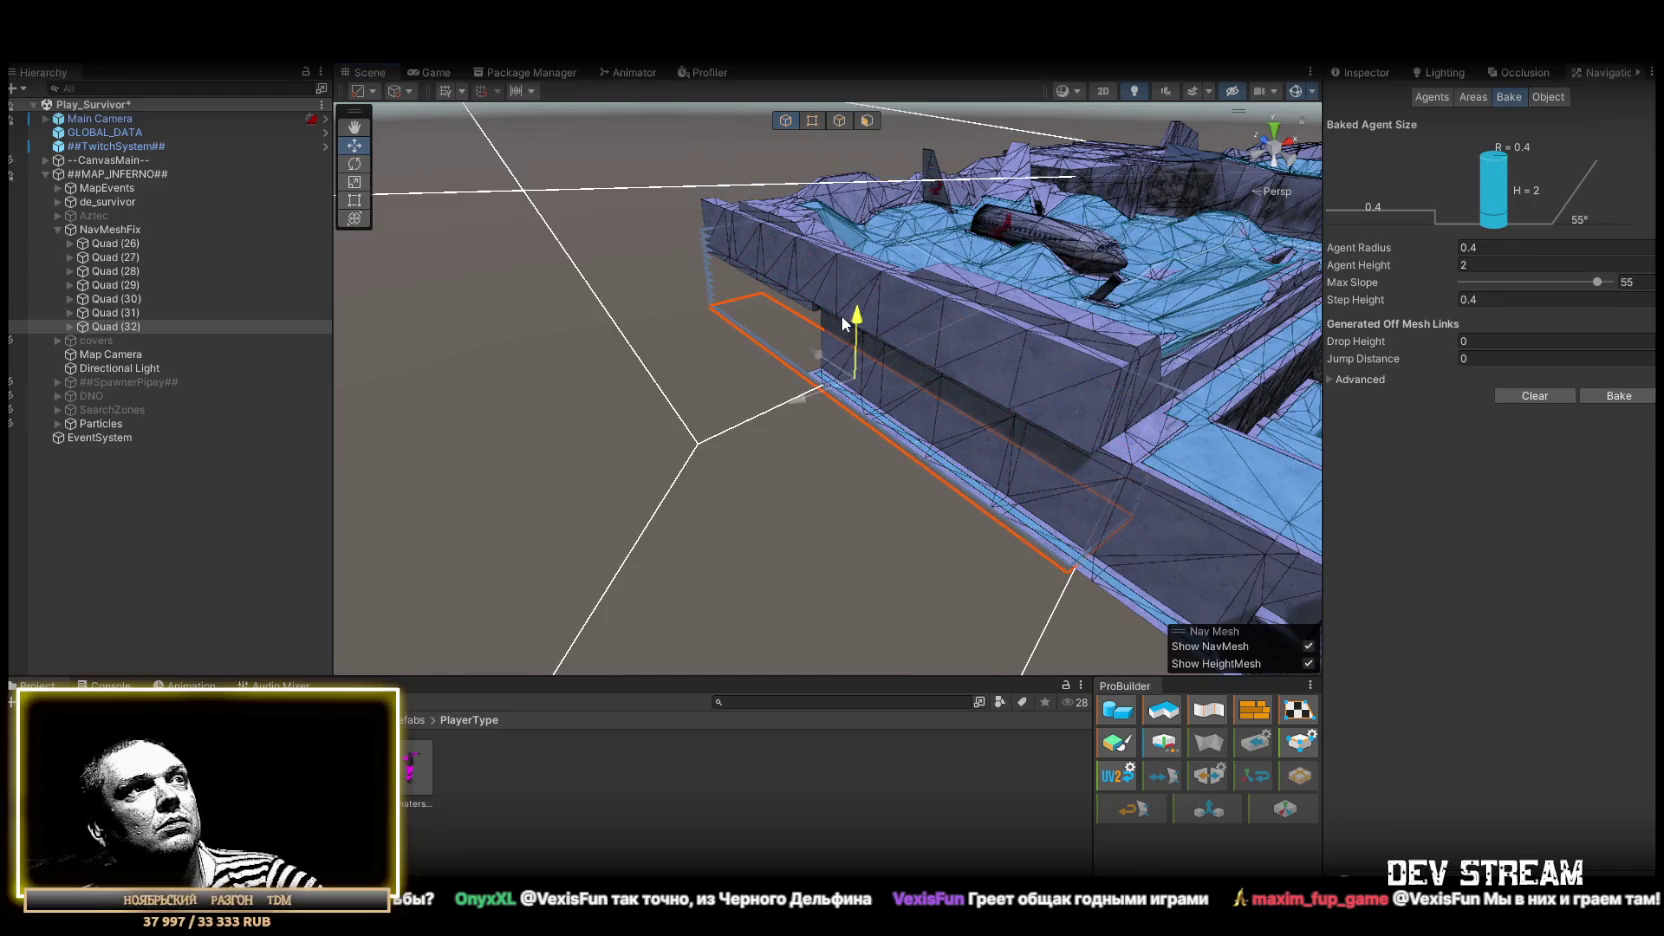
{"action": "key", "text": "r"}
Stretch Quad (32) taller up the long wall and wider along X, then survey the rooftops
{"action": "left_click_drag", "start_coordinate": [863, 283], "coordinate": [868, 263]}
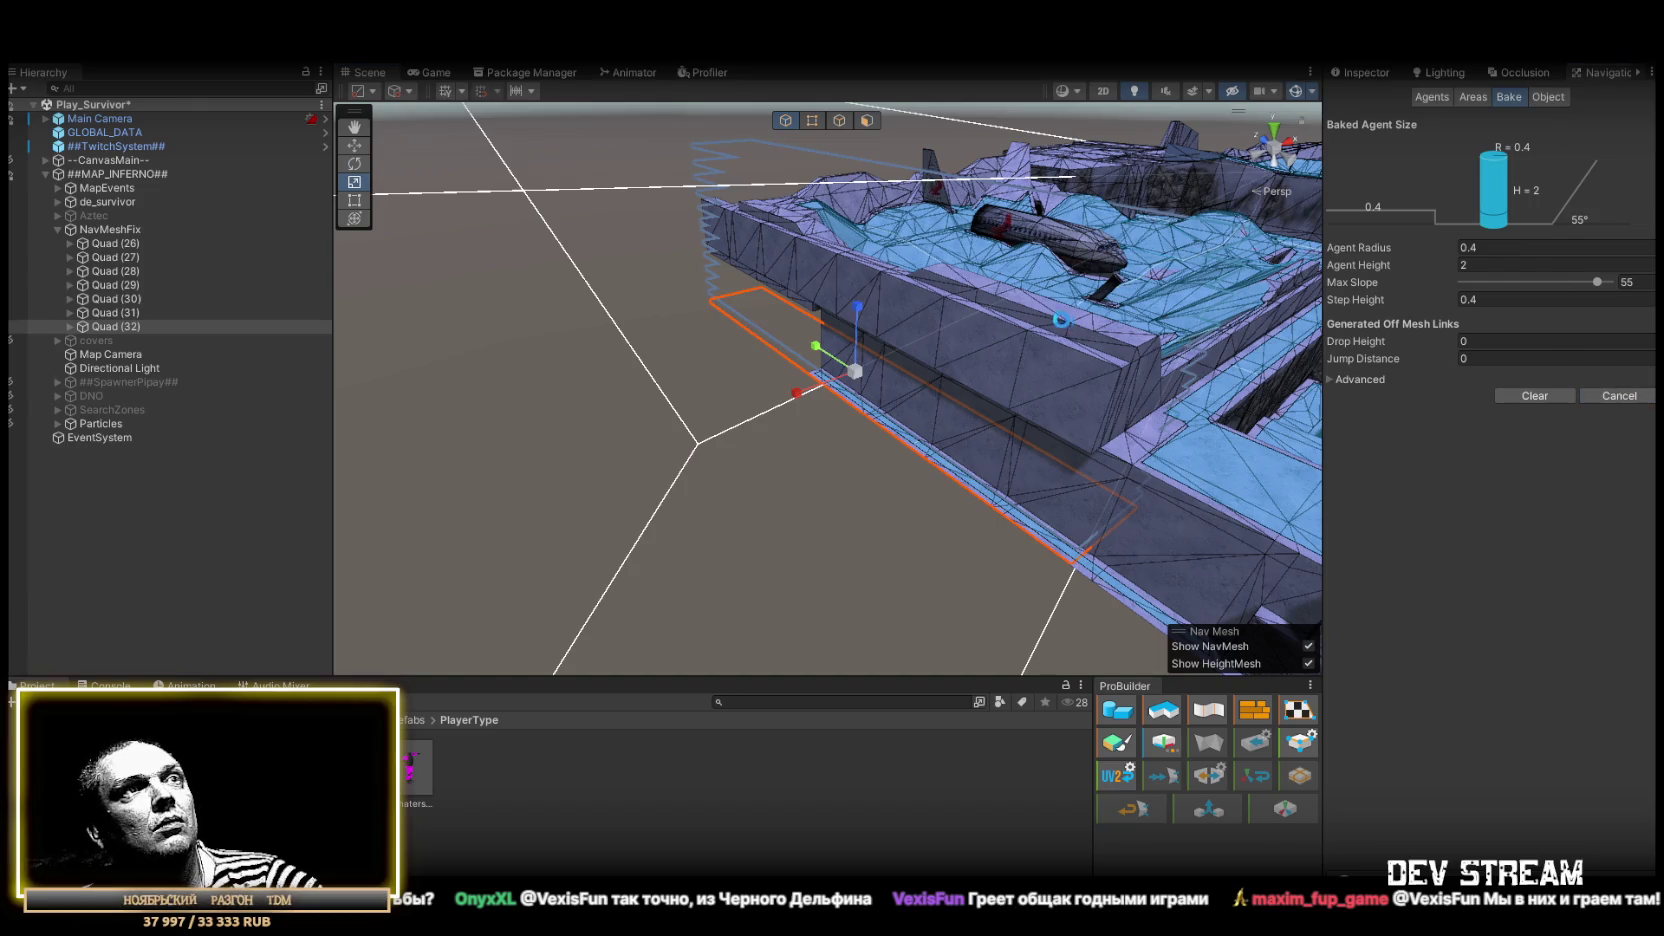
{"action": "mouse_move", "coordinate": [1048, 318]}
{"action": "left_mouse_down", "text": "alt"}
{"action": "mouse_move", "coordinate": [796, 394]}
{"action": "mouse_move", "coordinate": [474, 321]}
{"action": "mouse_move", "coordinate": [661, 348]}
{"action": "mouse_move", "coordinate": [623, 340]}
{"action": "left_mouse_up", "text": "alt"}
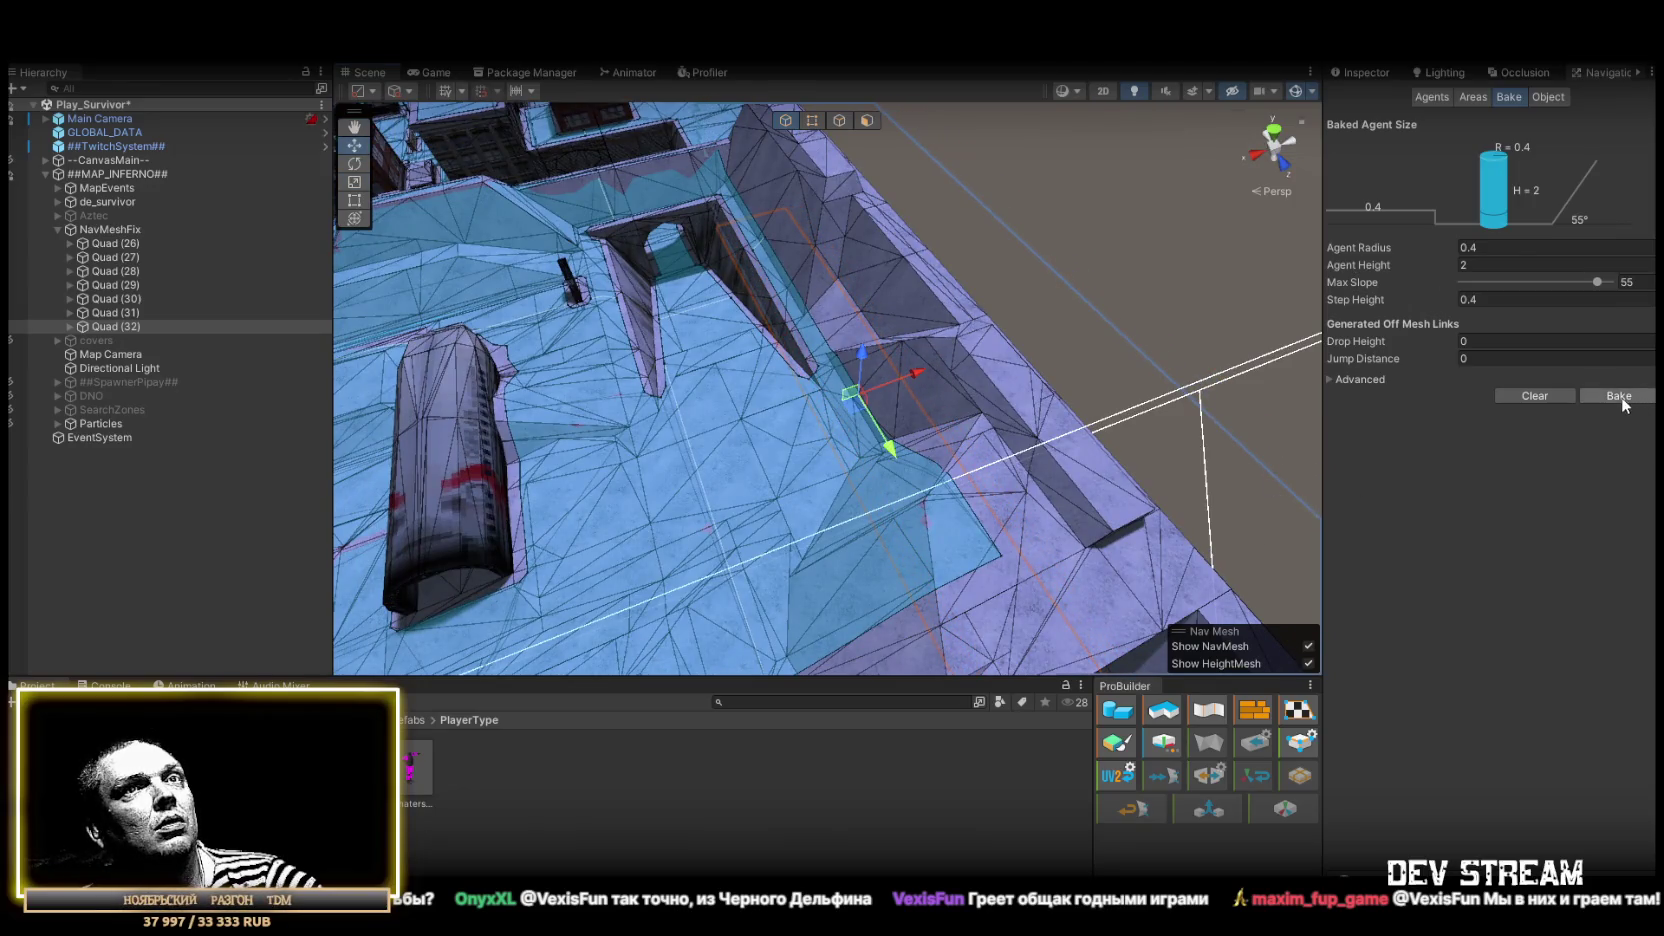
{"action": "mouse_move", "coordinate": [1062, 313]}
{"action": "left_mouse_down", "text": "alt"}
{"action": "mouse_move", "coordinate": [720, 277]}
{"action": "mouse_move", "coordinate": [906, 345]}
{"action": "mouse_move", "coordinate": [895, 420]}
{"action": "left_mouse_up", "text": "alt"}
{"action": "key", "text": "r"}
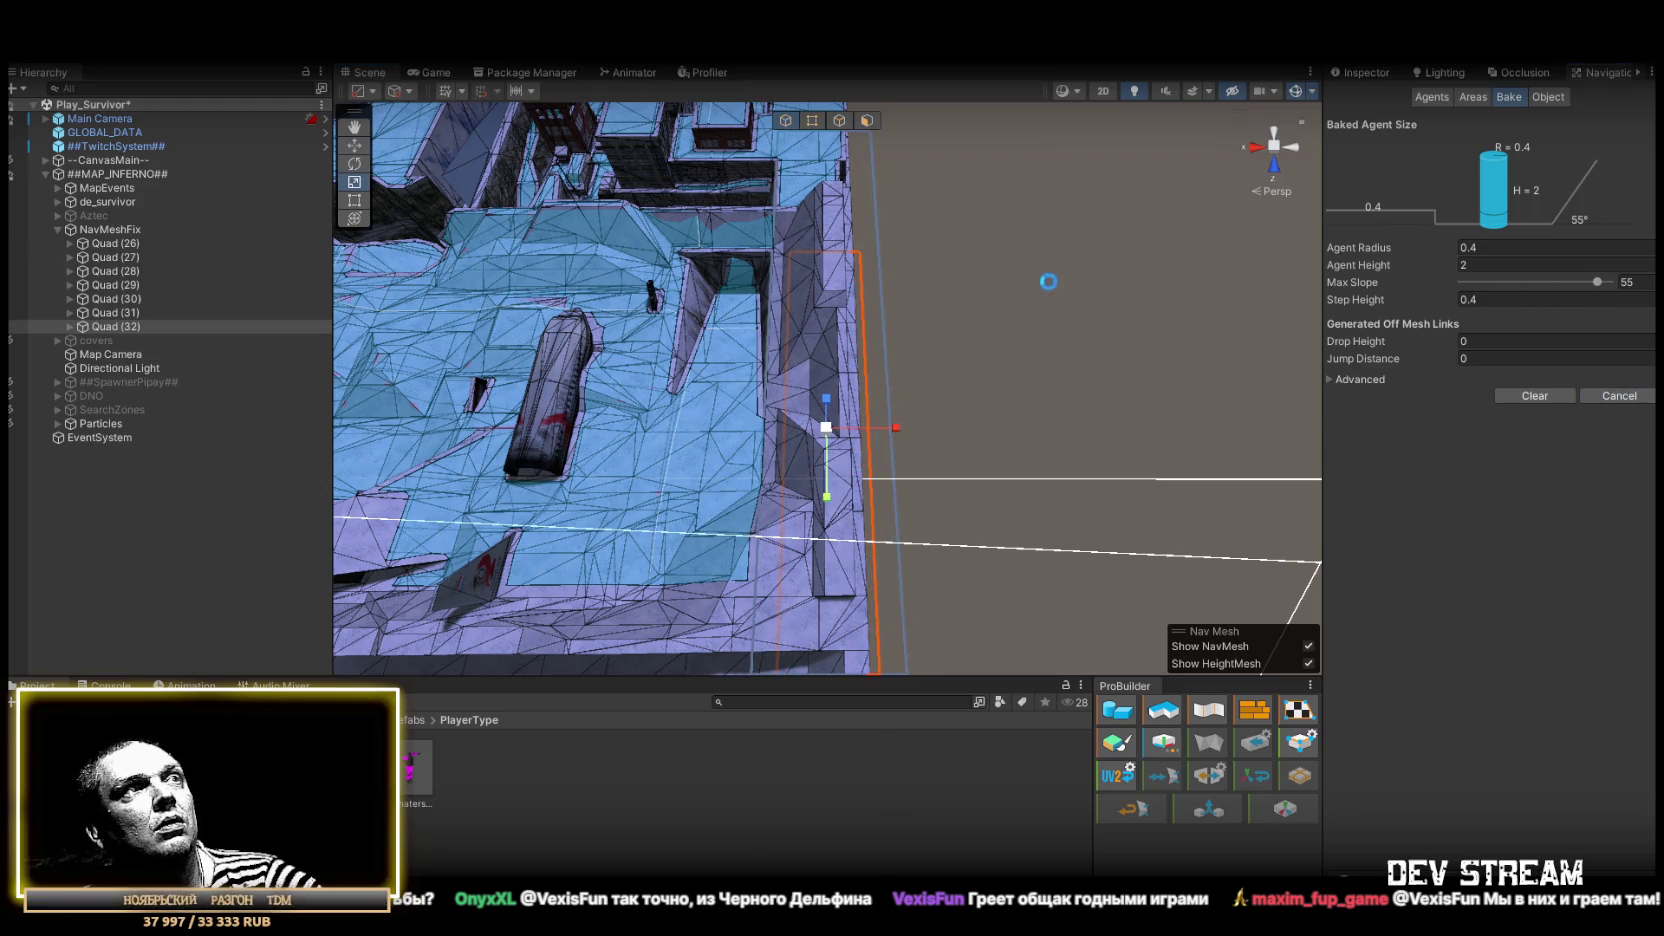
{"action": "left_click_drag", "start_coordinate": [897, 430], "coordinate": [907, 426]}
{"action": "mouse_move", "coordinate": [1068, 320]}
{"action": "left_mouse_down", "text": "alt"}
{"action": "mouse_move", "coordinate": [1309, 300]}
{"action": "mouse_move", "coordinate": [735, 303]}
{"action": "mouse_move", "coordinate": [796, 335]}
{"action": "mouse_move", "coordinate": [975, 365]}
{"action": "left_mouse_up", "text": "alt"}
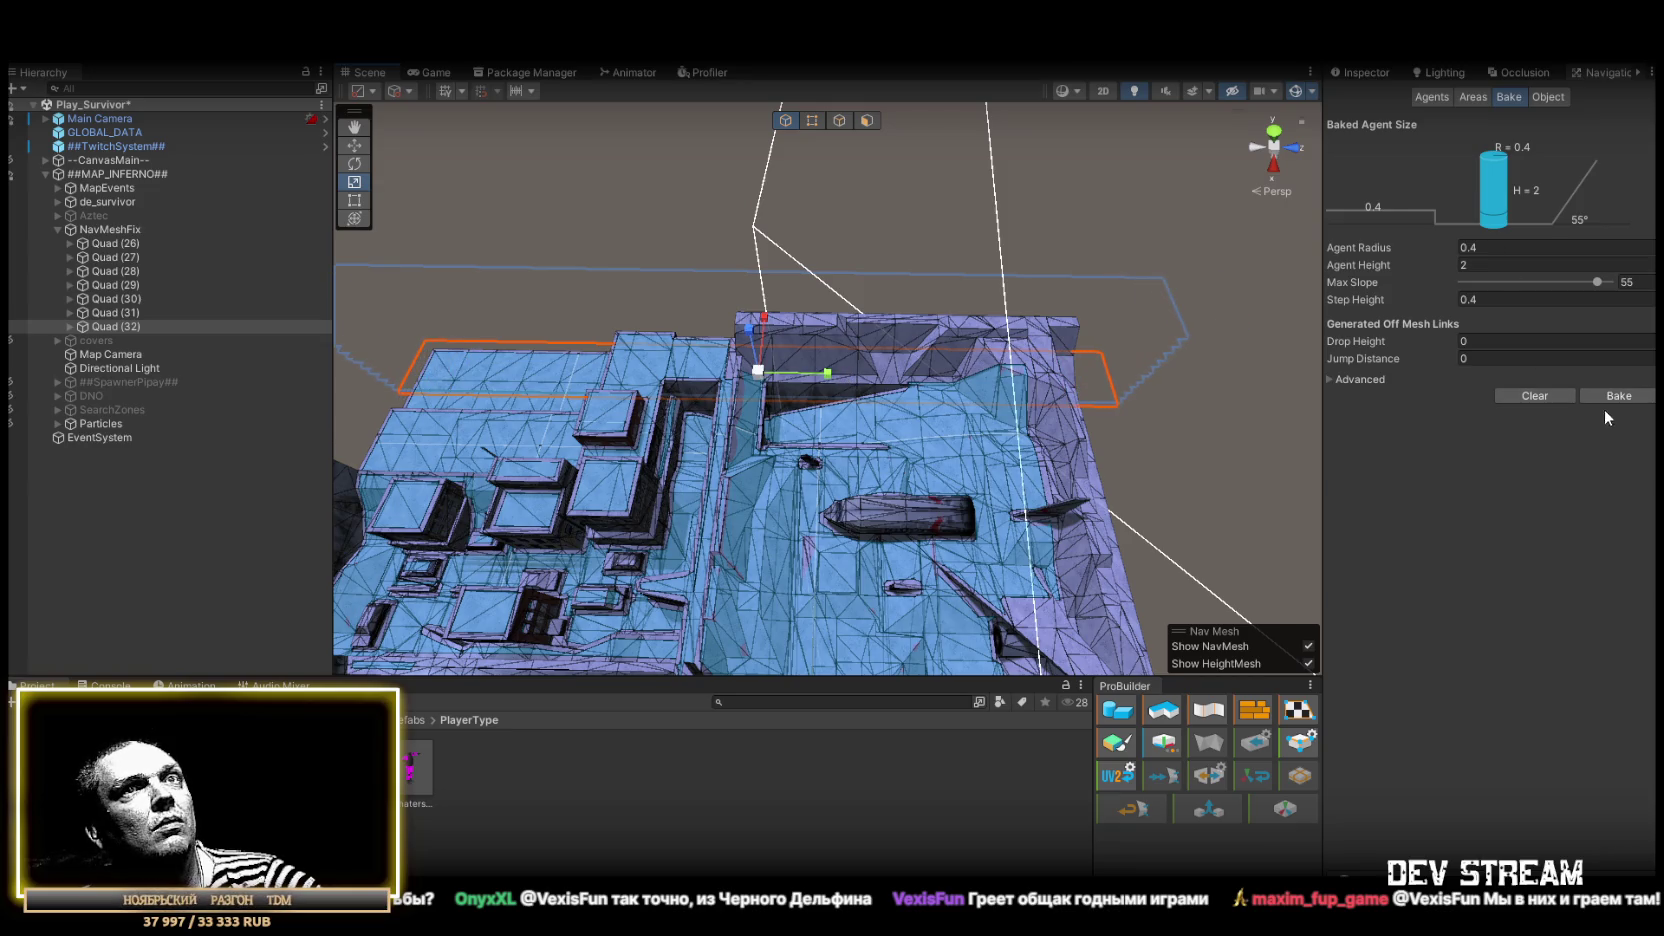
{"action": "mouse_move", "coordinate": [846, 335]}
{"action": "left_mouse_down", "text": "alt"}
{"action": "mouse_move", "coordinate": [676, 267]}
{"action": "mouse_move", "coordinate": [263, 190]}
{"action": "mouse_move", "coordinate": [188, 143]}
{"action": "mouse_move", "coordinate": [296, 240]}
{"action": "mouse_move", "coordinate": [497, 258]}
{"action": "left_mouse_up", "text": "alt"}
{"action": "mouse_move", "coordinate": [540, 200]}
{"action": "left_mouse_down"}
{"action": "mouse_move", "coordinate": [580, 225]}
{"action": "mouse_move", "coordinate": [363, 193]}
{"action": "mouse_move", "coordinate": [298, 324]}
{"action": "mouse_move", "coordinate": [140, 332]}
{"action": "mouse_move", "coordinate": [545, 307]}
{"action": "left_mouse_up"}
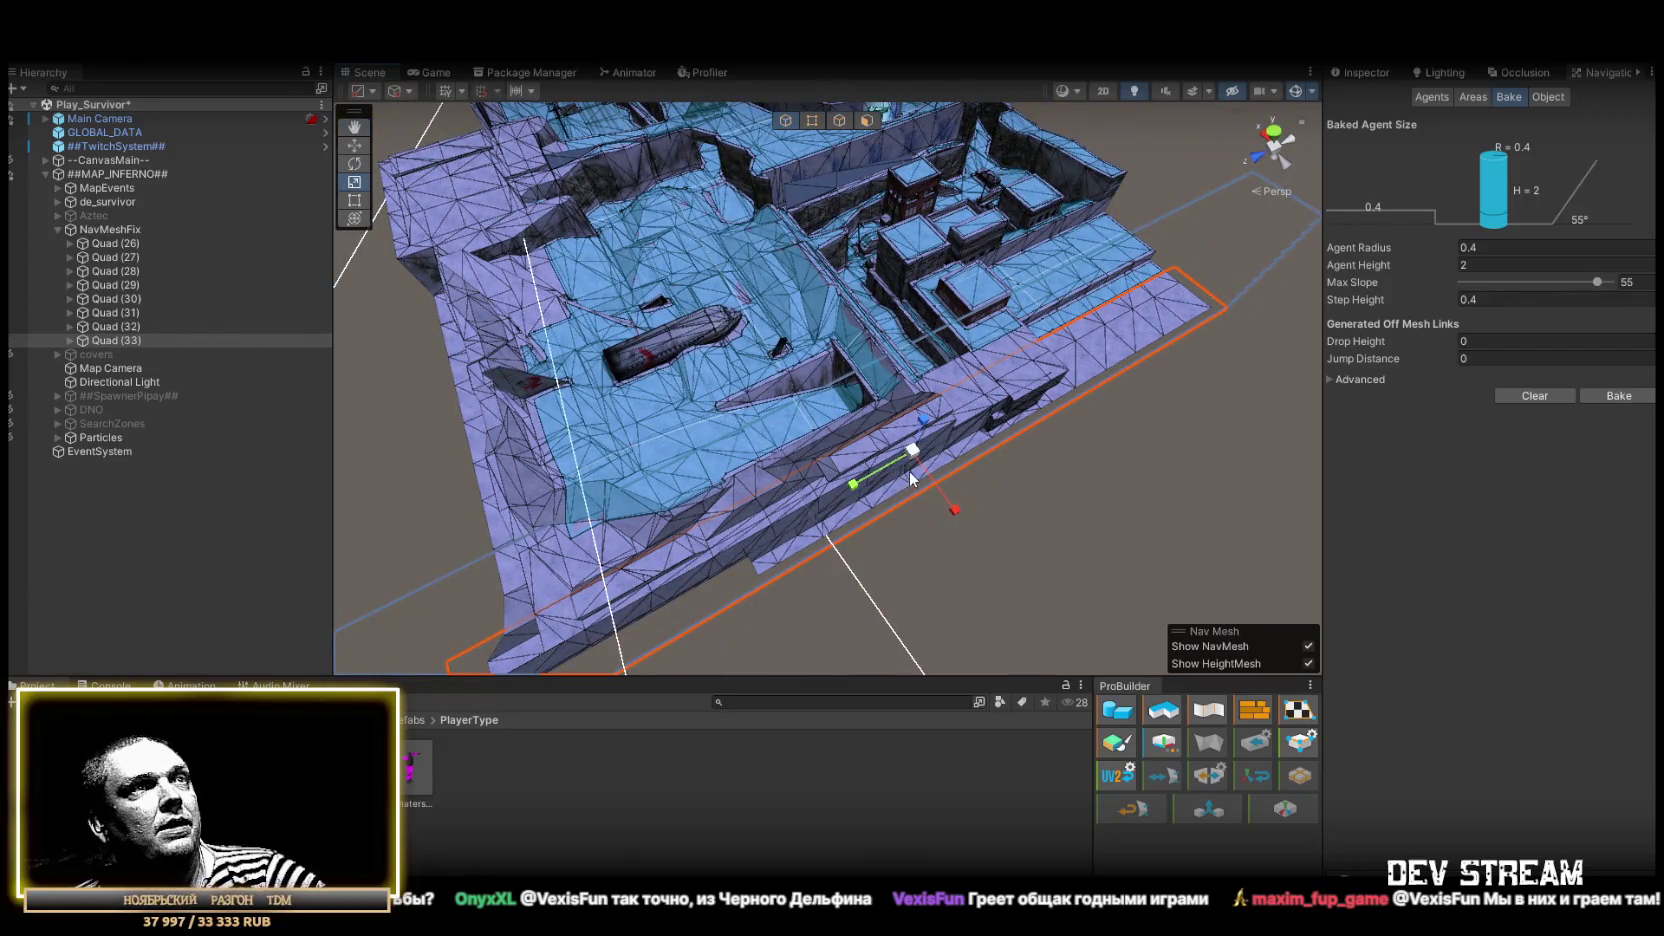
Rotate Quad (33) to align with the wall and inspect it from several angles
{"action": "left_click_drag", "start_coordinate": [911, 516], "coordinate": [1126, 540]}
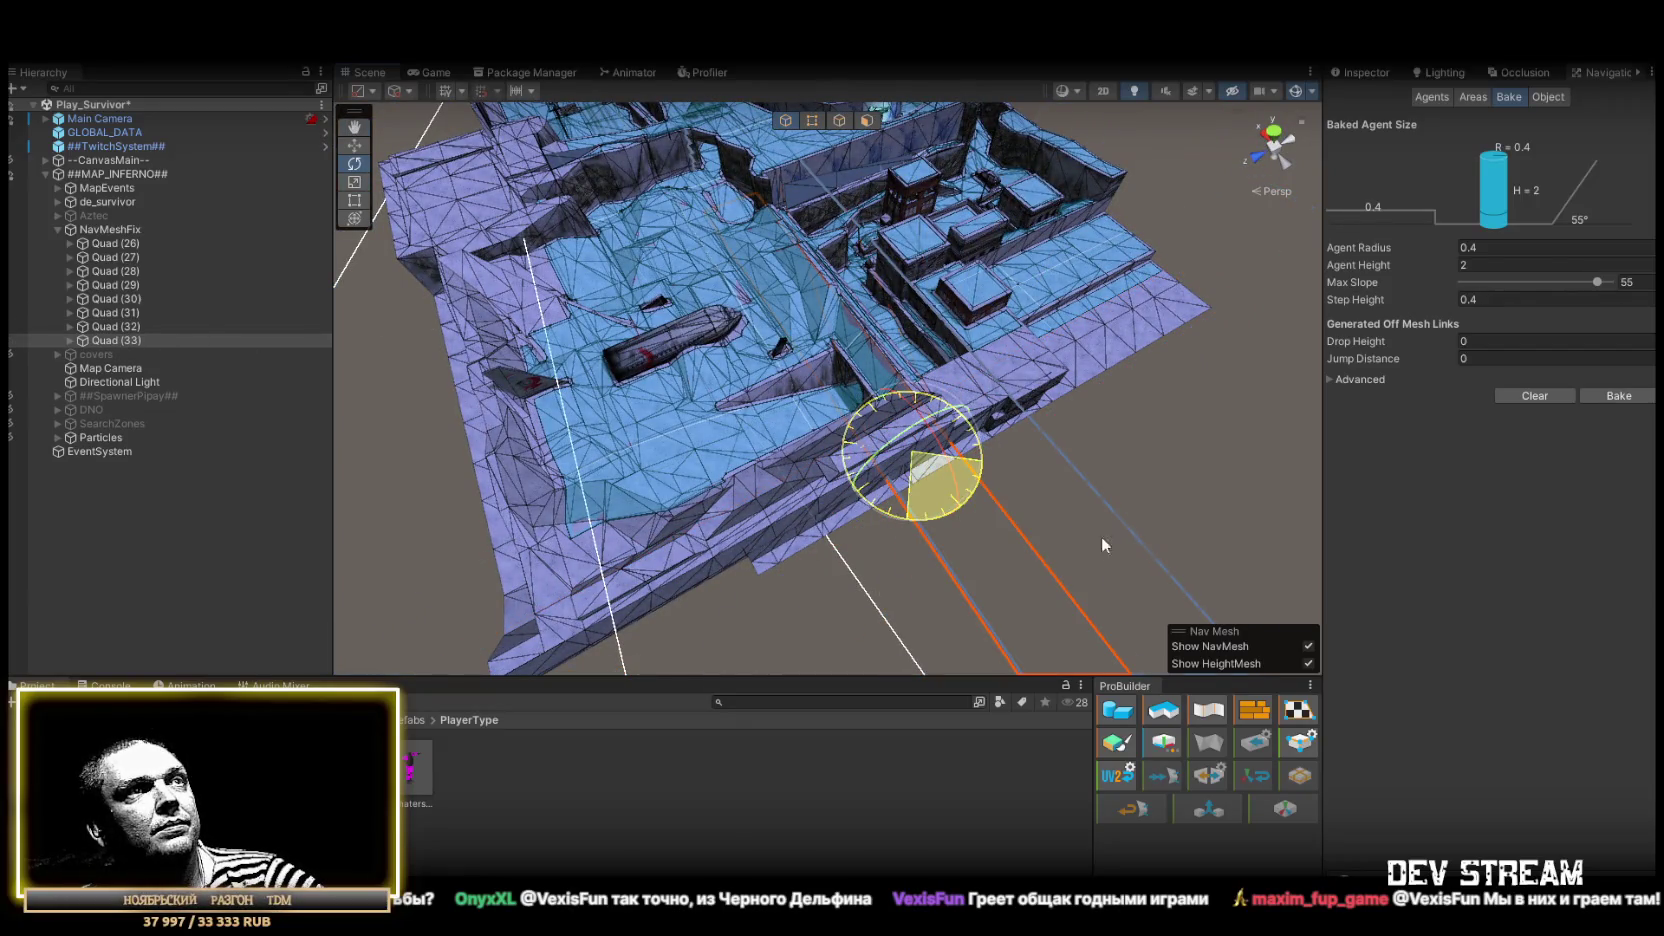
{"action": "key", "text": "r"}
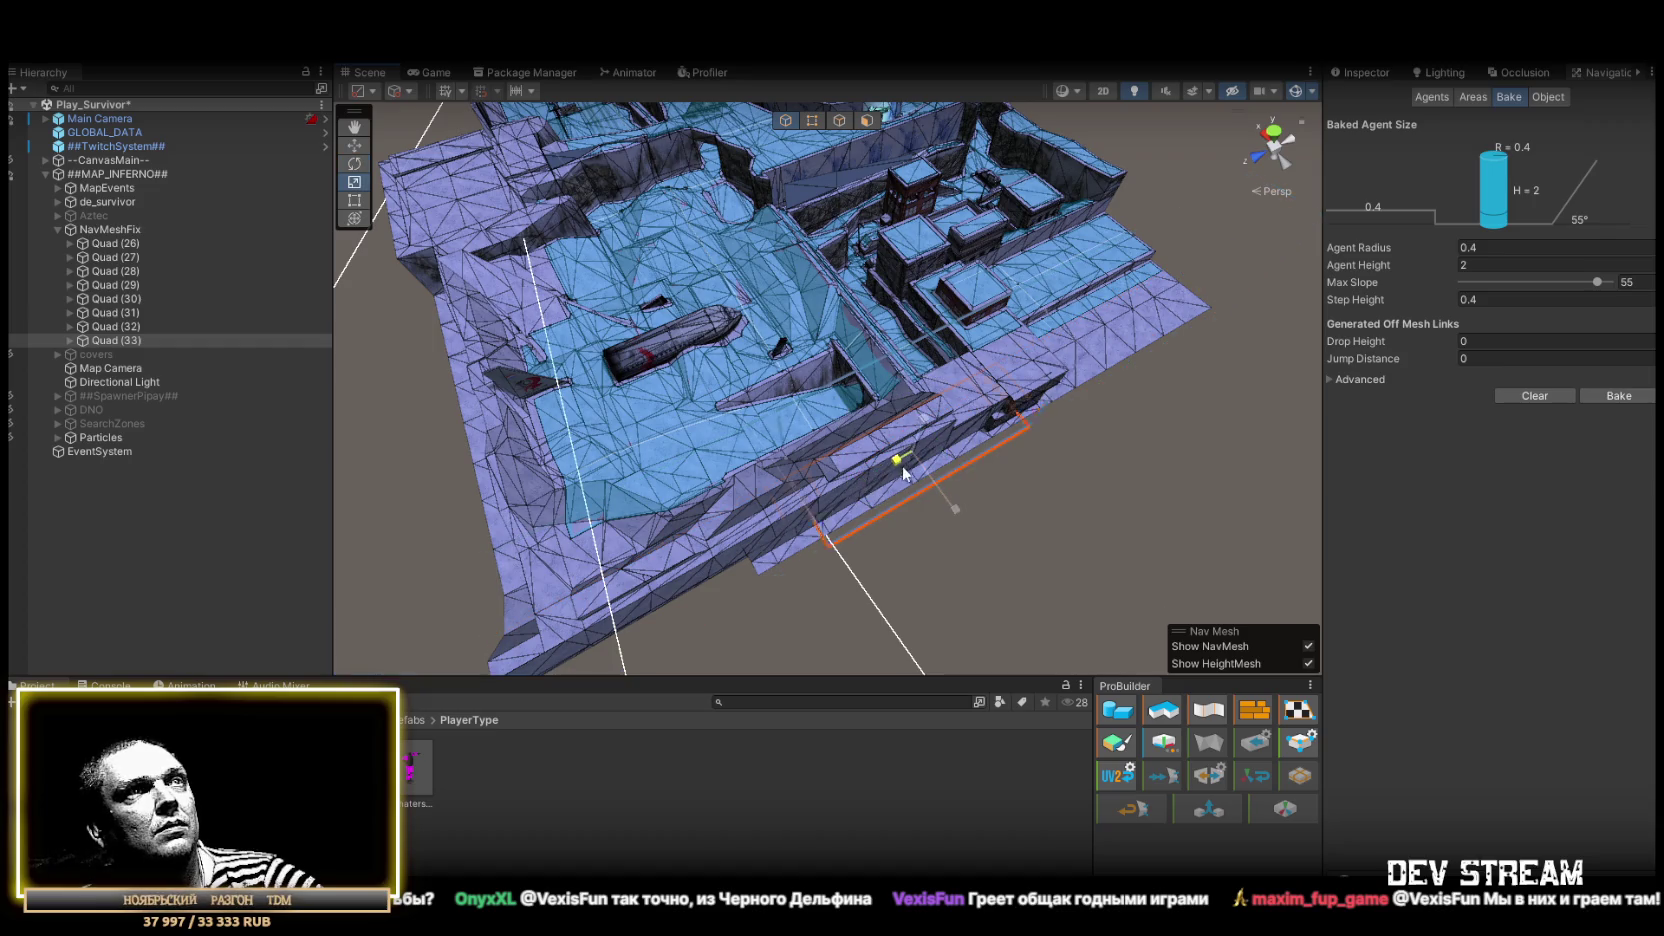
{"action": "mouse_move", "coordinate": [913, 470]}
{"action": "left_mouse_down"}
{"action": "mouse_move", "coordinate": [531, 380]}
{"action": "mouse_move", "coordinate": [690, 618]}
{"action": "left_mouse_up"}
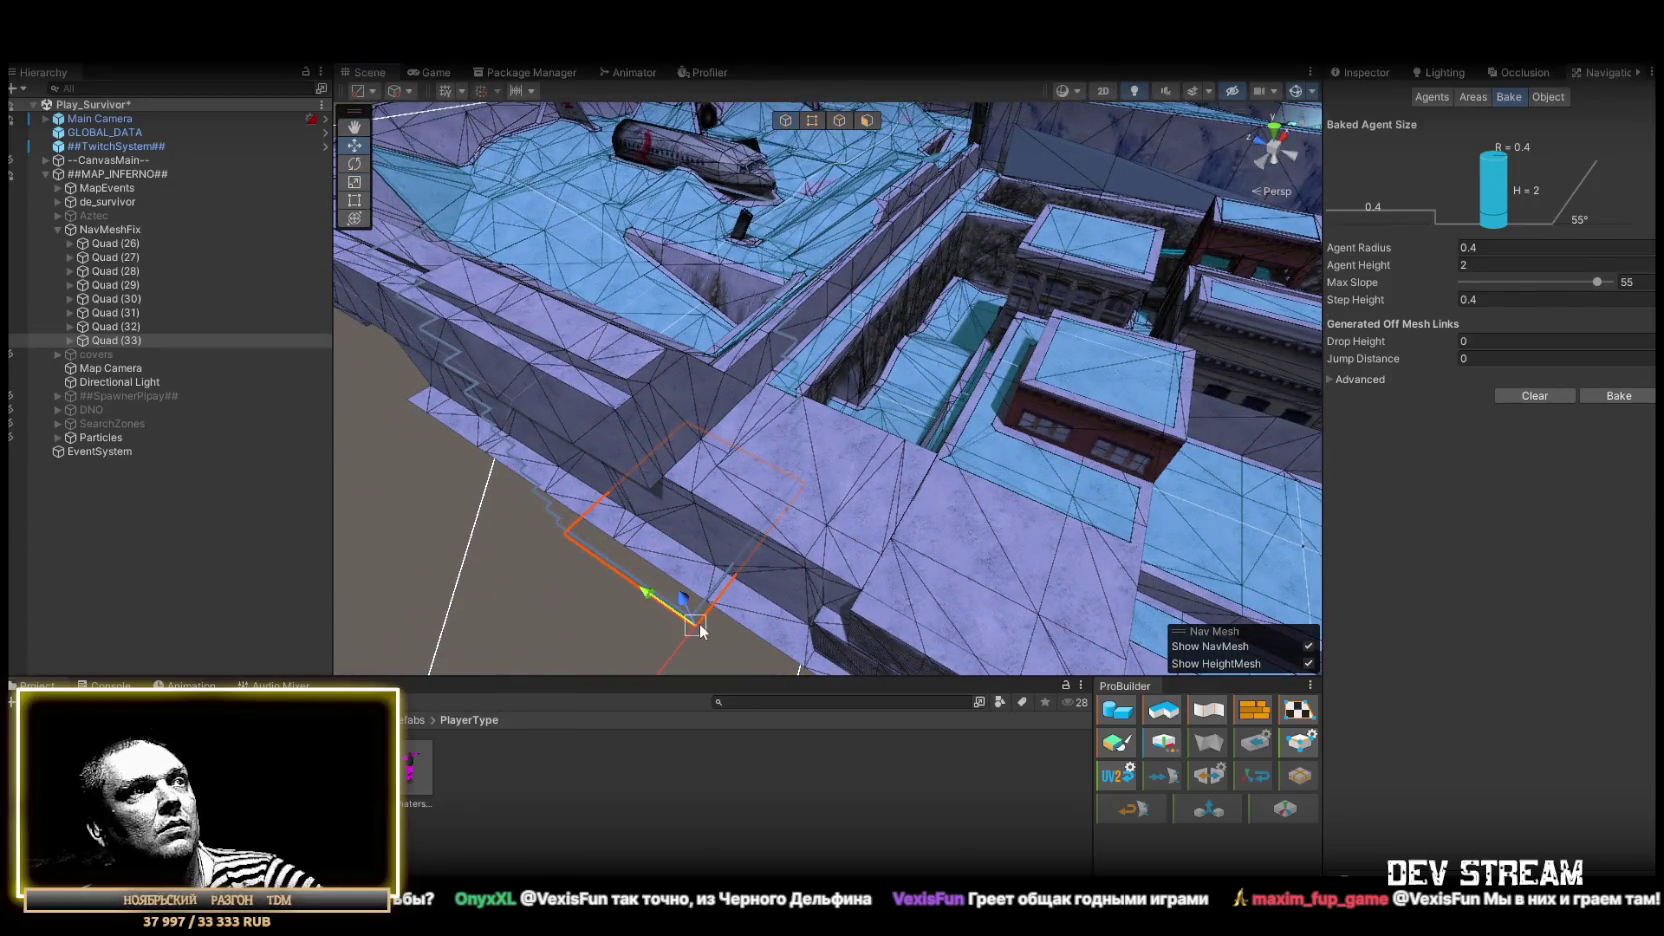
{"action": "key", "text": "r"}
{"action": "mouse_move", "coordinate": [796, 402]}
{"action": "left_mouse_down"}
{"action": "mouse_move", "coordinate": [810, 380]}
{"action": "mouse_move", "coordinate": [733, 487]}
{"action": "left_mouse_up"}
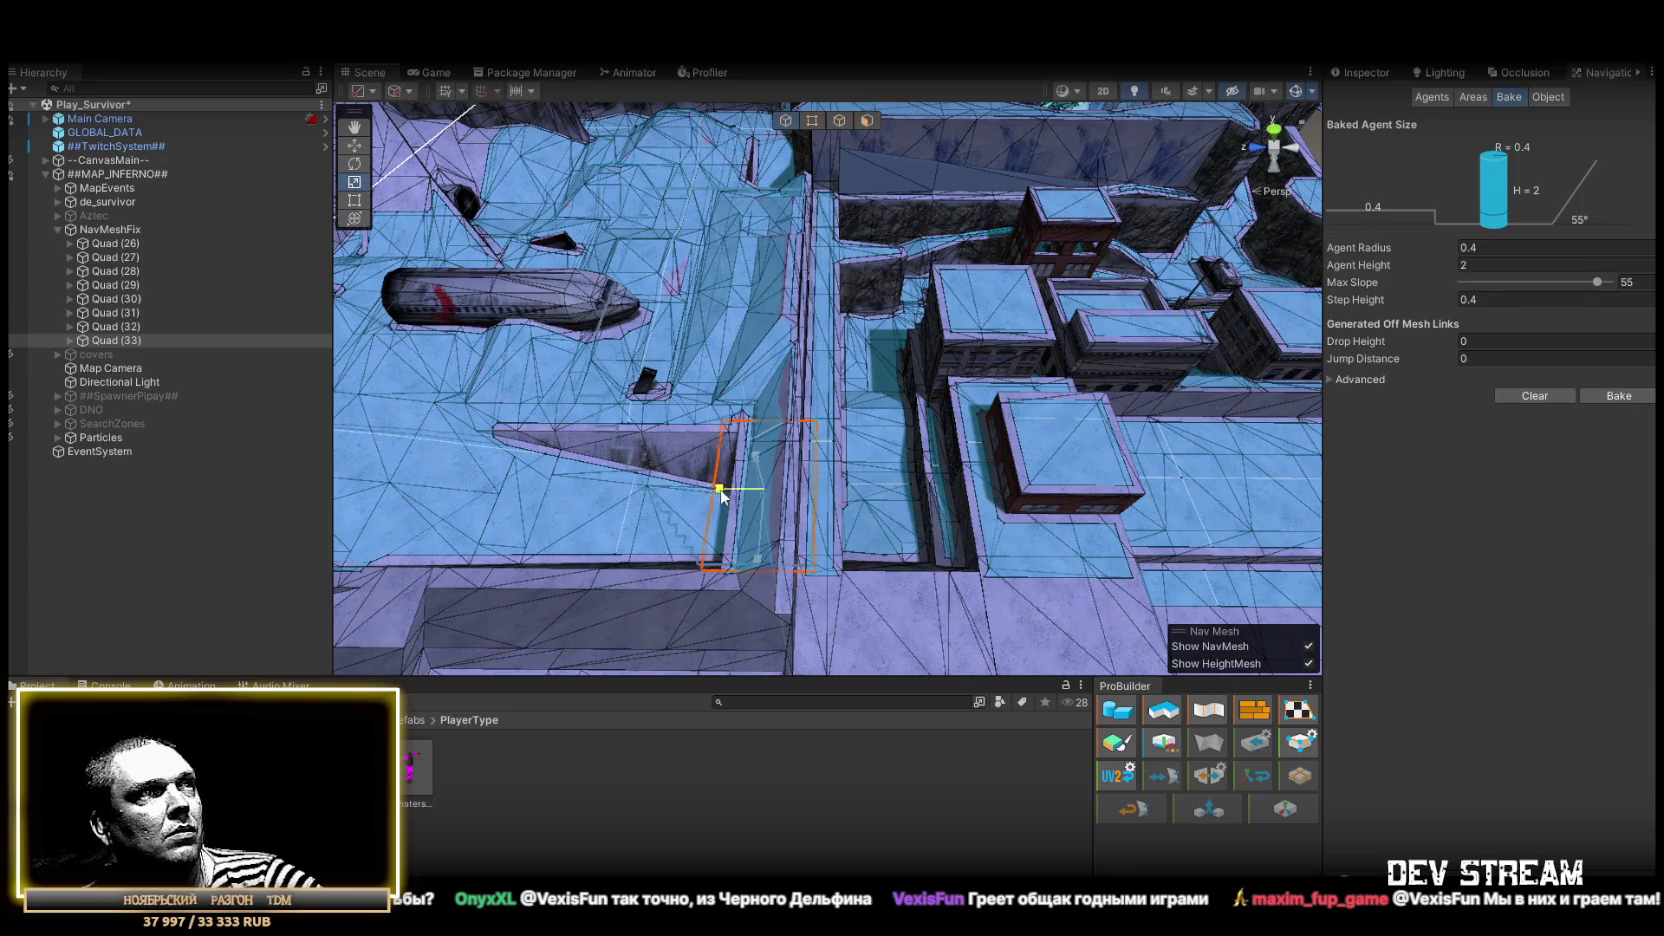
{"action": "left_click_drag", "start_coordinate": [735, 495], "coordinate": [528, 374]}
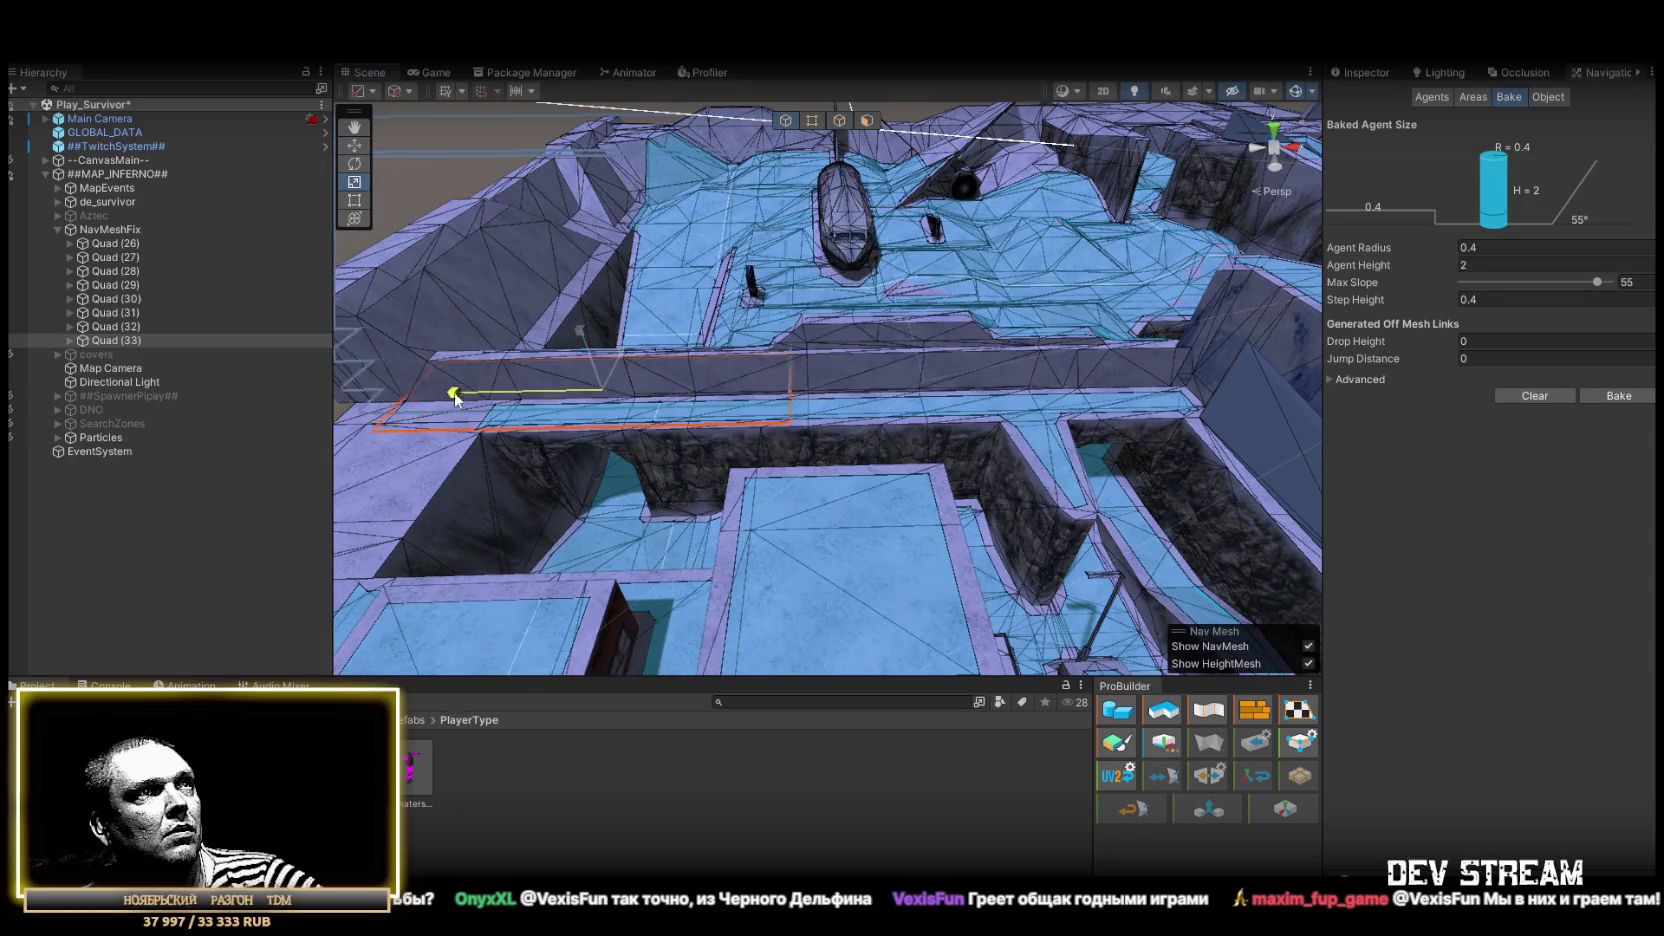
{"action": "mouse_move", "coordinate": [326, 406]}
{"action": "left_mouse_down"}
{"action": "mouse_move", "coordinate": [900, 390]}
{"action": "mouse_move", "coordinate": [638, 377]}
{"action": "left_mouse_up"}
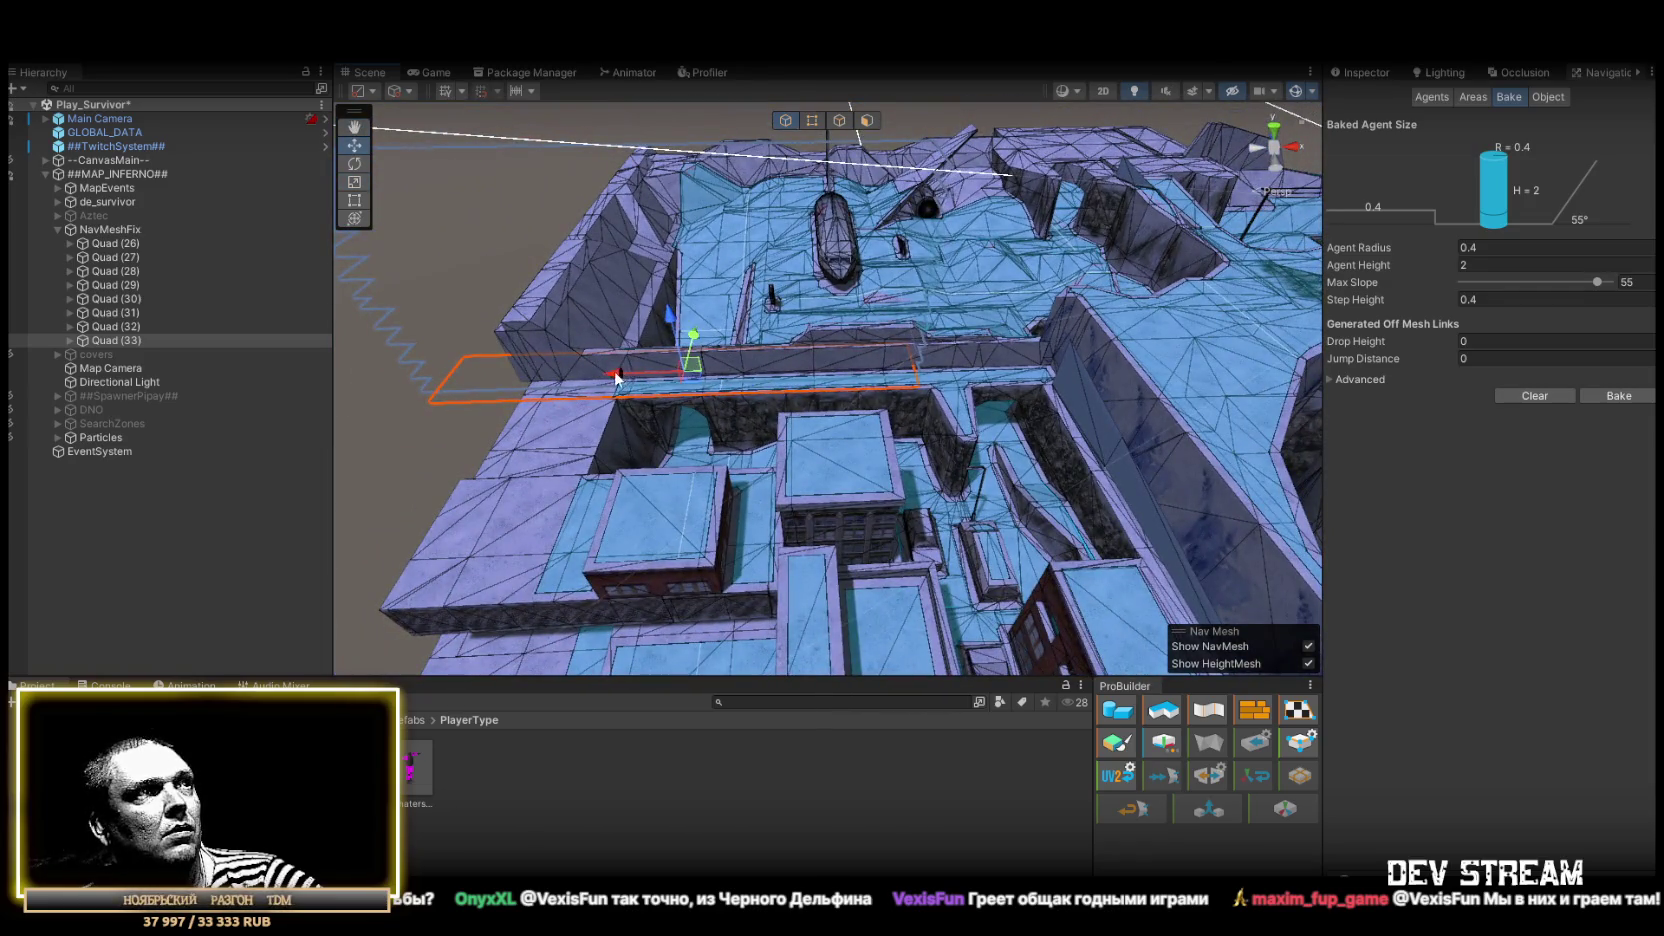
{"action": "mouse_move", "coordinate": [757, 381]}
{"action": "left_mouse_down"}
{"action": "mouse_move", "coordinate": [740, 370]}
{"action": "mouse_move", "coordinate": [810, 438]}
{"action": "mouse_move", "coordinate": [570, 400]}
{"action": "mouse_move", "coordinate": [973, 416]}
{"action": "mouse_move", "coordinate": [720, 386]}
{"action": "mouse_move", "coordinate": [744, 334]}
{"action": "left_mouse_up"}
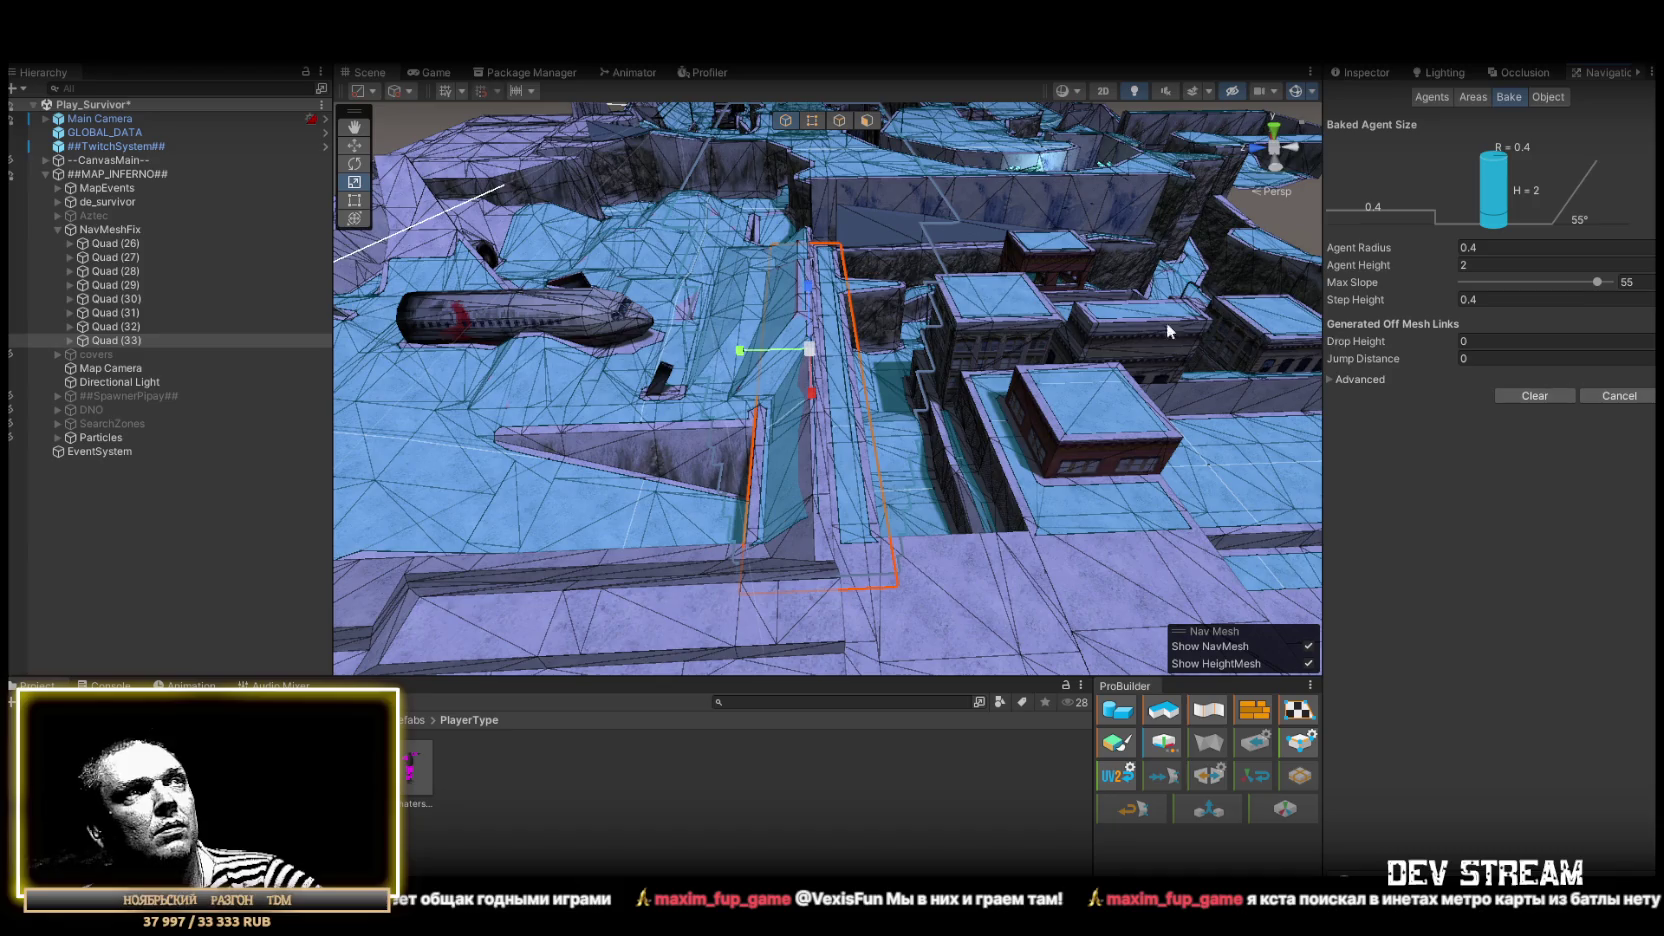
Widen the selected quad along X across the gap beside the dark wall
{"action": "mouse_move", "coordinate": [889, 303]}
{"action": "left_mouse_down"}
{"action": "mouse_move", "coordinate": [869, 318]}
{"action": "mouse_move", "coordinate": [1010, 334]}
{"action": "mouse_move", "coordinate": [1218, 323]}
{"action": "mouse_move", "coordinate": [1103, 286]}
{"action": "mouse_move", "coordinate": [1174, 283]}
{"action": "mouse_move", "coordinate": [951, 193]}
{"action": "mouse_move", "coordinate": [835, 206]}
{"action": "mouse_move", "coordinate": [864, 352]}
{"action": "mouse_move", "coordinate": [1609, 218]}
{"action": "mouse_move", "coordinate": [1487, 259]}
{"action": "mouse_move", "coordinate": [61, 287]}
{"action": "mouse_move", "coordinate": [802, 375]}
{"action": "mouse_move", "coordinate": [958, 353]}
{"action": "mouse_move", "coordinate": [957, 320]}
{"action": "mouse_move", "coordinate": [519, 376]}
{"action": "left_mouse_up"}
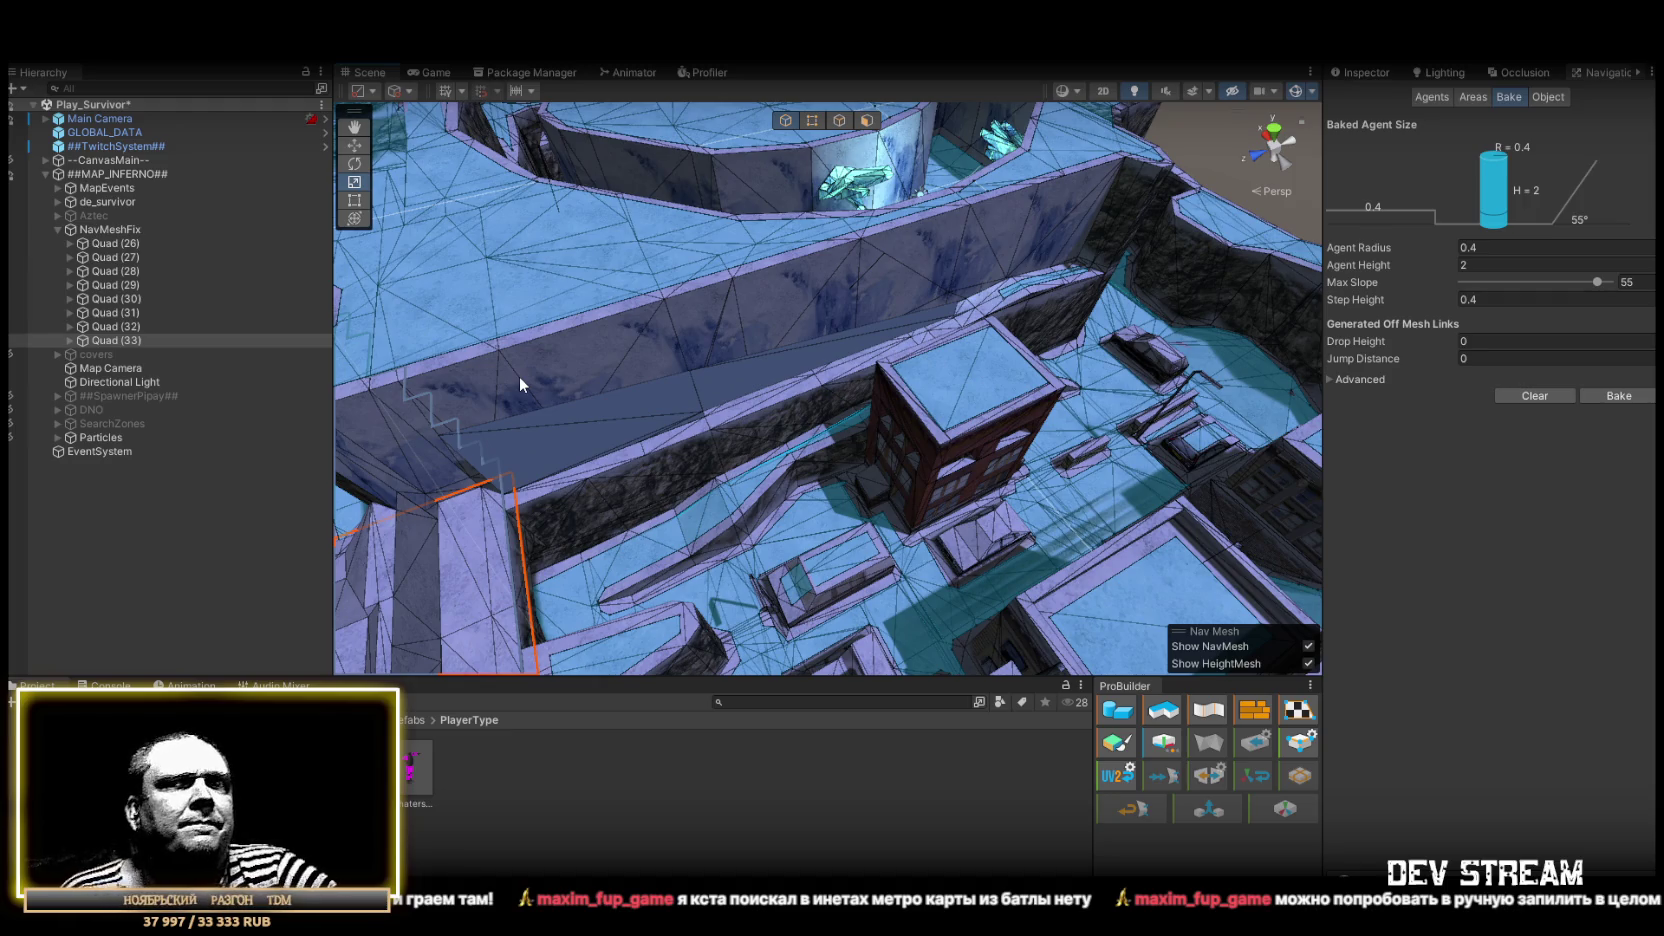
{"action": "mouse_move", "coordinate": [757, 256]}
{"action": "left_mouse_down"}
{"action": "mouse_move", "coordinate": [968, 346]}
{"action": "mouse_move", "coordinate": [479, 304]}
{"action": "mouse_move", "coordinate": [509, 280]}
{"action": "mouse_move", "coordinate": [854, 368]}
{"action": "left_mouse_up"}
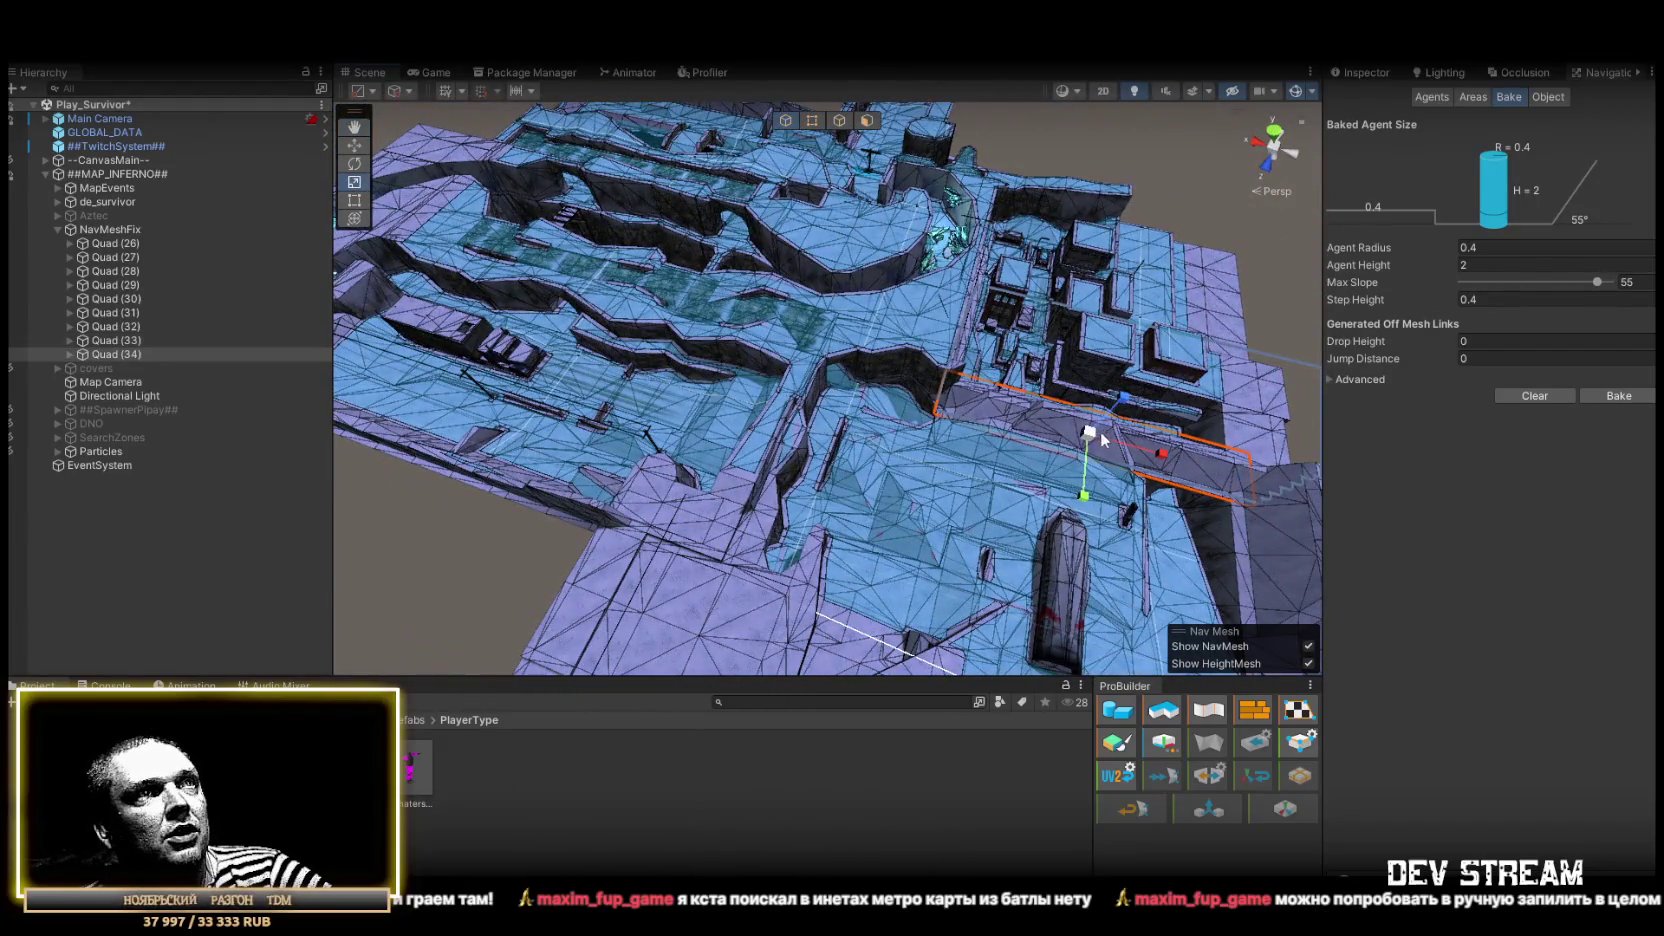
{"action": "left_click_drag", "start_coordinate": [770, 487], "coordinate": [727, 375]}
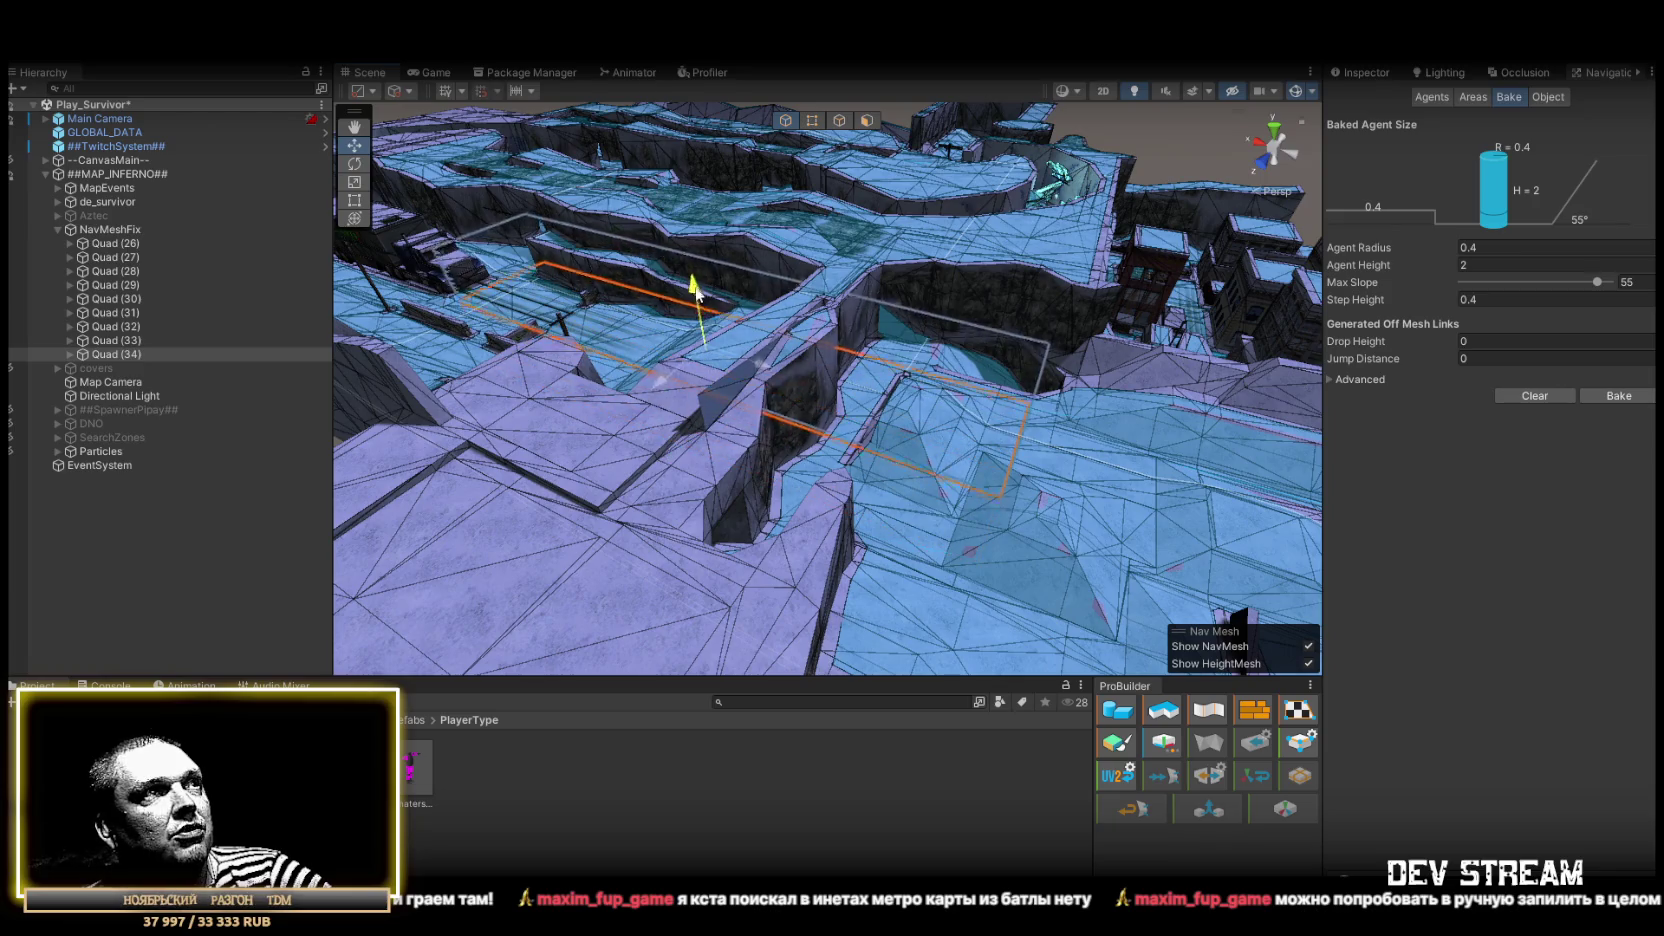
{"action": "left_click_drag", "start_coordinate": [697, 313], "coordinate": [797, 451]}
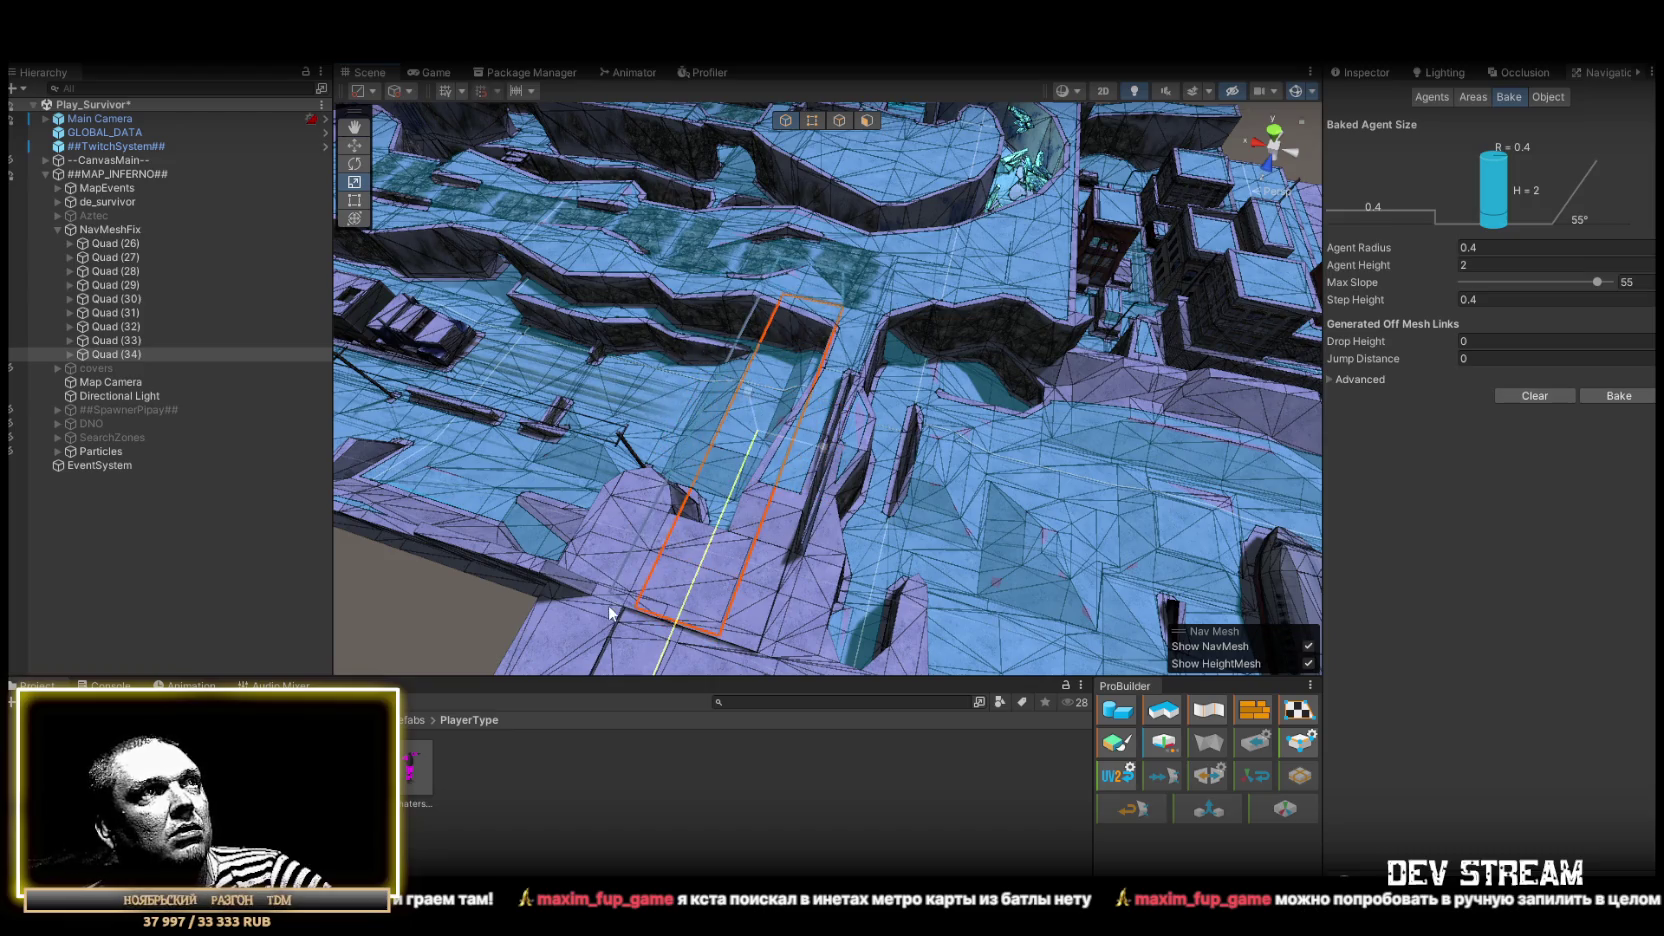
{"action": "mouse_move", "coordinate": [627, 588]}
{"action": "left_mouse_down"}
{"action": "mouse_move", "coordinate": [802, 516]}
{"action": "mouse_move", "coordinate": [995, 505]}
{"action": "mouse_move", "coordinate": [651, 409]}
{"action": "left_mouse_up"}
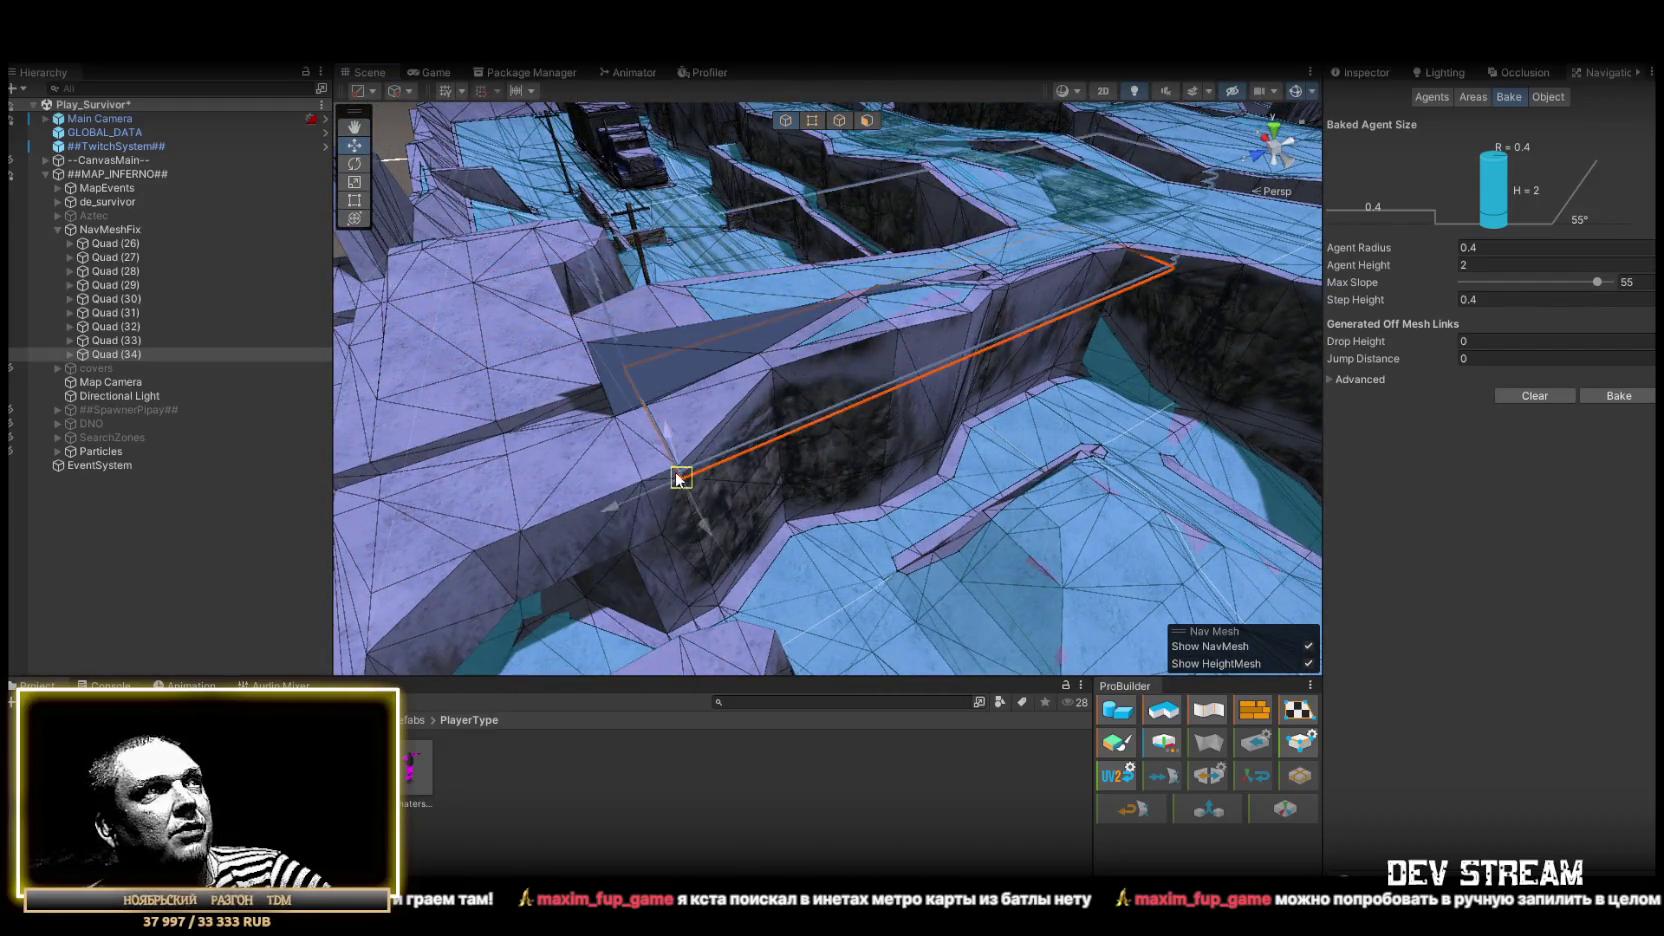
{"action": "mouse_move", "coordinate": [647, 472]}
{"action": "left_mouse_down"}
{"action": "mouse_move", "coordinate": [847, 487]}
{"action": "mouse_move", "coordinate": [958, 531]}
{"action": "mouse_move", "coordinate": [896, 433]}
{"action": "left_mouse_up"}
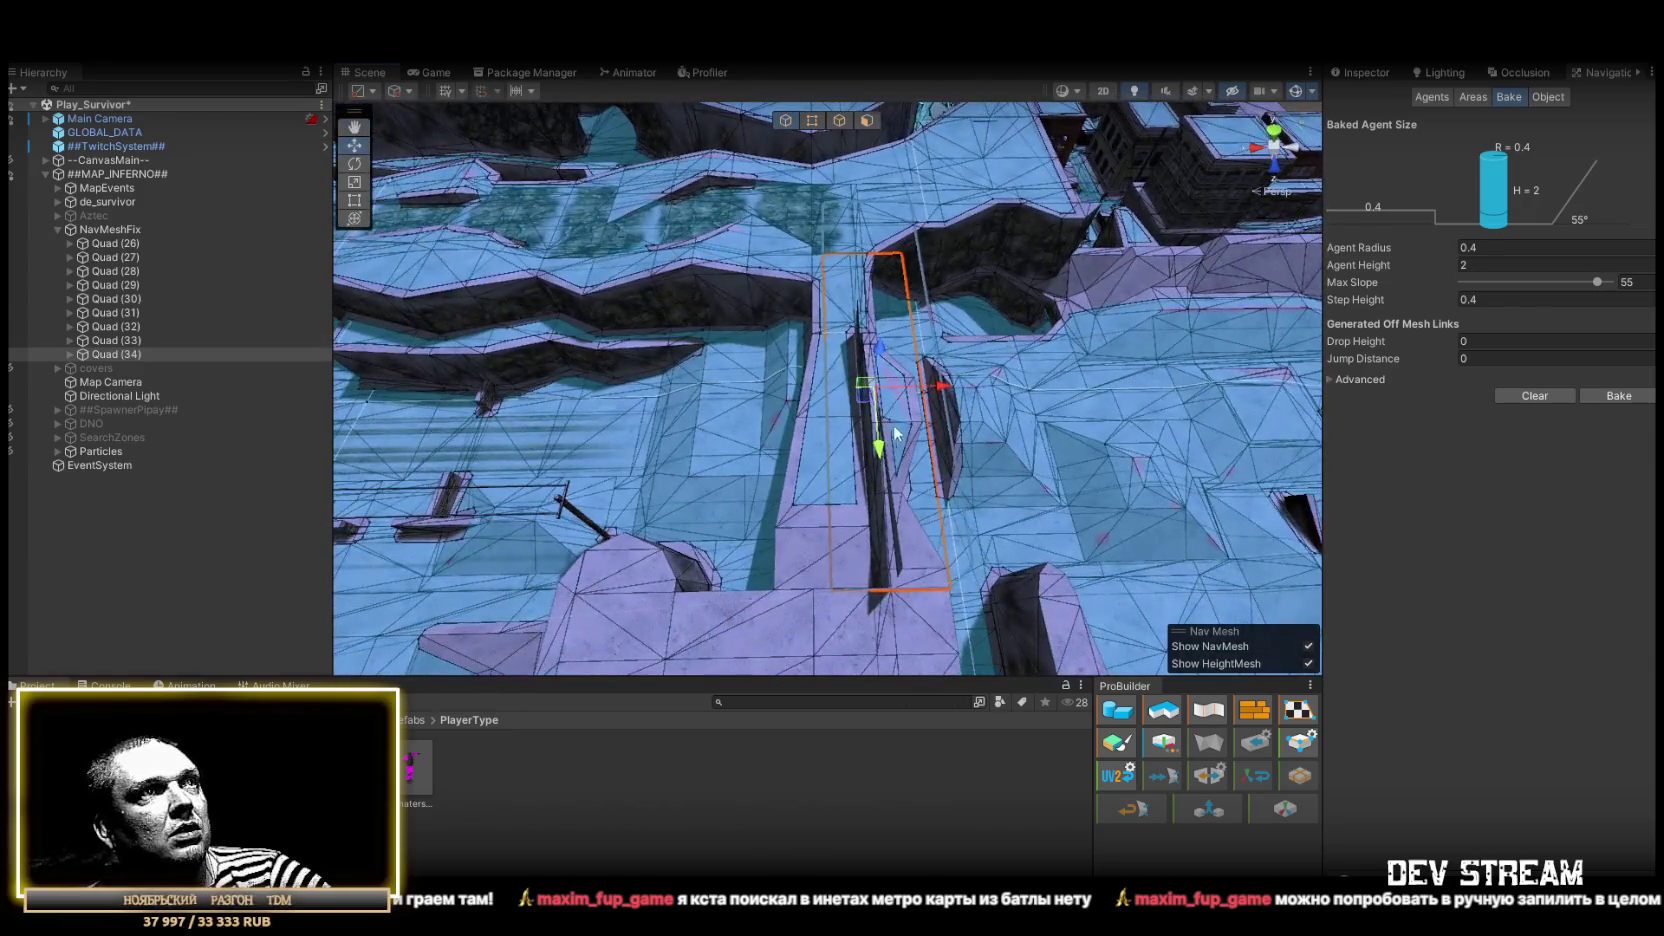
{"action": "left_click_drag", "start_coordinate": [921, 366], "coordinate": [945, 370]}
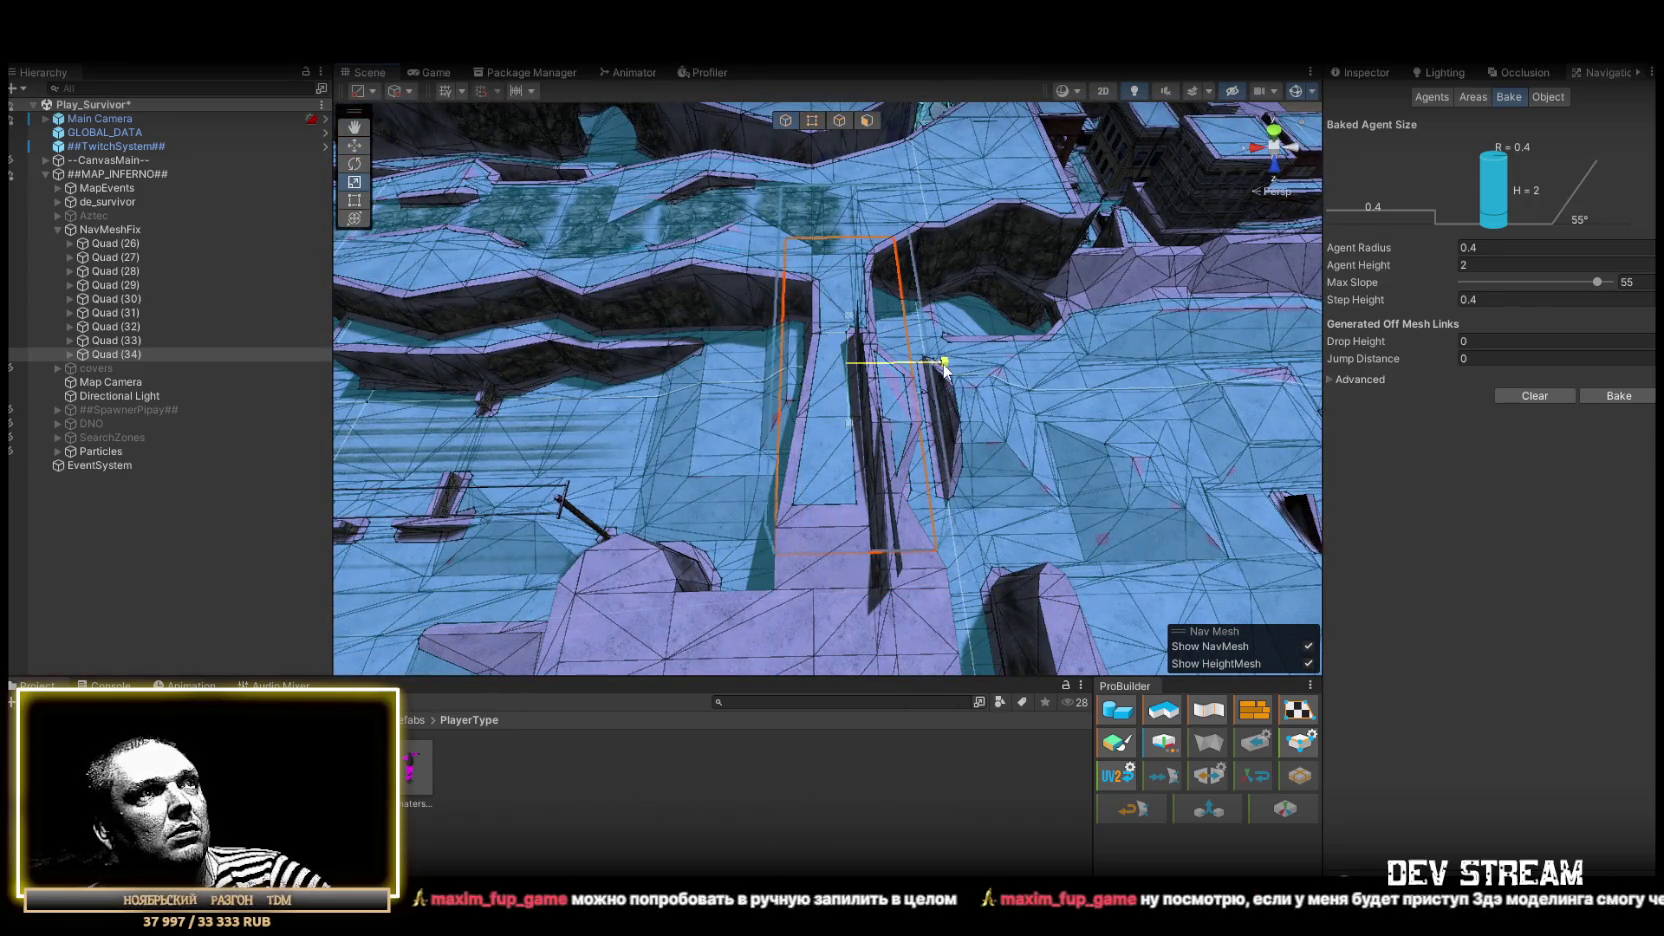
{"action": "mouse_move", "coordinate": [1001, 348]}
{"action": "left_mouse_down"}
{"action": "mouse_move", "coordinate": [608, 173]}
{"action": "mouse_move", "coordinate": [200, 88]}
{"action": "mouse_move", "coordinate": [222, 160]}
{"action": "mouse_move", "coordinate": [211, 134]}
{"action": "mouse_move", "coordinate": [1520, 205]}
{"action": "mouse_move", "coordinate": [995, 175]}
{"action": "mouse_move", "coordinate": [853, 291]}
{"action": "mouse_move", "coordinate": [720, 291]}
{"action": "mouse_move", "coordinate": [587, 208]}
{"action": "mouse_move", "coordinate": [843, 238]}
{"action": "mouse_move", "coordinate": [817, 271]}
{"action": "mouse_move", "coordinate": [990, 302]}
{"action": "mouse_move", "coordinate": [940, 458]}
{"action": "left_mouse_up"}
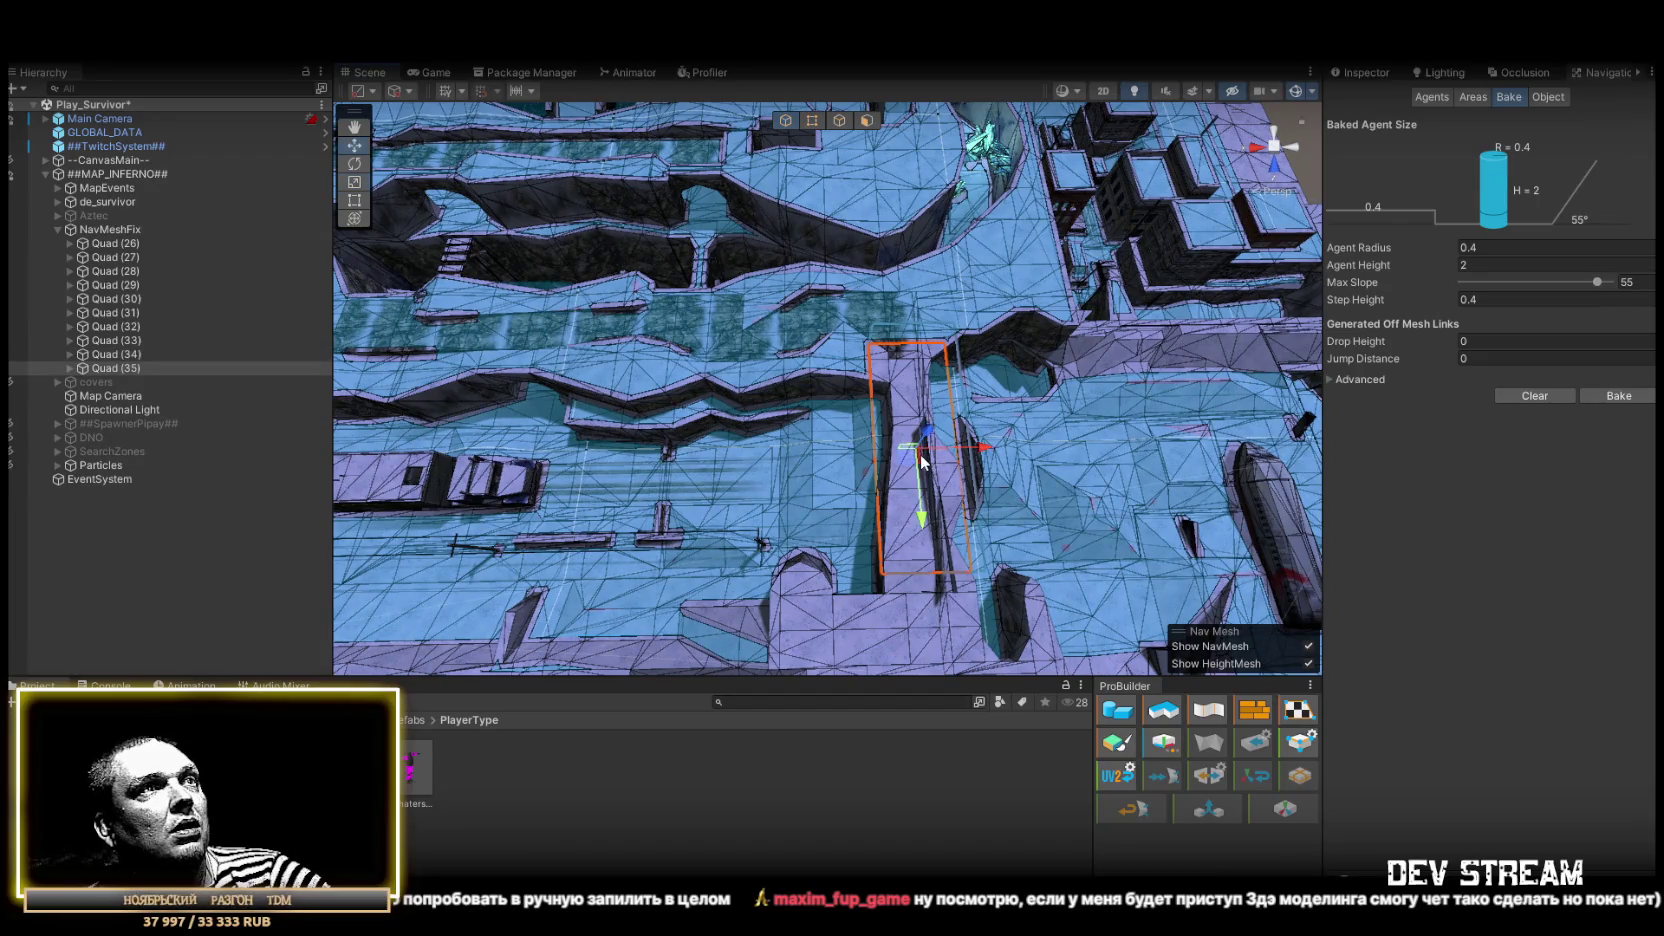
Focus the selected quad and orbit the map to inspect the edge strip and circular navmesh area
{"action": "mouse_move", "coordinate": [722, 342]}
{"action": "left_mouse_down"}
{"action": "mouse_move", "coordinate": [755, 147]}
{"action": "mouse_move", "coordinate": [299, 260]}
{"action": "mouse_move", "coordinate": [909, 428]}
{"action": "left_mouse_up"}
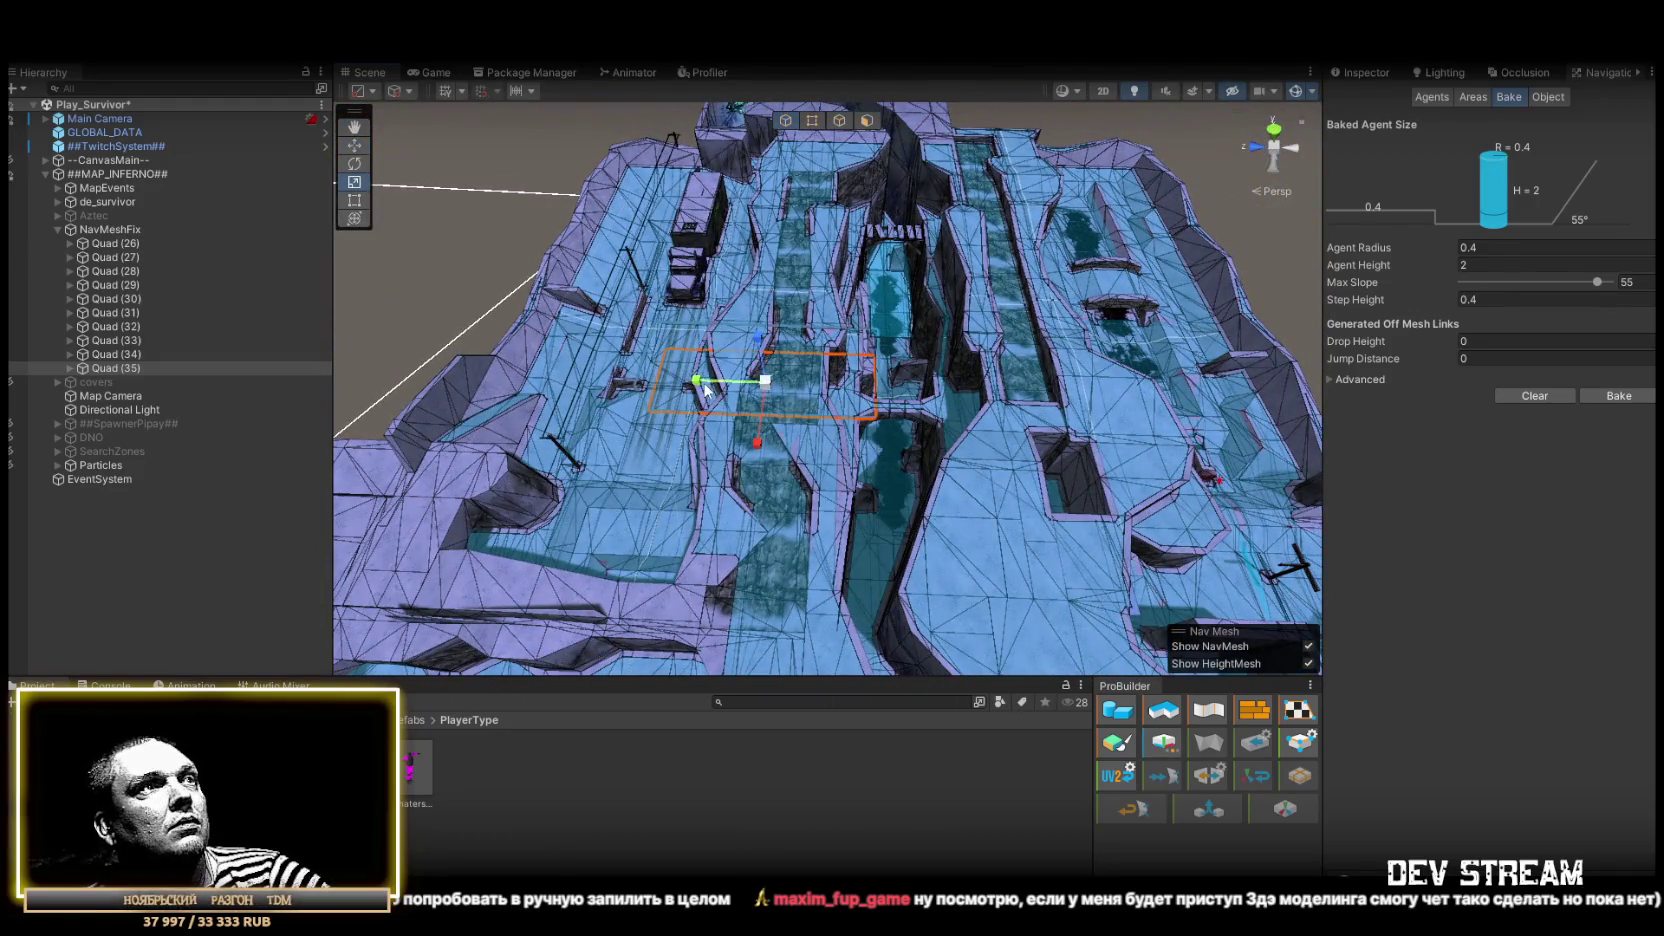
{"action": "key", "text": "f"}
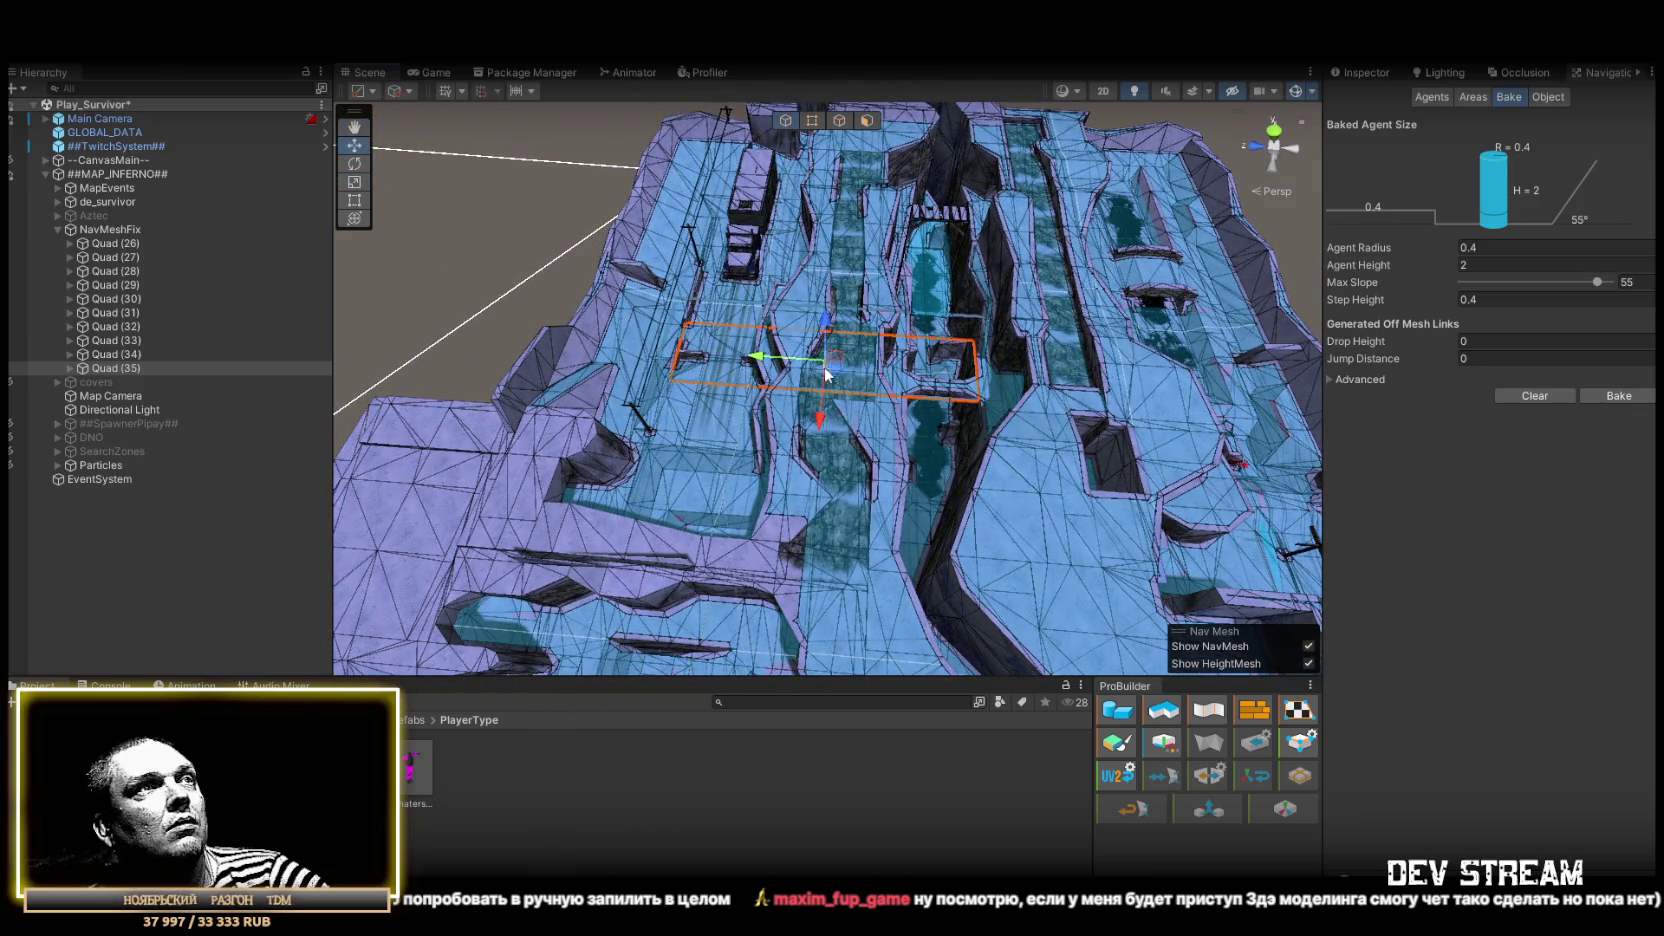
{"action": "scroll", "coordinate": [766, 378], "scroll_direction": "down", "scroll_amount": 5}
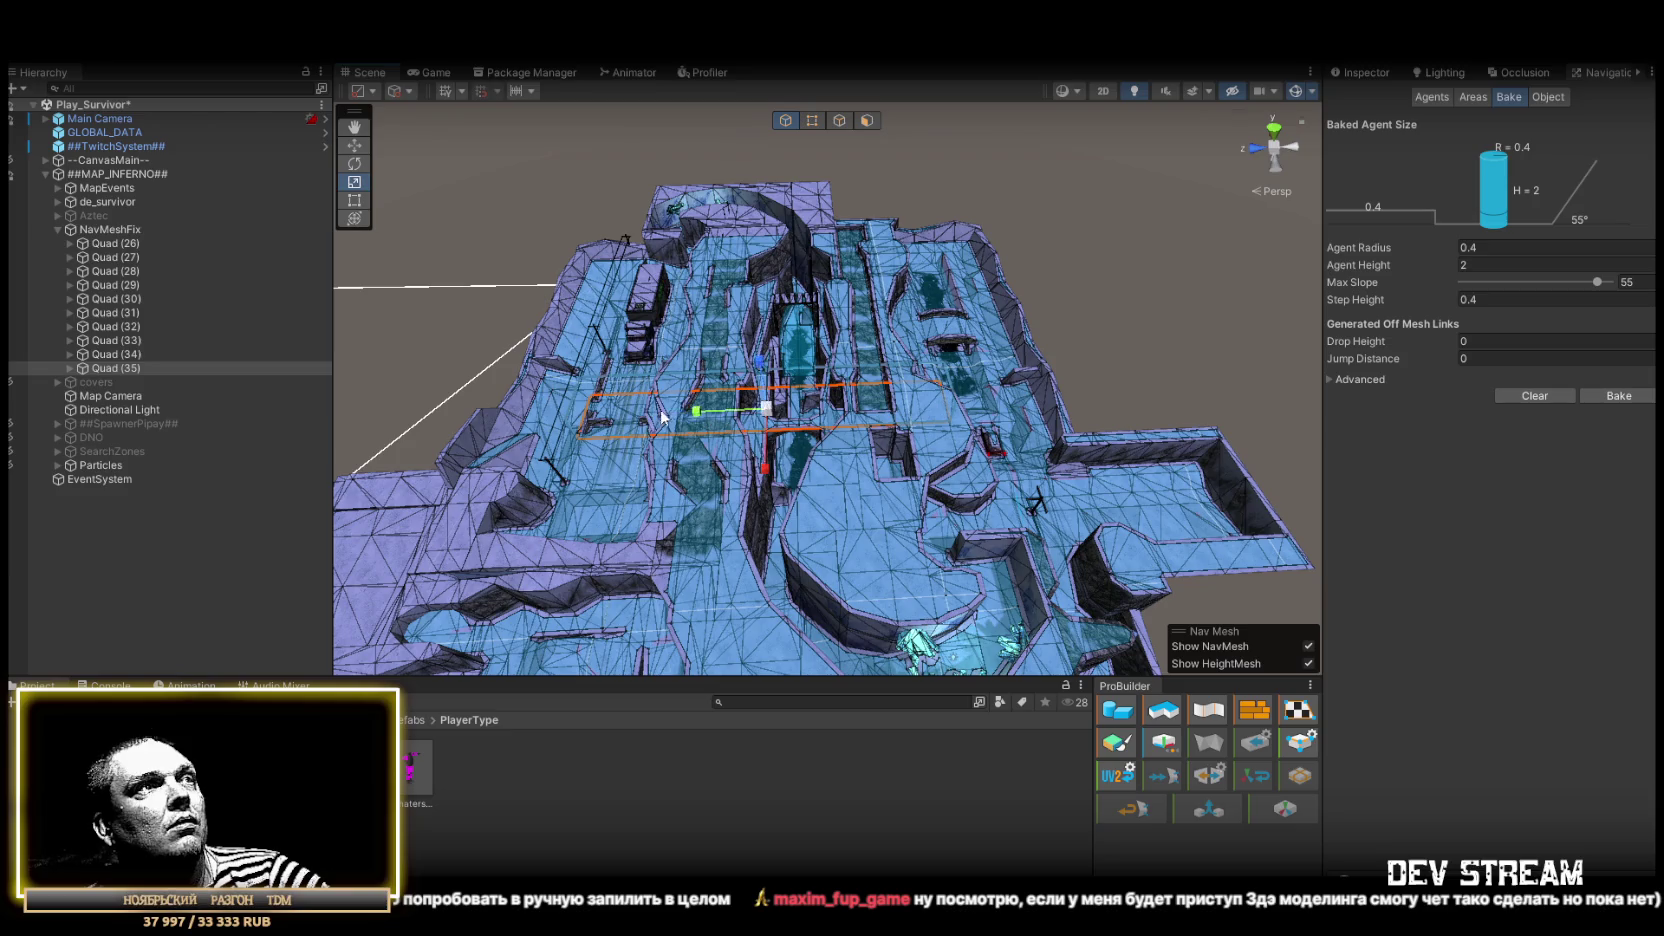
{"action": "mouse_move", "coordinate": [727, 413]}
{"action": "left_mouse_down"}
{"action": "mouse_move", "coordinate": [1132, 422]}
{"action": "mouse_move", "coordinate": [1017, 402]}
{"action": "left_mouse_up"}
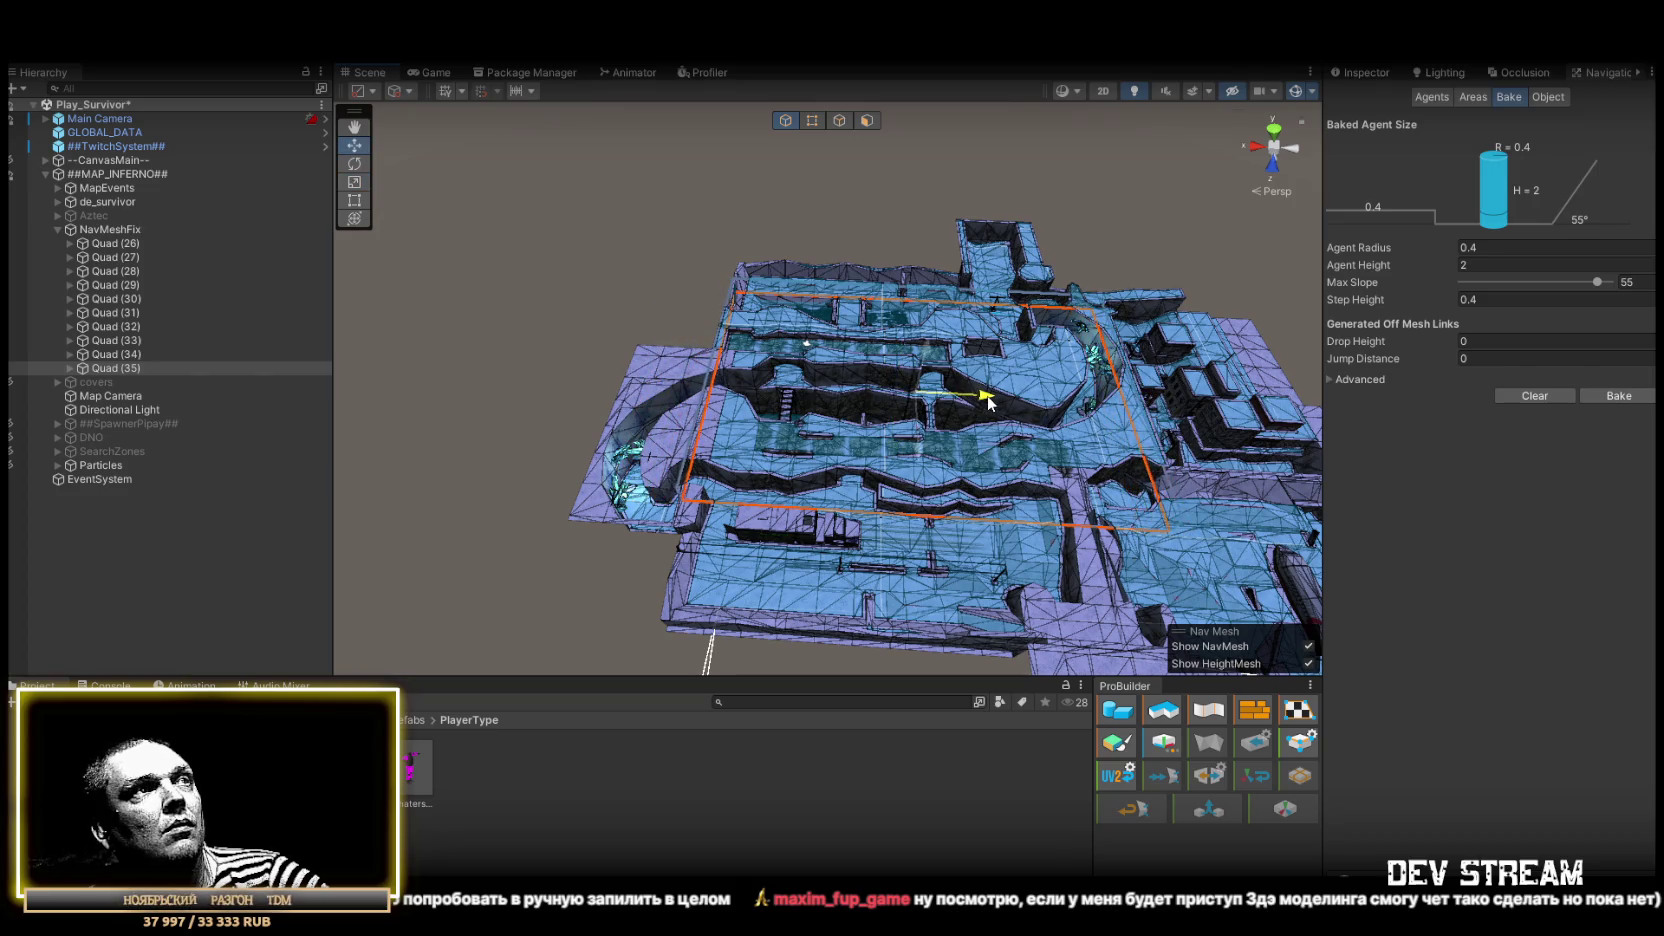
{"action": "mouse_move", "coordinate": [975, 398]}
{"action": "left_mouse_down"}
{"action": "mouse_move", "coordinate": [828, 211]}
{"action": "mouse_move", "coordinate": [780, 228]}
{"action": "mouse_move", "coordinate": [709, 171]}
{"action": "mouse_move", "coordinate": [700, 140]}
{"action": "mouse_move", "coordinate": [677, 169]}
{"action": "mouse_move", "coordinate": [506, 202]}
{"action": "mouse_move", "coordinate": [545, 330]}
{"action": "left_mouse_up"}
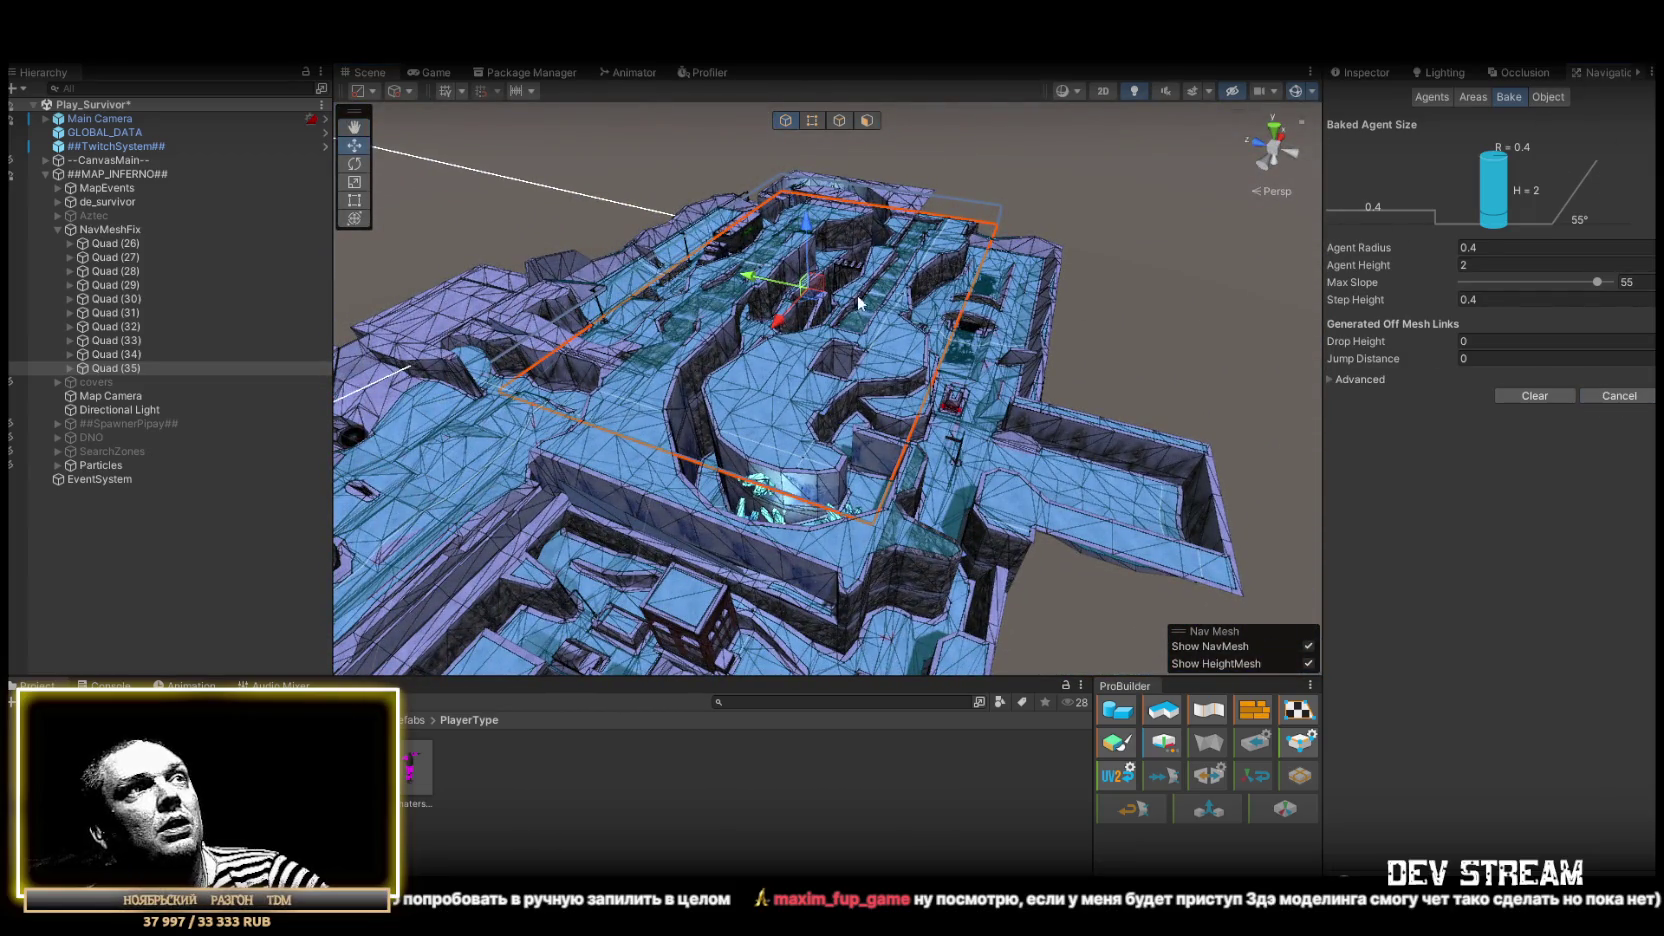
{"action": "mouse_move", "coordinate": [903, 298]}
{"action": "left_mouse_down"}
{"action": "mouse_move", "coordinate": [736, 329]}
{"action": "mouse_move", "coordinate": [834, 284]}
{"action": "left_mouse_up"}
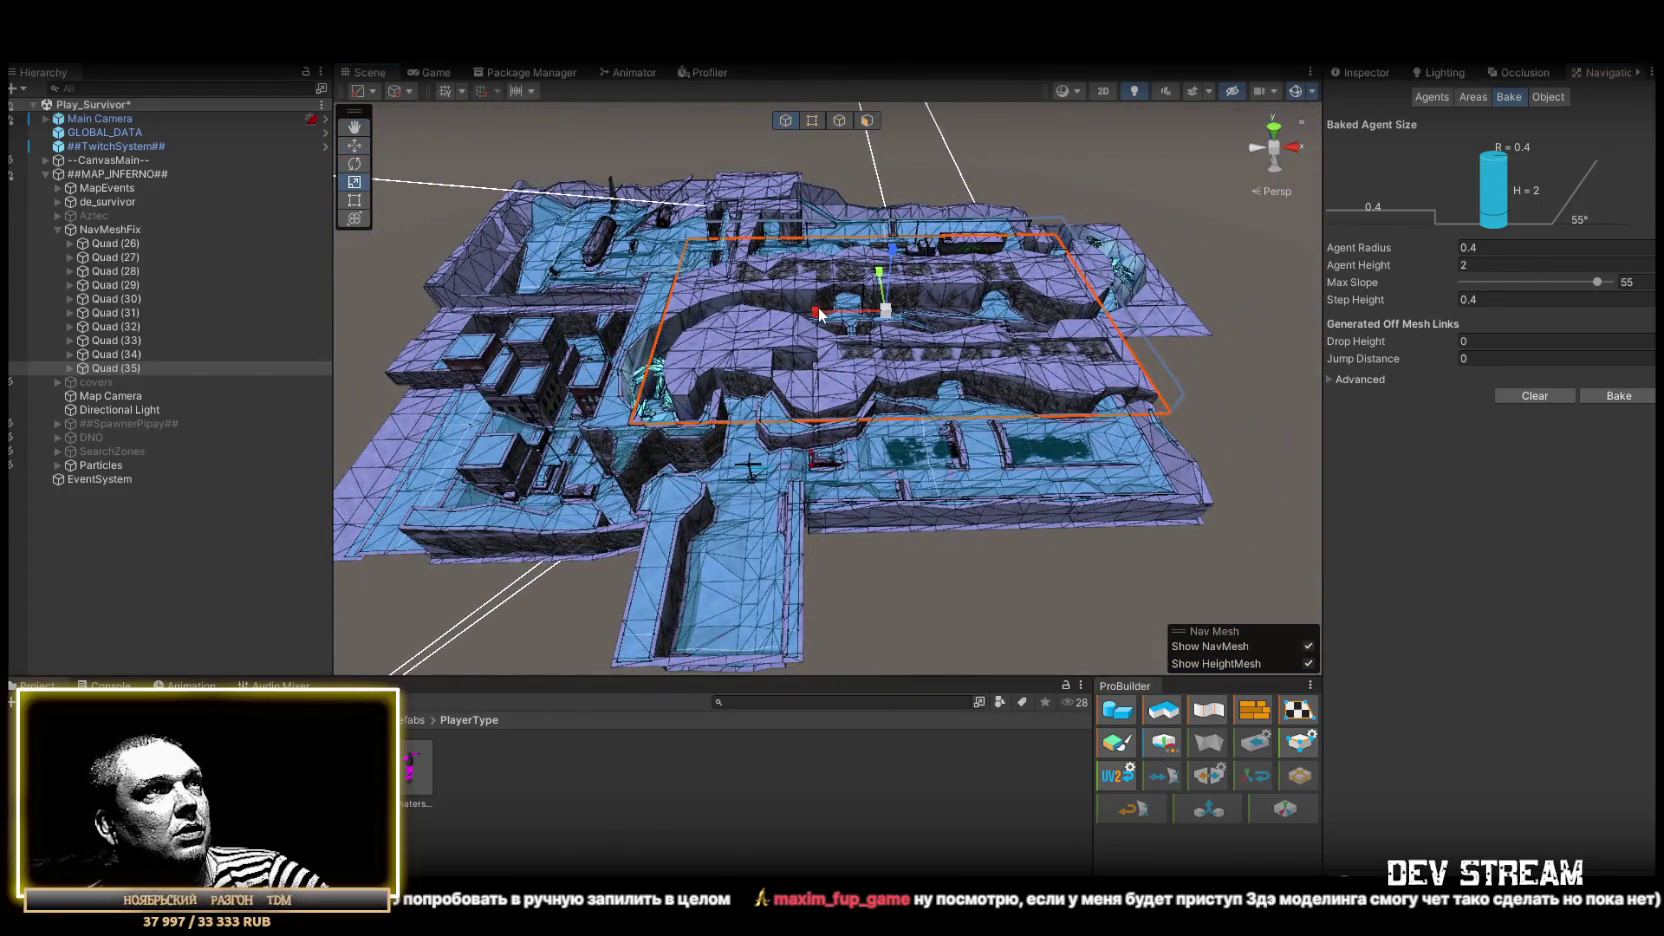
{"action": "left_click_drag", "start_coordinate": [759, 324], "coordinate": [930, 247]}
{"action": "key", "text": "w"}
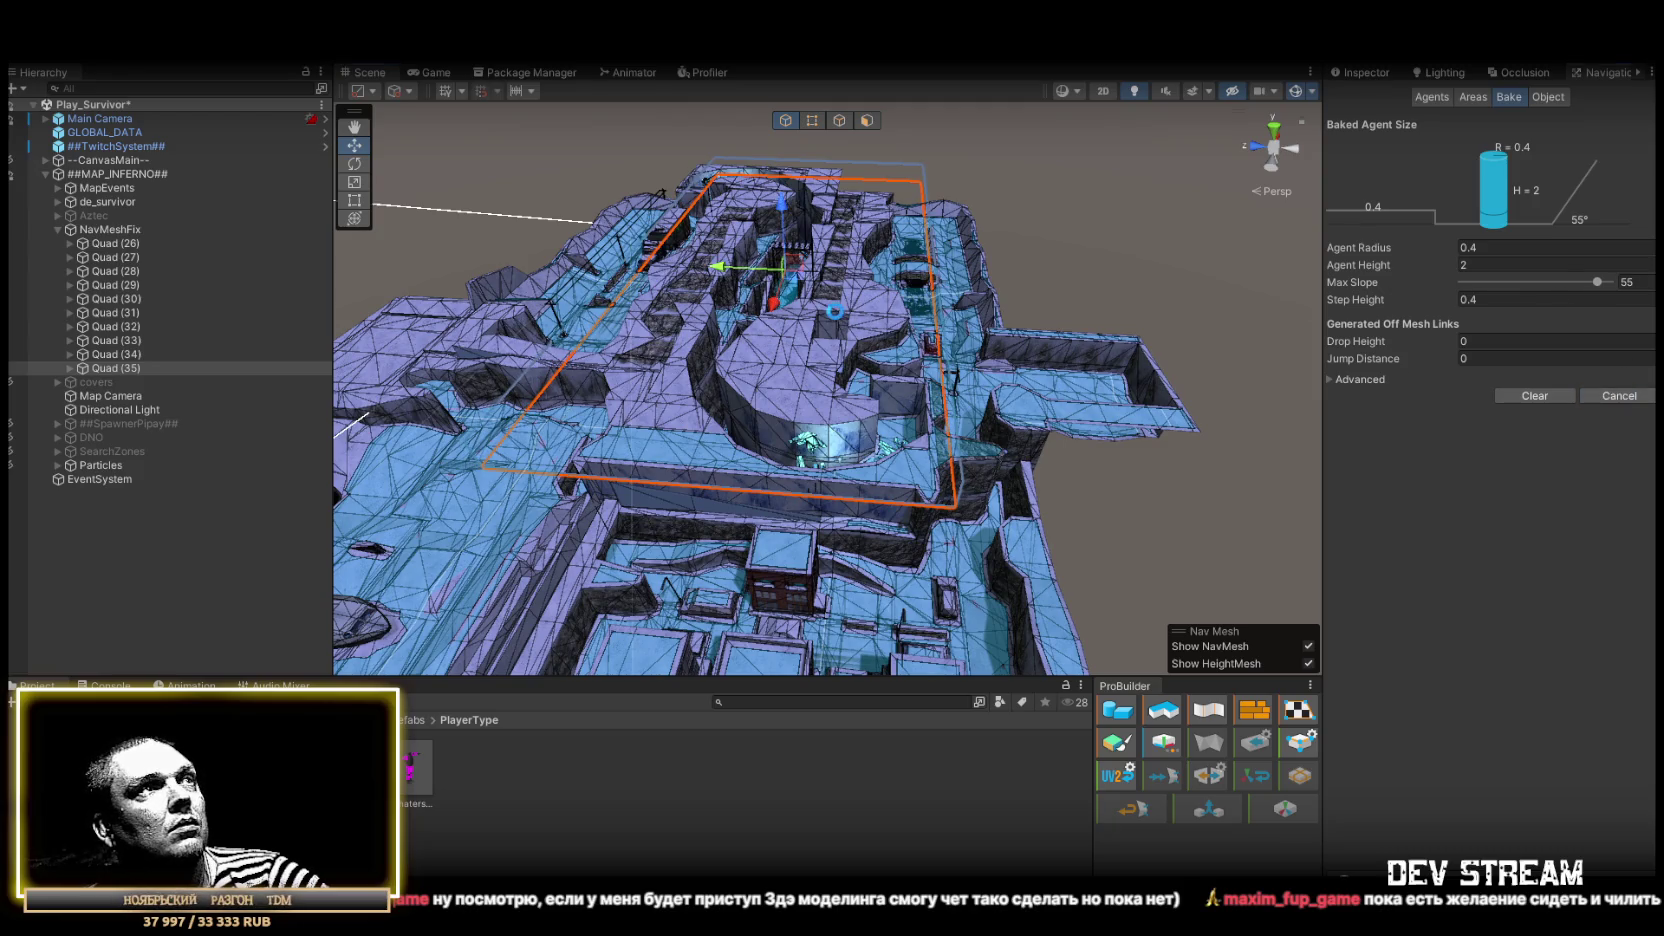
{"action": "mouse_move", "coordinate": [836, 313]}
{"action": "left_mouse_down"}
{"action": "mouse_move", "coordinate": [855, 347]}
{"action": "mouse_move", "coordinate": [760, 337]}
{"action": "mouse_move", "coordinate": [1305, 344]}
{"action": "mouse_move", "coordinate": [1362, 373]}
{"action": "mouse_move", "coordinate": [1356, 358]}
{"action": "mouse_move", "coordinate": [1088, 371]}
{"action": "mouse_move", "coordinate": [955, 353]}
{"action": "mouse_move", "coordinate": [826, 390]}
{"action": "mouse_move", "coordinate": [539, 345]}
{"action": "mouse_move", "coordinate": [617, 369]}
{"action": "mouse_move", "coordinate": [856, 320]}
{"action": "left_mouse_up"}
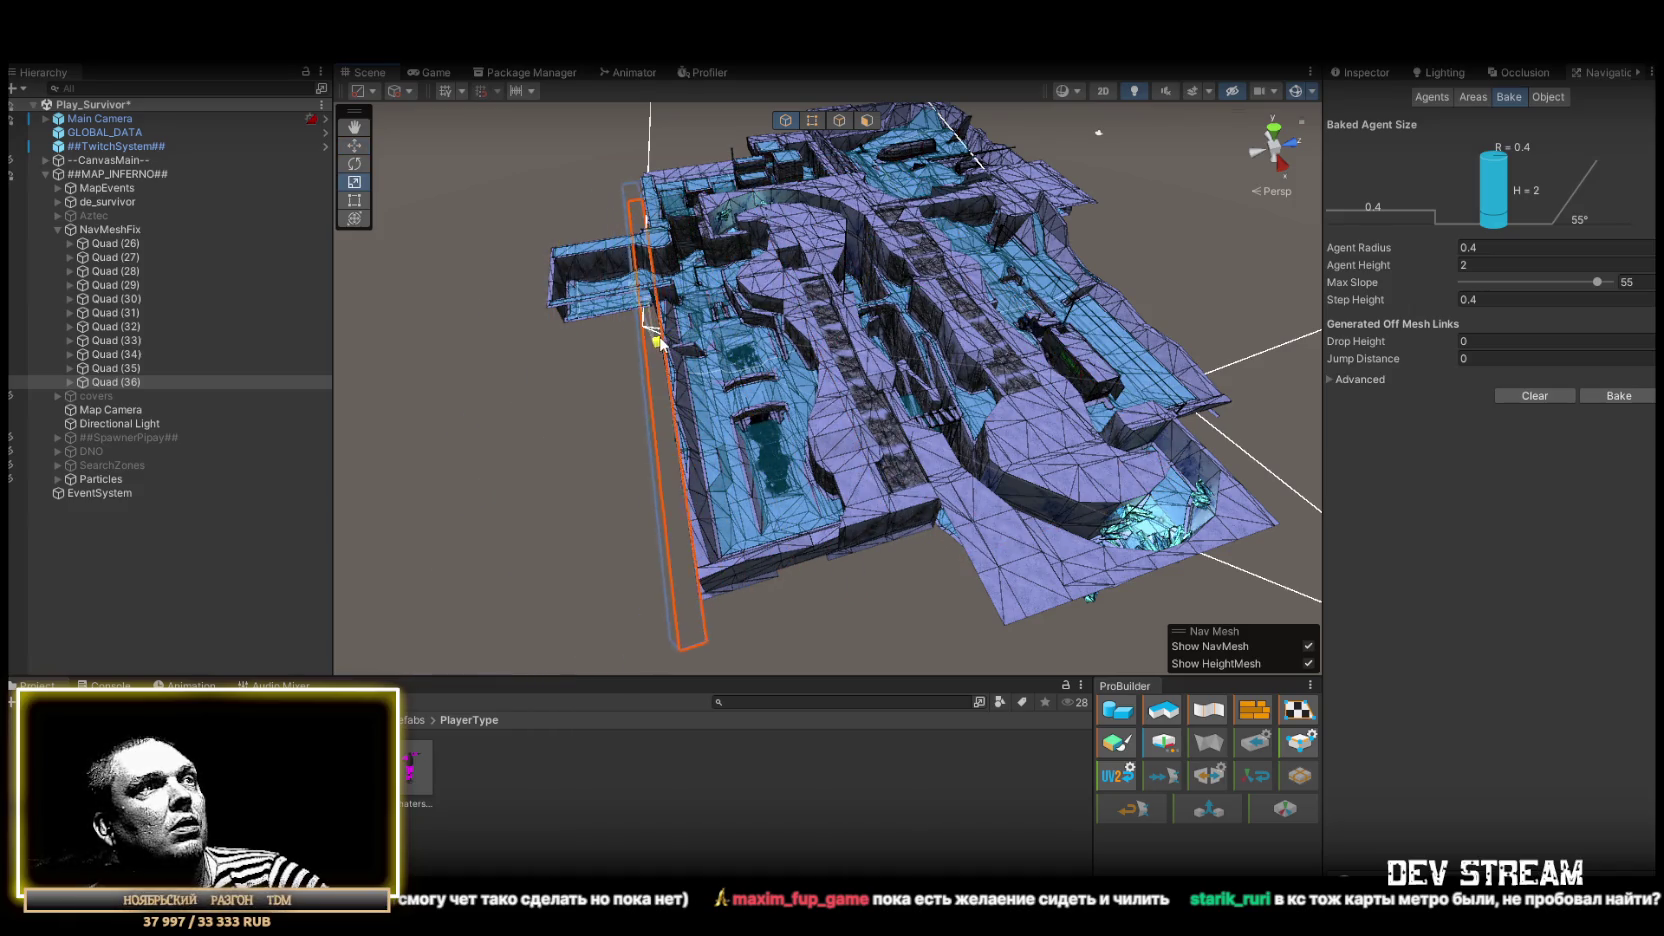
{"action": "scroll", "coordinate": [660, 345], "scroll_direction": "up", "scroll_amount": 5}
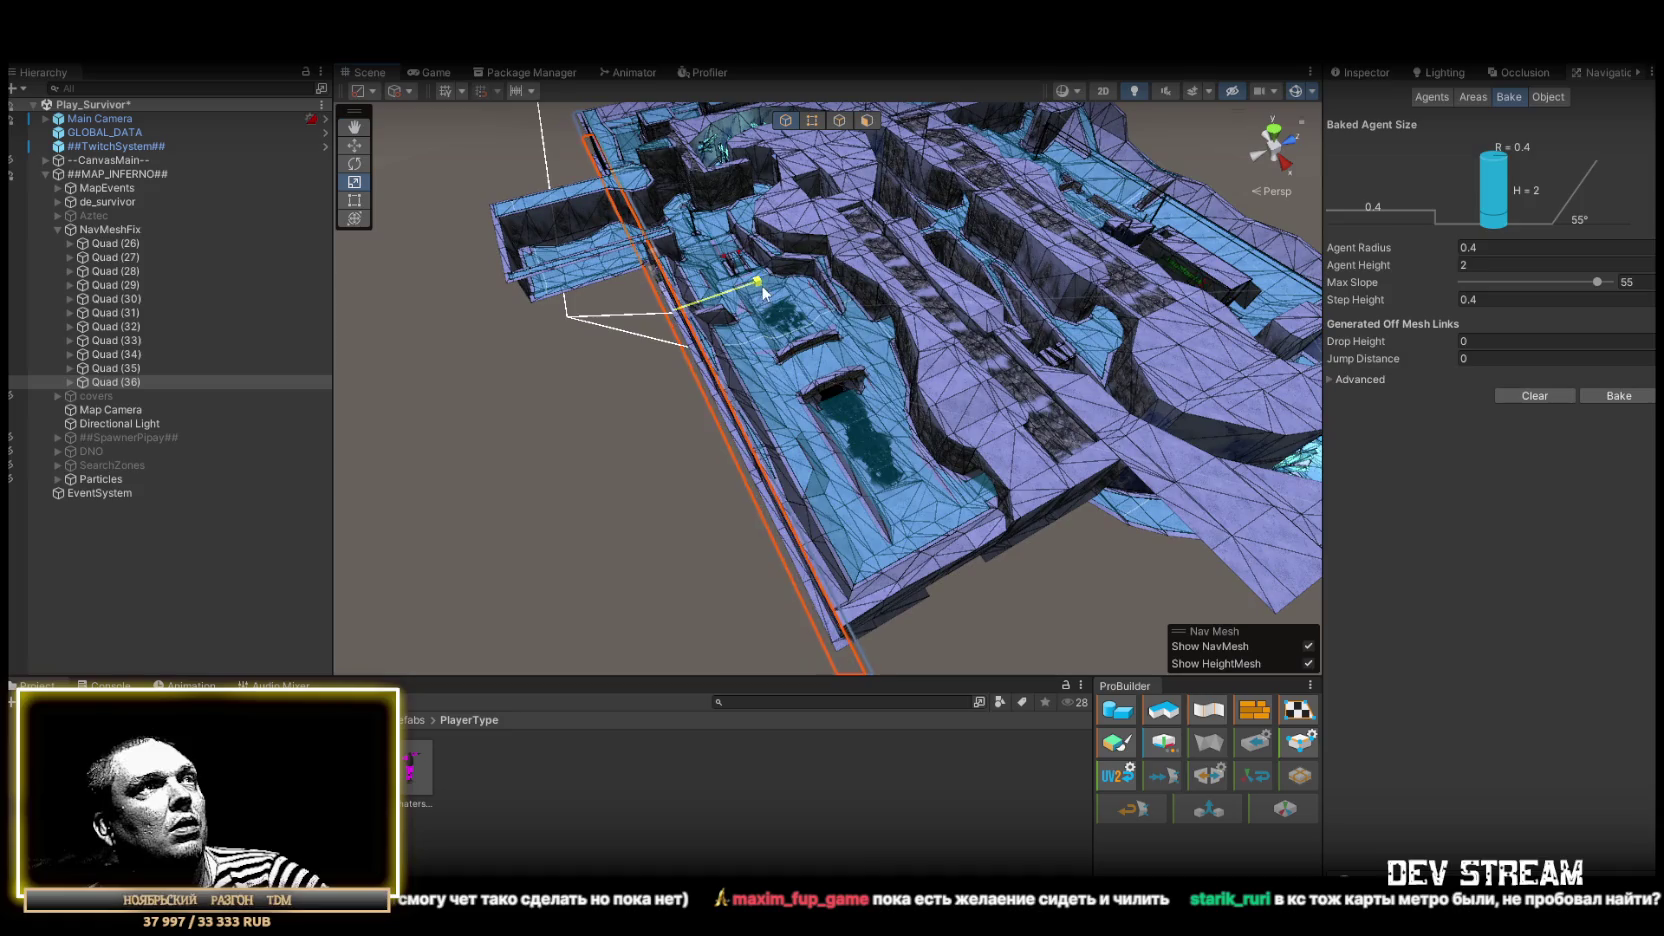
Check Quad (36)'s coverage of the navmesh corridor from several angles, then duplicate it as Quad (37)
{"action": "mouse_move", "coordinate": [883, 273]}
{"action": "left_mouse_down"}
{"action": "mouse_move", "coordinate": [643, 401]}
{"action": "mouse_move", "coordinate": [631, 420]}
{"action": "mouse_move", "coordinate": [765, 449]}
{"action": "mouse_move", "coordinate": [718, 463]}
{"action": "left_mouse_up"}
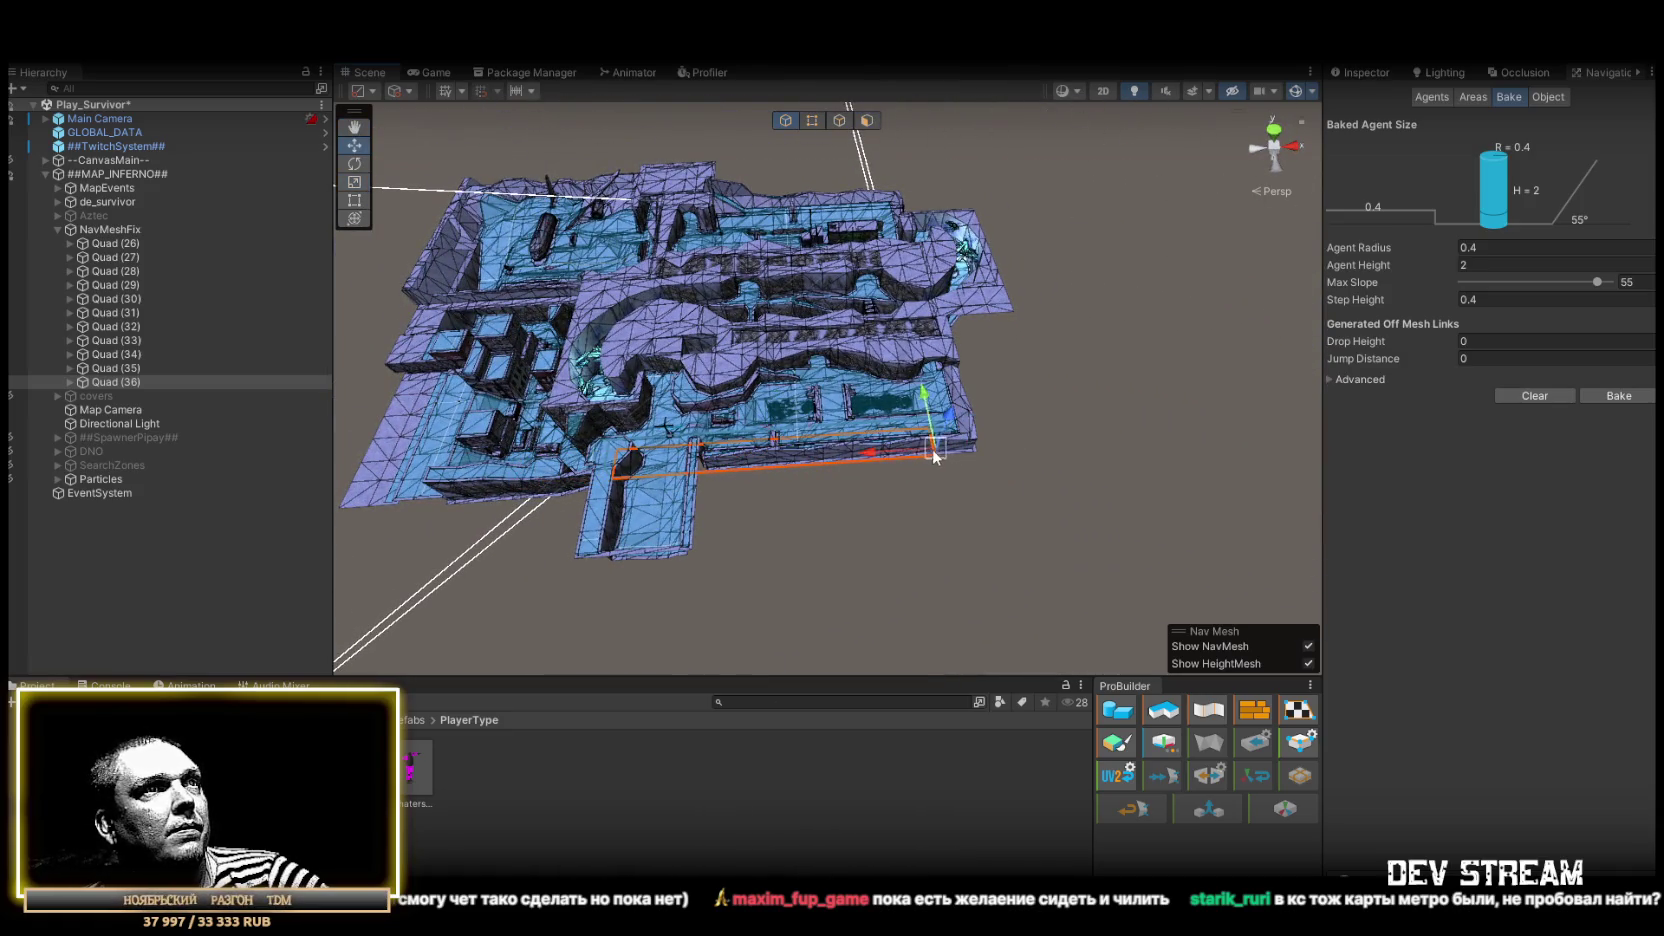
{"action": "scroll", "coordinate": [981, 465], "scroll_direction": "up", "scroll_amount": 5}
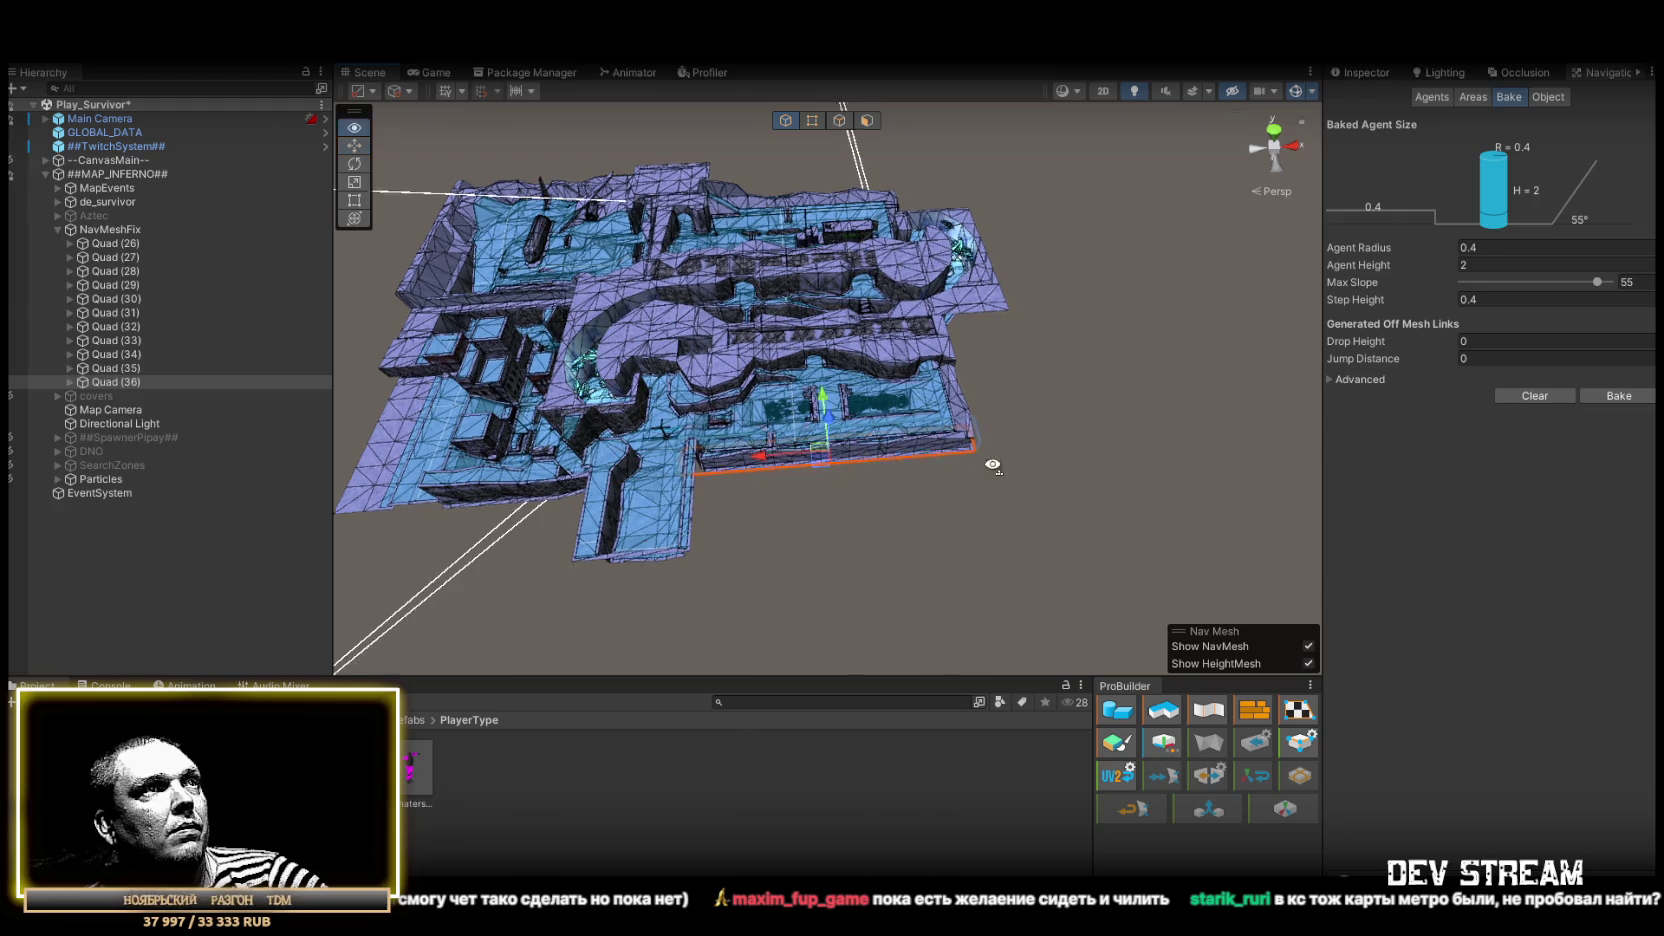
{"action": "mouse_move", "coordinate": [984, 450]}
{"action": "left_mouse_down"}
{"action": "mouse_move", "coordinate": [622, 236]}
{"action": "mouse_move", "coordinate": [845, 356]}
{"action": "left_mouse_up"}
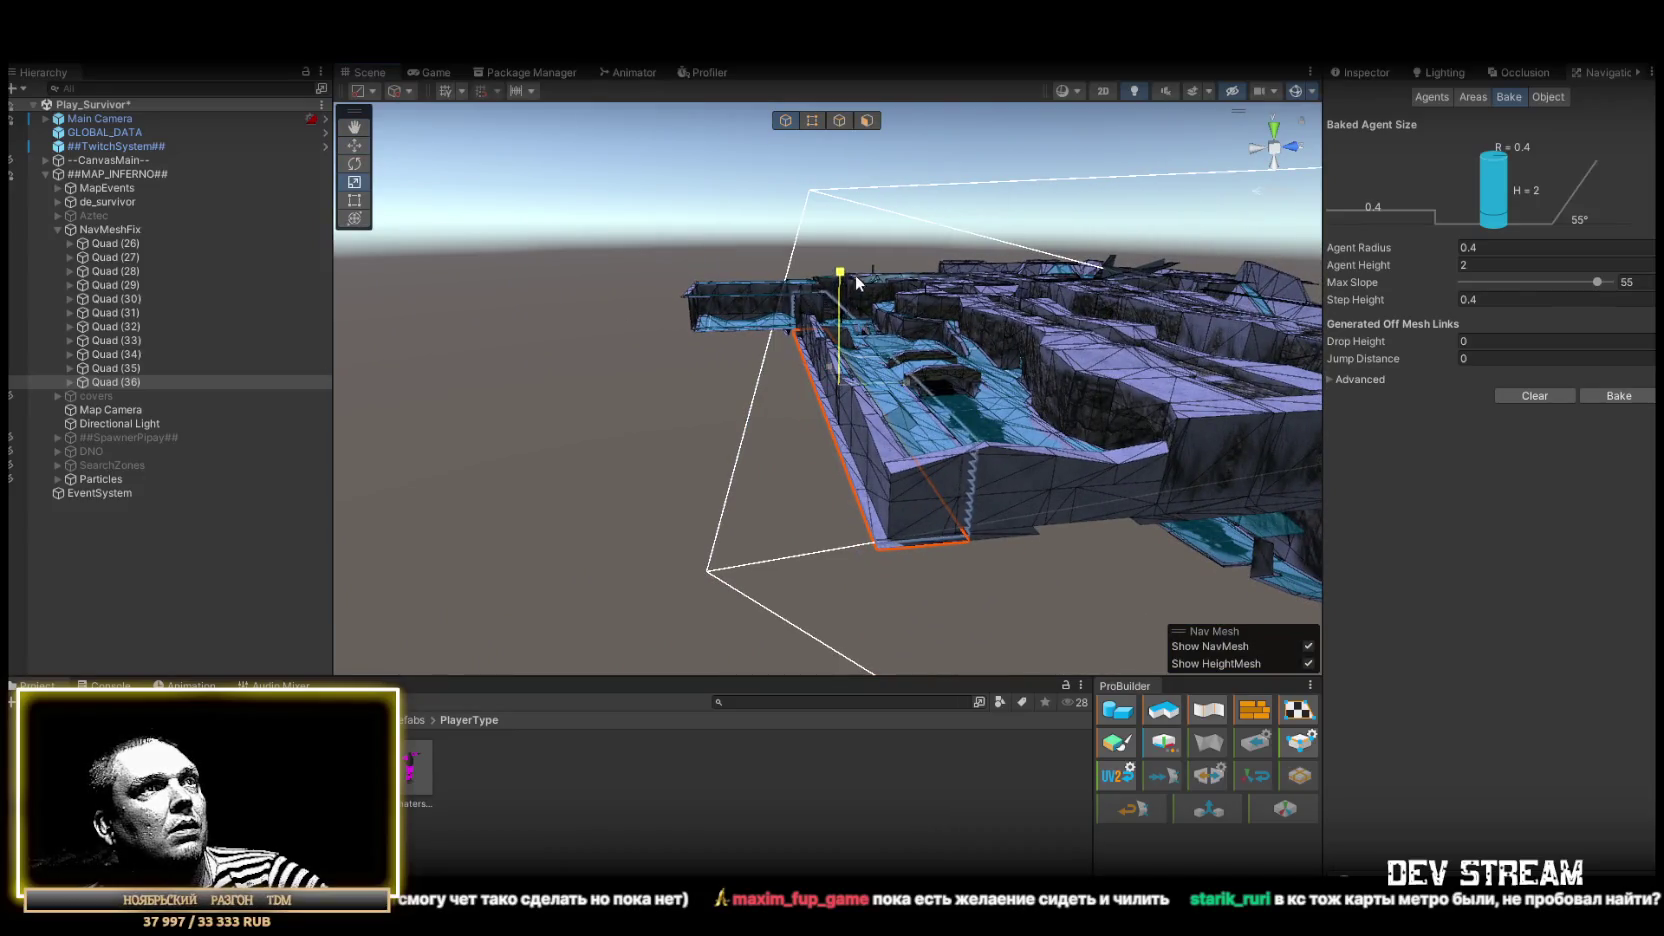
{"action": "left_click_drag", "start_coordinate": [928, 565], "coordinate": [868, 612]}
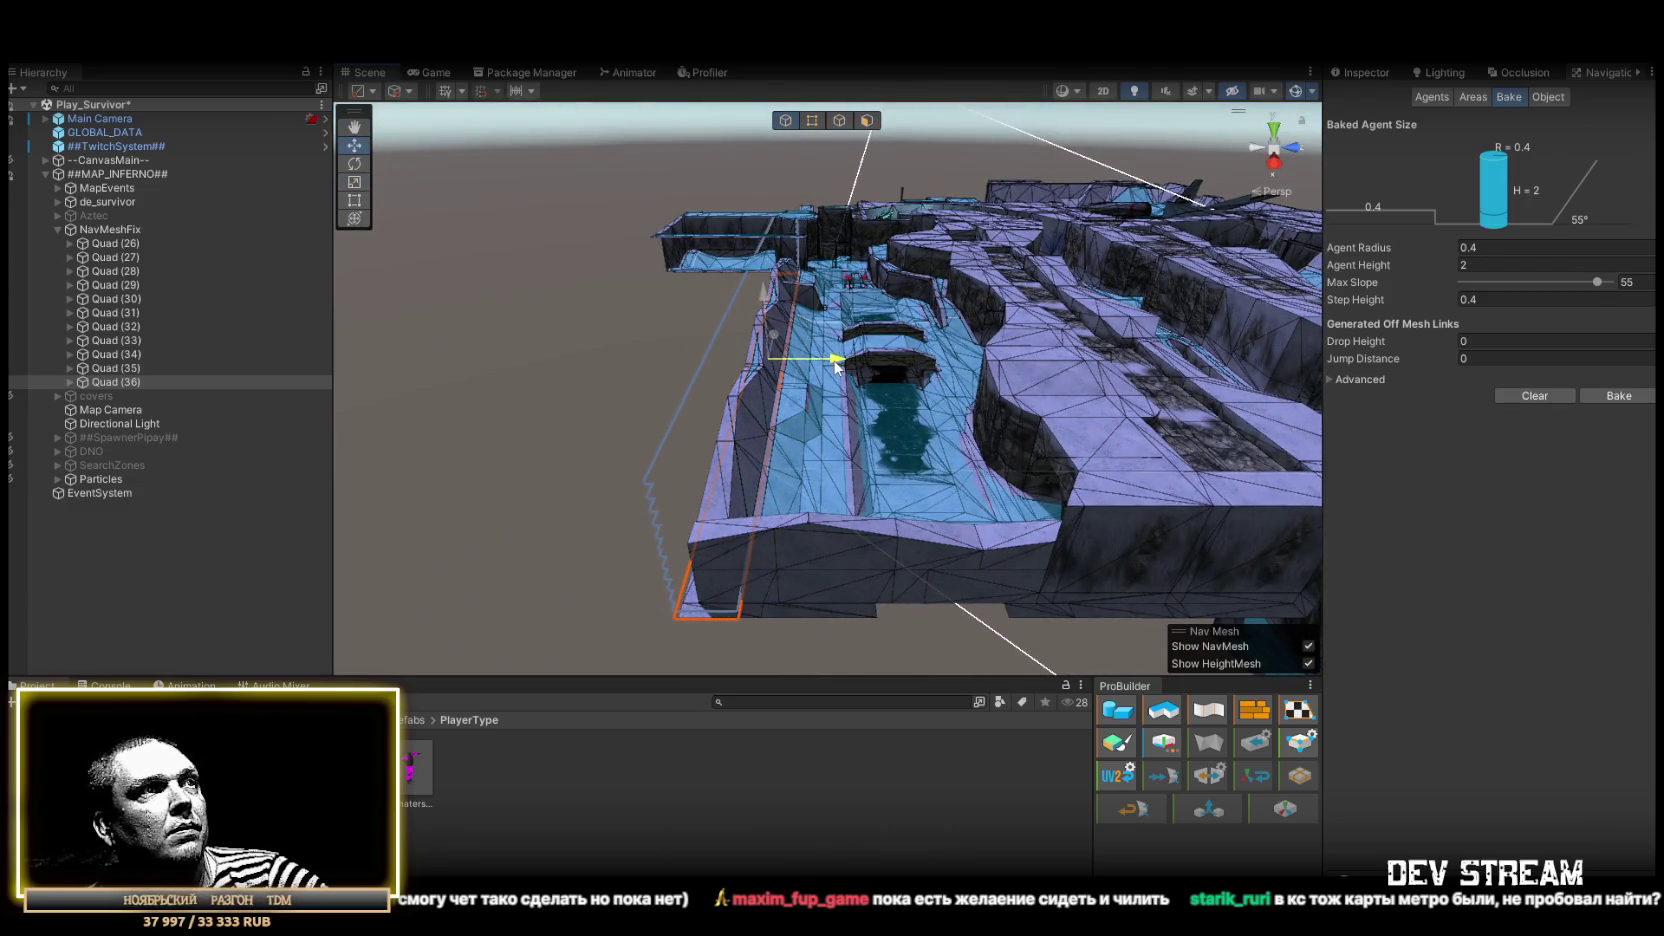
{"action": "left_click_drag", "start_coordinate": [836, 366], "coordinate": [813, 482]}
{"action": "mouse_move", "coordinate": [1031, 574]}
{"action": "left_mouse_down"}
{"action": "mouse_move", "coordinate": [1320, 554]}
{"action": "mouse_move", "coordinate": [1264, 483]}
{"action": "left_mouse_up"}
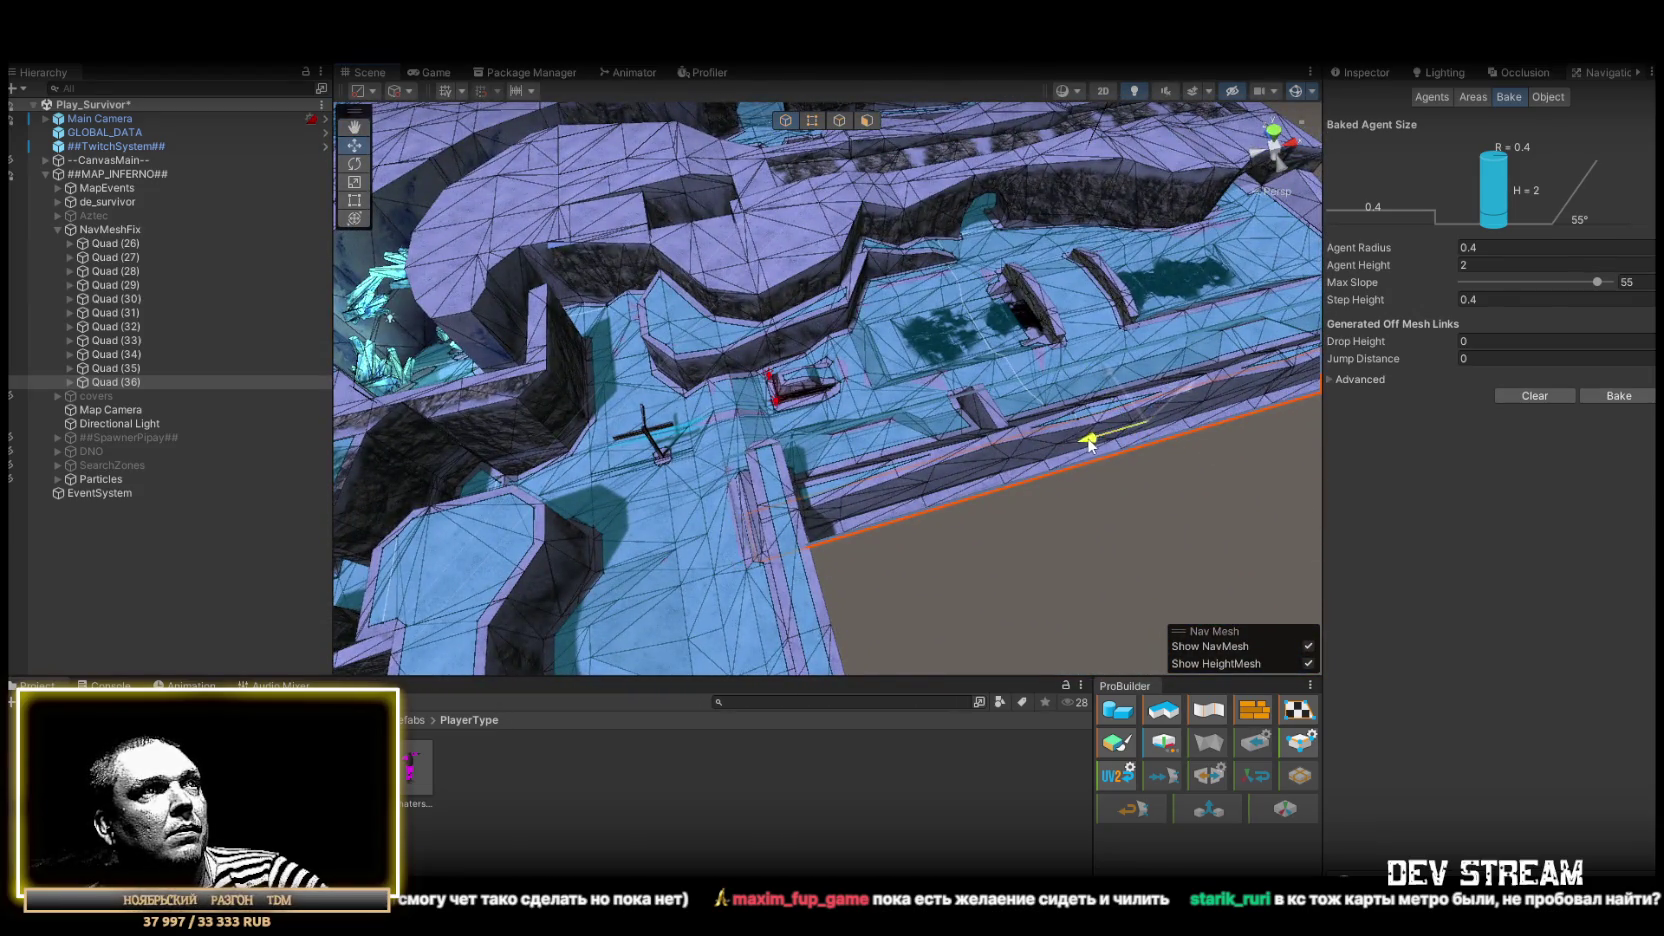
{"action": "mouse_move", "coordinate": [1100, 438]}
{"action": "left_mouse_down"}
{"action": "mouse_move", "coordinate": [995, 457]}
{"action": "mouse_move", "coordinate": [1039, 380]}
{"action": "mouse_move", "coordinate": [1008, 368]}
{"action": "left_mouse_up"}
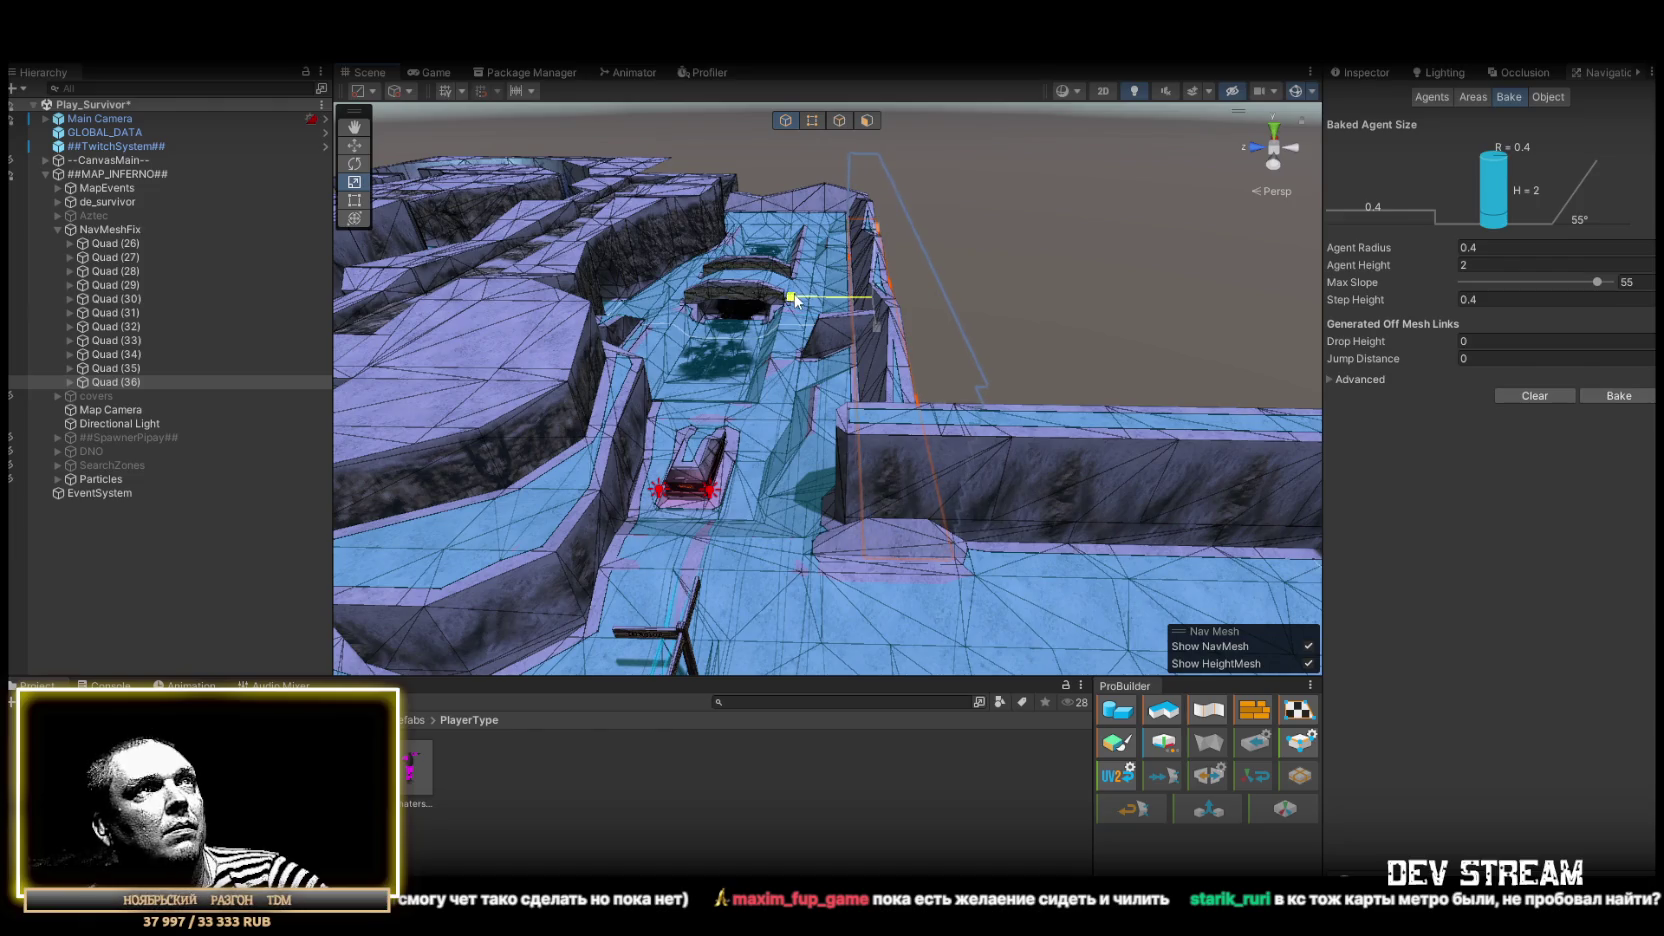
{"action": "mouse_move", "coordinate": [1105, 390]}
{"action": "left_mouse_down"}
{"action": "mouse_move", "coordinate": [639, 542]}
{"action": "mouse_move", "coordinate": [661, 494]}
{"action": "mouse_move", "coordinate": [1080, 448]}
{"action": "mouse_move", "coordinate": [1137, 484]}
{"action": "mouse_move", "coordinate": [1265, 515]}
{"action": "mouse_move", "coordinate": [760, 532]}
{"action": "mouse_move", "coordinate": [1255, 641]}
{"action": "mouse_move", "coordinate": [790, 320]}
{"action": "mouse_move", "coordinate": [760, 318]}
{"action": "mouse_move", "coordinate": [790, 330]}
{"action": "left_mouse_up"}
{"action": "scroll", "coordinate": [876, 286], "scroll_direction": "down", "scroll_amount": 10}
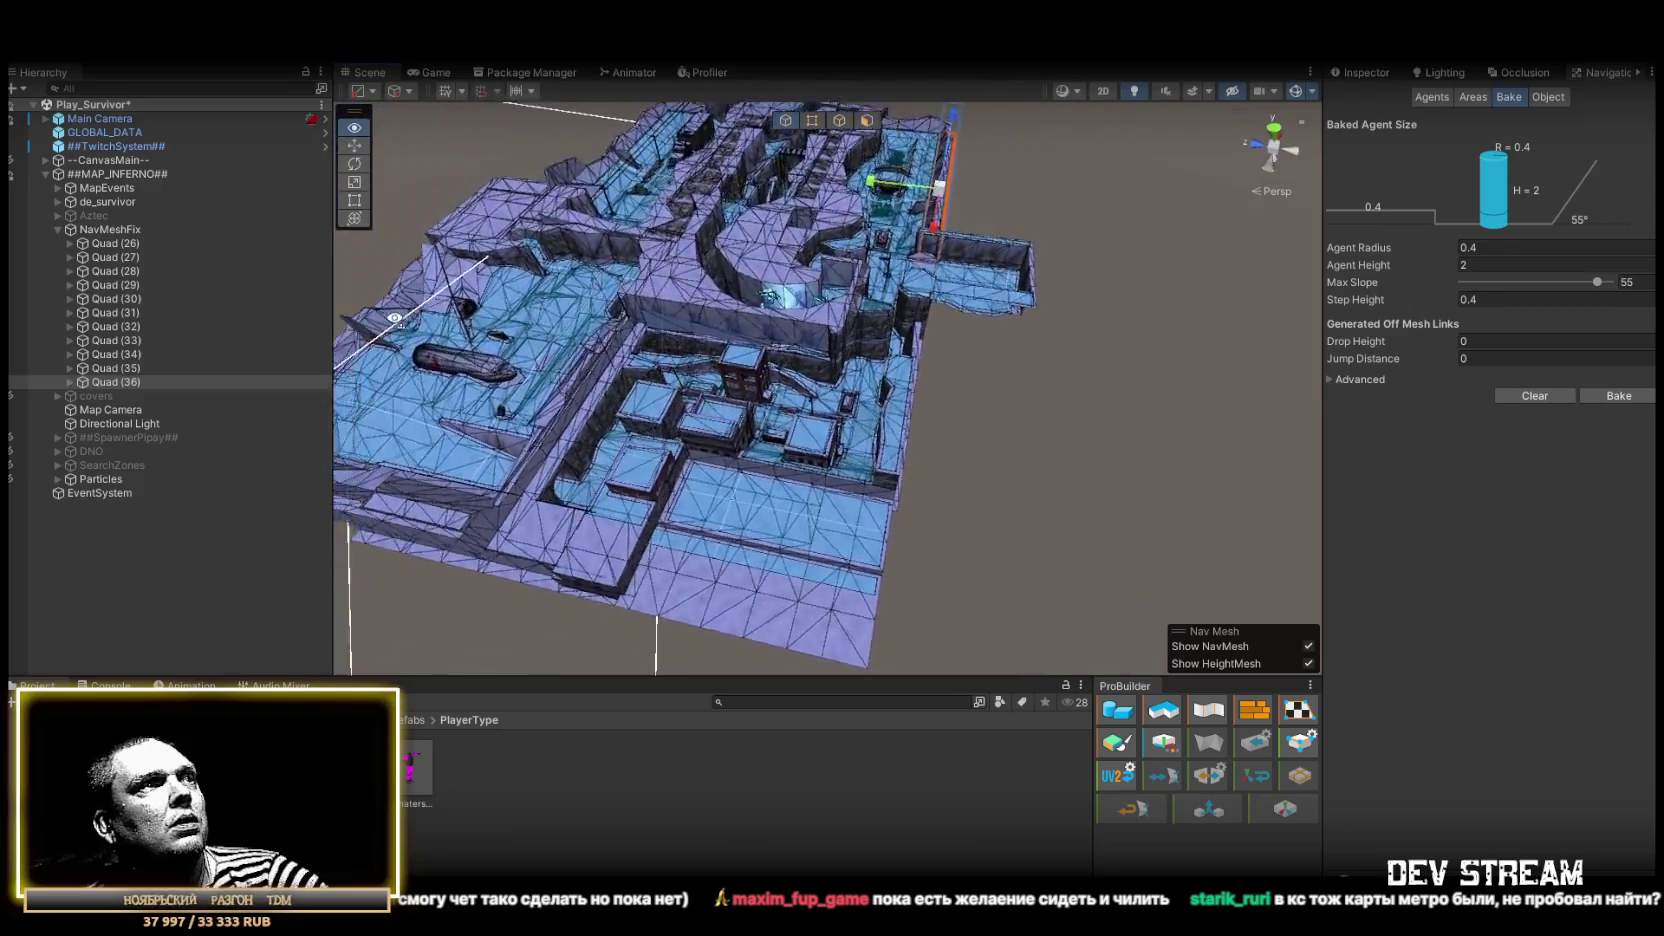
{"action": "key", "text": "ctrl+d"}
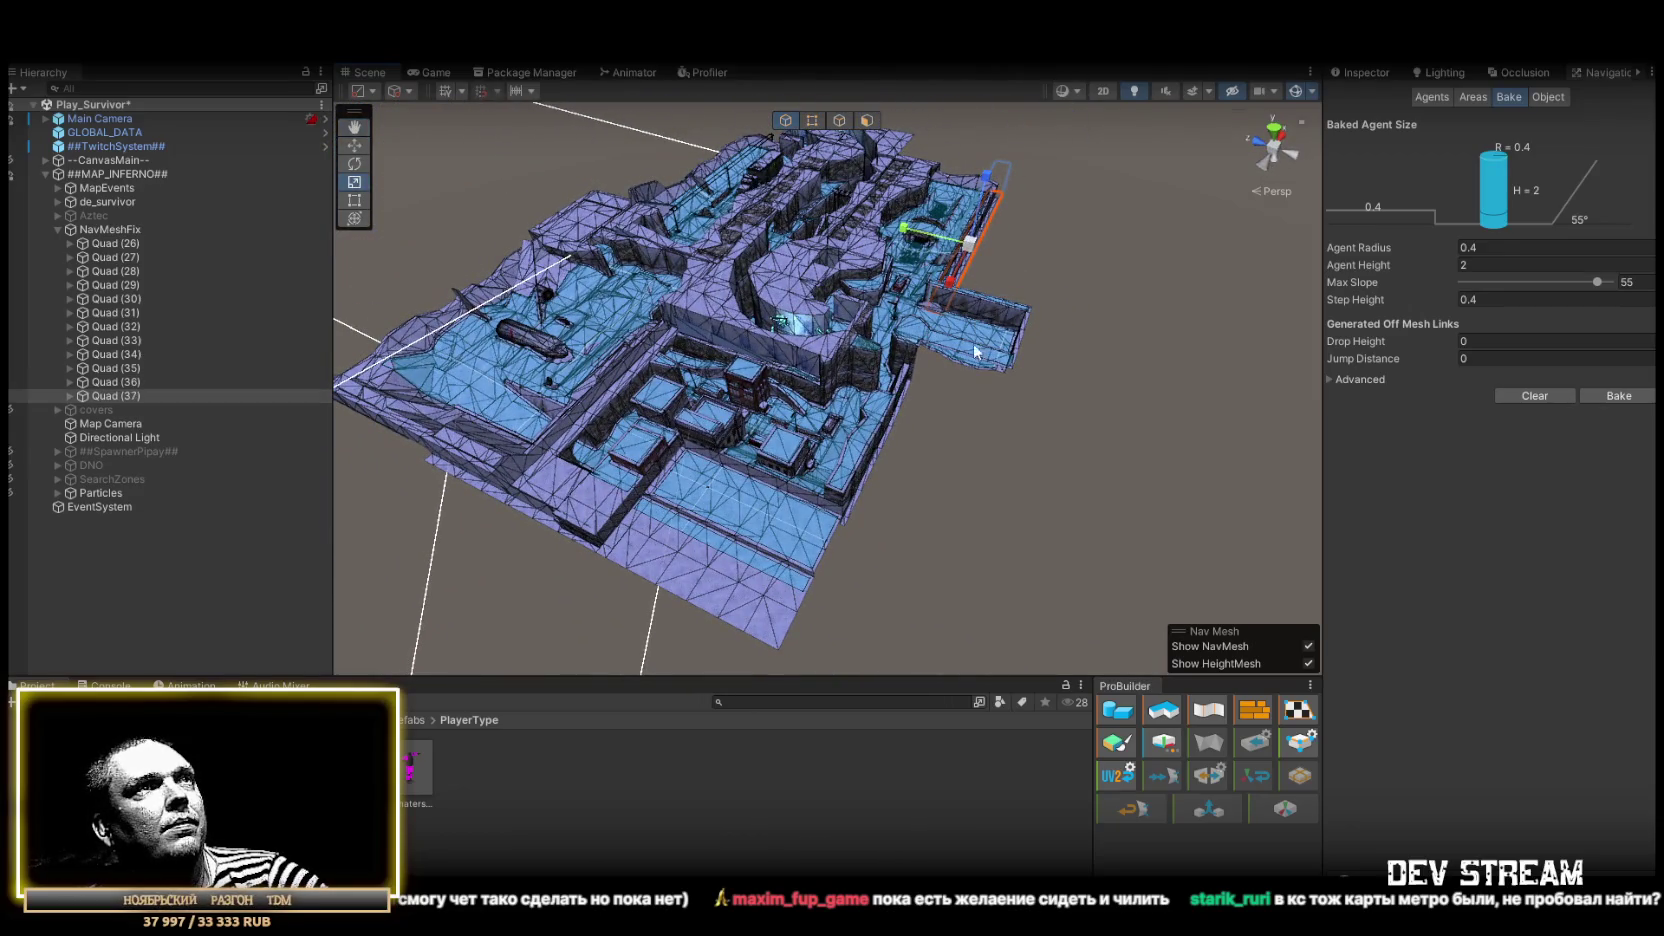
Bring the new quad into a top-down view of the map with the Move tool active
{"action": "scroll", "coordinate": [978, 311], "scroll_direction": "up", "scroll_amount": 8}
{"action": "key", "text": "w"}
{"action": "left_click_drag", "start_coordinate": [935, 315], "coordinate": [903, 250]}
{"action": "mouse_move", "coordinate": [907, 509]}
{"action": "left_mouse_down"}
{"action": "mouse_move", "coordinate": [940, 483]}
{"action": "mouse_move", "coordinate": [932, 386]}
{"action": "mouse_move", "coordinate": [958, 427]}
{"action": "mouse_move", "coordinate": [852, 462]}
{"action": "left_mouse_up"}
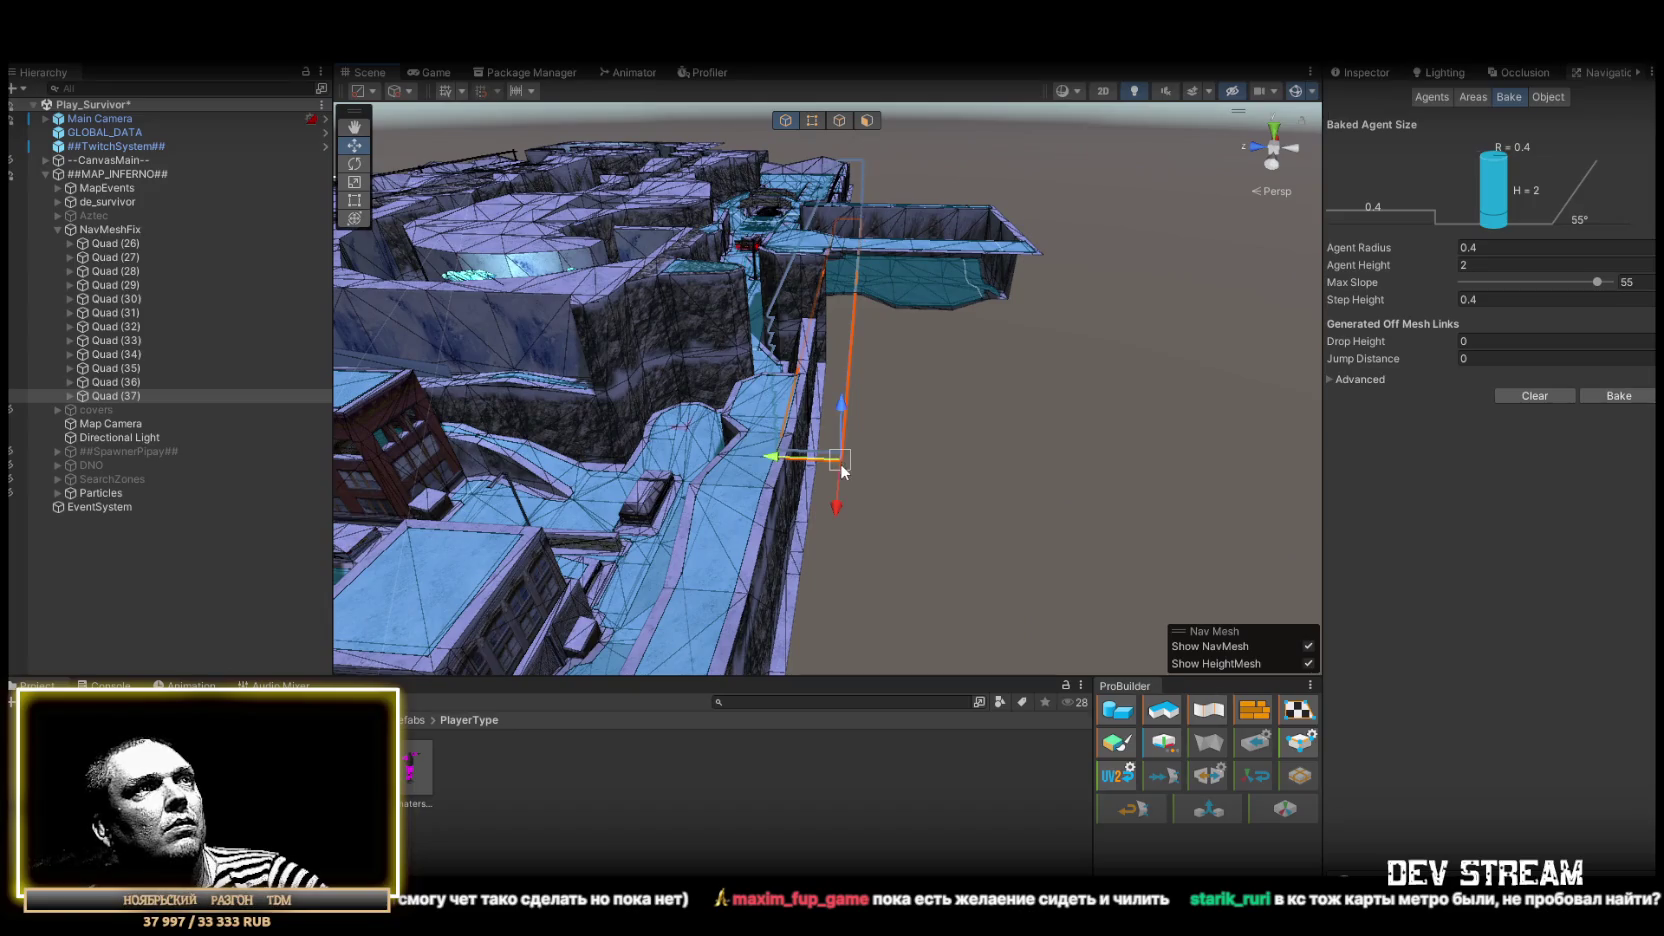
{"action": "scroll", "coordinate": [1027, 276], "scroll_direction": "down", "scroll_amount": 5}
{"action": "mouse_move", "coordinate": [992, 394]}
{"action": "left_mouse_down"}
{"action": "mouse_move", "coordinate": [939, 454]}
{"action": "mouse_move", "coordinate": [983, 421]}
{"action": "left_mouse_up"}
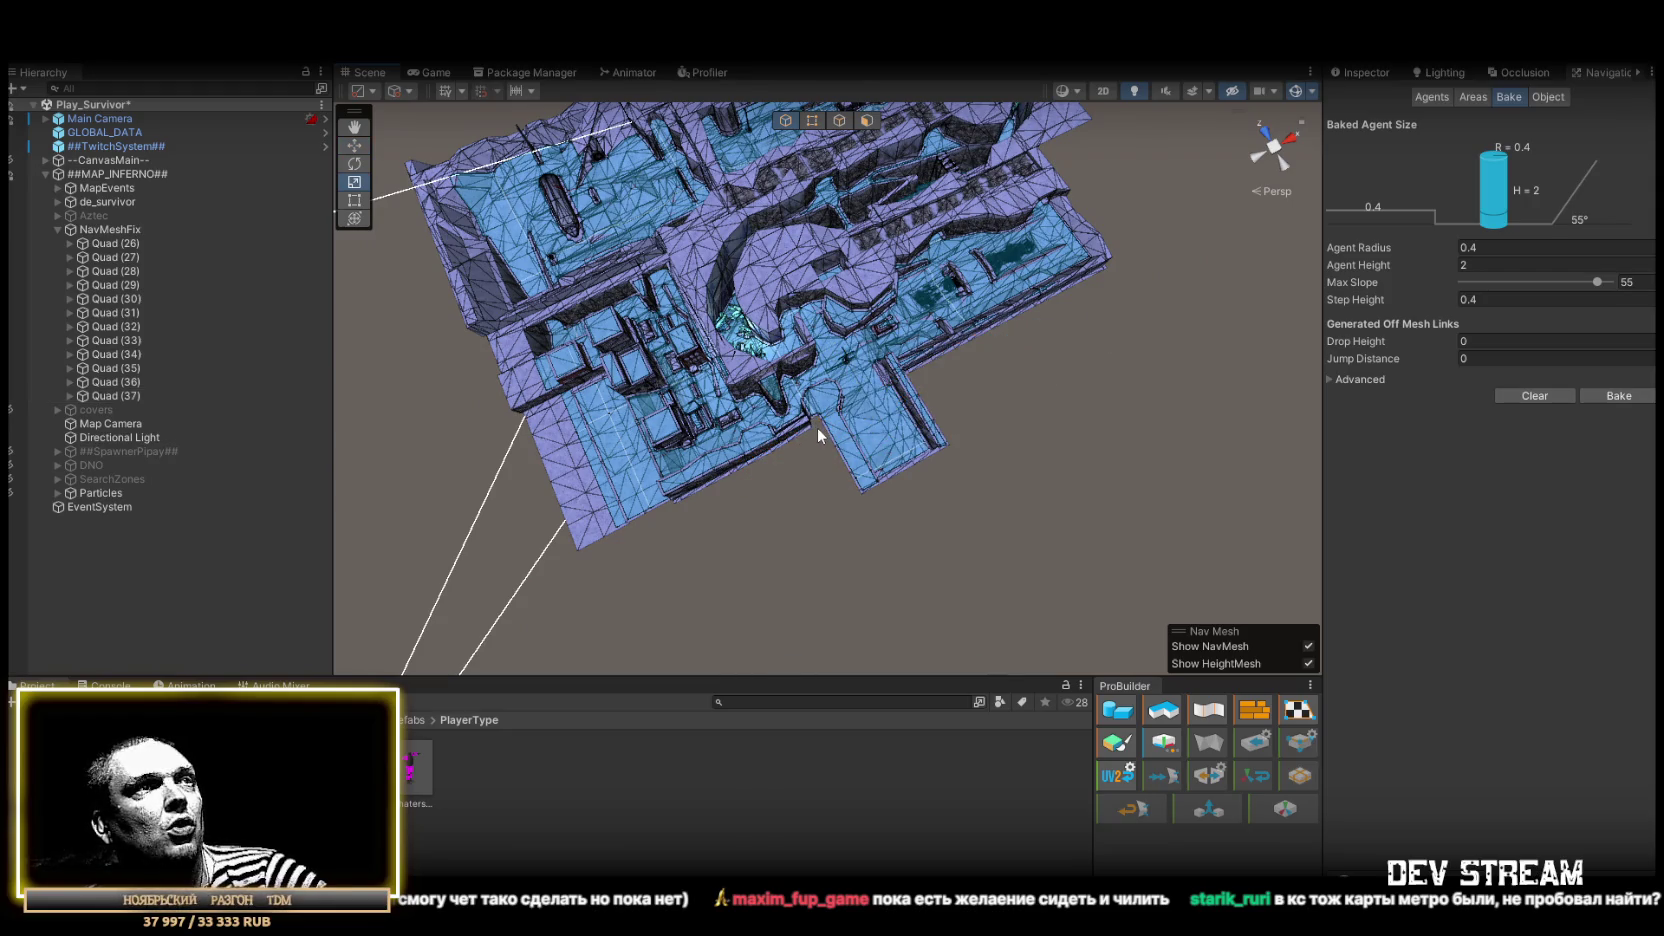
Shorten Quad (37) along its length at the map's outer edge and inspect it up close
{"action": "left_click", "coordinate": [817, 434]}
{"action": "left_click_drag", "start_coordinate": [805, 440], "coordinate": [830, 432]}
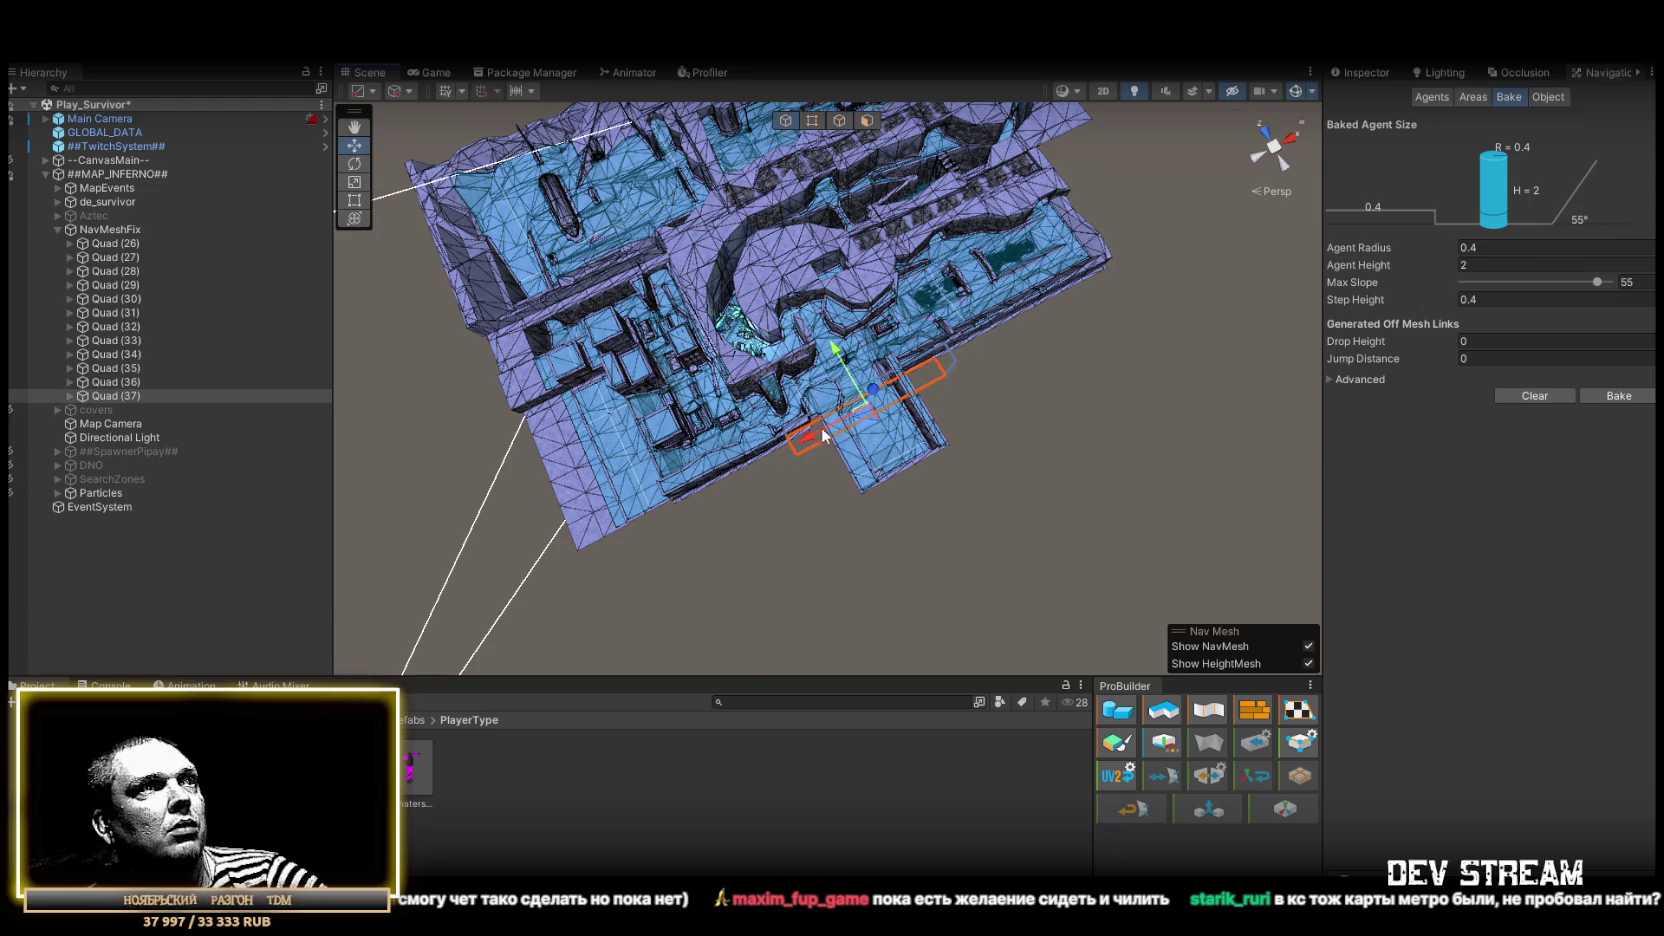
{"action": "scroll", "coordinate": [803, 441], "scroll_direction": "up", "scroll_amount": 5}
{"action": "mouse_move", "coordinate": [803, 441]}
{"action": "left_mouse_down"}
{"action": "mouse_move", "coordinate": [1088, 312]}
{"action": "mouse_move", "coordinate": [560, 305]}
{"action": "mouse_move", "coordinate": [358, 328]}
{"action": "mouse_move", "coordinate": [490, 380]}
{"action": "mouse_move", "coordinate": [785, 447]}
{"action": "mouse_move", "coordinate": [960, 270]}
{"action": "mouse_move", "coordinate": [835, 405]}
{"action": "left_mouse_up"}
Duplicate the patch as Quad (38) and inspect the rebaked rooftop block from several angles
{"action": "key", "text": "ctrl+d"}
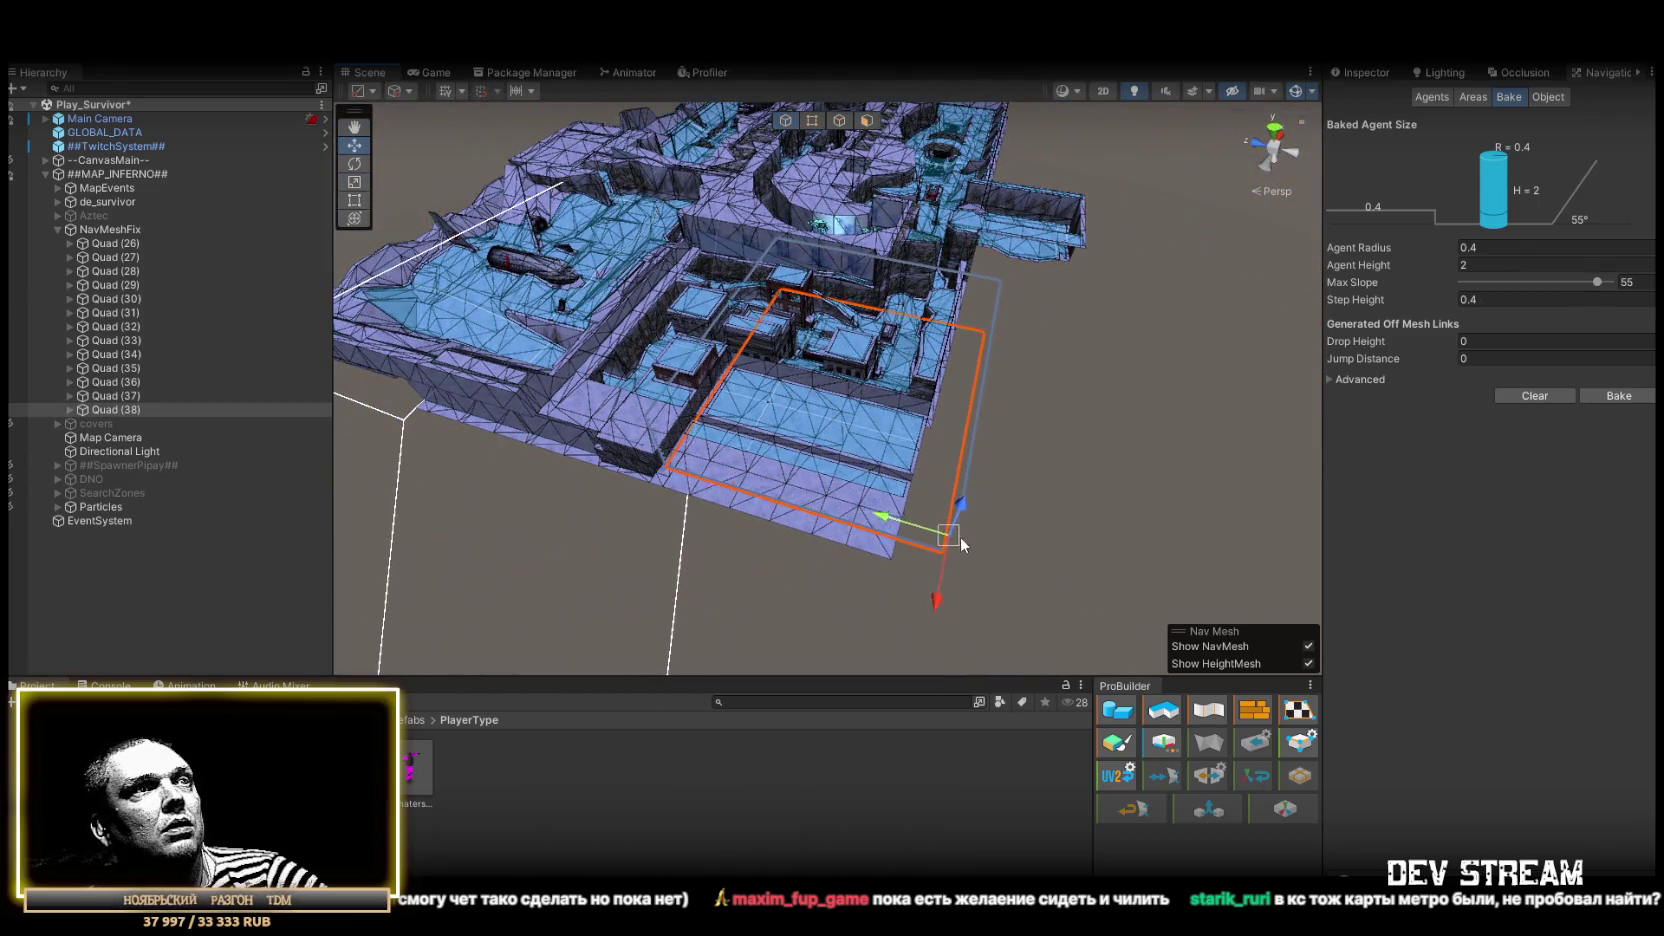
{"action": "mouse_move", "coordinate": [1076, 332]}
{"action": "left_mouse_down"}
{"action": "mouse_move", "coordinate": [791, 427]}
{"action": "mouse_move", "coordinate": [295, 476]}
{"action": "mouse_move", "coordinate": [374, 488]}
{"action": "left_mouse_up"}
{"action": "mouse_move", "coordinate": [653, 425]}
{"action": "left_mouse_down"}
{"action": "mouse_move", "coordinate": [1130, 243]}
{"action": "mouse_move", "coordinate": [676, 314]}
{"action": "mouse_move", "coordinate": [784, 258]}
{"action": "mouse_move", "coordinate": [723, 310]}
{"action": "mouse_move", "coordinate": [567, 311]}
{"action": "mouse_move", "coordinate": [636, 341]}
{"action": "left_mouse_up"}
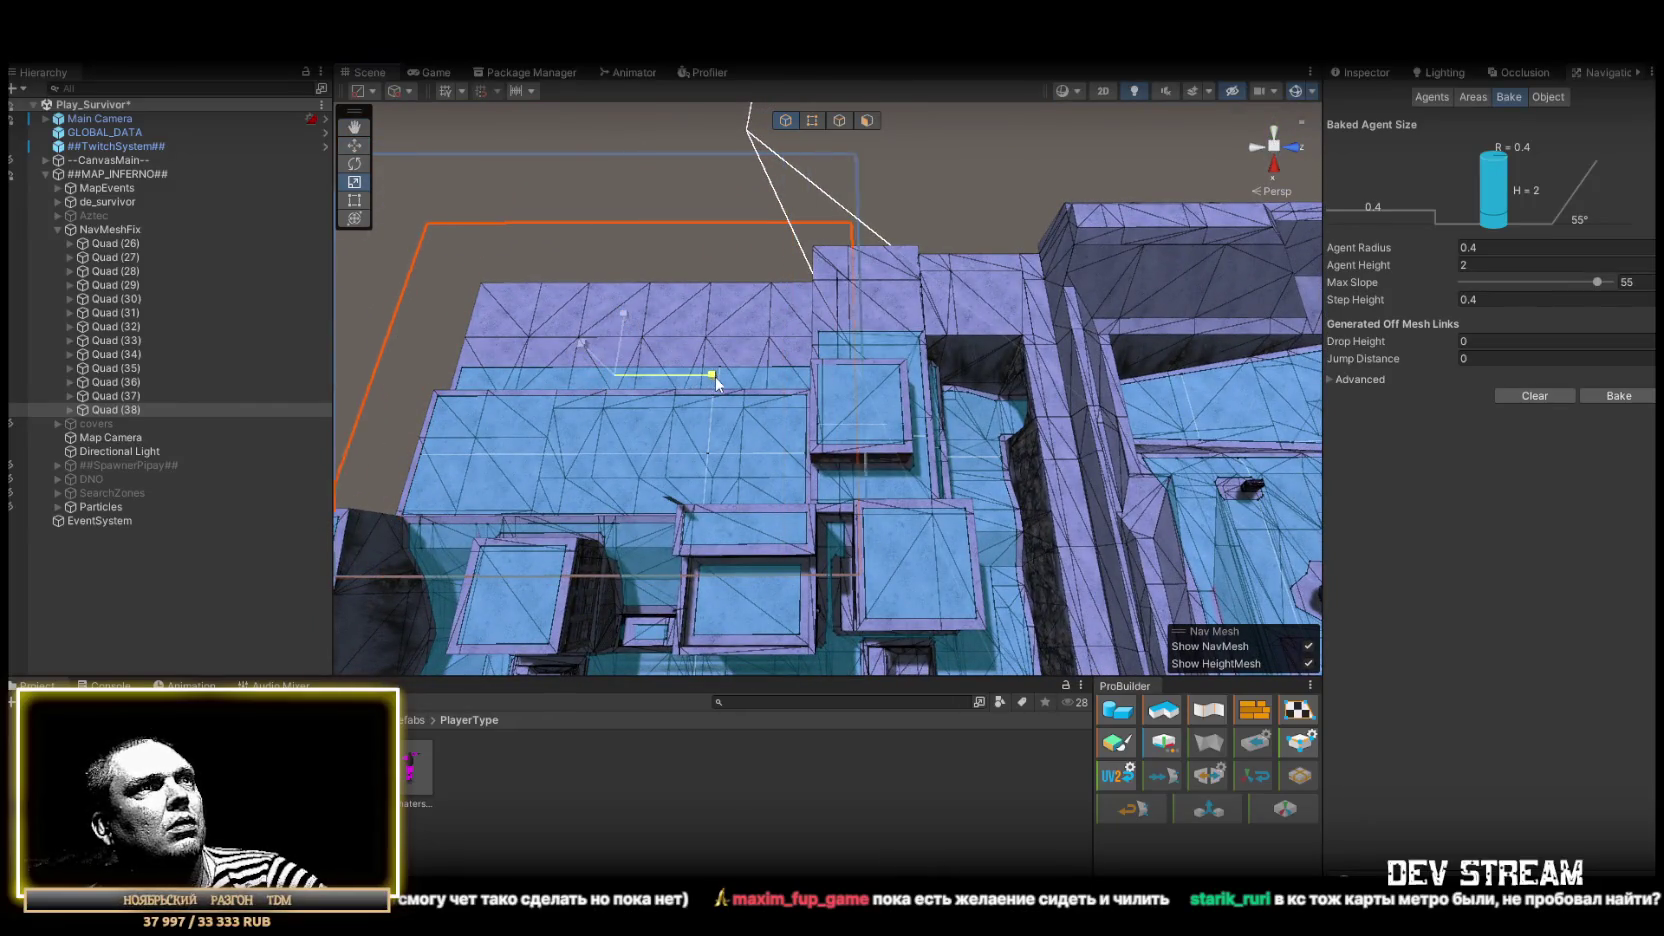
{"action": "mouse_move", "coordinate": [744, 382]}
{"action": "left_mouse_down"}
{"action": "mouse_move", "coordinate": [754, 360]}
{"action": "mouse_move", "coordinate": [716, 279]}
{"action": "mouse_move", "coordinate": [590, 320]}
{"action": "left_mouse_up"}
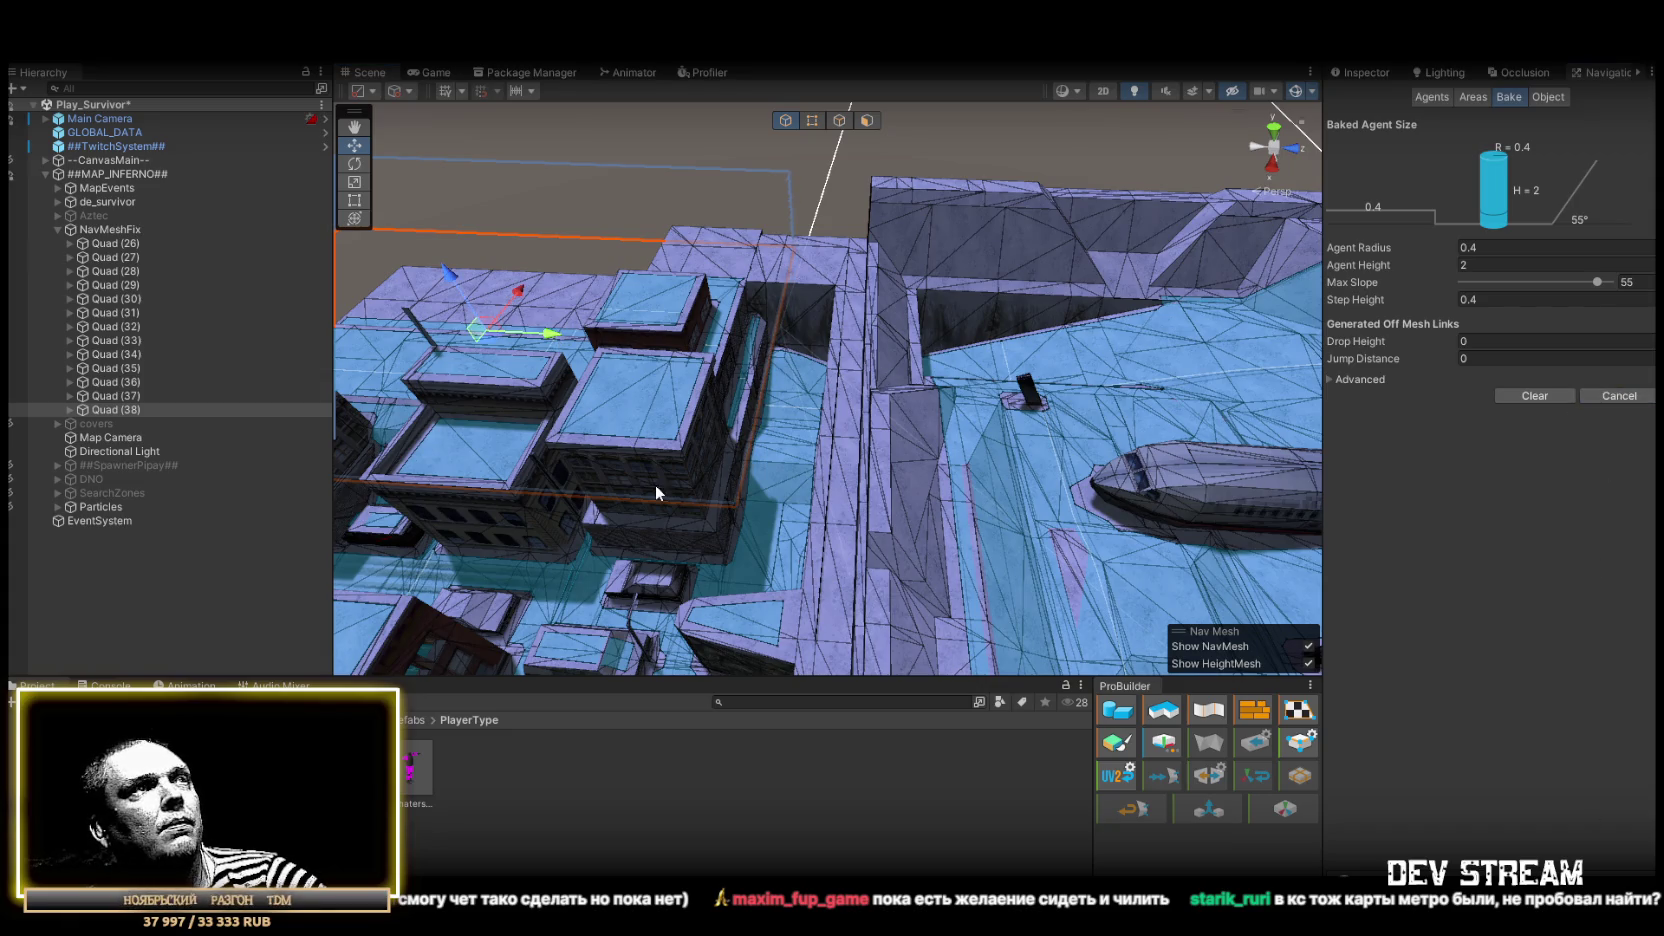
{"action": "left_click_drag", "start_coordinate": [653, 478], "coordinate": [728, 293]}
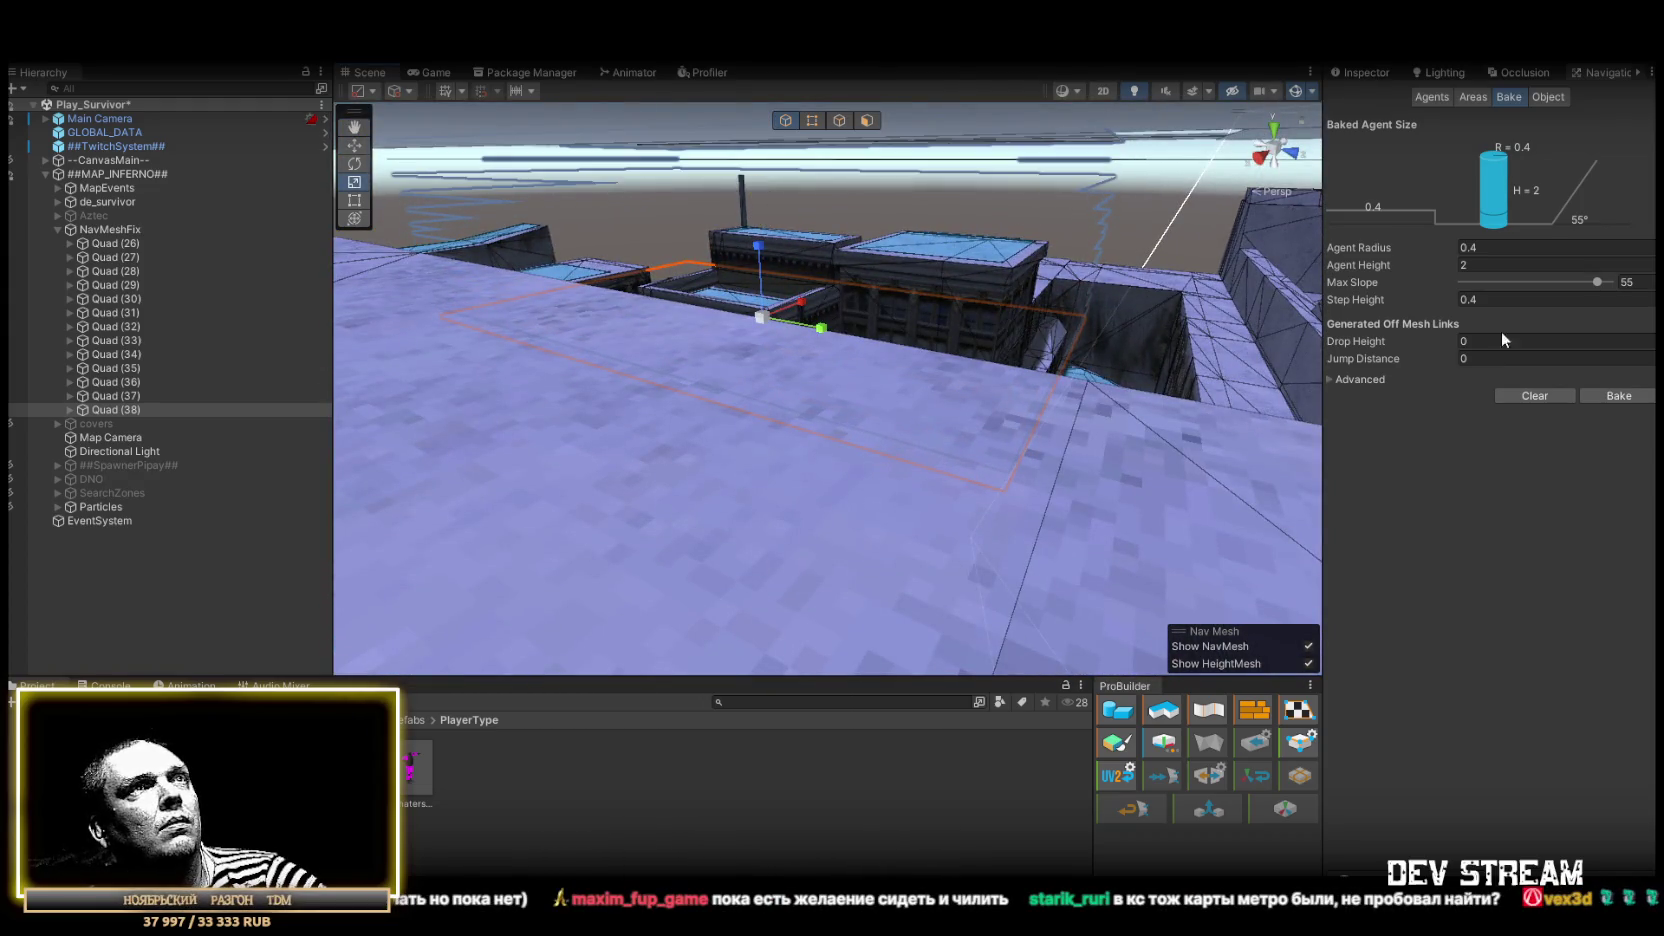
{"action": "left_click_drag", "start_coordinate": [1082, 285], "coordinate": [791, 370]}
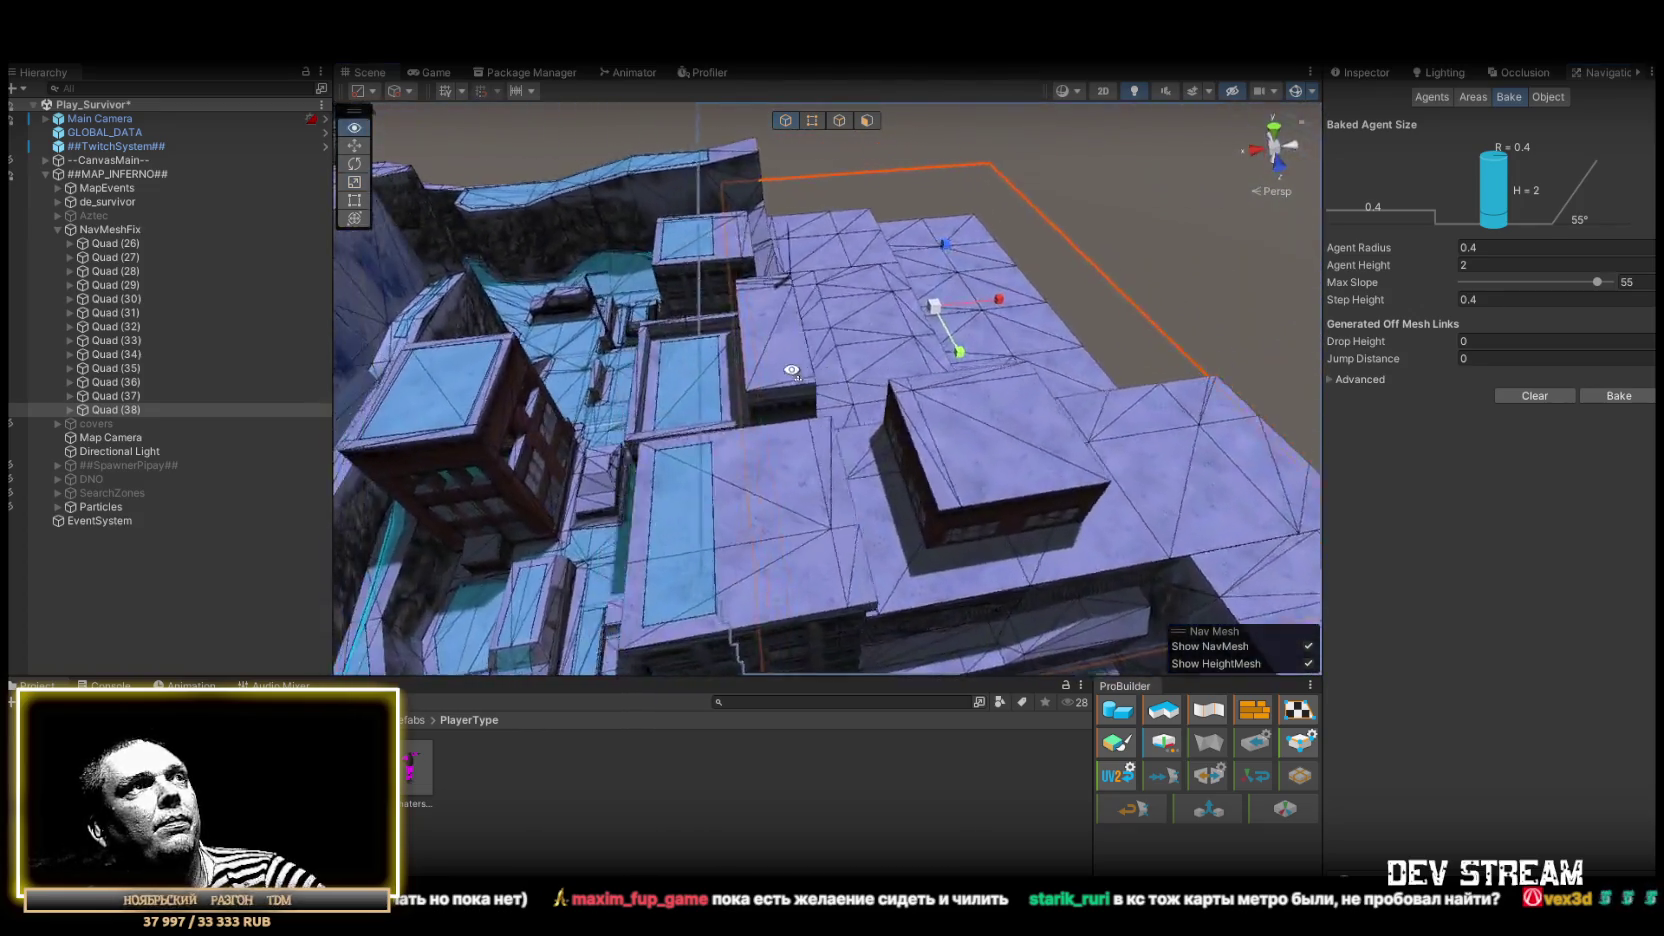
{"action": "scroll", "coordinate": [791, 370], "scroll_direction": "up", "scroll_amount": 10}
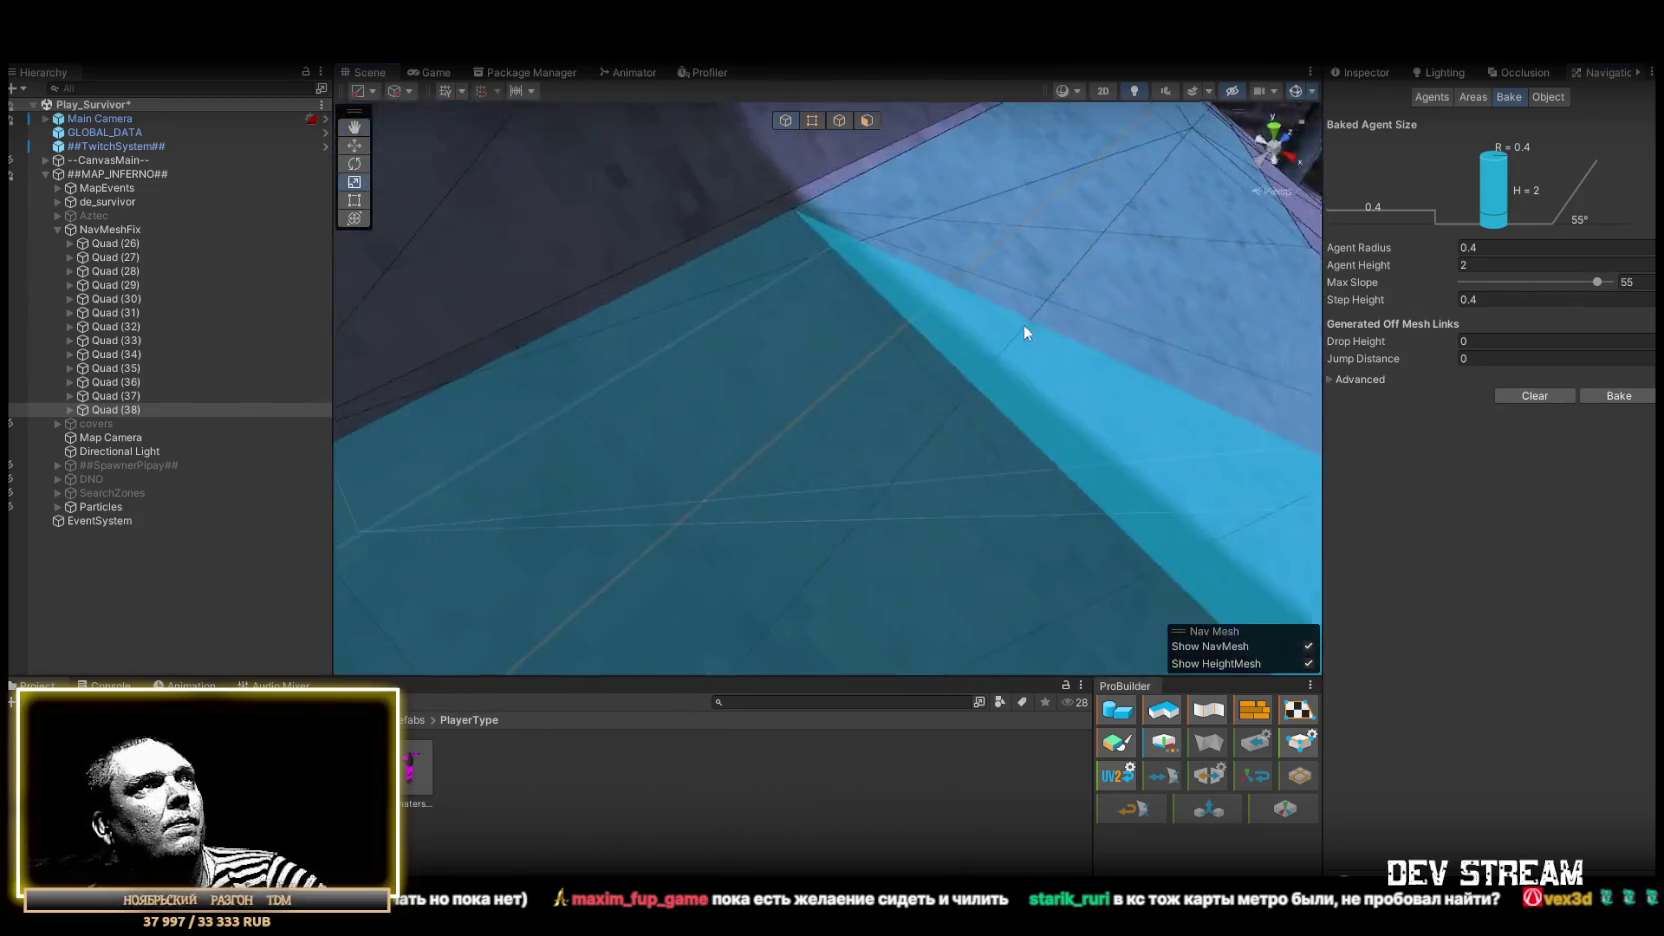
{"action": "mouse_move", "coordinate": [1023, 324]}
{"action": "left_mouse_down"}
{"action": "mouse_move", "coordinate": [1096, 312]}
{"action": "mouse_move", "coordinate": [769, 357]}
{"action": "mouse_move", "coordinate": [817, 416]}
{"action": "mouse_move", "coordinate": [743, 409]}
{"action": "mouse_move", "coordinate": [932, 357]}
{"action": "mouse_move", "coordinate": [1007, 364]}
{"action": "mouse_move", "coordinate": [1010, 327]}
{"action": "mouse_move", "coordinate": [828, 440]}
{"action": "mouse_move", "coordinate": [1066, 397]}
{"action": "mouse_move", "coordinate": [828, 427]}
{"action": "mouse_move", "coordinate": [969, 435]}
{"action": "mouse_move", "coordinate": [806, 382]}
{"action": "mouse_move", "coordinate": [440, 470]}
{"action": "left_mouse_up"}
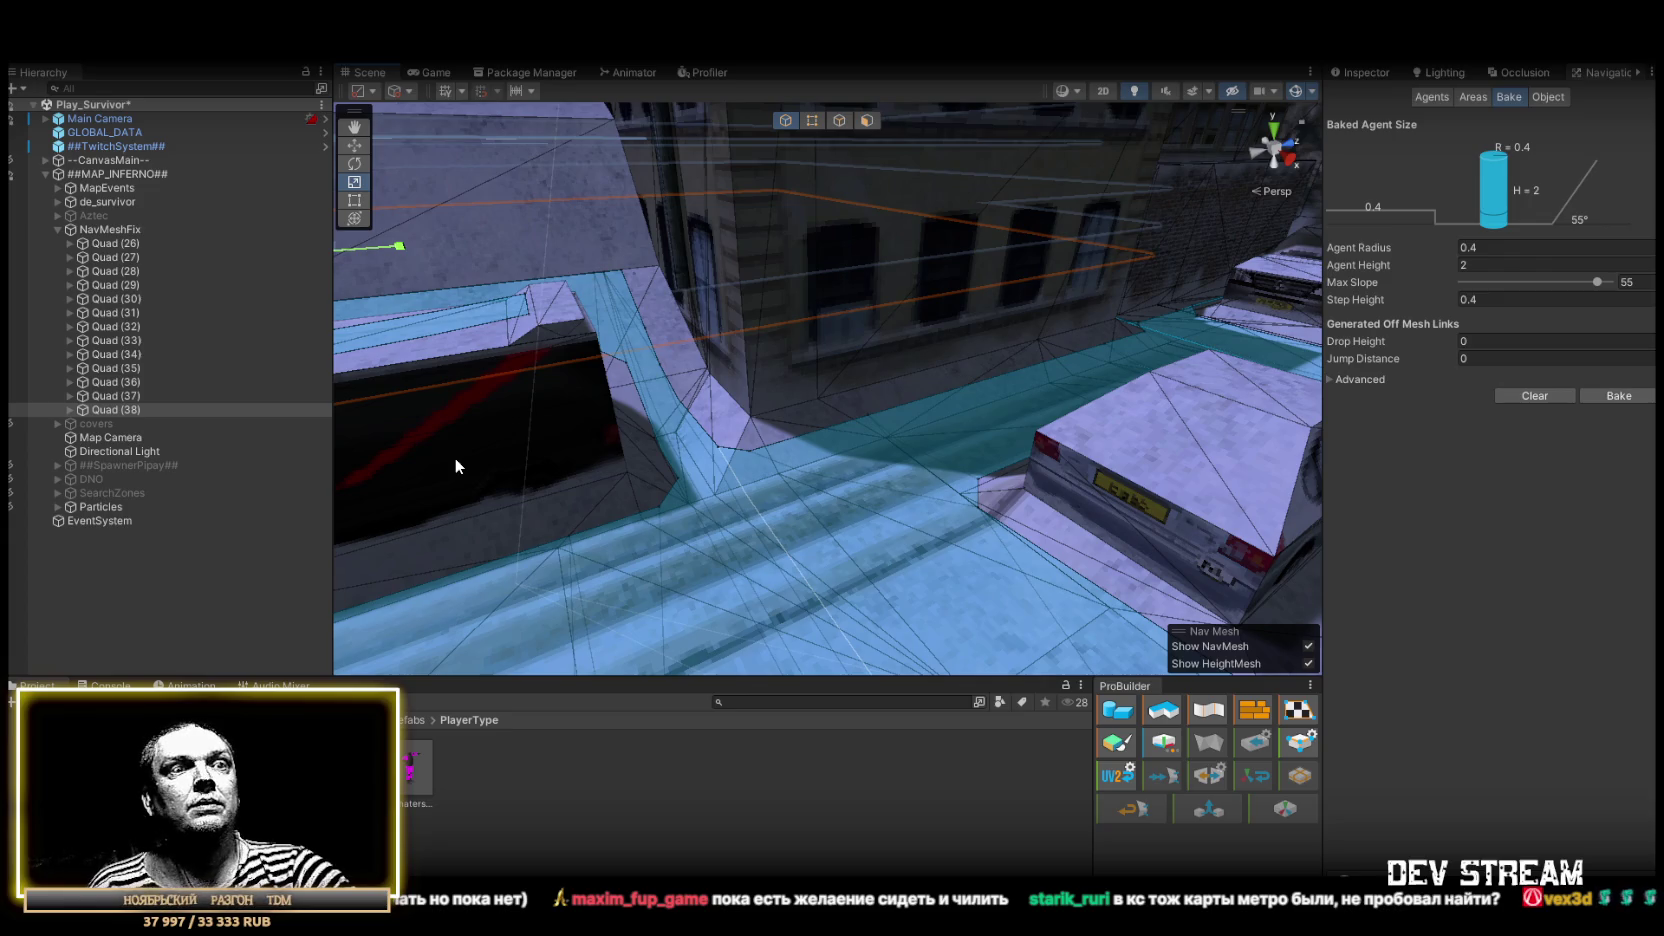
{"action": "mouse_move", "coordinate": [455, 466]}
{"action": "left_mouse_down"}
{"action": "mouse_move", "coordinate": [390, 412]}
{"action": "mouse_move", "coordinate": [501, 368]}
{"action": "mouse_move", "coordinate": [550, 401]}
{"action": "mouse_move", "coordinate": [650, 393]}
{"action": "mouse_move", "coordinate": [643, 439]}
{"action": "mouse_move", "coordinate": [144, 351]}
{"action": "mouse_move", "coordinate": [440, 481]}
{"action": "mouse_move", "coordinate": [620, 440]}
{"action": "left_mouse_up"}
Duplicate the patch as Quad (39) and scale it over the rooftops
{"action": "key", "text": "ctrl+d"}
{"action": "key", "text": "r"}
{"action": "left_click_drag", "start_coordinate": [755, 351], "coordinate": [760, 400]}
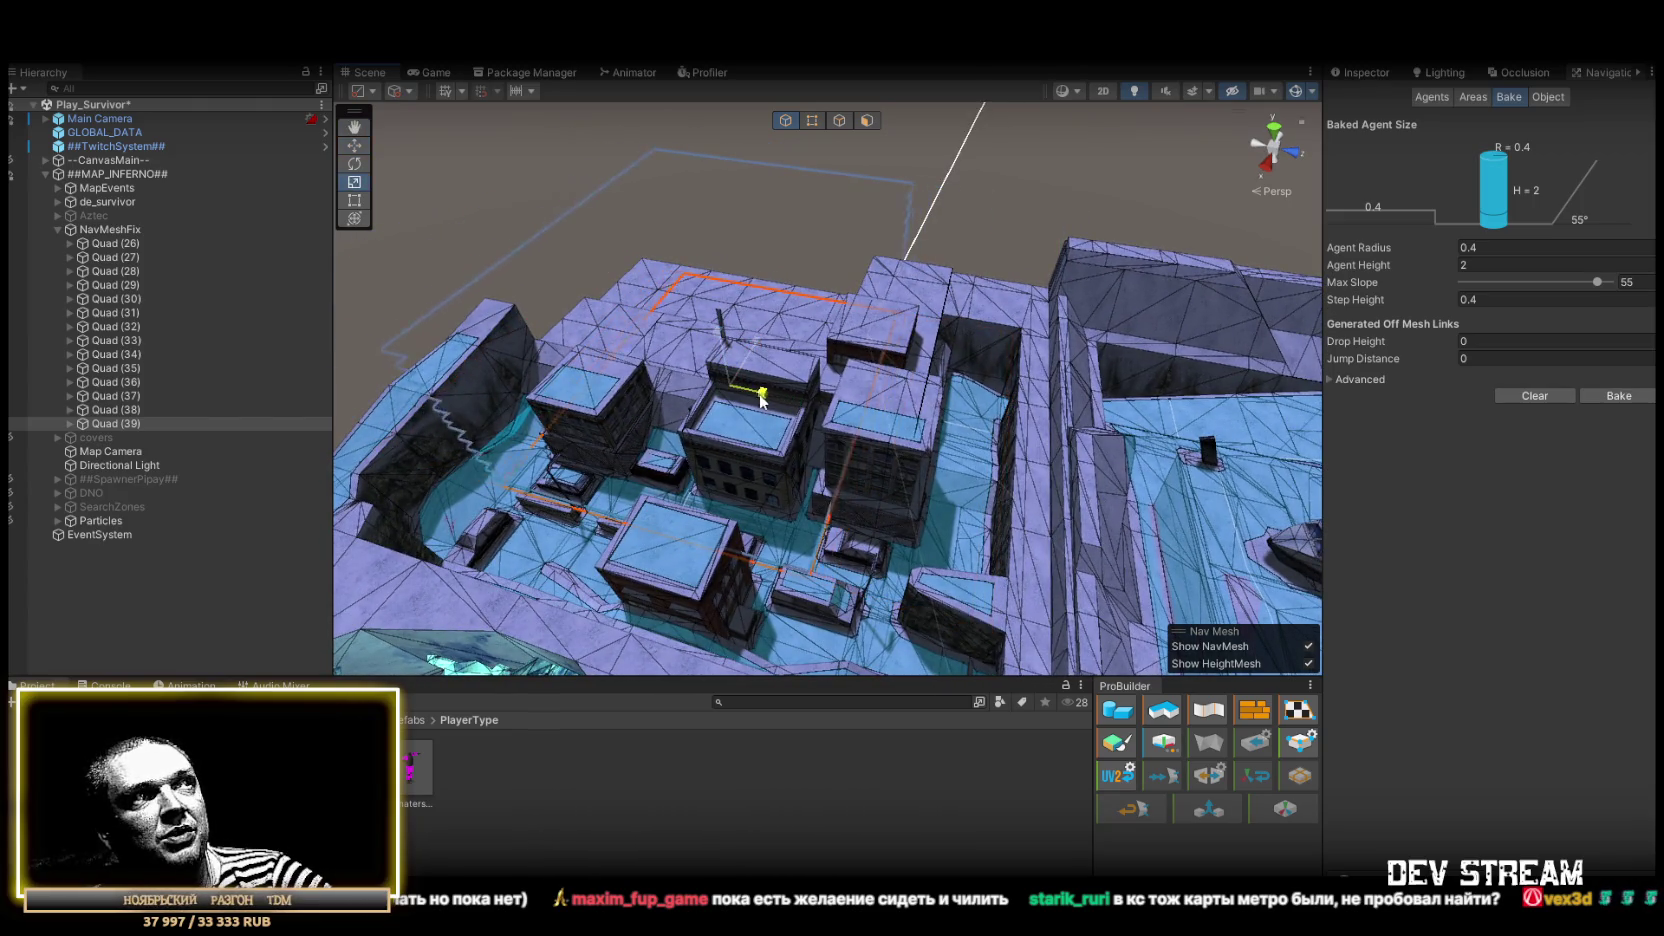
{"action": "mouse_move", "coordinate": [773, 437]}
{"action": "left_mouse_down"}
{"action": "mouse_move", "coordinate": [765, 370]}
{"action": "mouse_move", "coordinate": [867, 432]}
{"action": "left_mouse_up"}
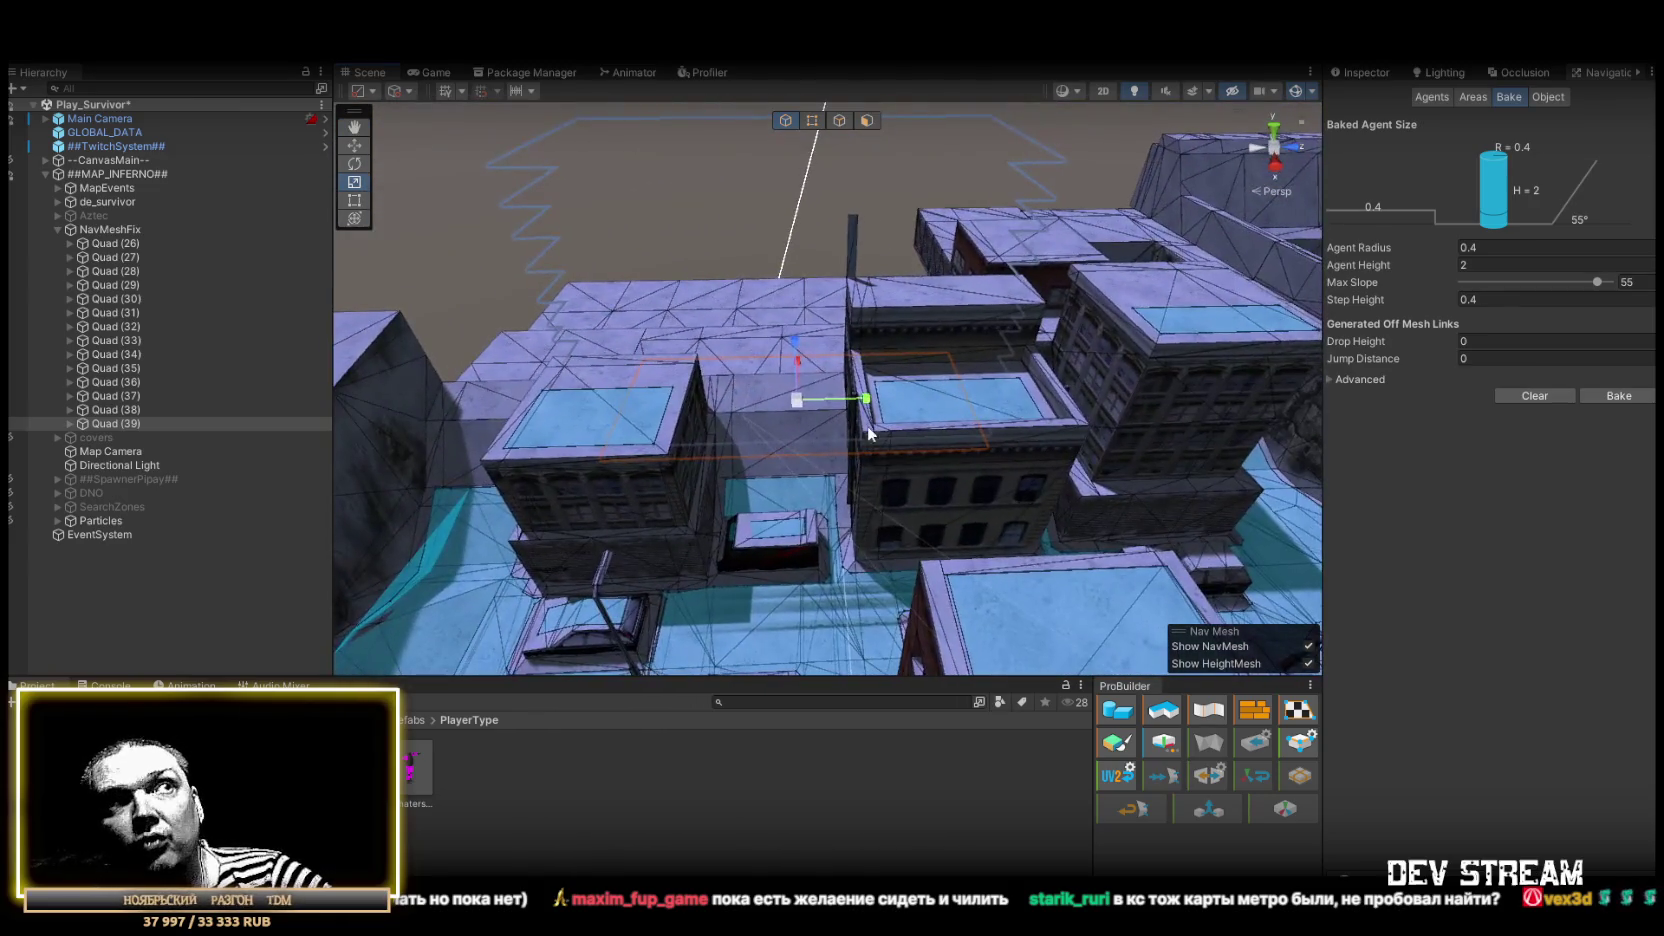
{"action": "mouse_move", "coordinate": [985, 448]}
{"action": "left_mouse_down"}
{"action": "mouse_move", "coordinate": [1088, 436]}
{"action": "mouse_move", "coordinate": [850, 360]}
{"action": "mouse_move", "coordinate": [911, 374]}
{"action": "mouse_move", "coordinate": [842, 318]}
{"action": "mouse_move", "coordinate": [869, 444]}
{"action": "mouse_move", "coordinate": [953, 545]}
{"action": "mouse_move", "coordinate": [850, 380]}
{"action": "left_mouse_up"}
Add Quads (40), (41) and (42), shrinking them to fit the rooftop gaps
{"action": "key", "text": "ctrl+d"}
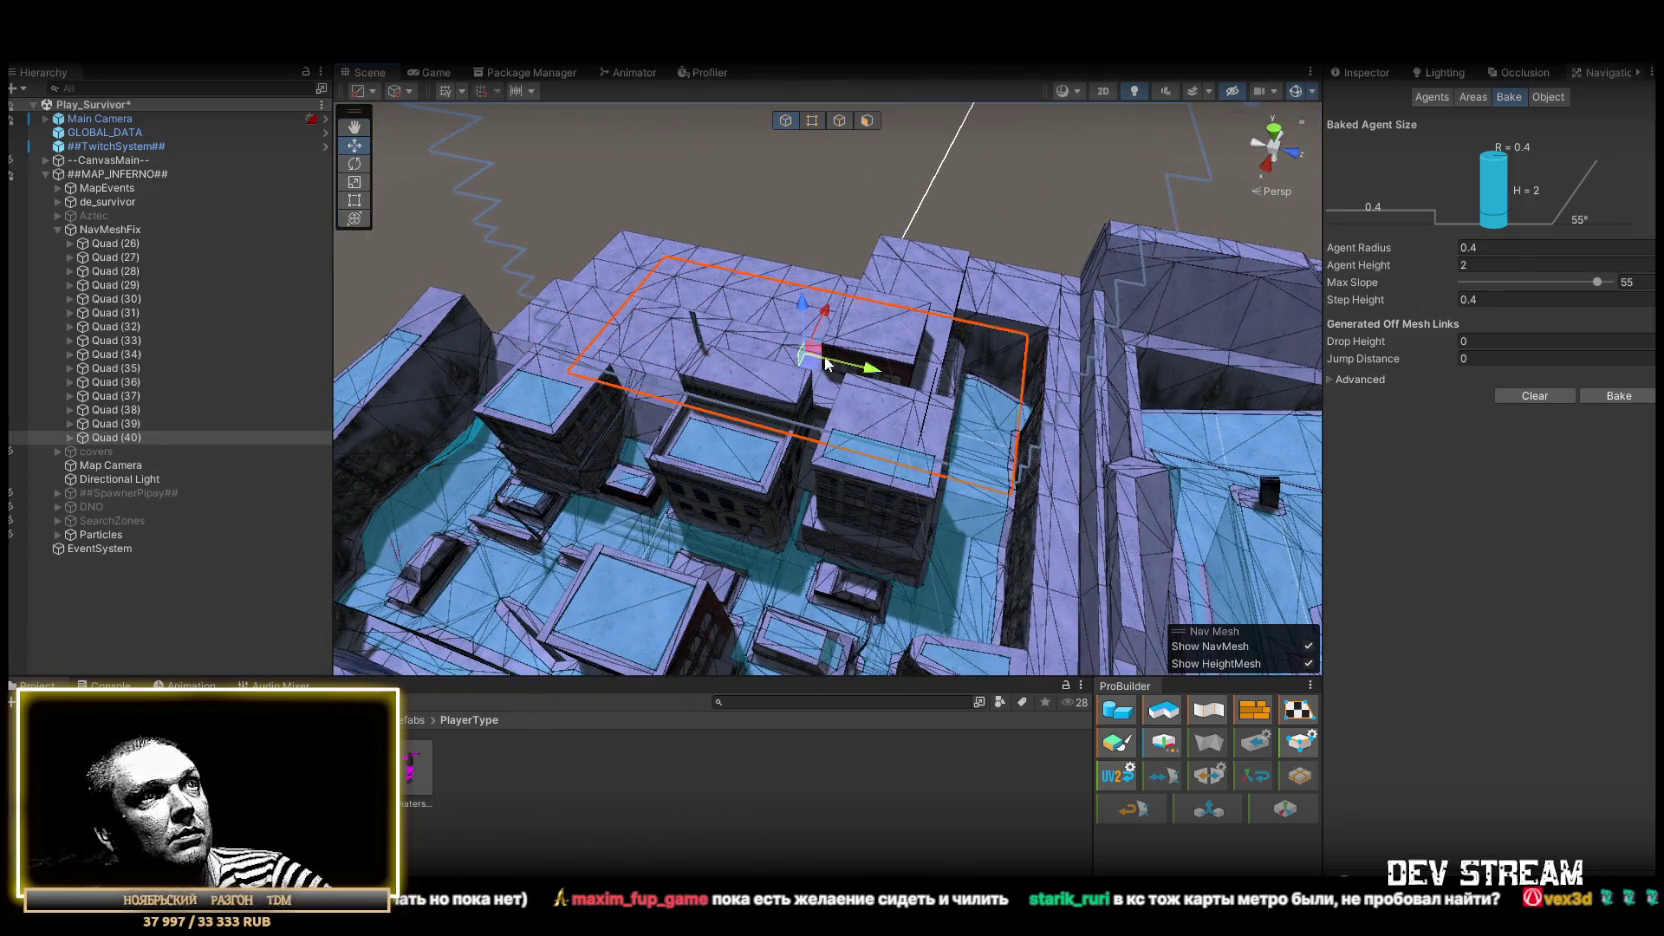
{"action": "mouse_move", "coordinate": [1010, 495]}
{"action": "left_mouse_down"}
{"action": "mouse_move", "coordinate": [946, 510]}
{"action": "mouse_move", "coordinate": [975, 513]}
{"action": "left_mouse_up"}
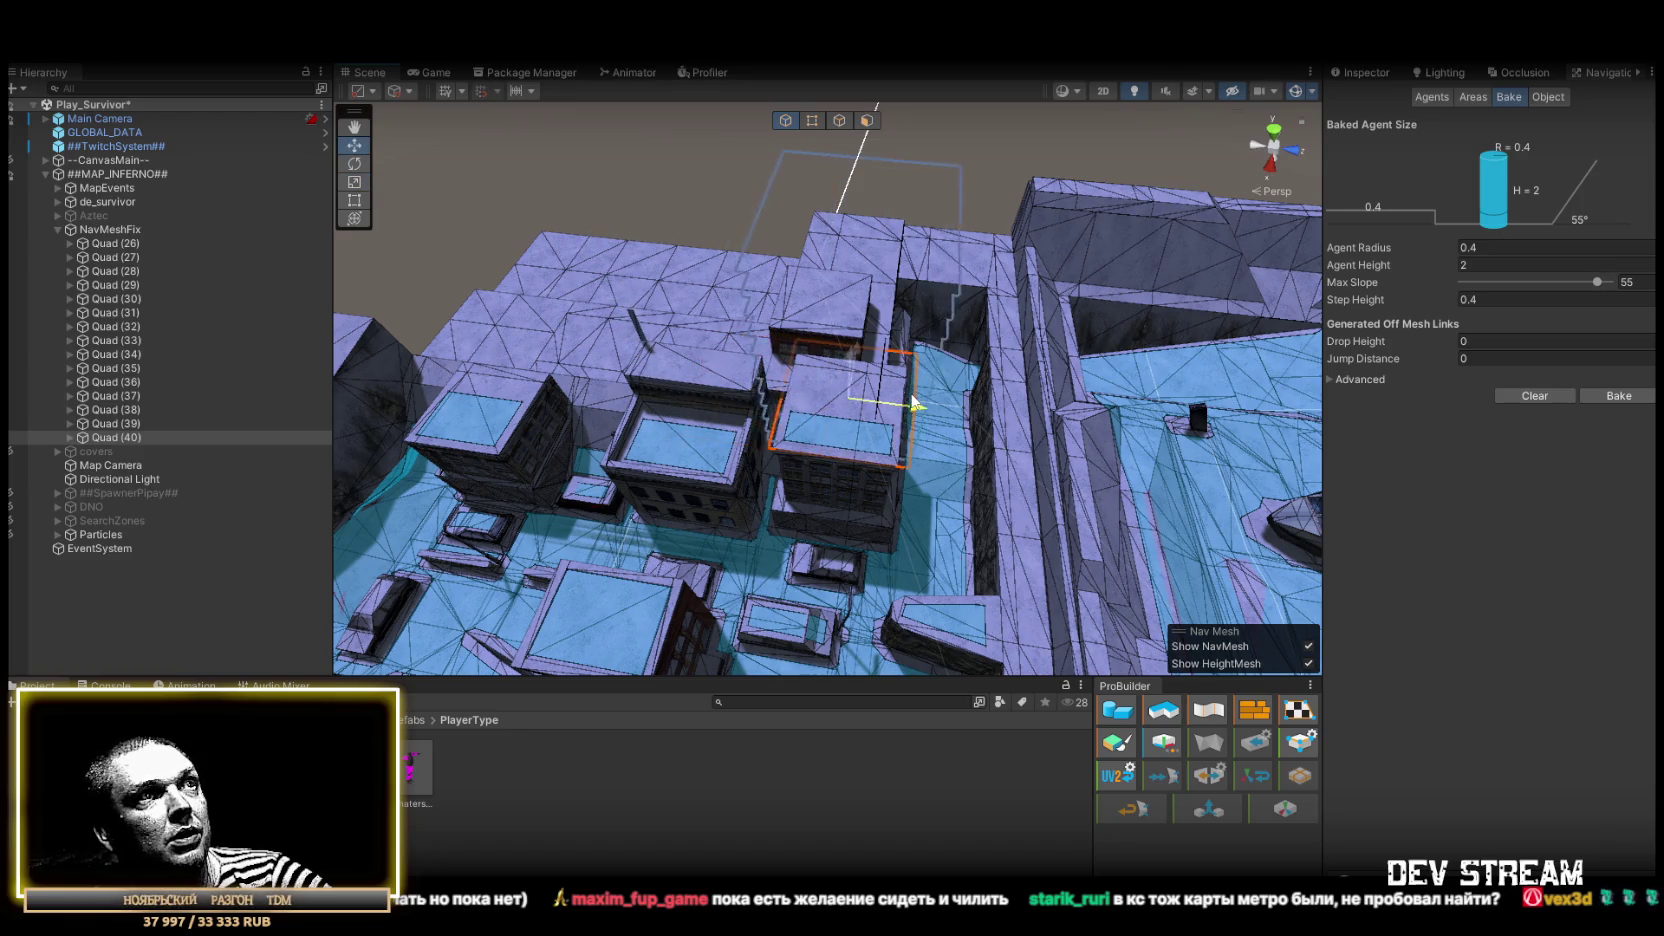
{"action": "left_click_drag", "start_coordinate": [900, 410], "coordinate": [823, 360]}
{"action": "key", "text": "ctrl+d"}
{"action": "key", "text": "f"}
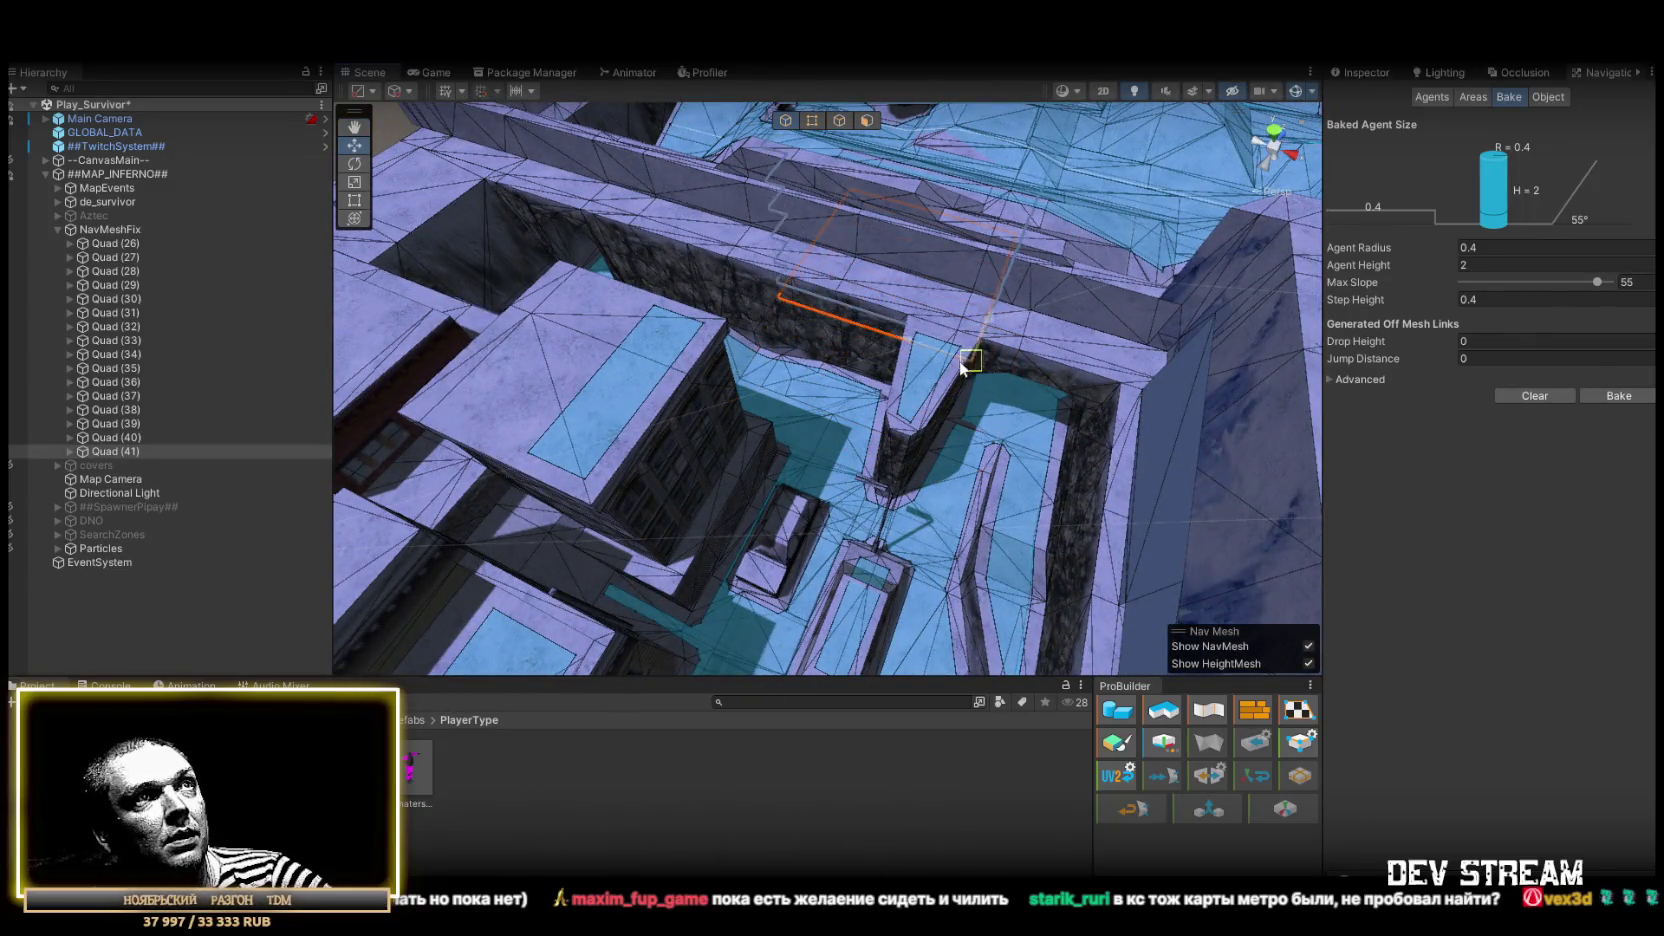
{"action": "left_click_drag", "start_coordinate": [979, 343], "coordinate": [930, 340]}
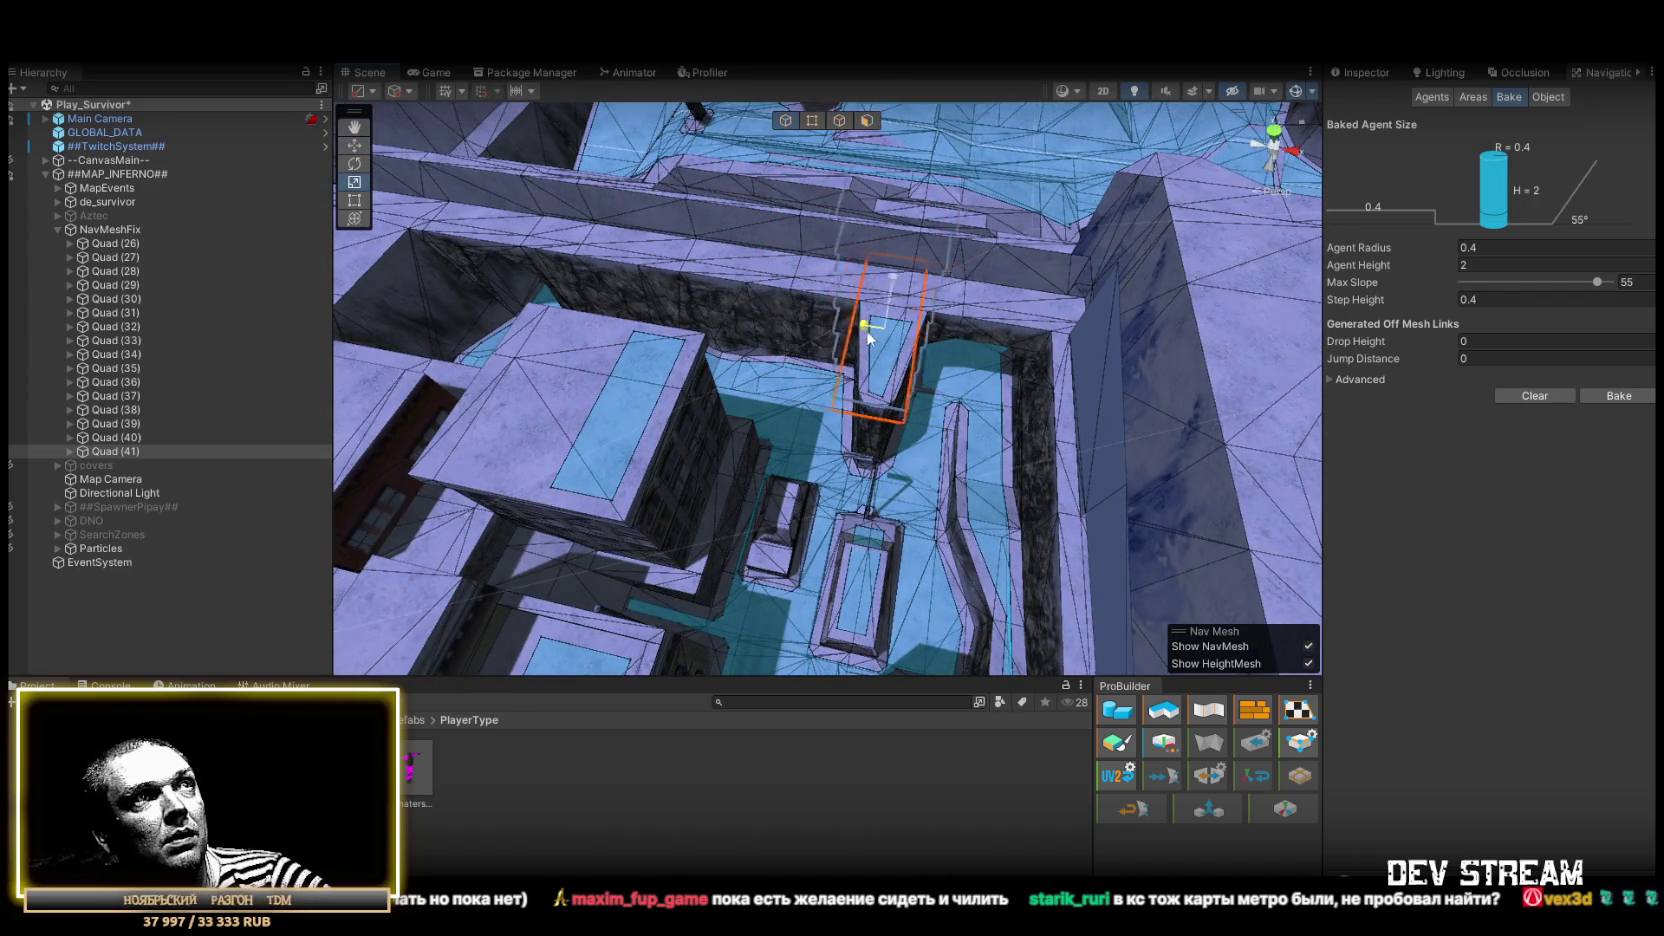
{"action": "mouse_move", "coordinate": [875, 340]}
{"action": "left_mouse_down"}
{"action": "mouse_move", "coordinate": [860, 320]}
{"action": "mouse_move", "coordinate": [888, 293]}
{"action": "mouse_move", "coordinate": [1044, 345]}
{"action": "mouse_move", "coordinate": [695, 383]}
{"action": "mouse_move", "coordinate": [1066, 310]}
{"action": "mouse_move", "coordinate": [700, 265]}
{"action": "left_mouse_up"}
{"action": "key", "text": "ctrl+d"}
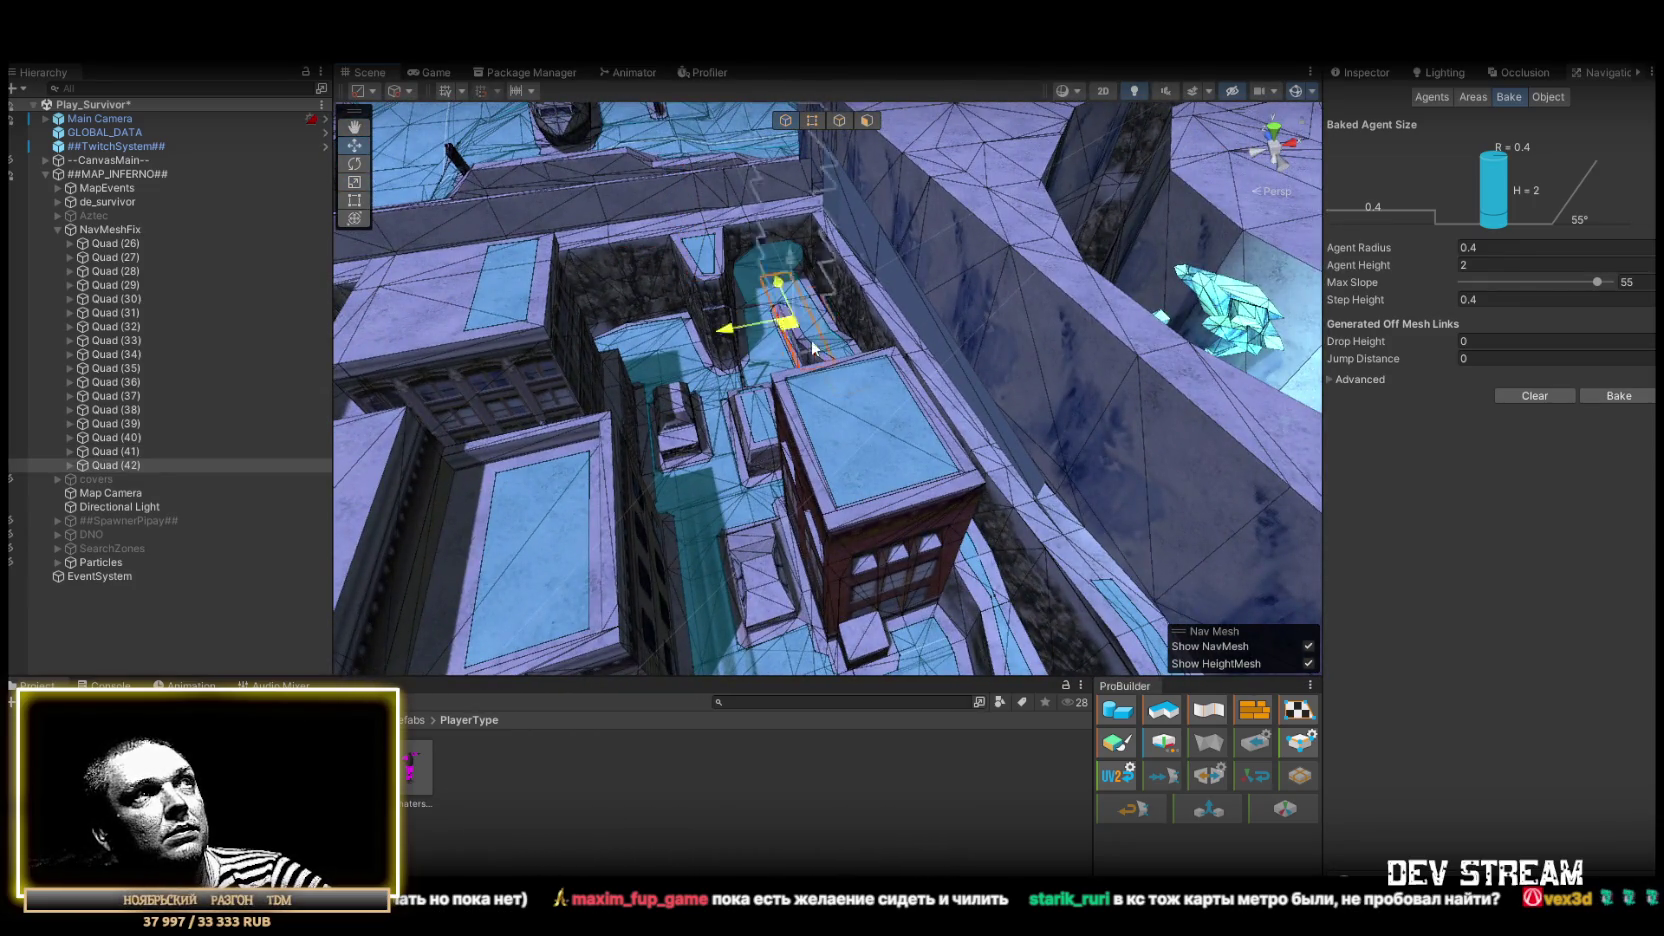
Vertex-snap the quad's corner to the building and slide it left along the roof edge
{"action": "scroll", "coordinate": [811, 339], "scroll_direction": "up", "scroll_amount": 5}
{"action": "key", "text": "v"}
{"action": "mouse_move", "coordinate": [883, 445]}
{"action": "left_mouse_down"}
{"action": "mouse_move", "coordinate": [996, 378]}
{"action": "mouse_move", "coordinate": [872, 387]}
{"action": "mouse_move", "coordinate": [1051, 375]}
{"action": "mouse_move", "coordinate": [993, 318]}
{"action": "left_mouse_up"}
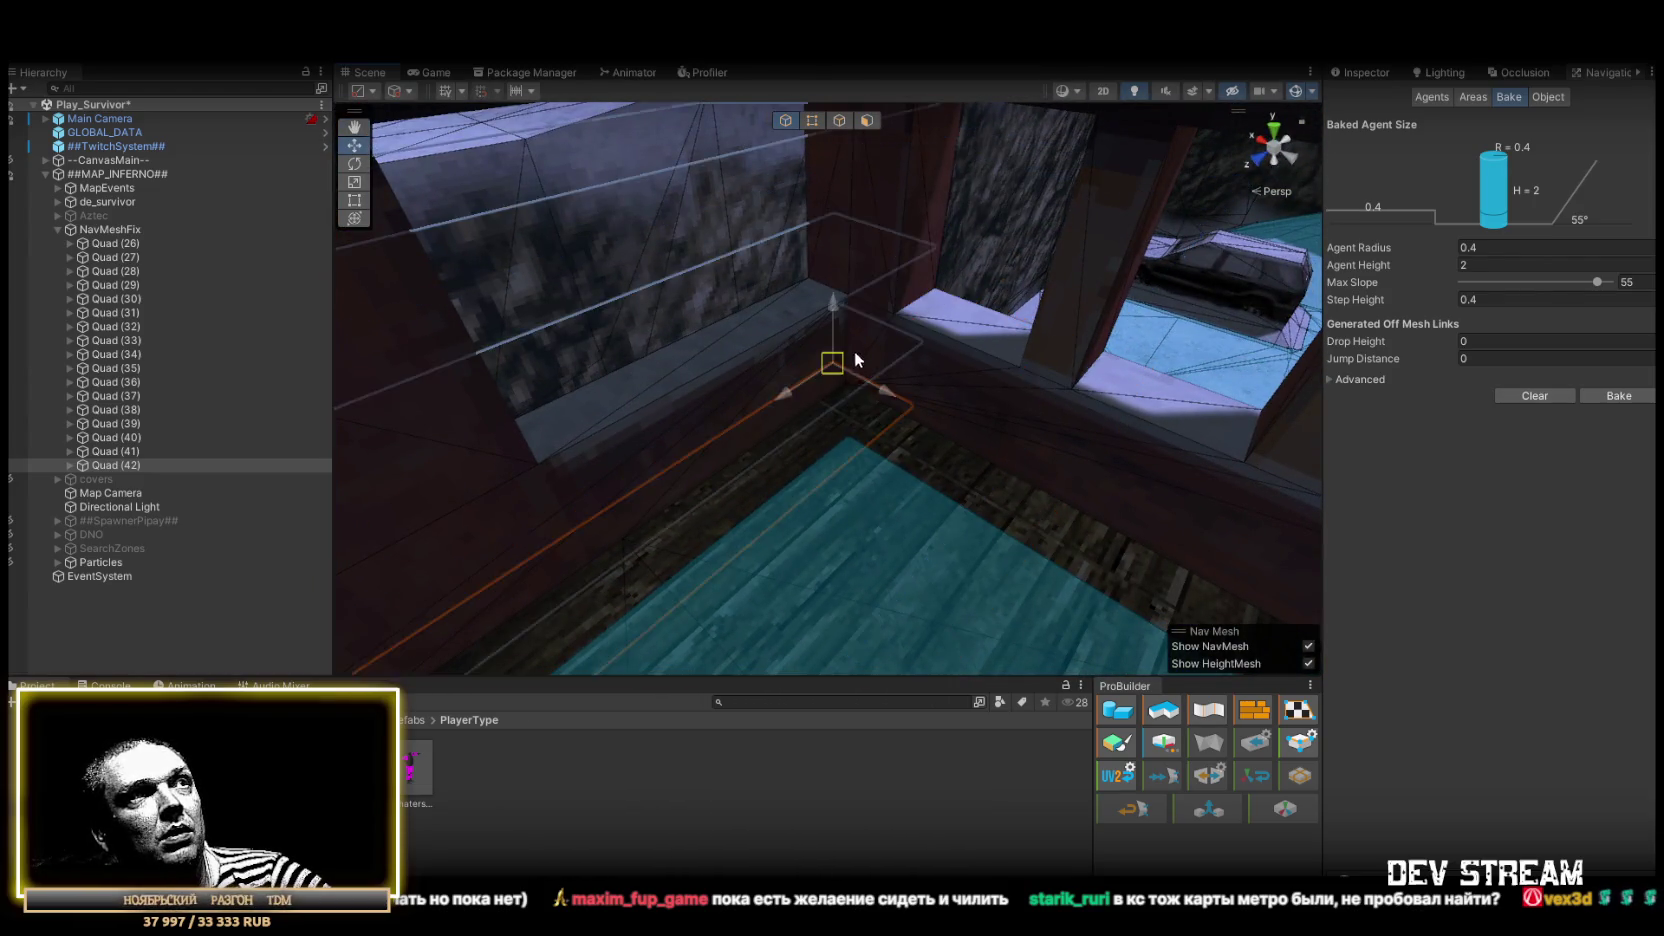
{"action": "left_click_drag", "start_coordinate": [848, 393], "coordinate": [463, 388]}
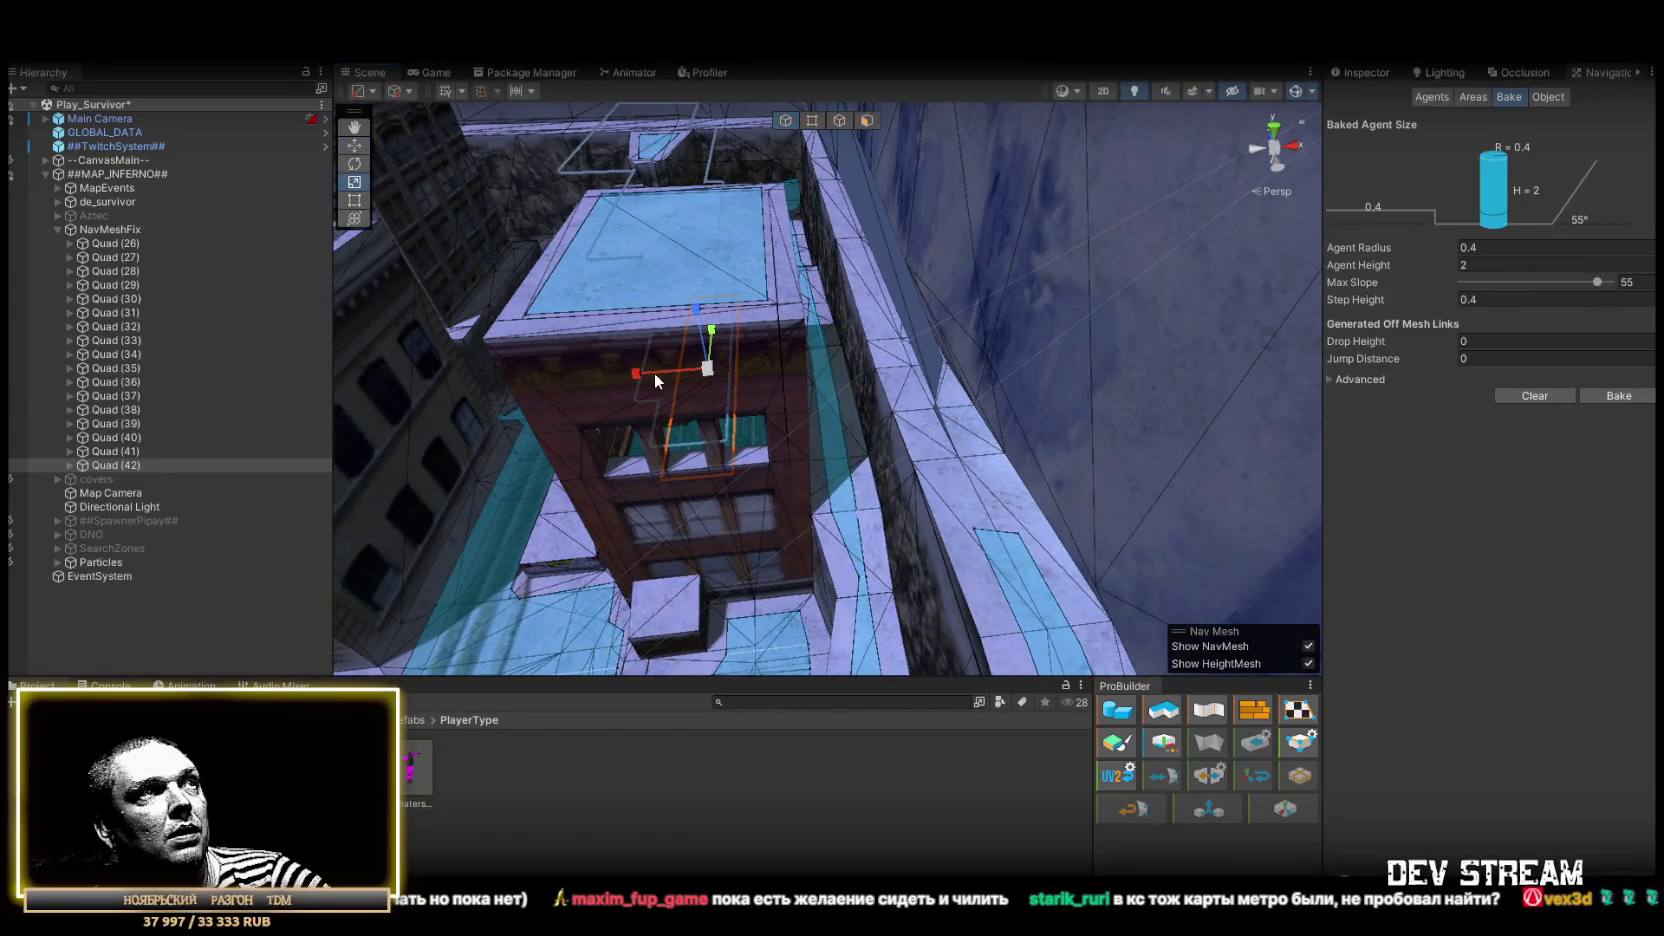
{"action": "mouse_move", "coordinate": [487, 381]}
{"action": "left_mouse_down"}
{"action": "mouse_move", "coordinate": [159, 335]}
{"action": "mouse_move", "coordinate": [150, 380]}
{"action": "mouse_move", "coordinate": [246, 458]}
{"action": "mouse_move", "coordinate": [389, 482]}
{"action": "left_mouse_up"}
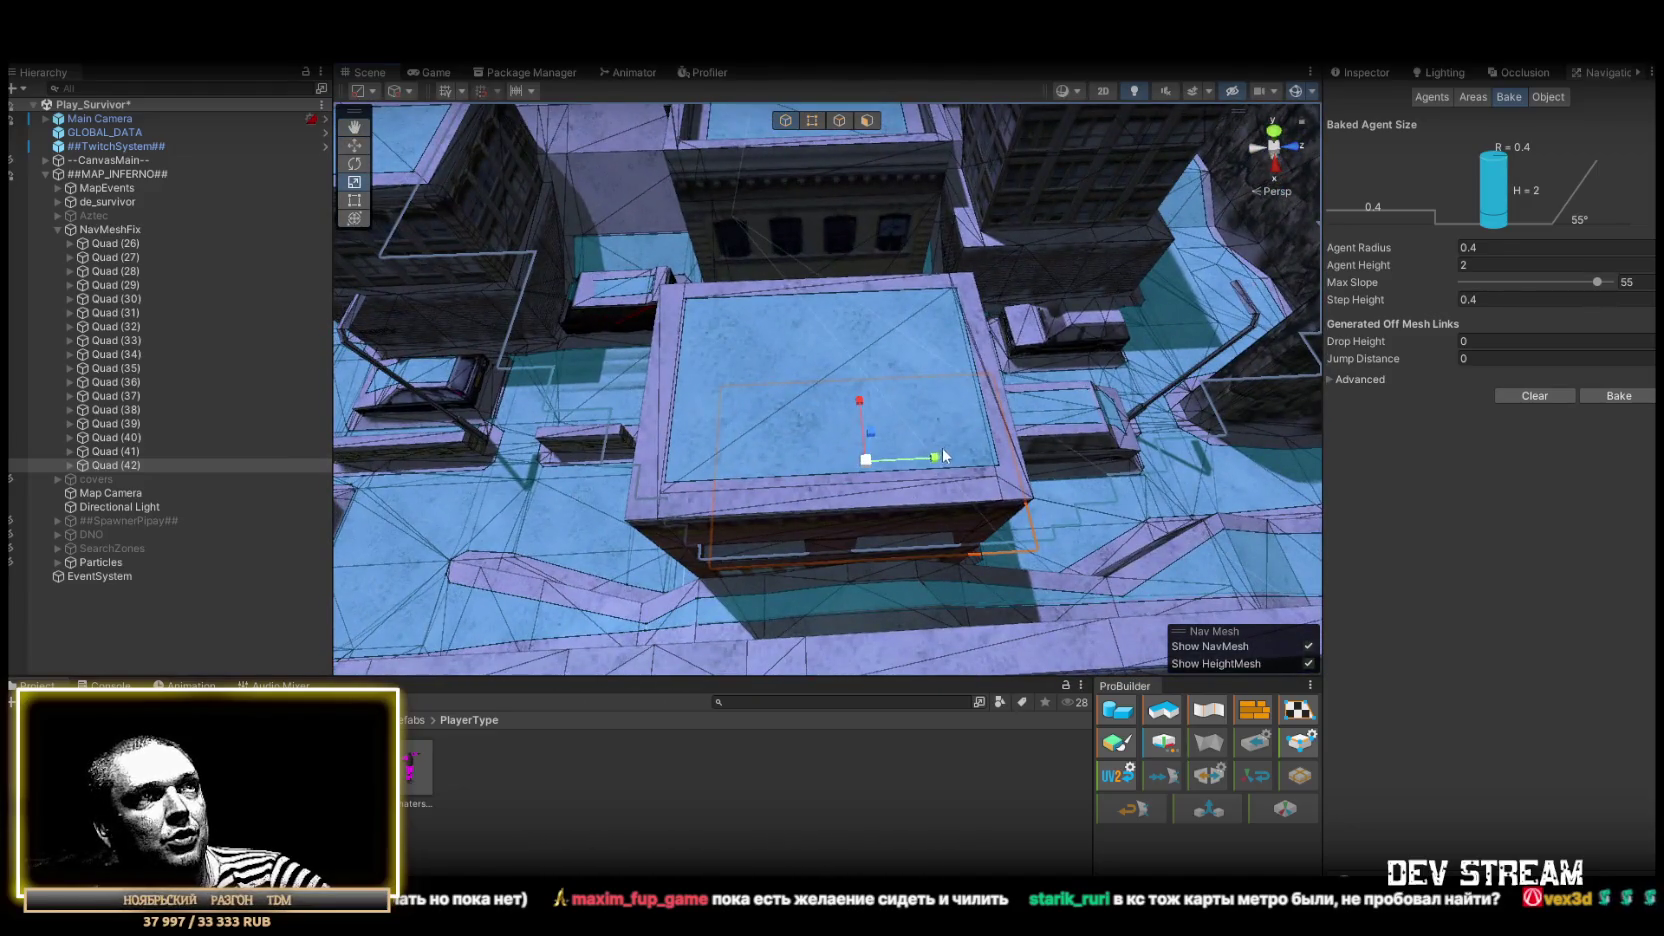
{"action": "mouse_move", "coordinate": [924, 462]}
{"action": "left_mouse_down"}
{"action": "mouse_move", "coordinate": [480, 396]}
{"action": "mouse_move", "coordinate": [445, 352]}
{"action": "left_mouse_up"}
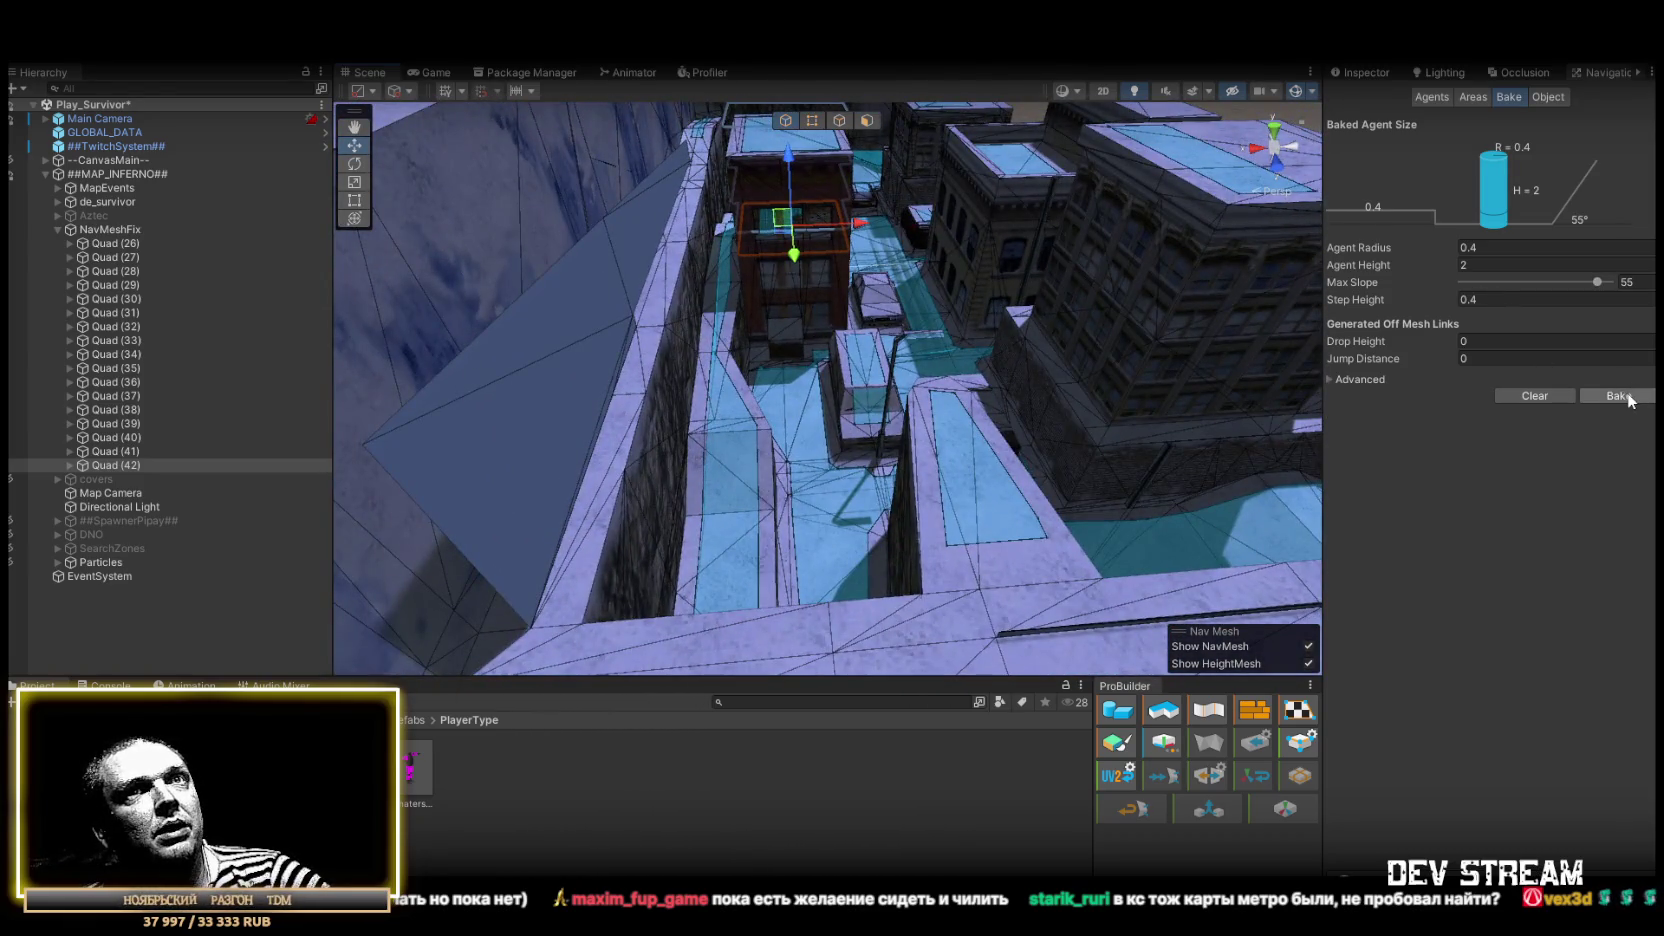
{"action": "mouse_move", "coordinate": [1067, 341]}
{"action": "left_mouse_down"}
{"action": "mouse_move", "coordinate": [1002, 378]}
{"action": "mouse_move", "coordinate": [552, 406]}
{"action": "left_mouse_up"}
Duplicate into Quad (43), slide it onto the rooftop, then duplicate into Quad (44)
{"action": "key", "text": "ctrl+d"}
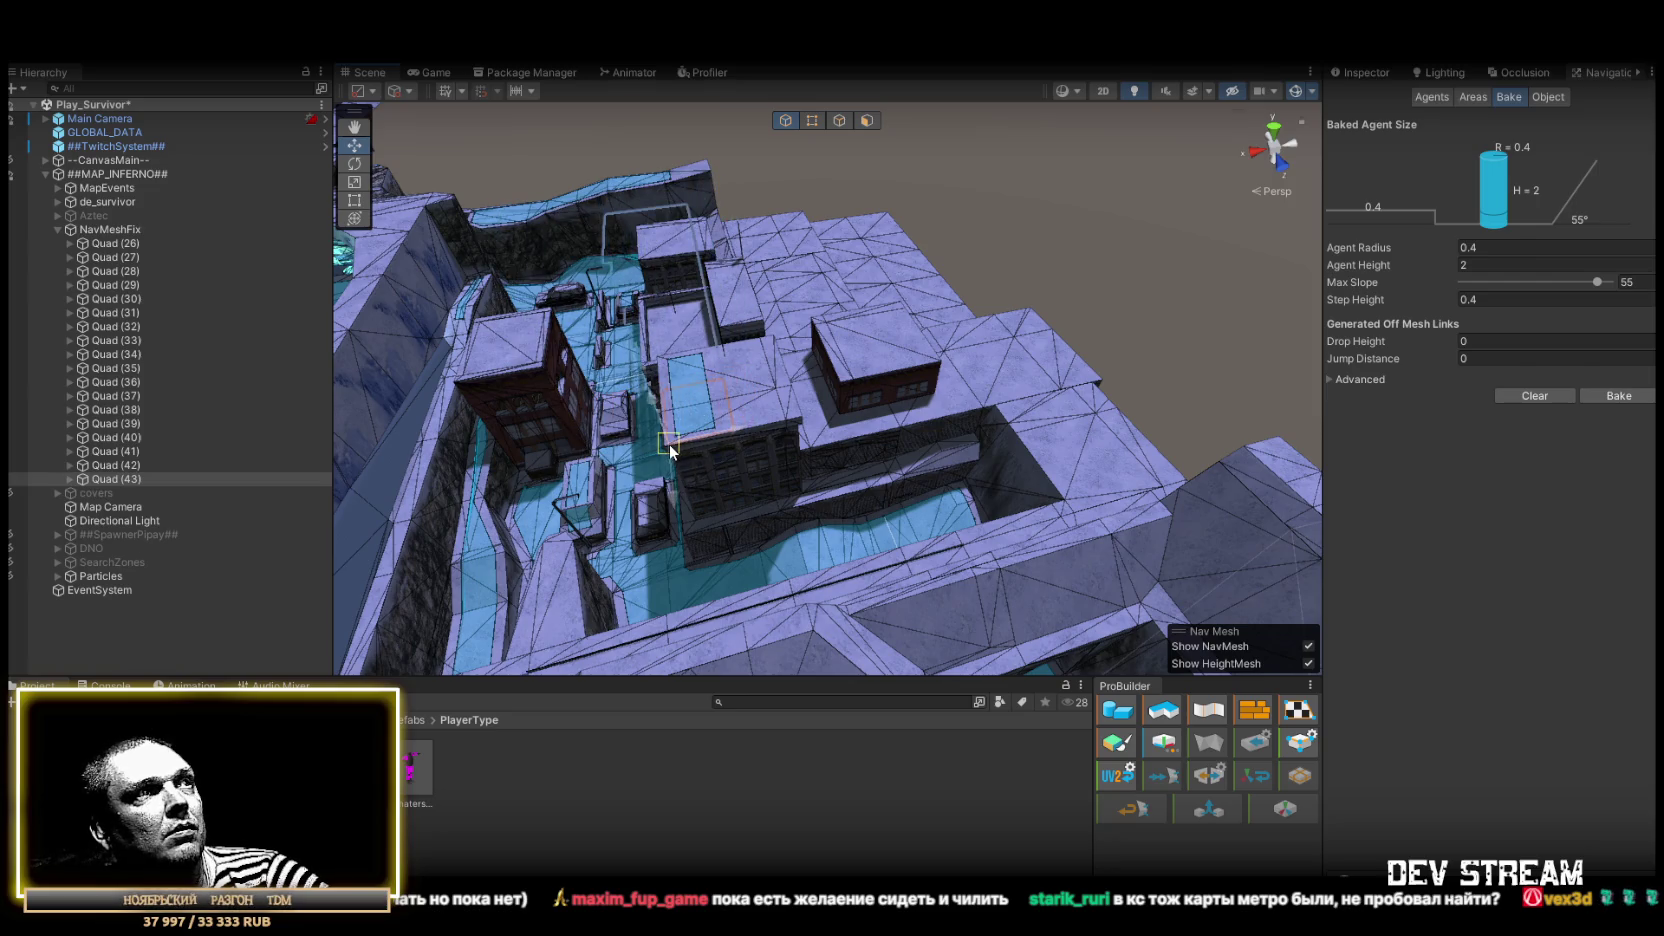
{"action": "mouse_move", "coordinate": [670, 445]}
{"action": "left_mouse_down"}
{"action": "mouse_move", "coordinate": [638, 430]}
{"action": "mouse_move", "coordinate": [985, 418]}
{"action": "left_mouse_up"}
{"action": "left_click_drag", "start_coordinate": [961, 413], "coordinate": [963, 413]}
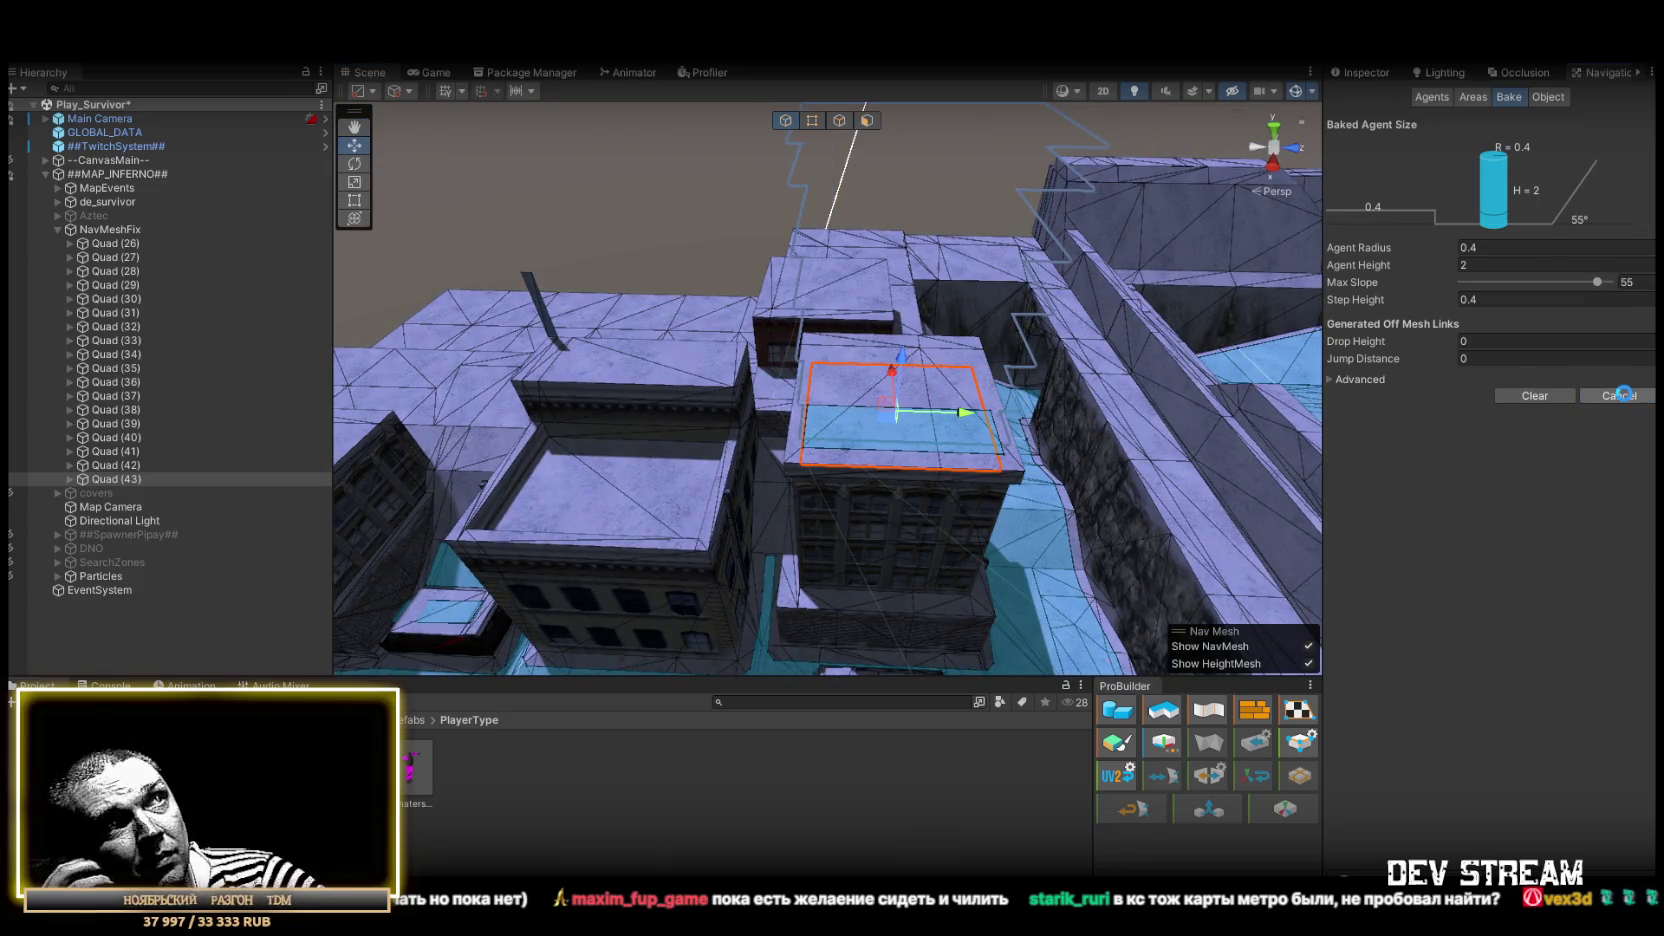
{"action": "mouse_move", "coordinate": [895, 380]}
{"action": "left_mouse_down"}
{"action": "mouse_move", "coordinate": [754, 449]}
{"action": "mouse_move", "coordinate": [721, 381]}
{"action": "mouse_move", "coordinate": [958, 327]}
{"action": "mouse_move", "coordinate": [947, 383]}
{"action": "mouse_move", "coordinate": [765, 394]}
{"action": "mouse_move", "coordinate": [995, 394]}
{"action": "mouse_move", "coordinate": [678, 387]}
{"action": "mouse_move", "coordinate": [818, 353]}
{"action": "left_mouse_up"}
{"action": "key", "text": "ctrl+d"}
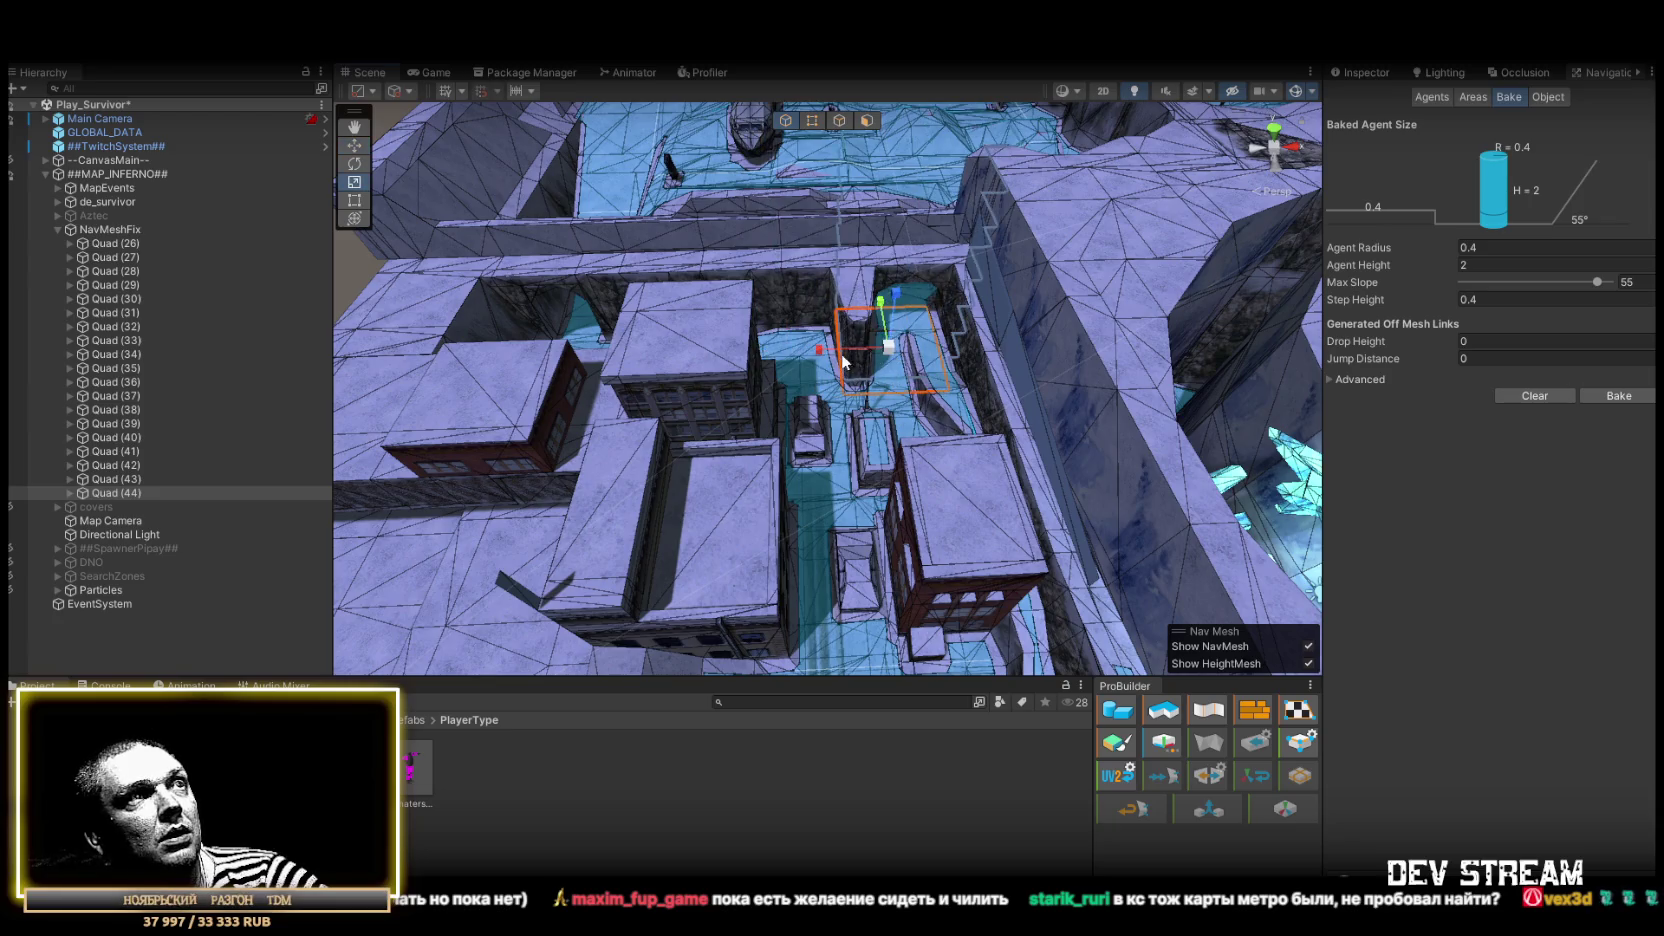
Move Quad (44) down onto the lower rooftop block
{"action": "left_click_drag", "start_coordinate": [860, 357], "coordinate": [968, 345]}
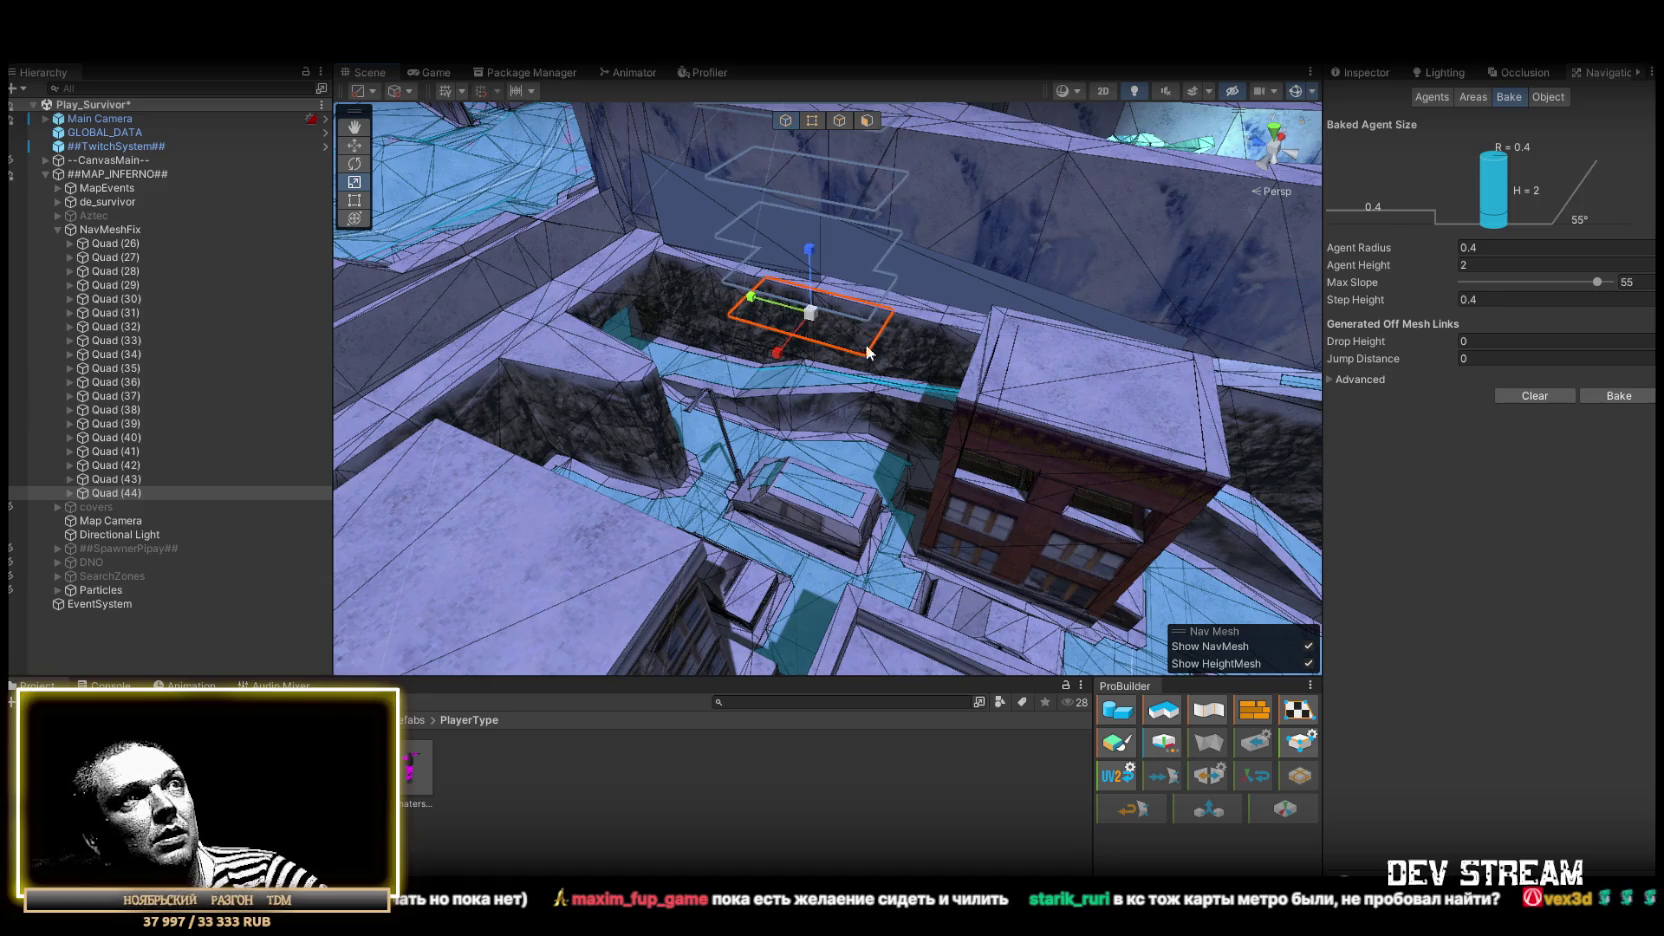
{"action": "mouse_move", "coordinate": [867, 357]}
{"action": "left_mouse_down"}
{"action": "mouse_move", "coordinate": [834, 524]}
{"action": "mouse_move", "coordinate": [859, 484]}
{"action": "mouse_move", "coordinate": [808, 522]}
{"action": "mouse_move", "coordinate": [810, 547]}
{"action": "left_mouse_up"}
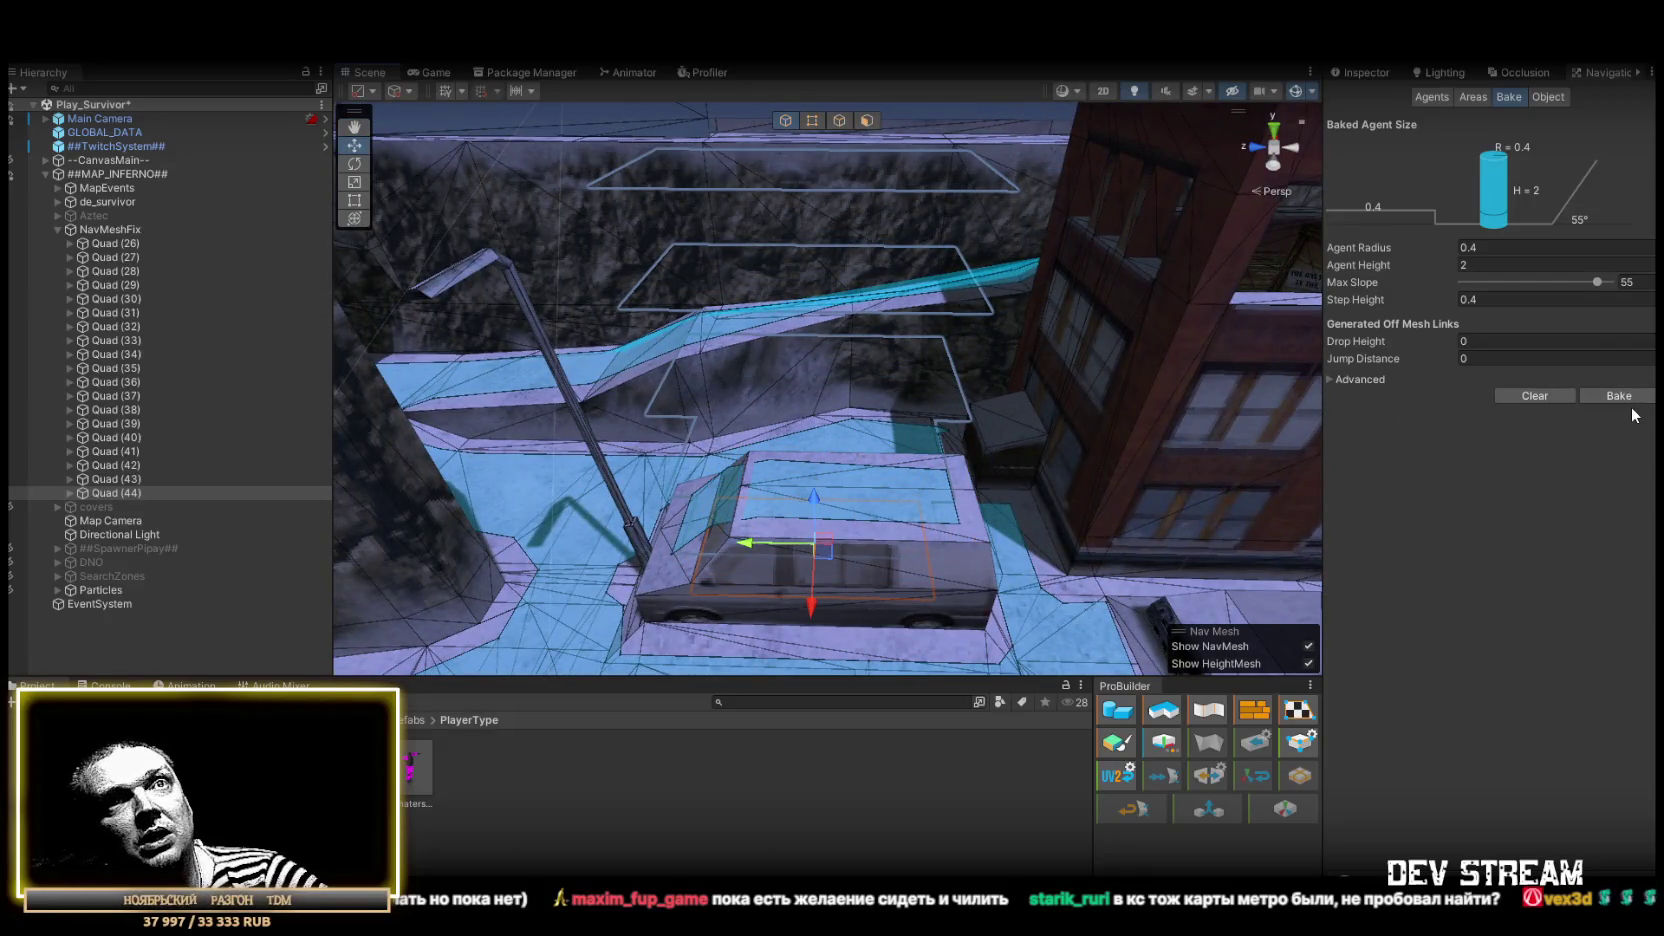
{"action": "mouse_move", "coordinate": [931, 383]}
{"action": "left_mouse_down"}
{"action": "mouse_move", "coordinate": [1058, 490]}
{"action": "mouse_move", "coordinate": [910, 472]}
{"action": "mouse_move", "coordinate": [854, 522]}
{"action": "mouse_move", "coordinate": [639, 438]}
{"action": "mouse_move", "coordinate": [788, 451]}
{"action": "mouse_move", "coordinate": [781, 277]}
{"action": "mouse_move", "coordinate": [644, 282]}
{"action": "mouse_move", "coordinate": [814, 317]}
{"action": "mouse_move", "coordinate": [557, 453]}
{"action": "mouse_move", "coordinate": [647, 496]}
{"action": "mouse_move", "coordinate": [563, 472]}
{"action": "left_mouse_up"}
Duplicate into Quad (45) and place it beside the wall near the brick building
{"action": "key", "text": "ctrl+d"}
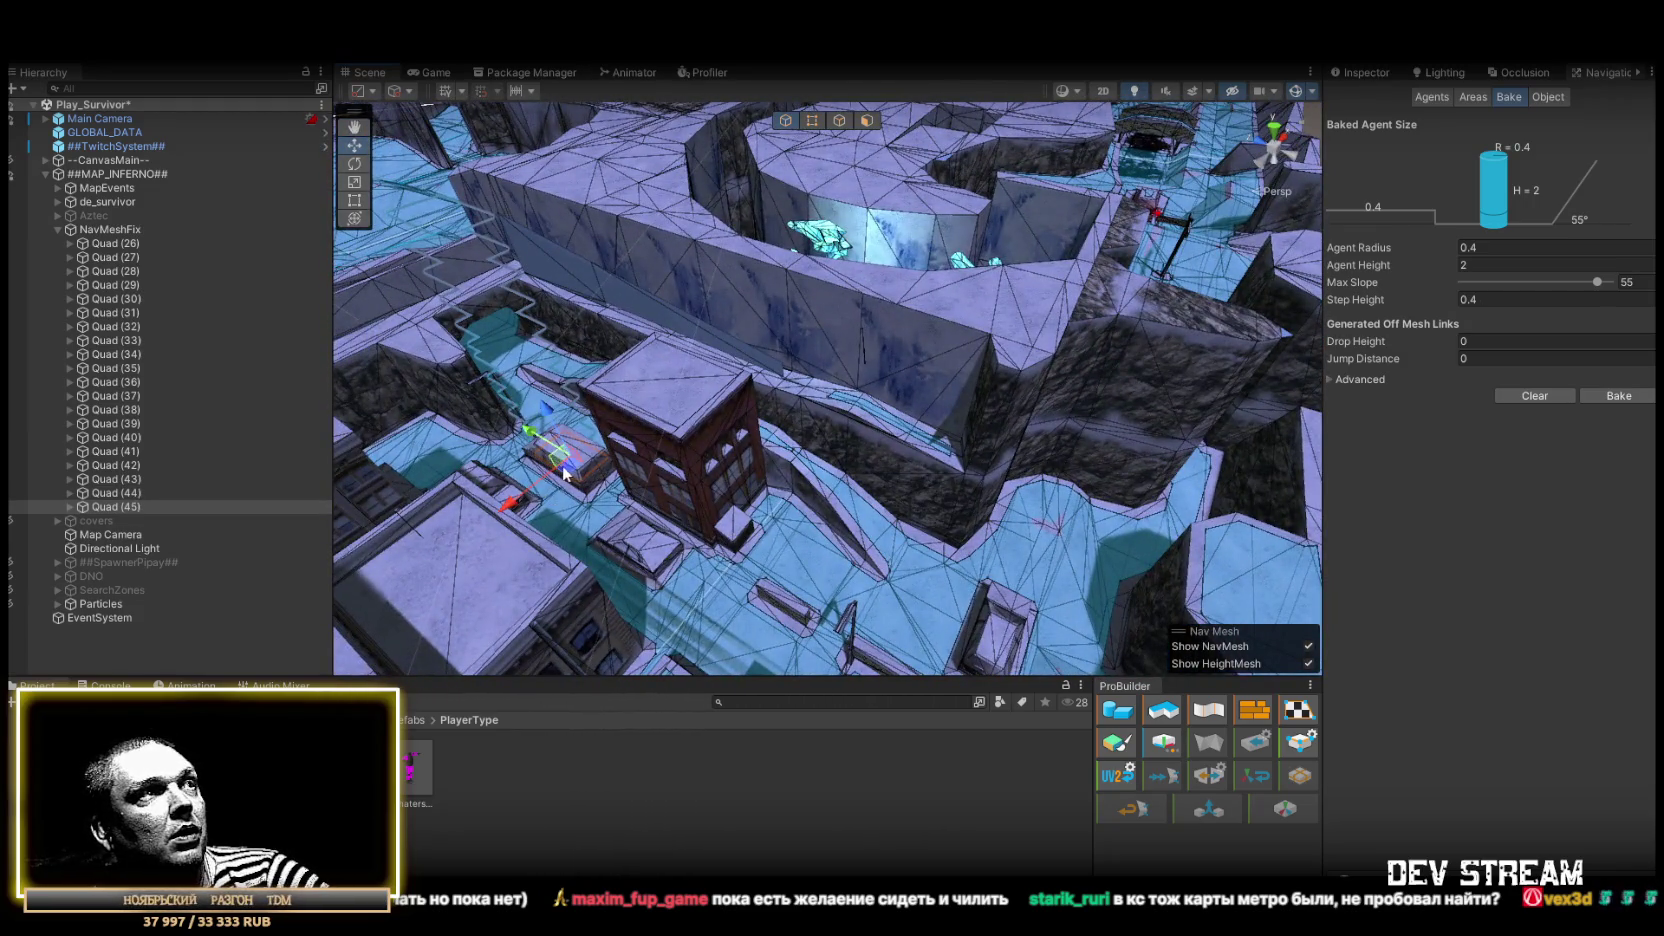
{"action": "left_click_drag", "start_coordinate": [808, 505], "coordinate": [848, 520]}
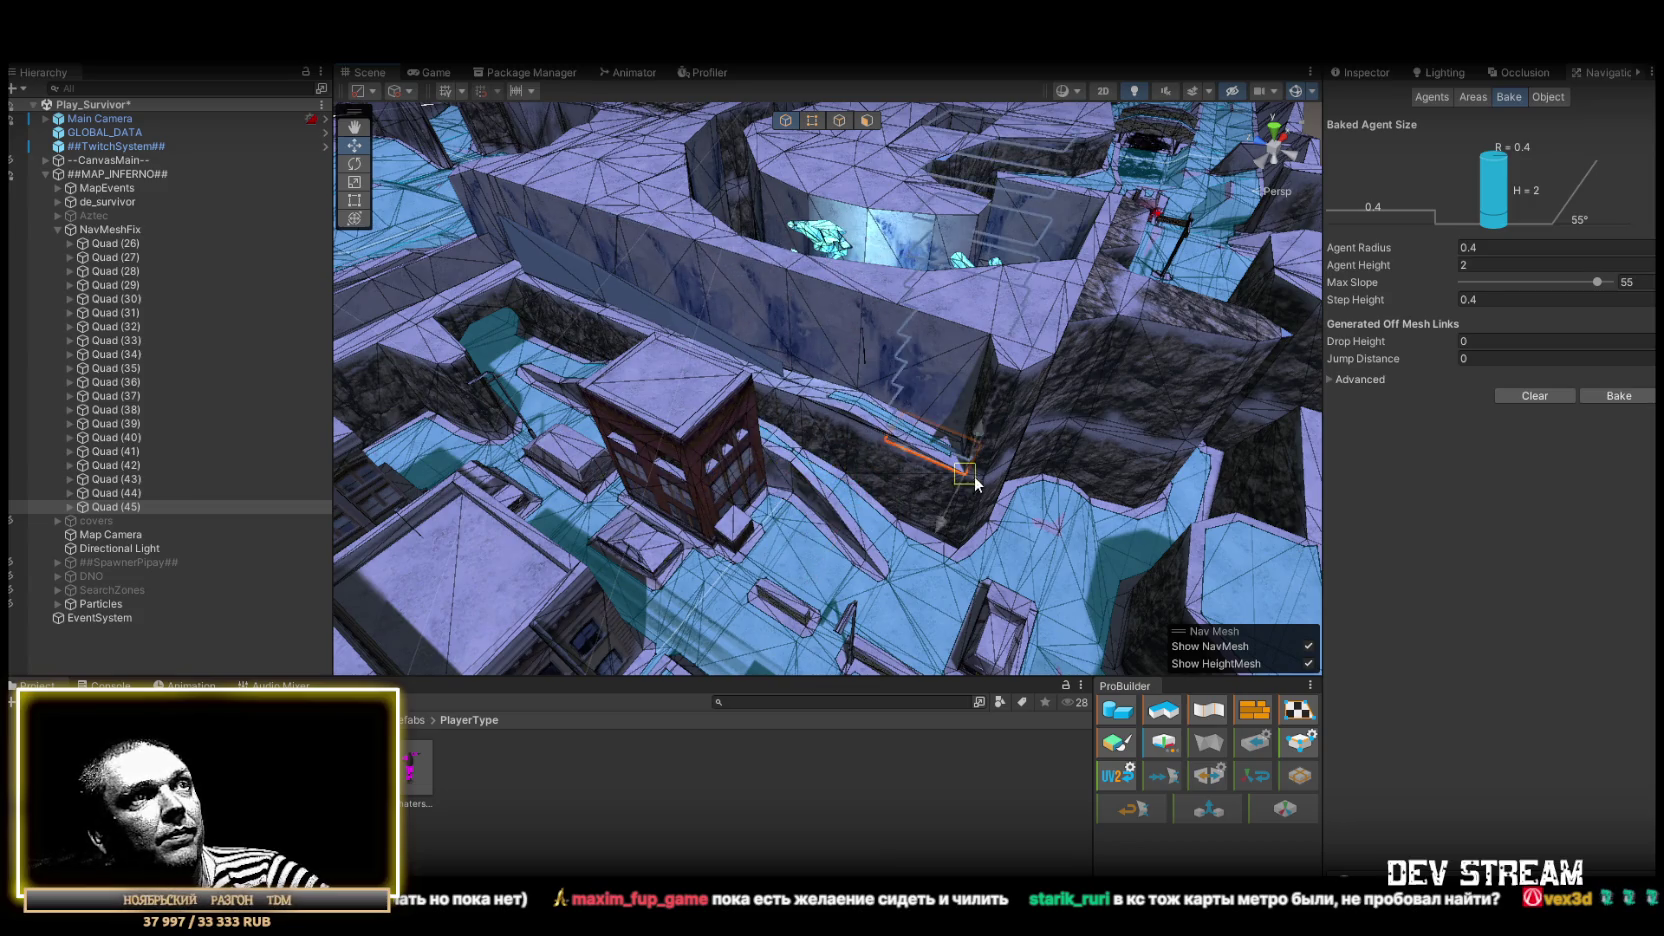
{"action": "scroll", "coordinate": [967, 479], "scroll_direction": "up", "scroll_amount": 6}
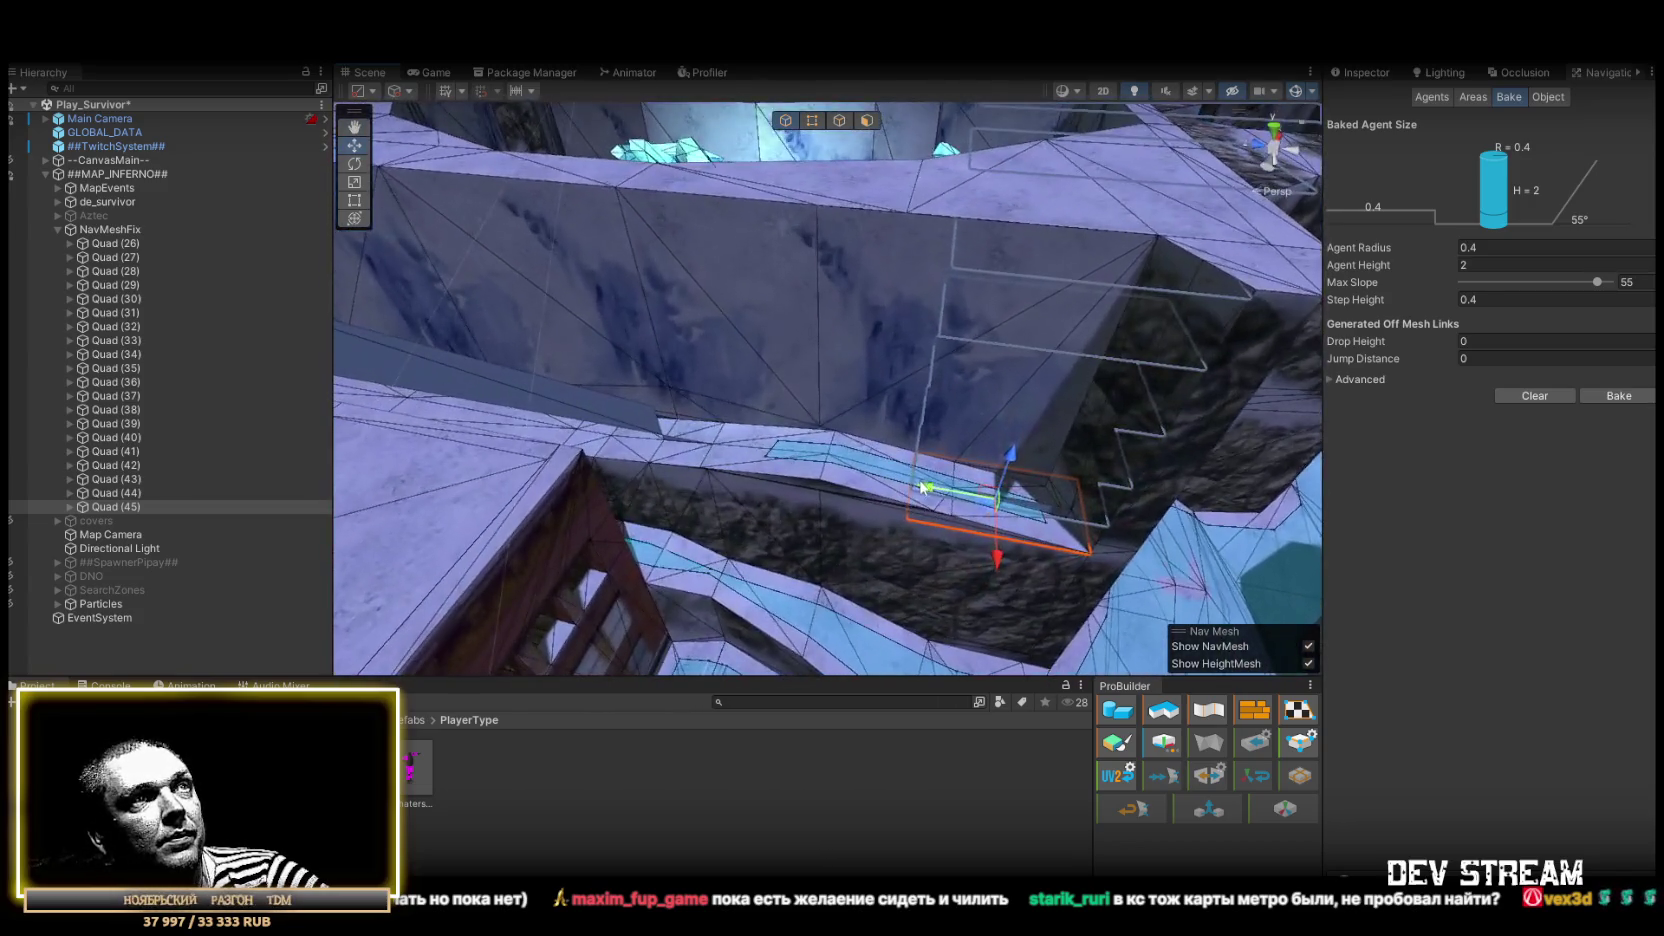
Duplicate the patch as Quad (46) and shift it left along the ravine edge
{"action": "mouse_move", "coordinate": [747, 461]}
{"action": "left_mouse_down"}
{"action": "mouse_move", "coordinate": [736, 476]}
{"action": "mouse_move", "coordinate": [880, 380]}
{"action": "left_mouse_up"}
{"action": "scroll", "coordinate": [736, 476], "scroll_direction": "down", "scroll_amount": 5}
{"action": "key", "text": "ctrl+d"}
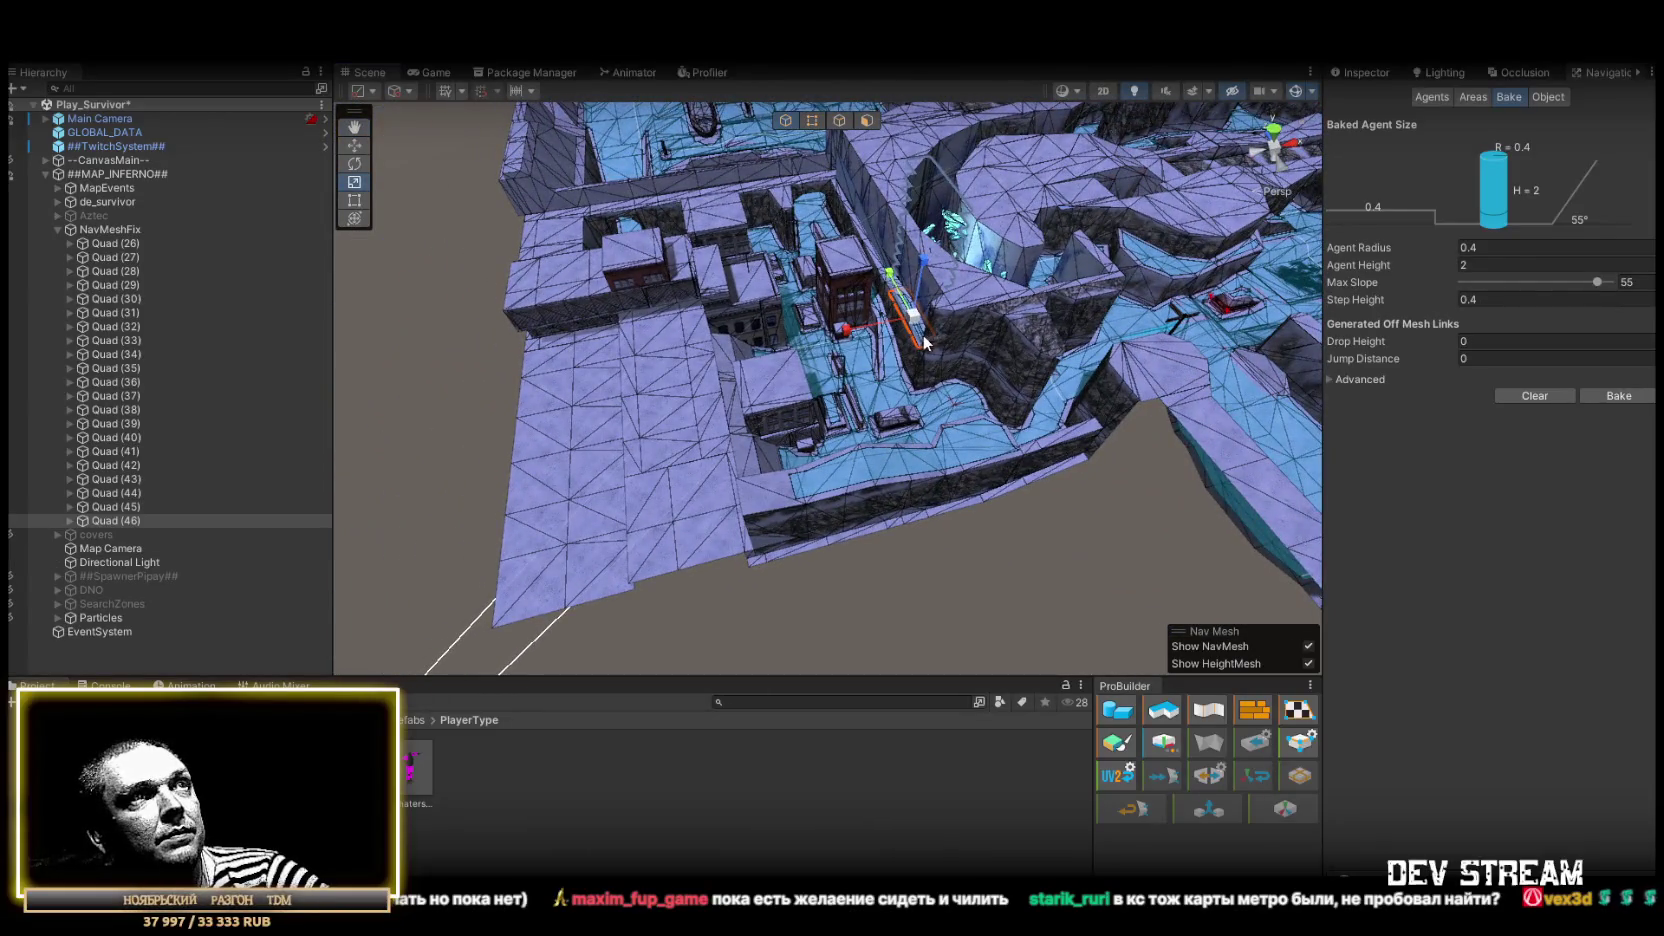
{"action": "scroll", "coordinate": [890, 494], "scroll_direction": "up", "scroll_amount": 4}
{"action": "mouse_move", "coordinate": [870, 485]}
{"action": "left_mouse_down"}
{"action": "mouse_move", "coordinate": [880, 465]}
{"action": "mouse_move", "coordinate": [835, 453]}
{"action": "mouse_move", "coordinate": [793, 390]}
{"action": "left_mouse_up"}
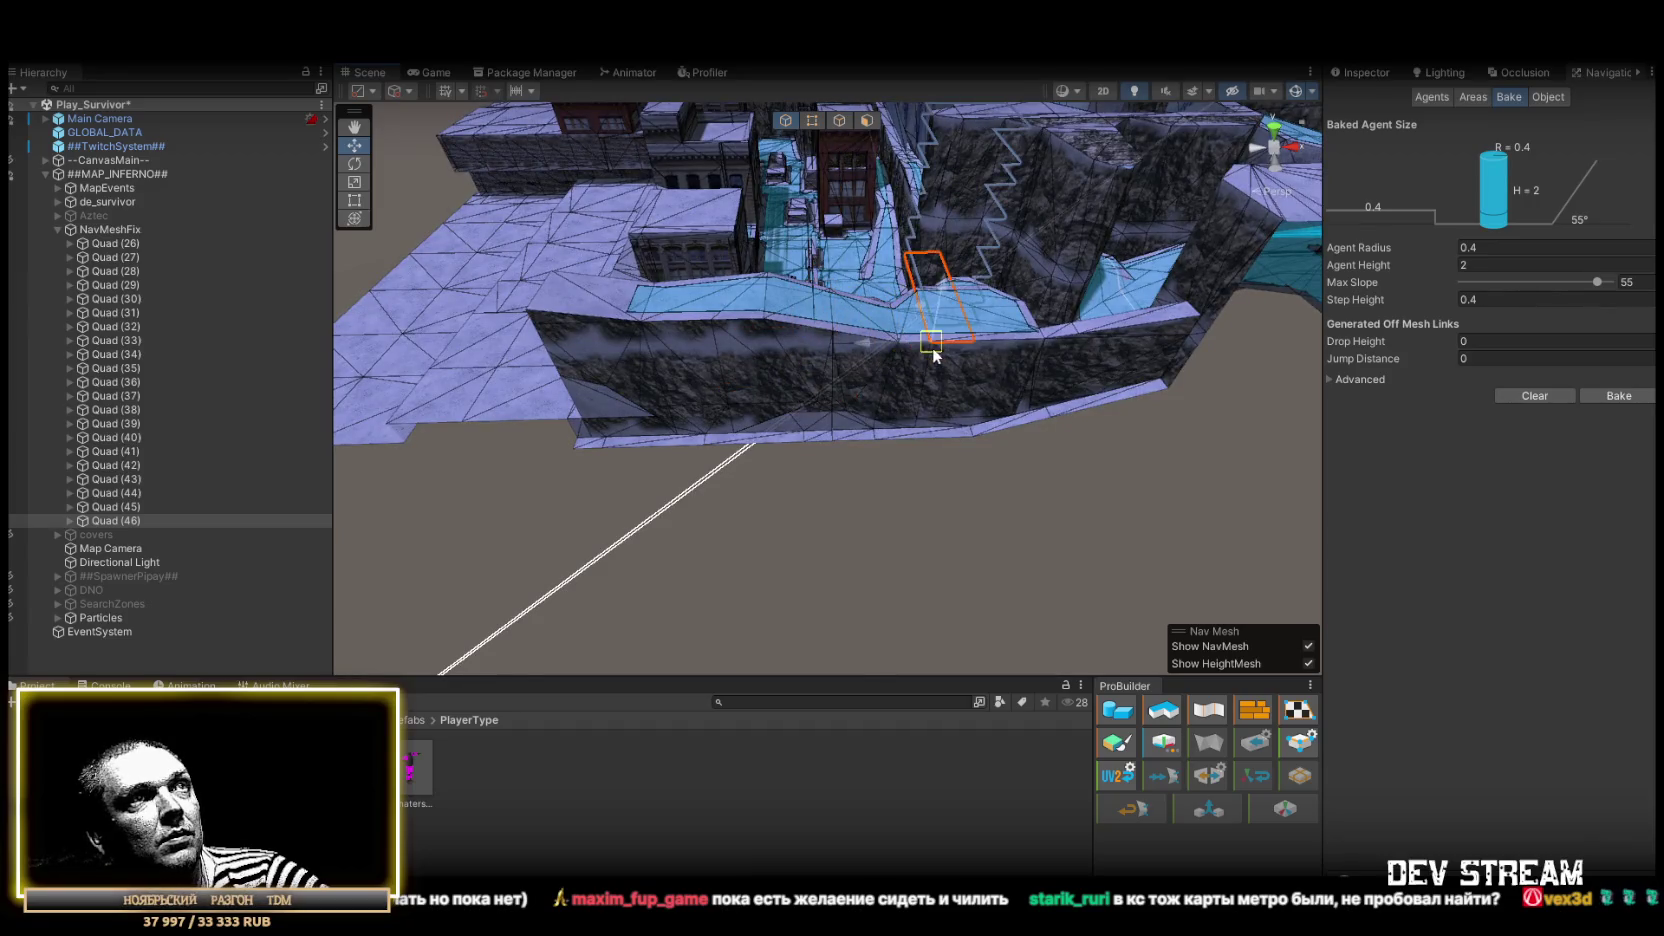
{"action": "mouse_move", "coordinate": [906, 350]}
{"action": "left_mouse_down"}
{"action": "mouse_move", "coordinate": [850, 371]}
{"action": "mouse_move", "coordinate": [1114, 446]}
{"action": "mouse_move", "coordinate": [969, 420]}
{"action": "left_mouse_up"}
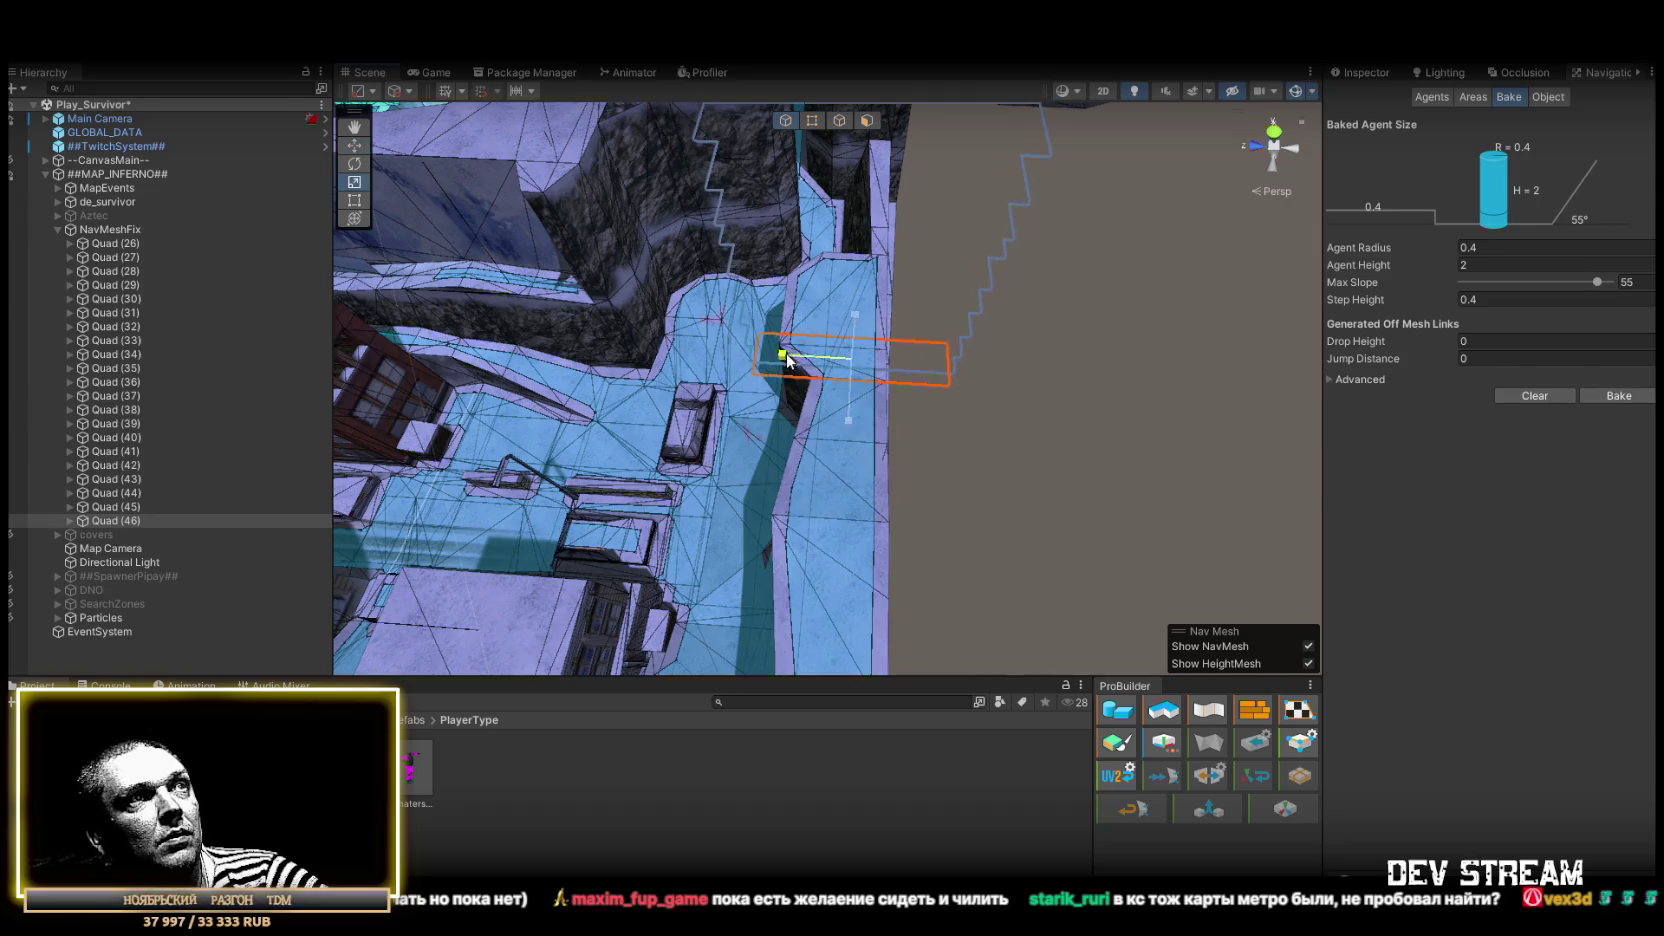
{"action": "mouse_move", "coordinate": [851, 372]}
{"action": "left_mouse_down"}
{"action": "mouse_move", "coordinate": [830, 400]}
{"action": "mouse_move", "coordinate": [799, 328]}
{"action": "left_mouse_up"}
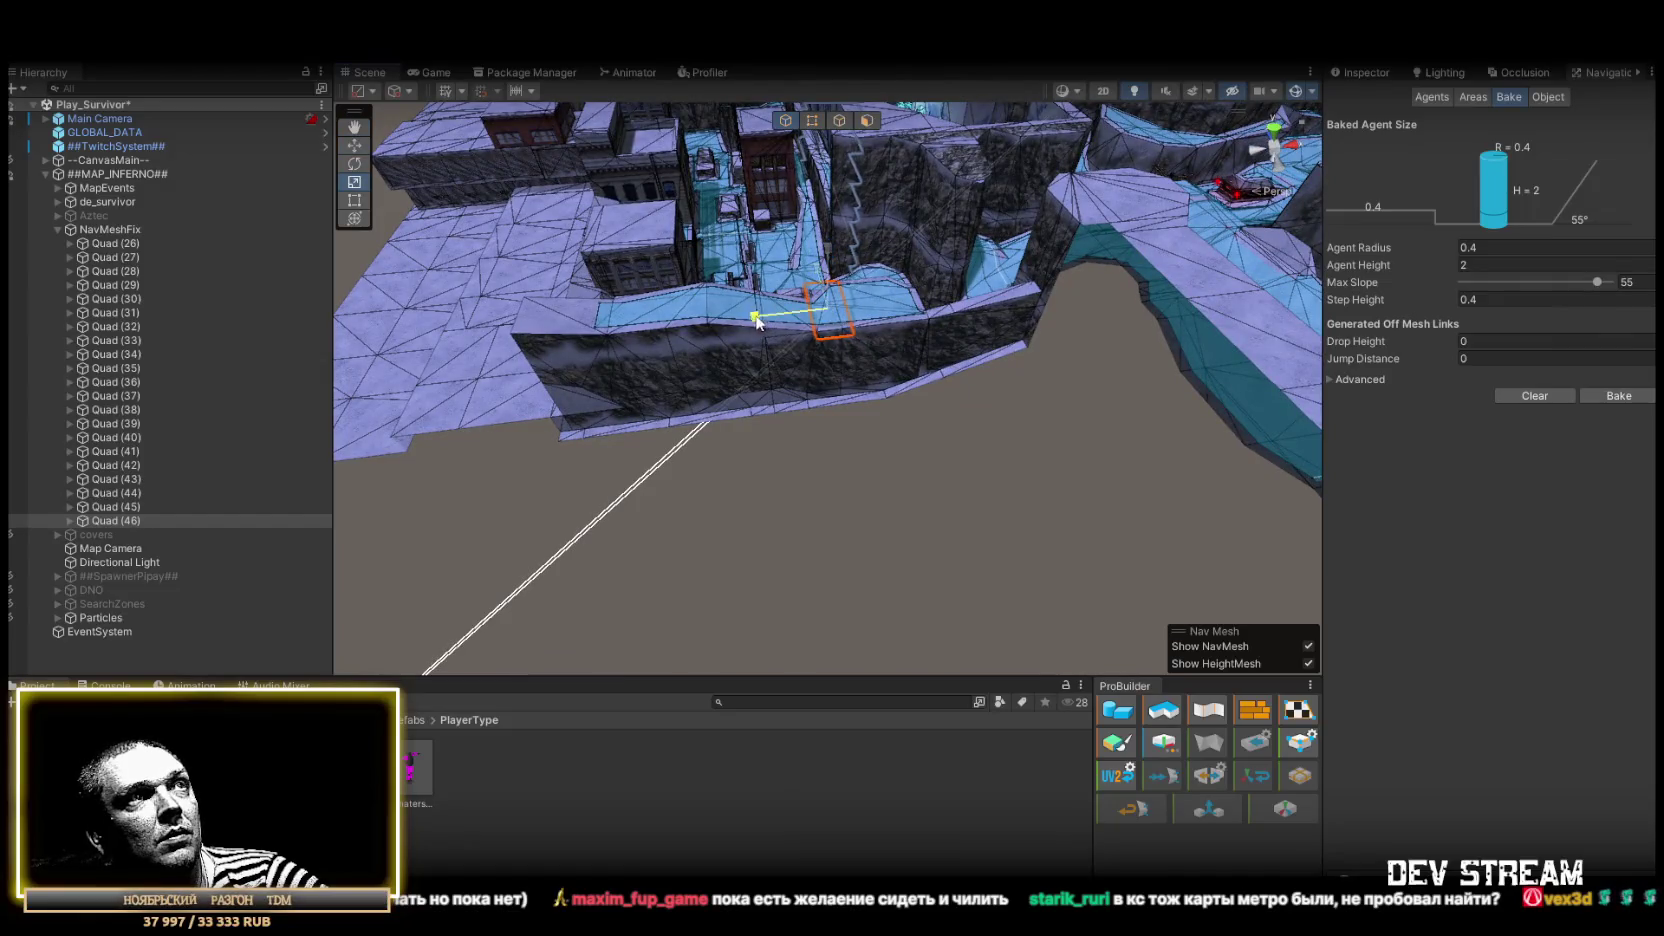
{"action": "left_click_drag", "start_coordinate": [749, 322], "coordinate": [682, 329]}
Scale Quad (46) into a long strip along the ravine wall and inspect it
{"action": "key", "text": "r"}
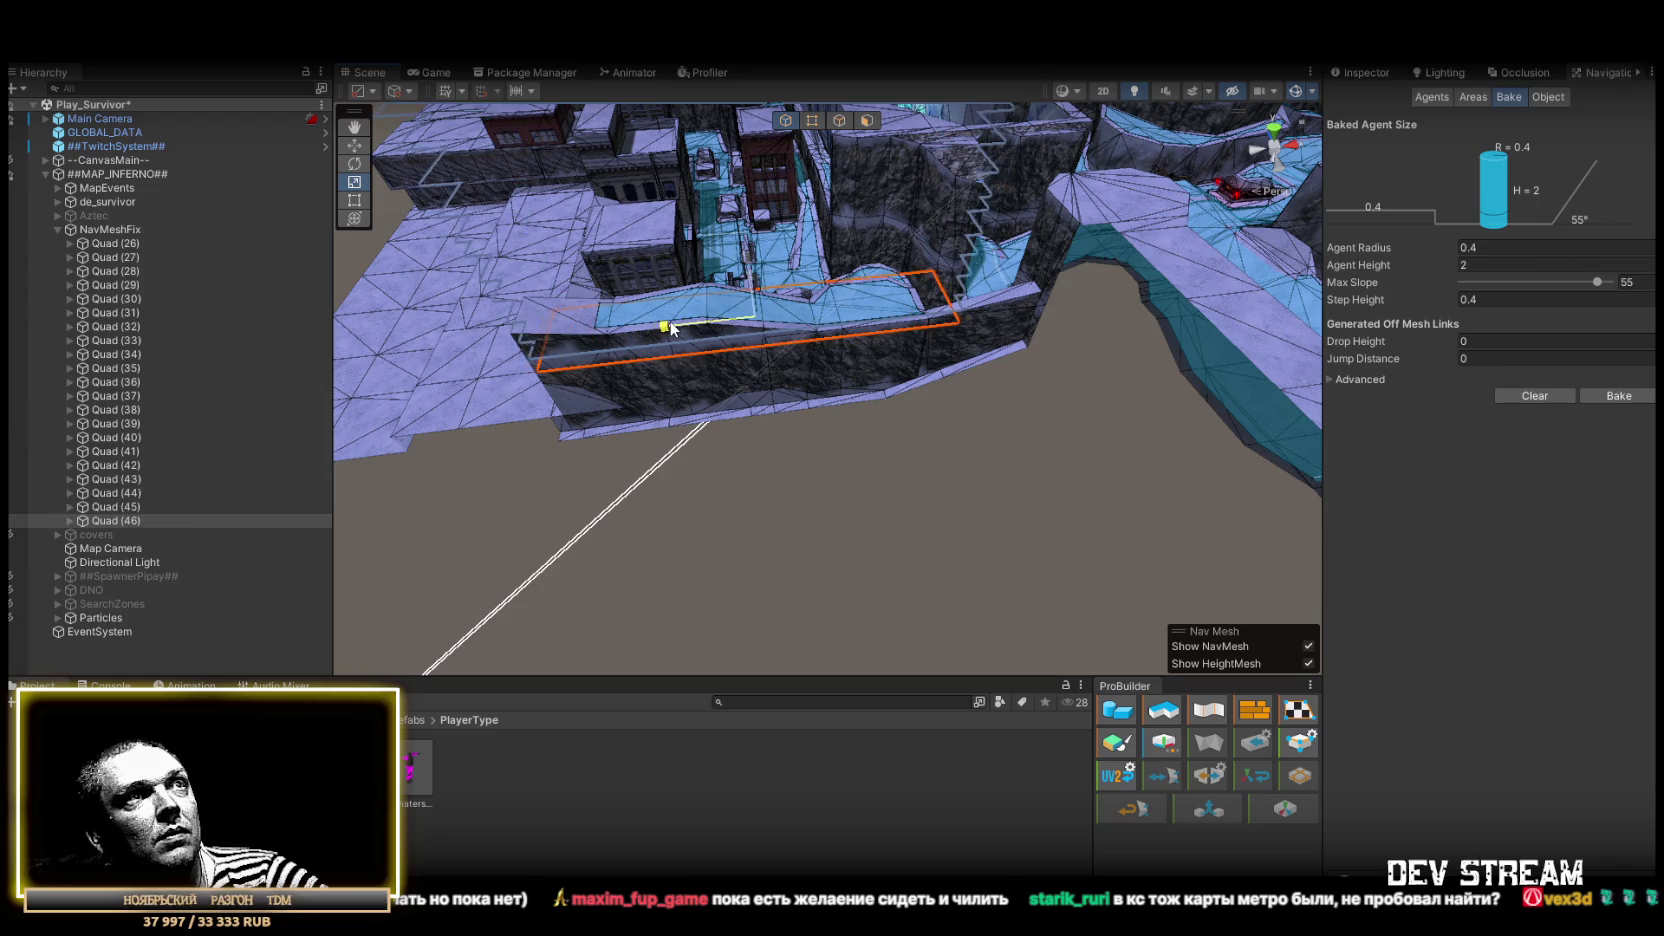
{"action": "left_click_drag", "start_coordinate": [680, 326], "coordinate": [613, 197]}
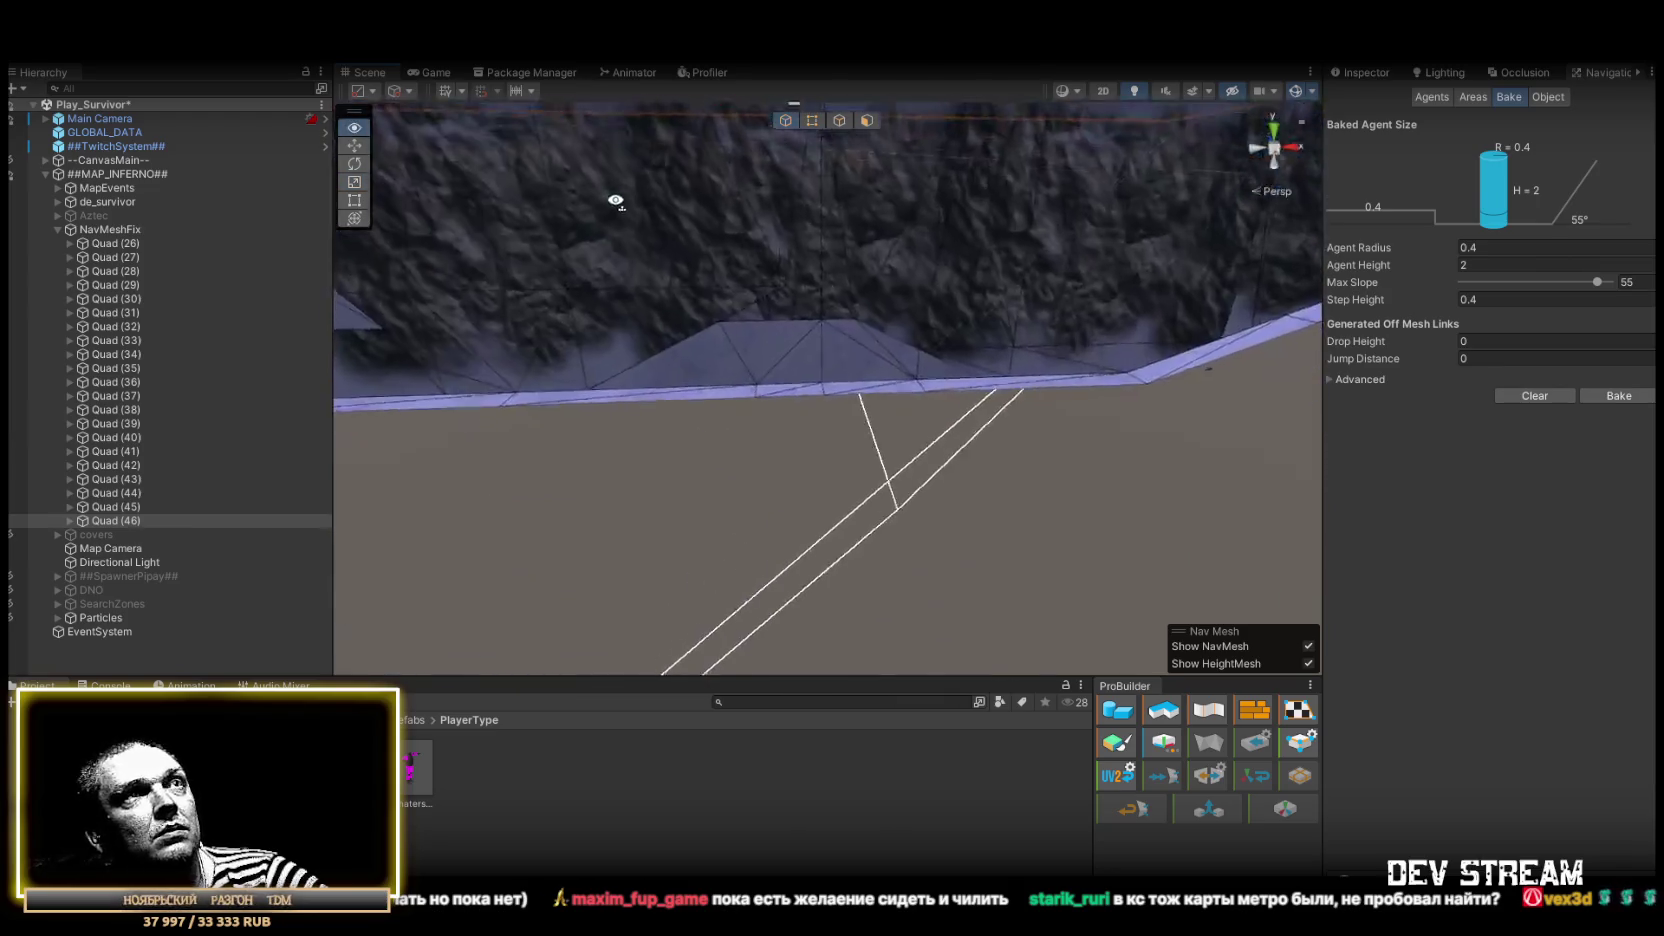
{"action": "scroll", "coordinate": [607, 201], "scroll_direction": "down", "scroll_amount": 3}
{"action": "mouse_move", "coordinate": [792, 258]}
{"action": "left_mouse_down"}
{"action": "mouse_move", "coordinate": [758, 342]}
{"action": "mouse_move", "coordinate": [882, 396]}
{"action": "left_mouse_up"}
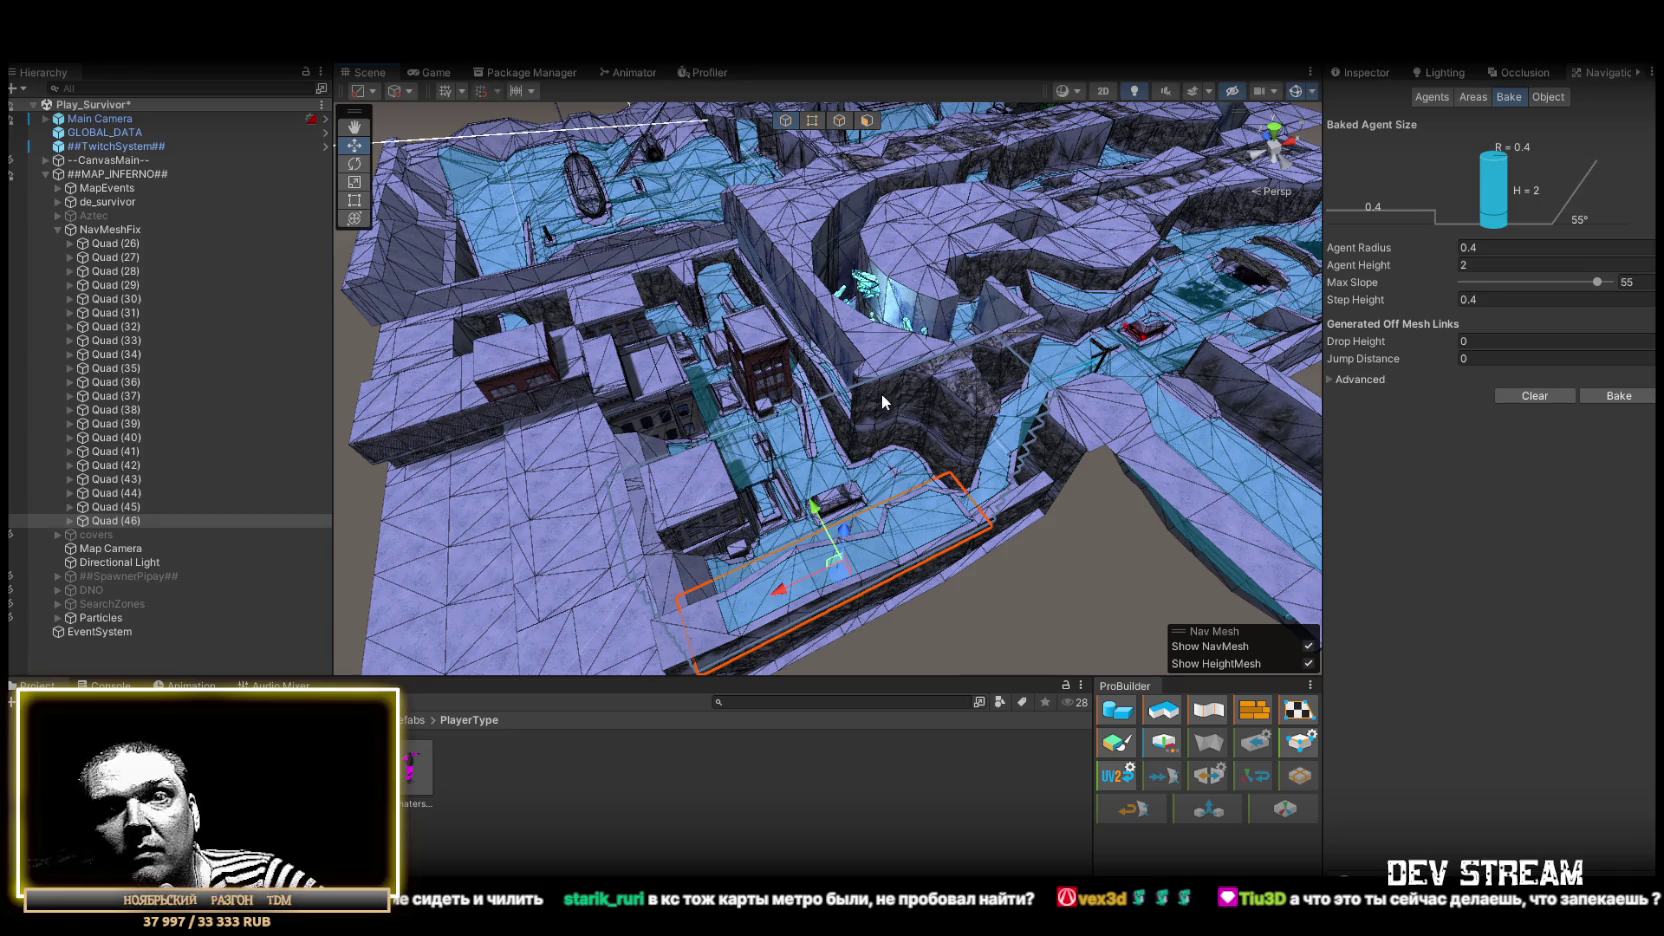
{"action": "mouse_move", "coordinate": [881, 402]}
{"action": "left_mouse_down"}
{"action": "mouse_move", "coordinate": [1088, 457]}
{"action": "mouse_move", "coordinate": [1147, 440]}
{"action": "mouse_move", "coordinate": [900, 312]}
{"action": "mouse_move", "coordinate": [943, 193]}
{"action": "mouse_move", "coordinate": [670, 105]}
{"action": "mouse_move", "coordinate": [789, 92]}
{"action": "mouse_move", "coordinate": [898, 295]}
{"action": "mouse_move", "coordinate": [1003, 371]}
{"action": "mouse_move", "coordinate": [910, 327]}
{"action": "mouse_move", "coordinate": [354, 334]}
{"action": "mouse_move", "coordinate": [380, 365]}
{"action": "left_mouse_up"}
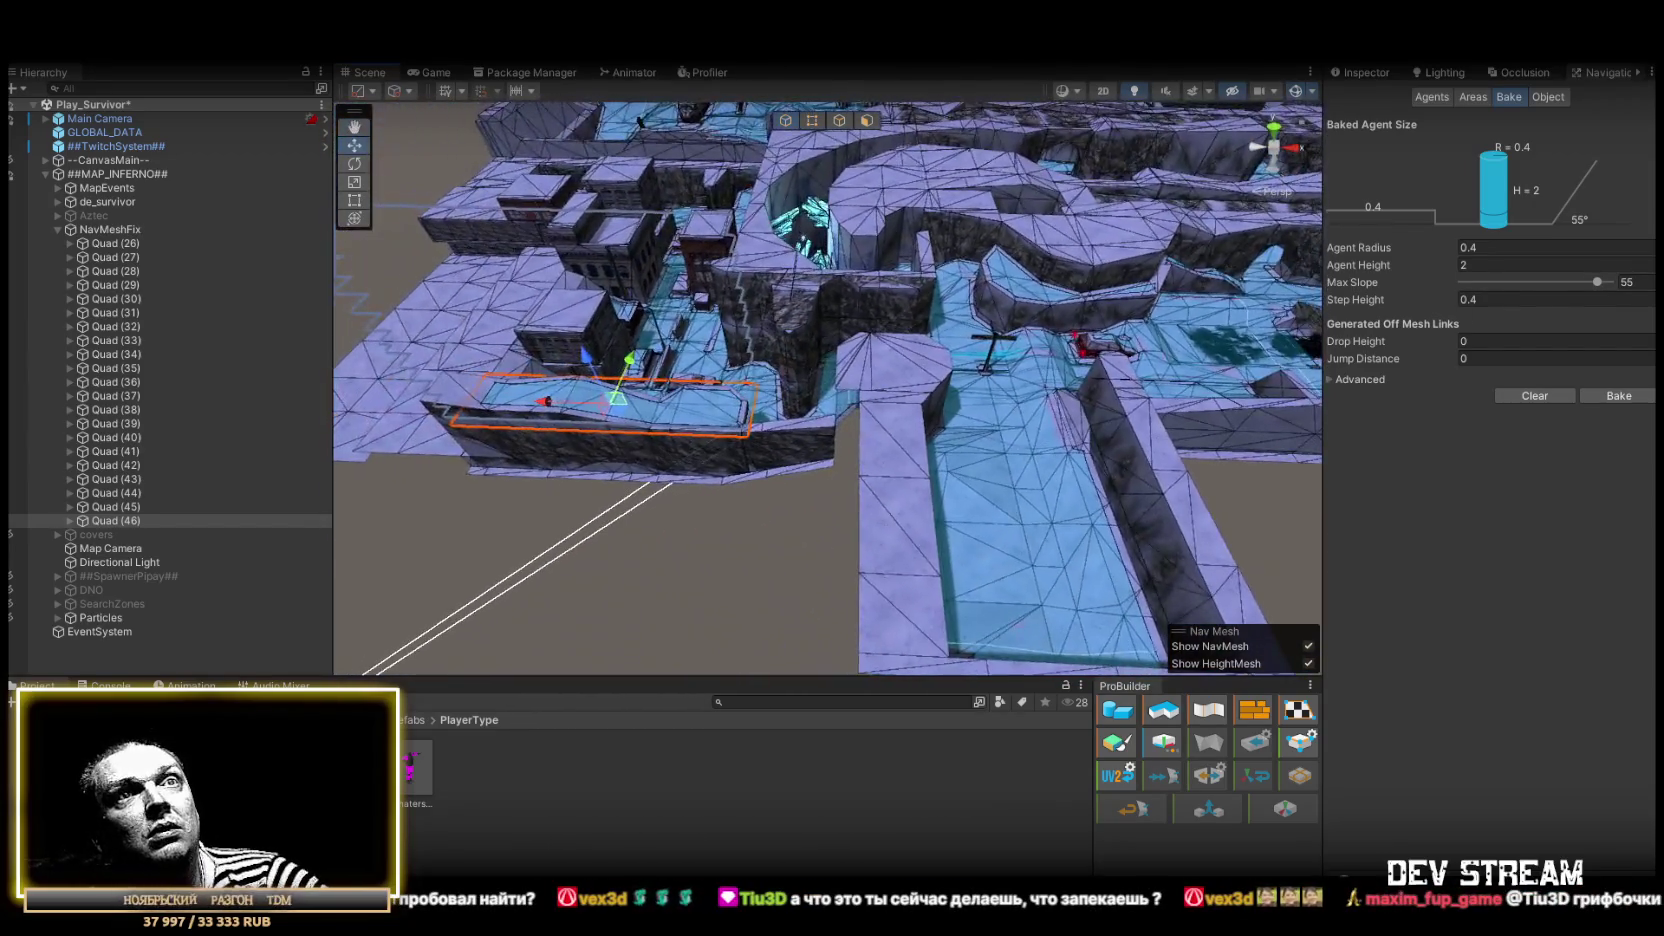
{"action": "mouse_move", "coordinate": [882, 376]}
{"action": "left_mouse_down"}
{"action": "mouse_move", "coordinate": [745, 354]}
{"action": "mouse_move", "coordinate": [772, 215]}
{"action": "mouse_move", "coordinate": [710, 96]}
{"action": "mouse_move", "coordinate": [1264, 103]}
{"action": "mouse_move", "coordinate": [1440, 124]}
{"action": "mouse_move", "coordinate": [1357, 96]}
{"action": "mouse_move", "coordinate": [1066, 95]}
{"action": "mouse_move", "coordinate": [1024, 75]}
{"action": "mouse_move", "coordinate": [1239, 518]}
{"action": "left_mouse_up"}
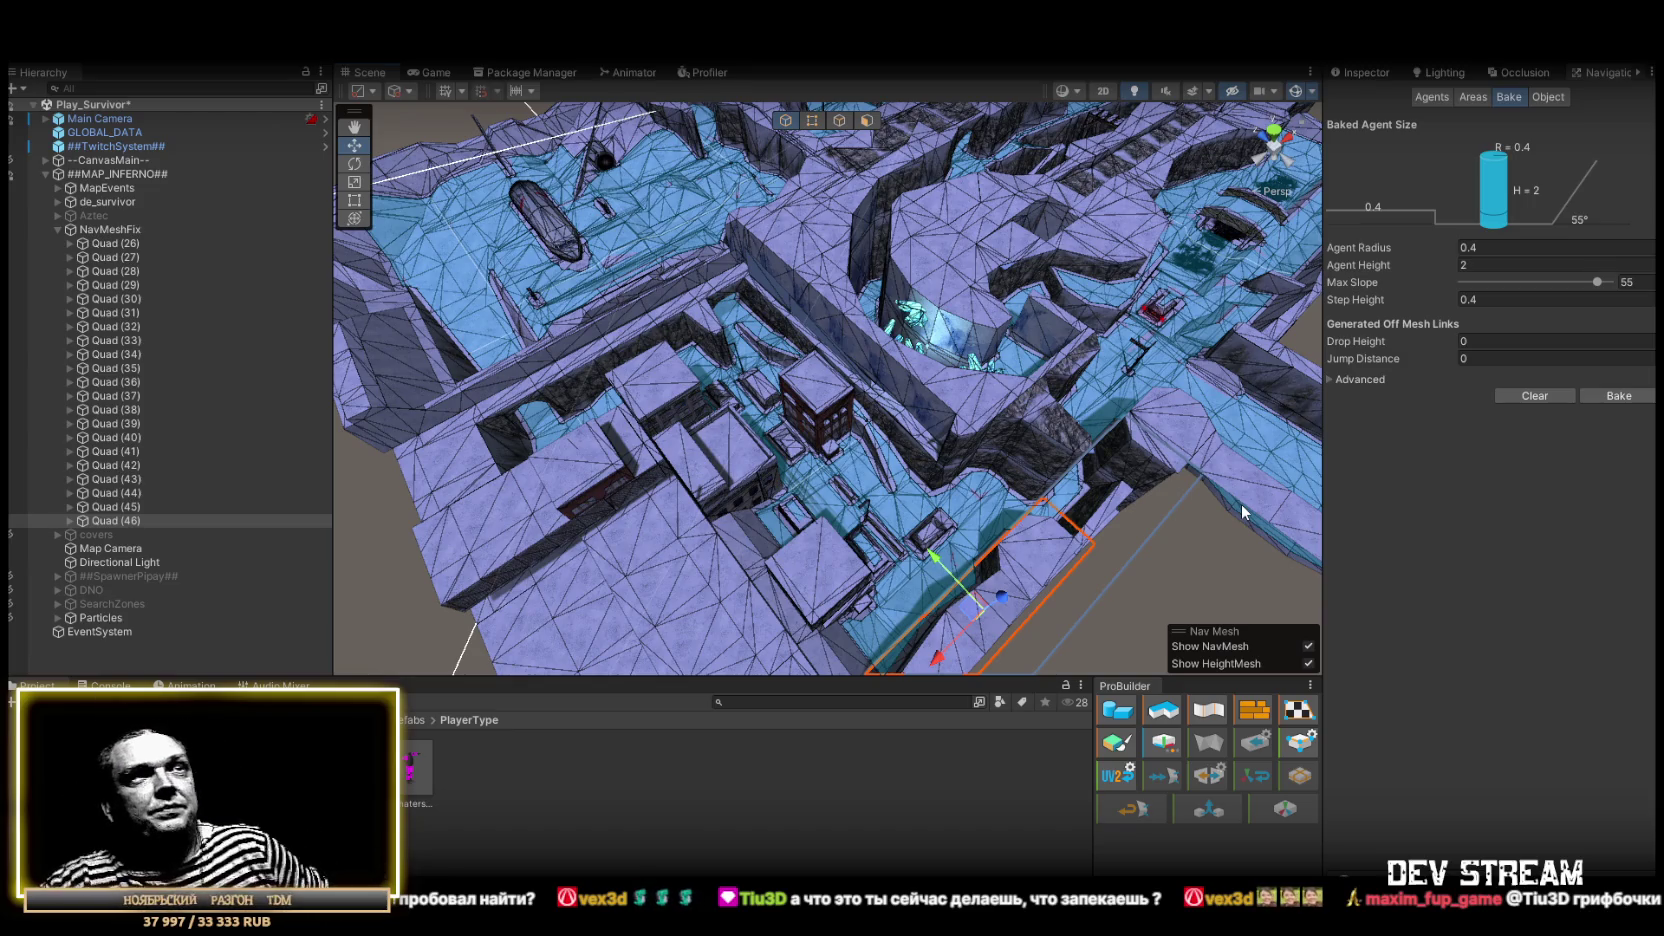
{"action": "mouse_move", "coordinate": [1242, 505]}
{"action": "left_mouse_down"}
{"action": "mouse_move", "coordinate": [997, 271]}
{"action": "mouse_move", "coordinate": [899, 338]}
{"action": "mouse_move", "coordinate": [609, 311]}
{"action": "mouse_move", "coordinate": [757, 223]}
{"action": "mouse_move", "coordinate": [947, 297]}
{"action": "mouse_move", "coordinate": [698, 289]}
{"action": "mouse_move", "coordinate": [797, 306]}
{"action": "mouse_move", "coordinate": [1103, 279]}
{"action": "mouse_move", "coordinate": [836, 394]}
{"action": "mouse_move", "coordinate": [1103, 302]}
{"action": "mouse_move", "coordinate": [1085, 320]}
{"action": "mouse_move", "coordinate": [884, 312]}
{"action": "mouse_move", "coordinate": [1164, 344]}
{"action": "mouse_move", "coordinate": [872, 285]}
{"action": "left_mouse_up"}
{"action": "mouse_move", "coordinate": [833, 364]}
{"action": "left_mouse_down"}
{"action": "mouse_move", "coordinate": [877, 297]}
{"action": "mouse_move", "coordinate": [791, 401]}
{"action": "mouse_move", "coordinate": [799, 357]}
{"action": "mouse_move", "coordinate": [864, 365]}
{"action": "mouse_move", "coordinate": [640, 370]}
{"action": "left_mouse_up"}
Duplicate as Quad (47), scale it over the wall corner, and check the surrounding corridor
{"action": "key", "text": "ctrl+d"}
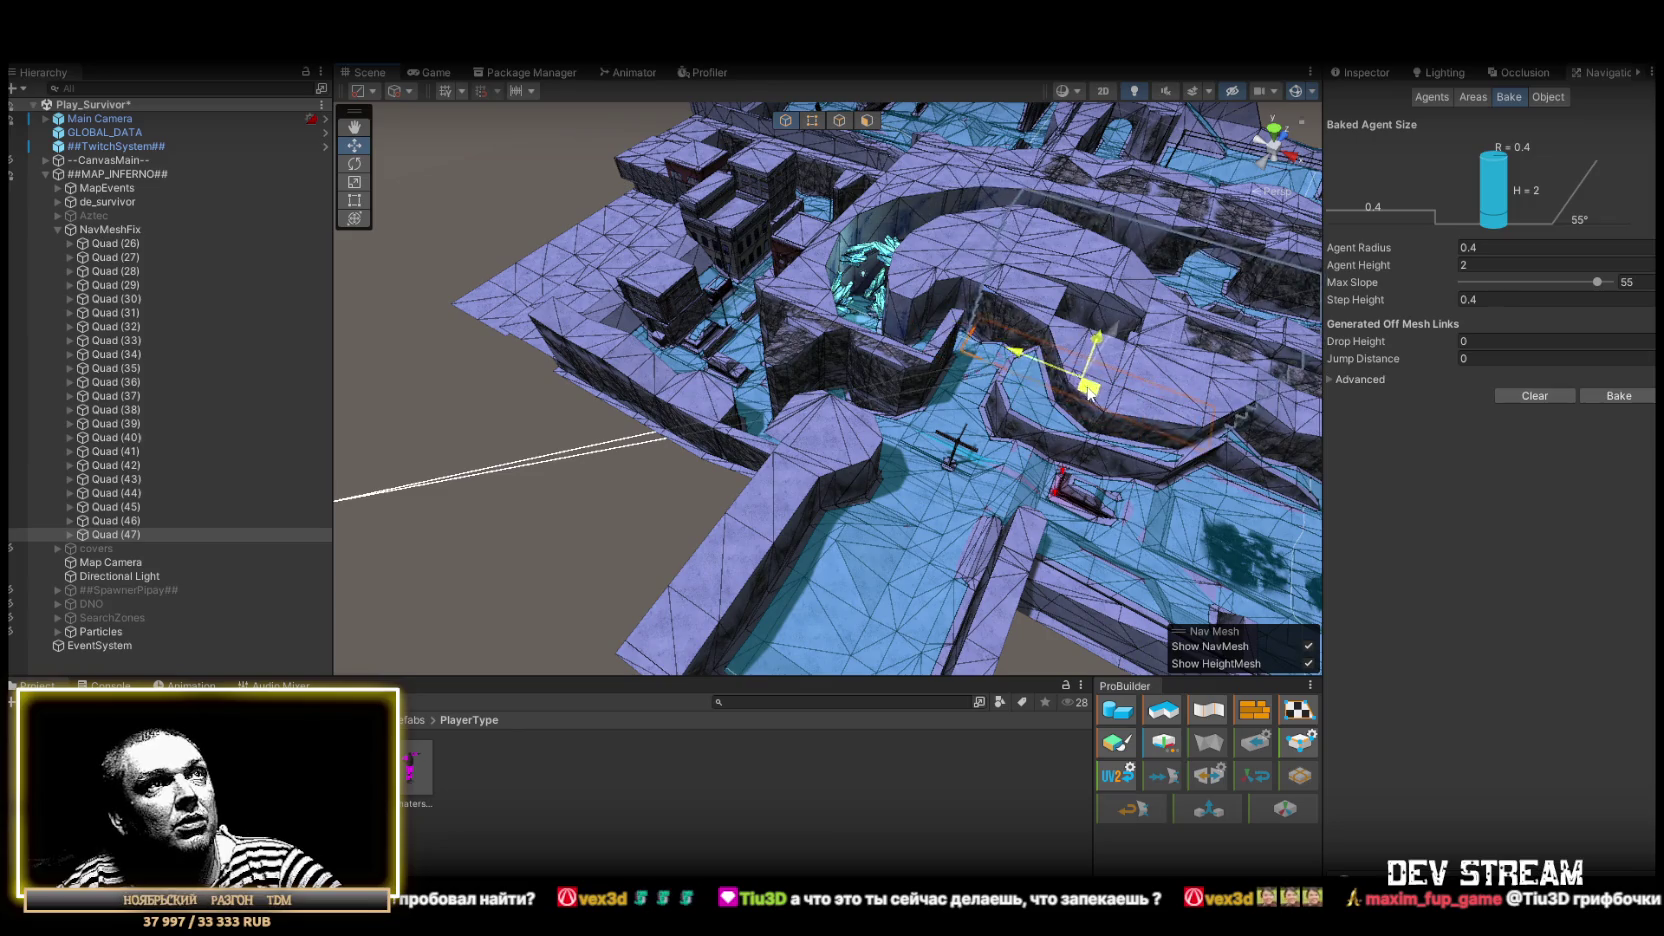
{"action": "key", "text": "r"}
{"action": "key", "text": "f"}
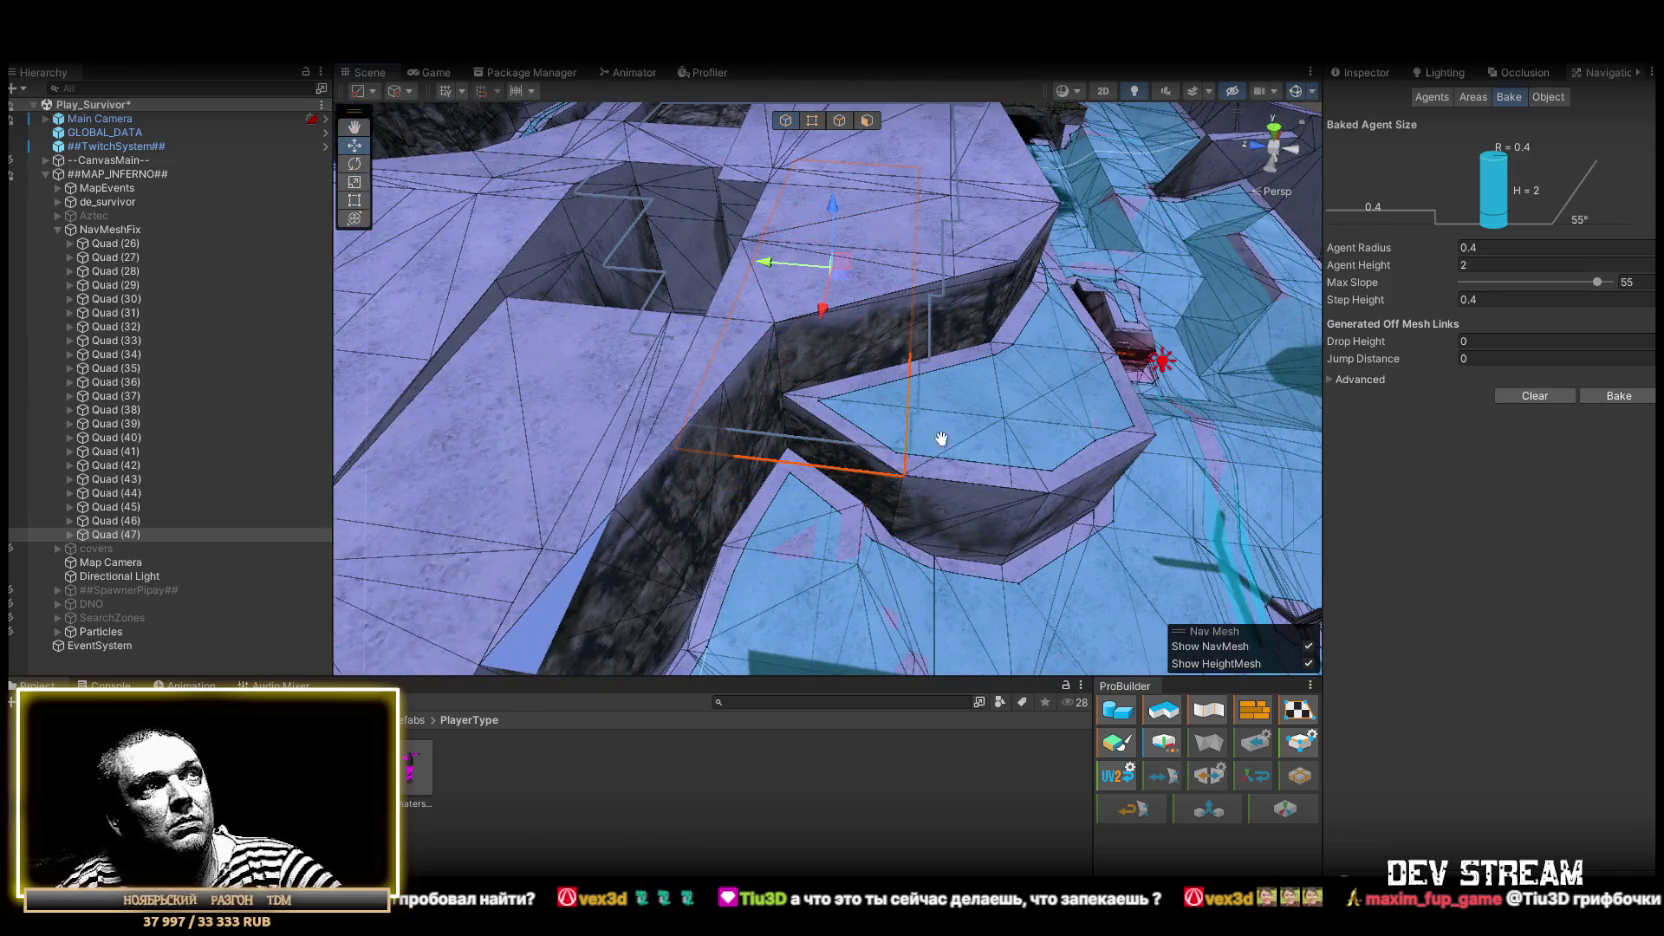
{"action": "scroll", "coordinate": [941, 438], "scroll_direction": "down", "scroll_amount": 5}
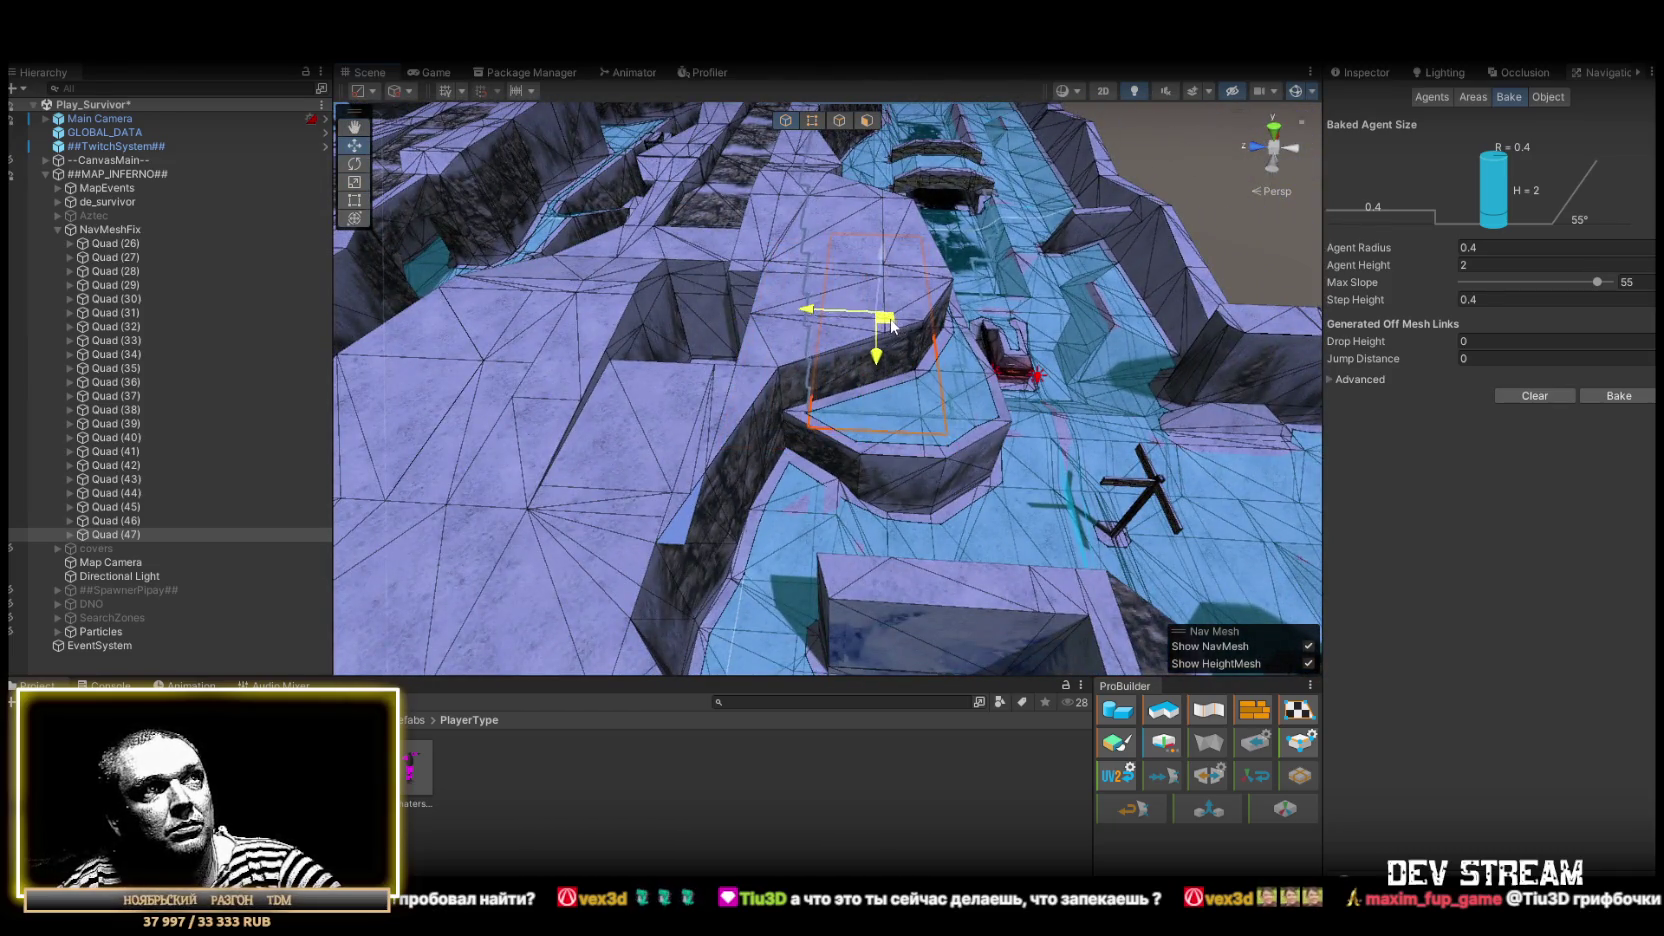
{"action": "mouse_move", "coordinate": [909, 335]}
{"action": "left_mouse_down"}
{"action": "mouse_move", "coordinate": [508, 265]}
{"action": "mouse_move", "coordinate": [739, 212]}
{"action": "mouse_move", "coordinate": [990, 345]}
{"action": "left_mouse_up"}
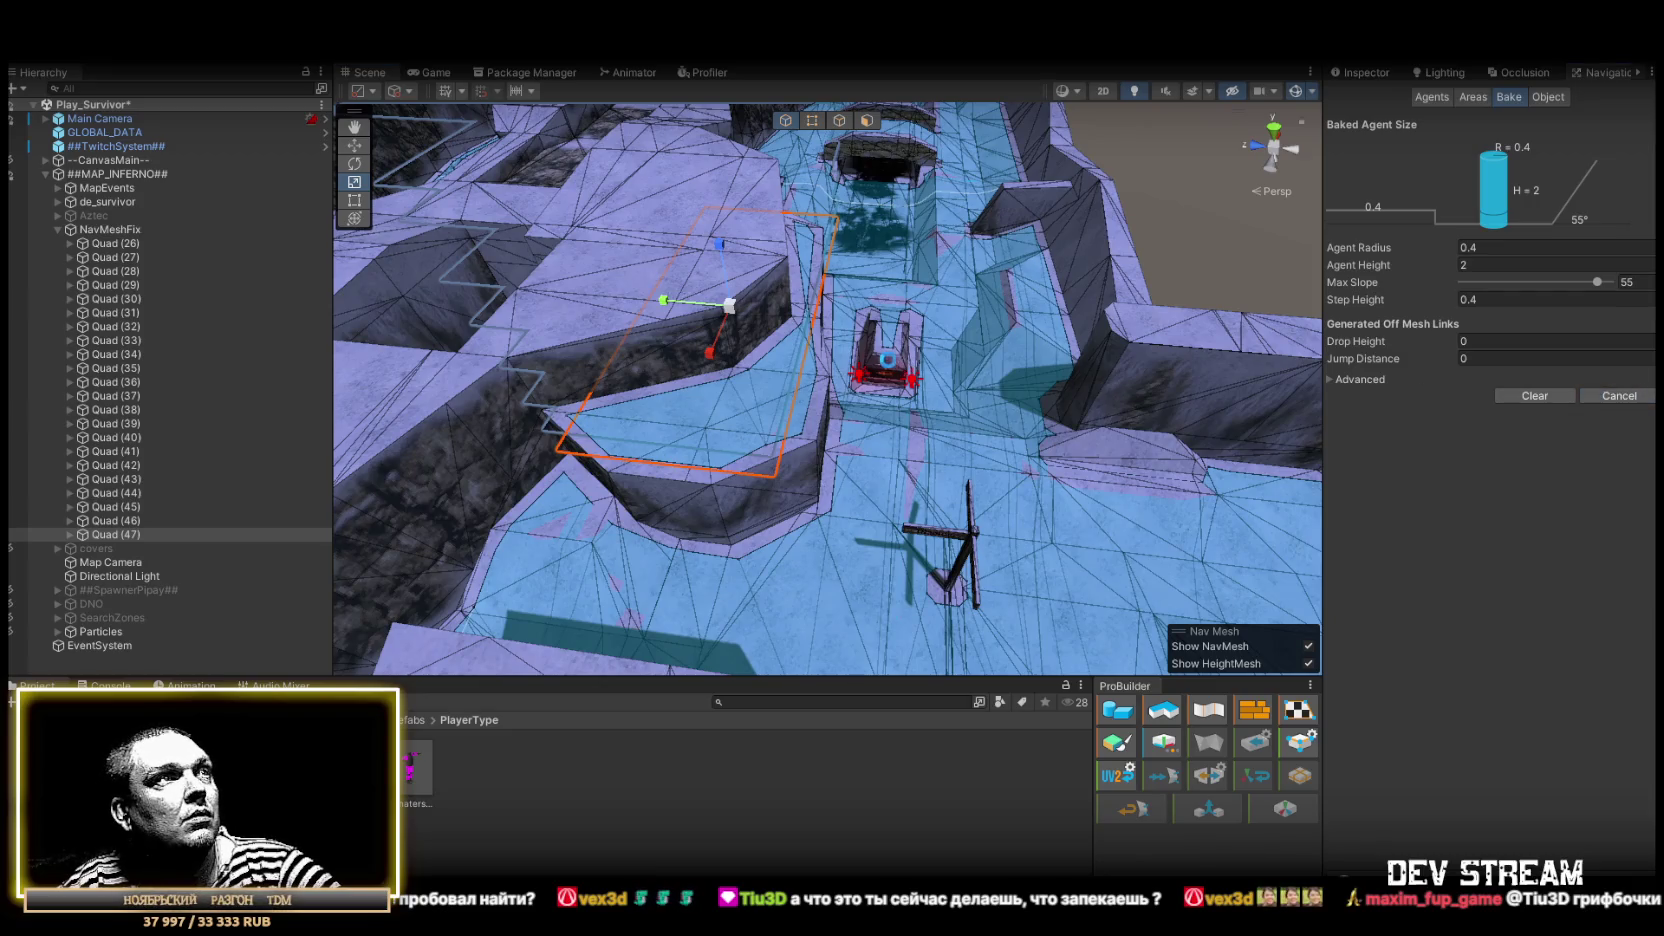
{"action": "mouse_move", "coordinate": [910, 373]}
{"action": "left_mouse_down"}
{"action": "mouse_move", "coordinate": [760, 430]}
{"action": "mouse_move", "coordinate": [500, 380]}
{"action": "mouse_move", "coordinate": [347, 375]}
{"action": "mouse_move", "coordinate": [400, 350]}
{"action": "left_mouse_up"}
Duplicate as Quad (48) and reshape it to span the ledge gap
{"action": "key", "text": "ctrl+d"}
{"action": "key", "text": "f"}
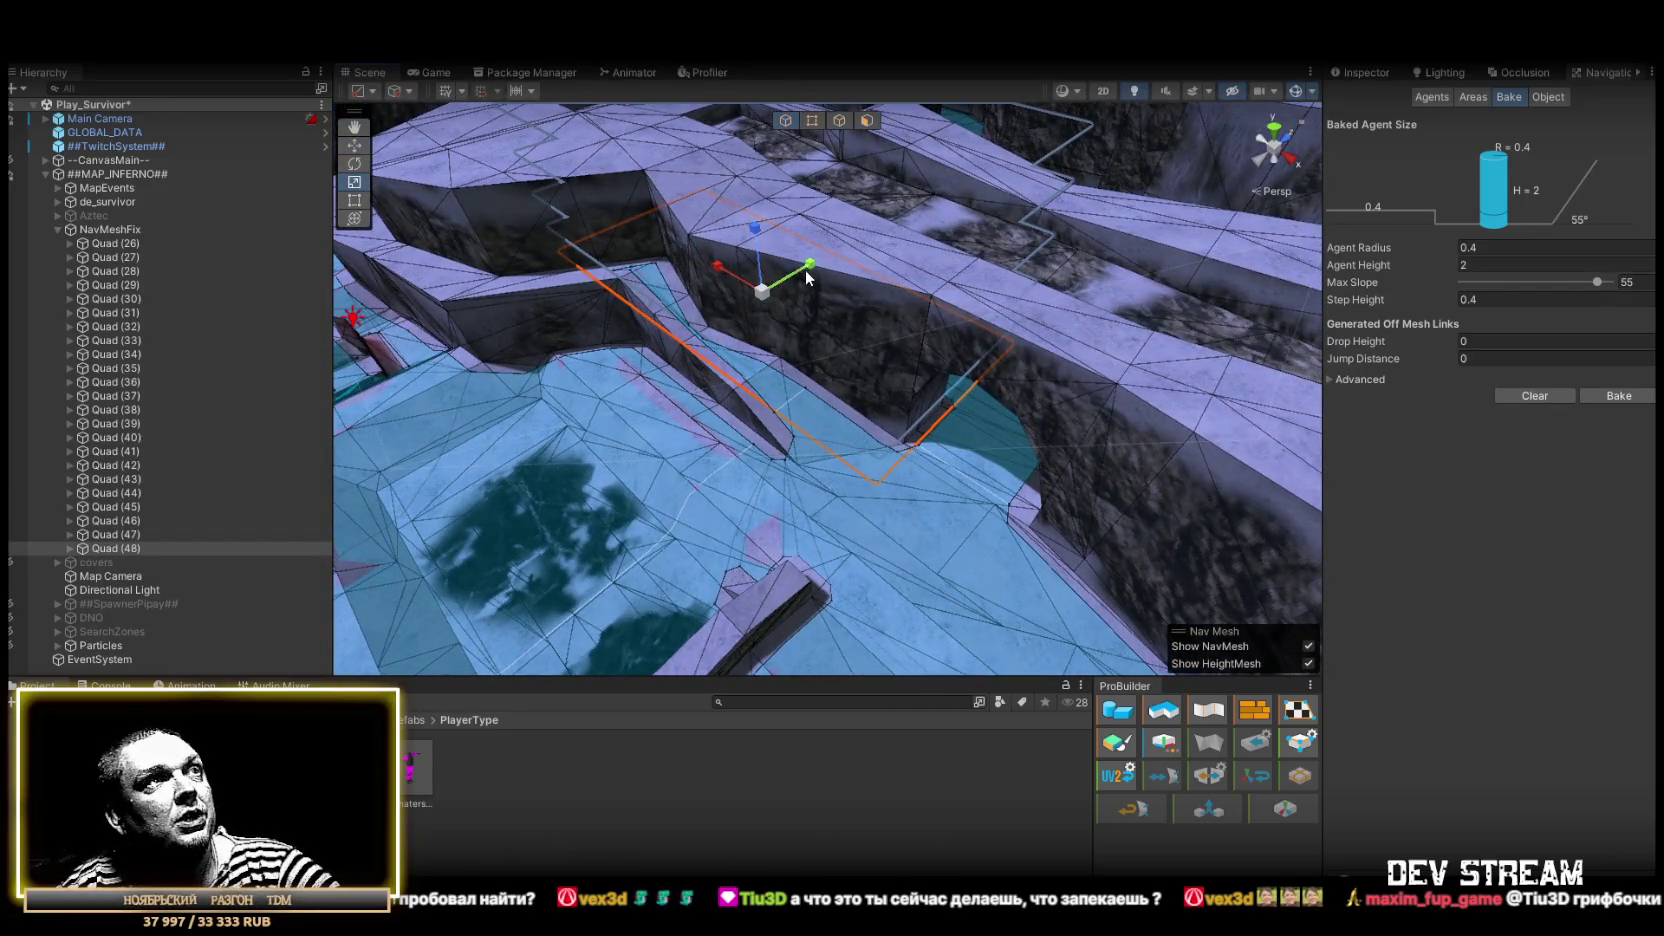
{"action": "left_click_drag", "start_coordinate": [791, 279], "coordinate": [800, 305]}
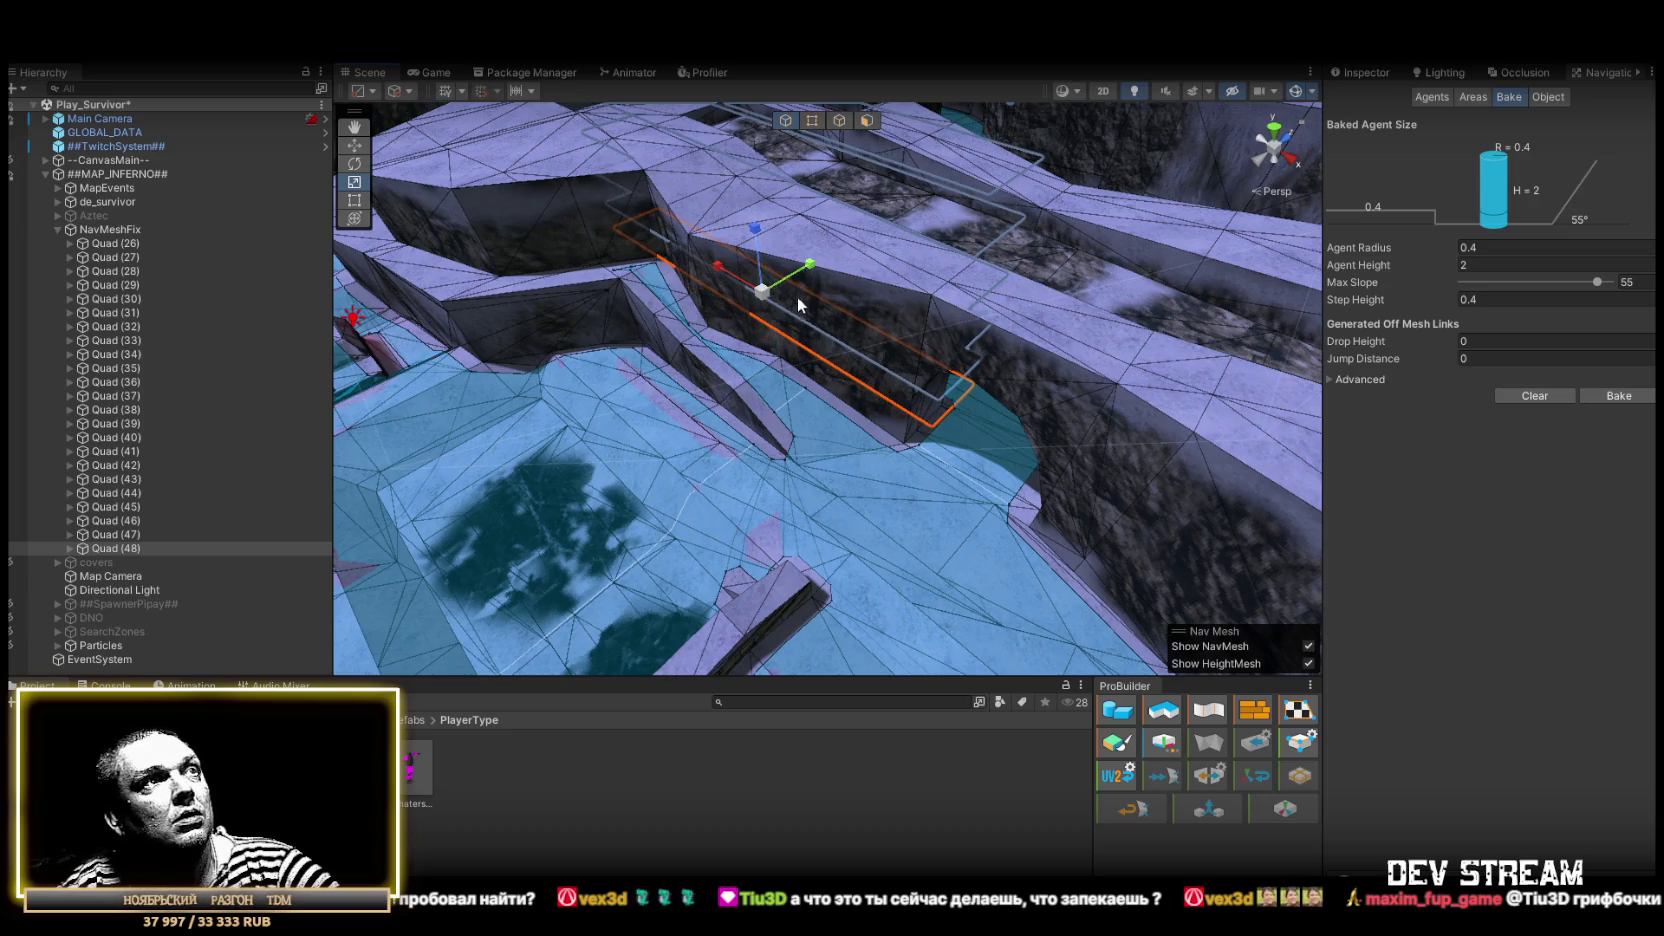
{"action": "left_click", "coordinate": [837, 463]}
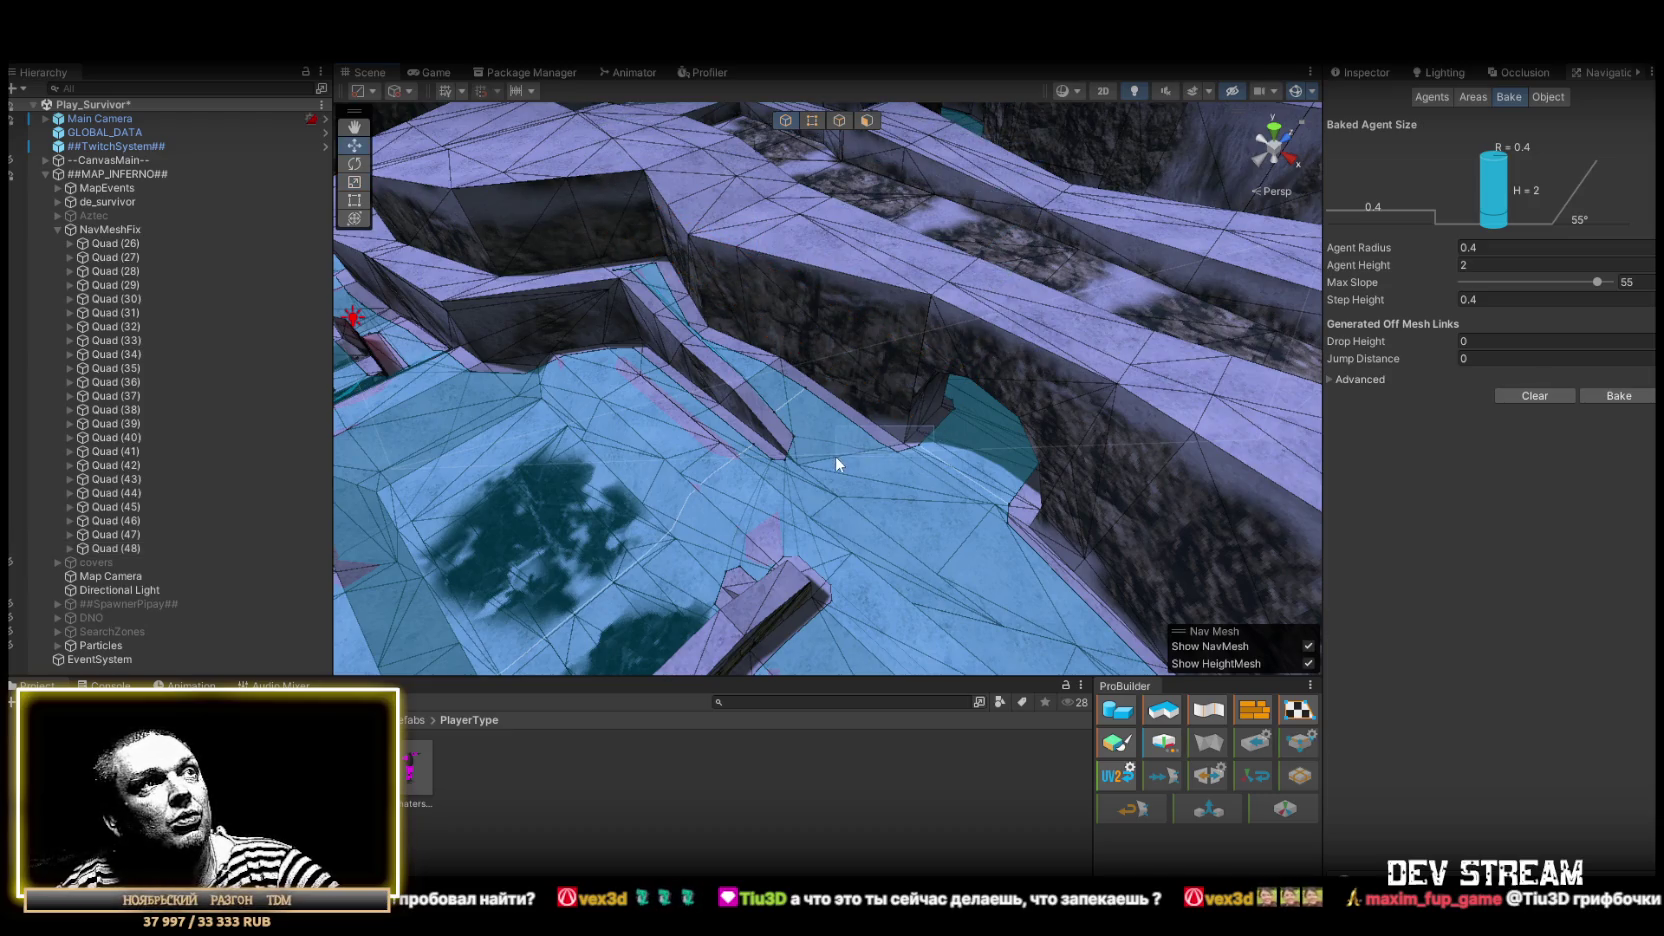
{"action": "left_click", "coordinate": [895, 440]}
Inspect the rebaked NavMesh around Quad (48) and return to the Move tool
{"action": "mouse_move", "coordinate": [839, 423]}
{"action": "left_mouse_down"}
{"action": "mouse_move", "coordinate": [940, 520]}
{"action": "mouse_move", "coordinate": [1036, 513]}
{"action": "mouse_move", "coordinate": [996, 480]}
{"action": "mouse_move", "coordinate": [638, 408]}
{"action": "mouse_move", "coordinate": [649, 416]}
{"action": "left_mouse_up"}
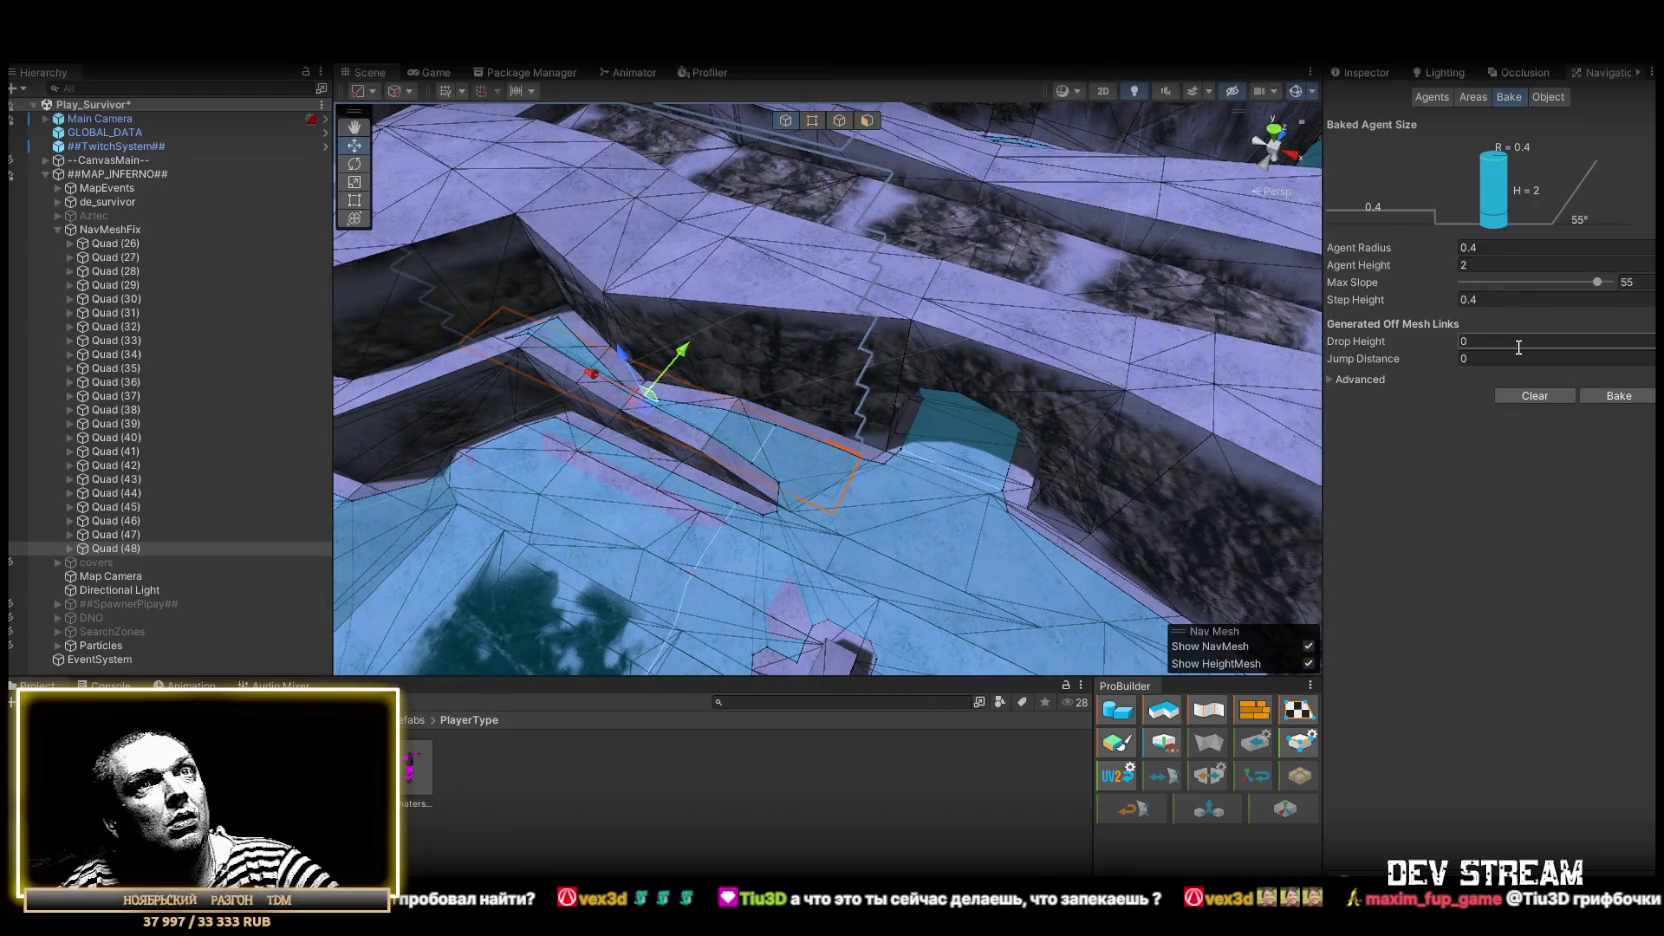
{"action": "mouse_move", "coordinate": [1012, 352]}
{"action": "left_mouse_down"}
{"action": "mouse_move", "coordinate": [973, 371]}
{"action": "mouse_move", "coordinate": [940, 475]}
{"action": "mouse_move", "coordinate": [891, 375]}
{"action": "mouse_move", "coordinate": [931, 400]}
{"action": "left_mouse_up"}
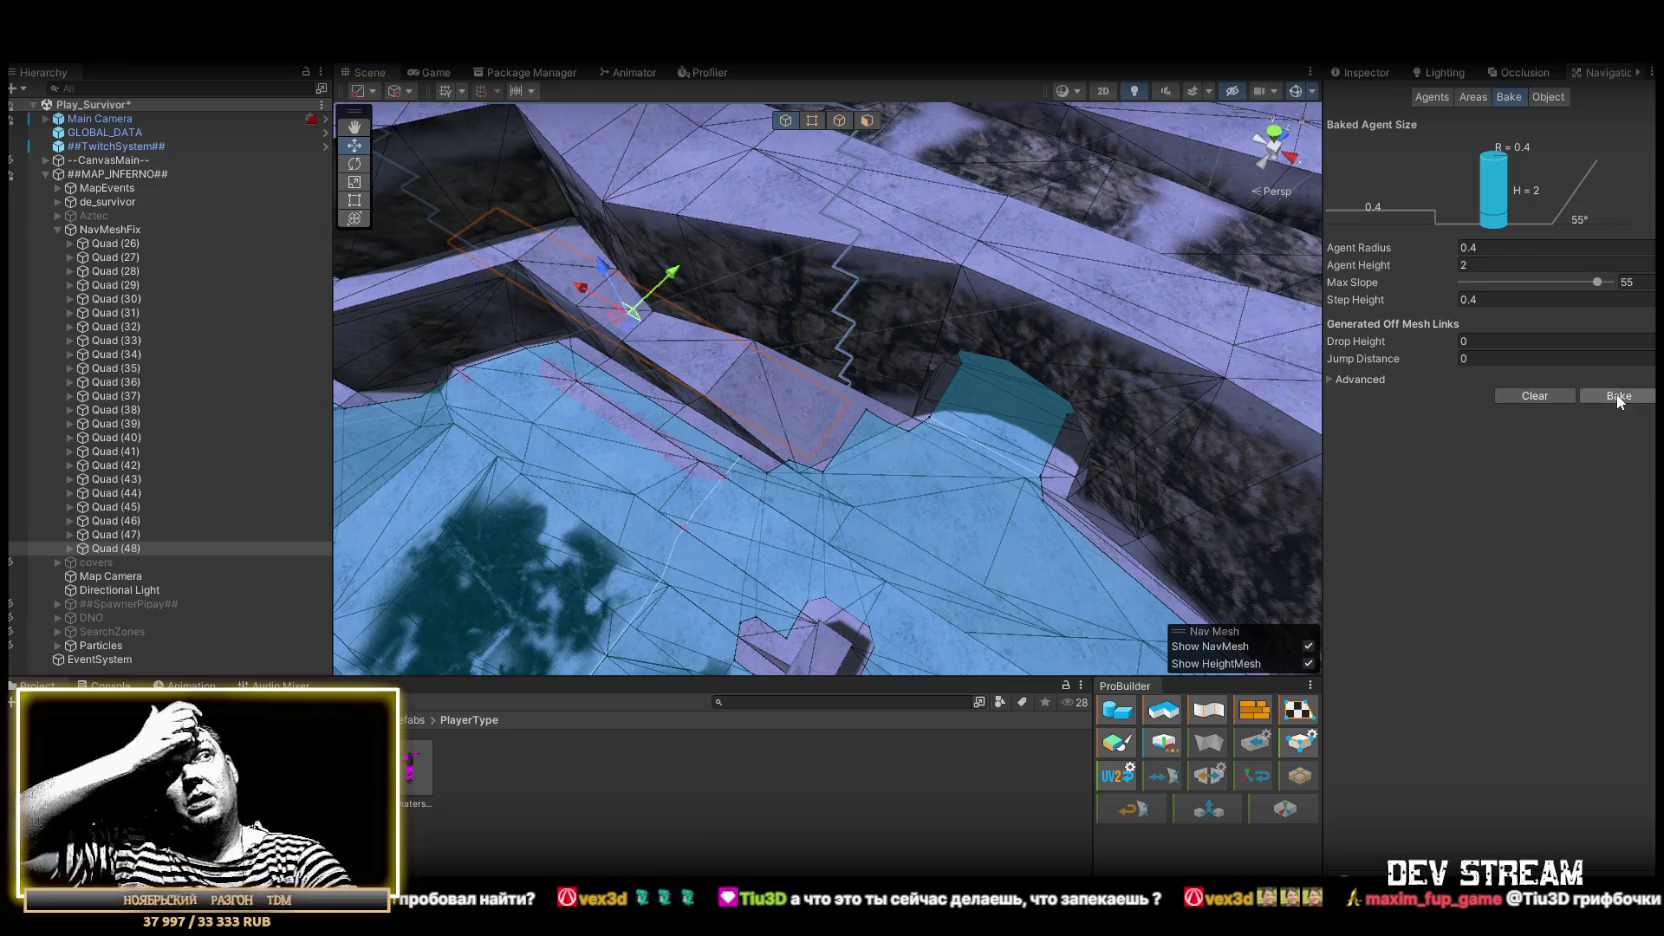
{"action": "mouse_move", "coordinate": [1212, 376]}
{"action": "left_mouse_down"}
{"action": "mouse_move", "coordinate": [958, 453]}
{"action": "mouse_move", "coordinate": [884, 431]}
{"action": "mouse_move", "coordinate": [763, 347]}
{"action": "mouse_move", "coordinate": [723, 370]}
{"action": "mouse_move", "coordinate": [749, 416]}
{"action": "left_mouse_up"}
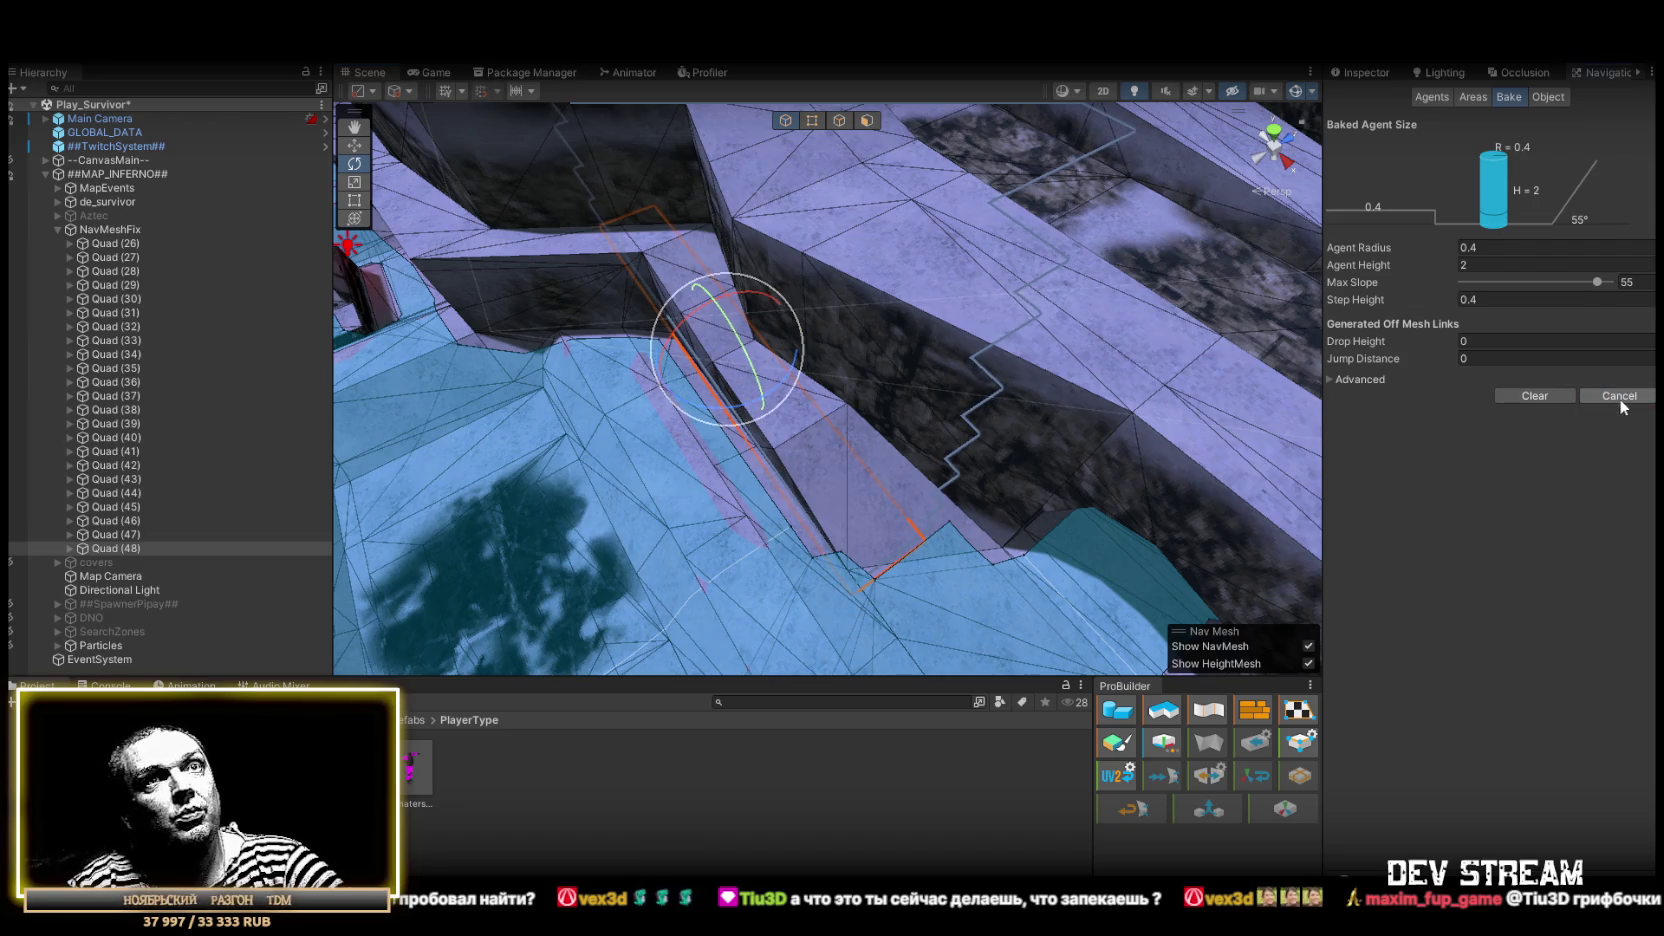
{"action": "mouse_move", "coordinate": [854, 446]}
{"action": "left_mouse_down"}
{"action": "mouse_move", "coordinate": [903, 457]}
{"action": "mouse_move", "coordinate": [752, 439]}
{"action": "mouse_move", "coordinate": [885, 378]}
{"action": "left_mouse_up"}
{"action": "key", "text": "w"}
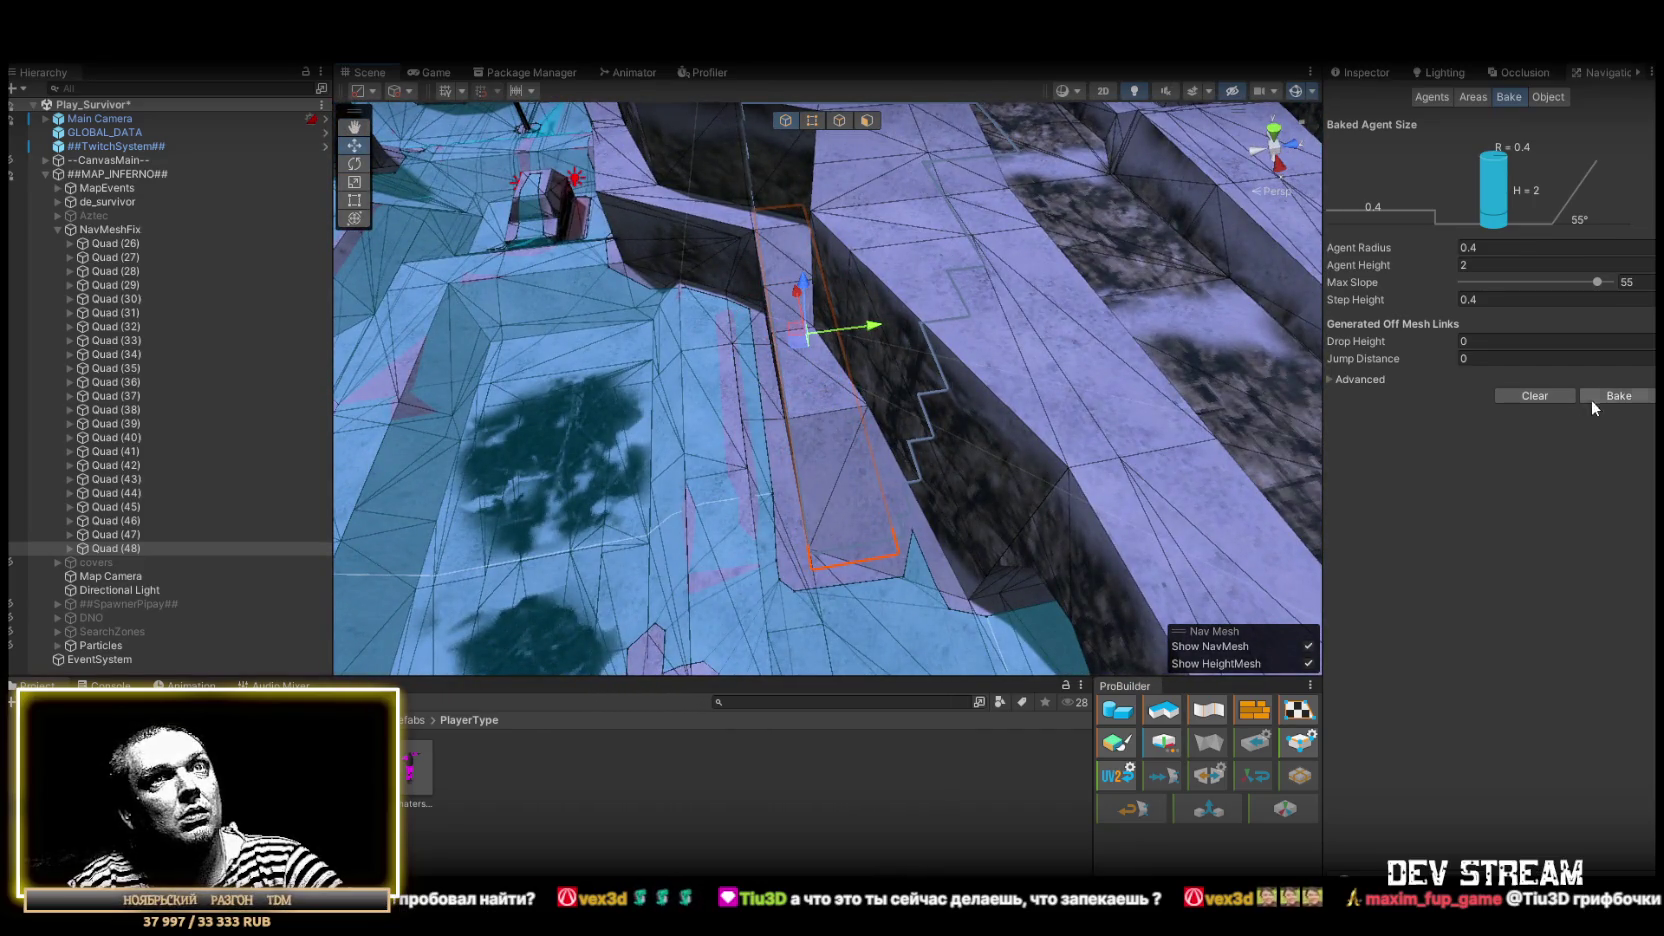
{"action": "mouse_move", "coordinate": [913, 431]}
{"action": "left_mouse_down"}
{"action": "mouse_move", "coordinate": [1003, 457]}
{"action": "mouse_move", "coordinate": [1133, 435]}
{"action": "mouse_move", "coordinate": [1040, 420]}
{"action": "mouse_move", "coordinate": [908, 334]}
{"action": "mouse_move", "coordinate": [880, 279]}
{"action": "mouse_move", "coordinate": [891, 230]}
{"action": "mouse_move", "coordinate": [1249, 450]}
{"action": "mouse_move", "coordinate": [1005, 355]}
{"action": "left_mouse_up"}
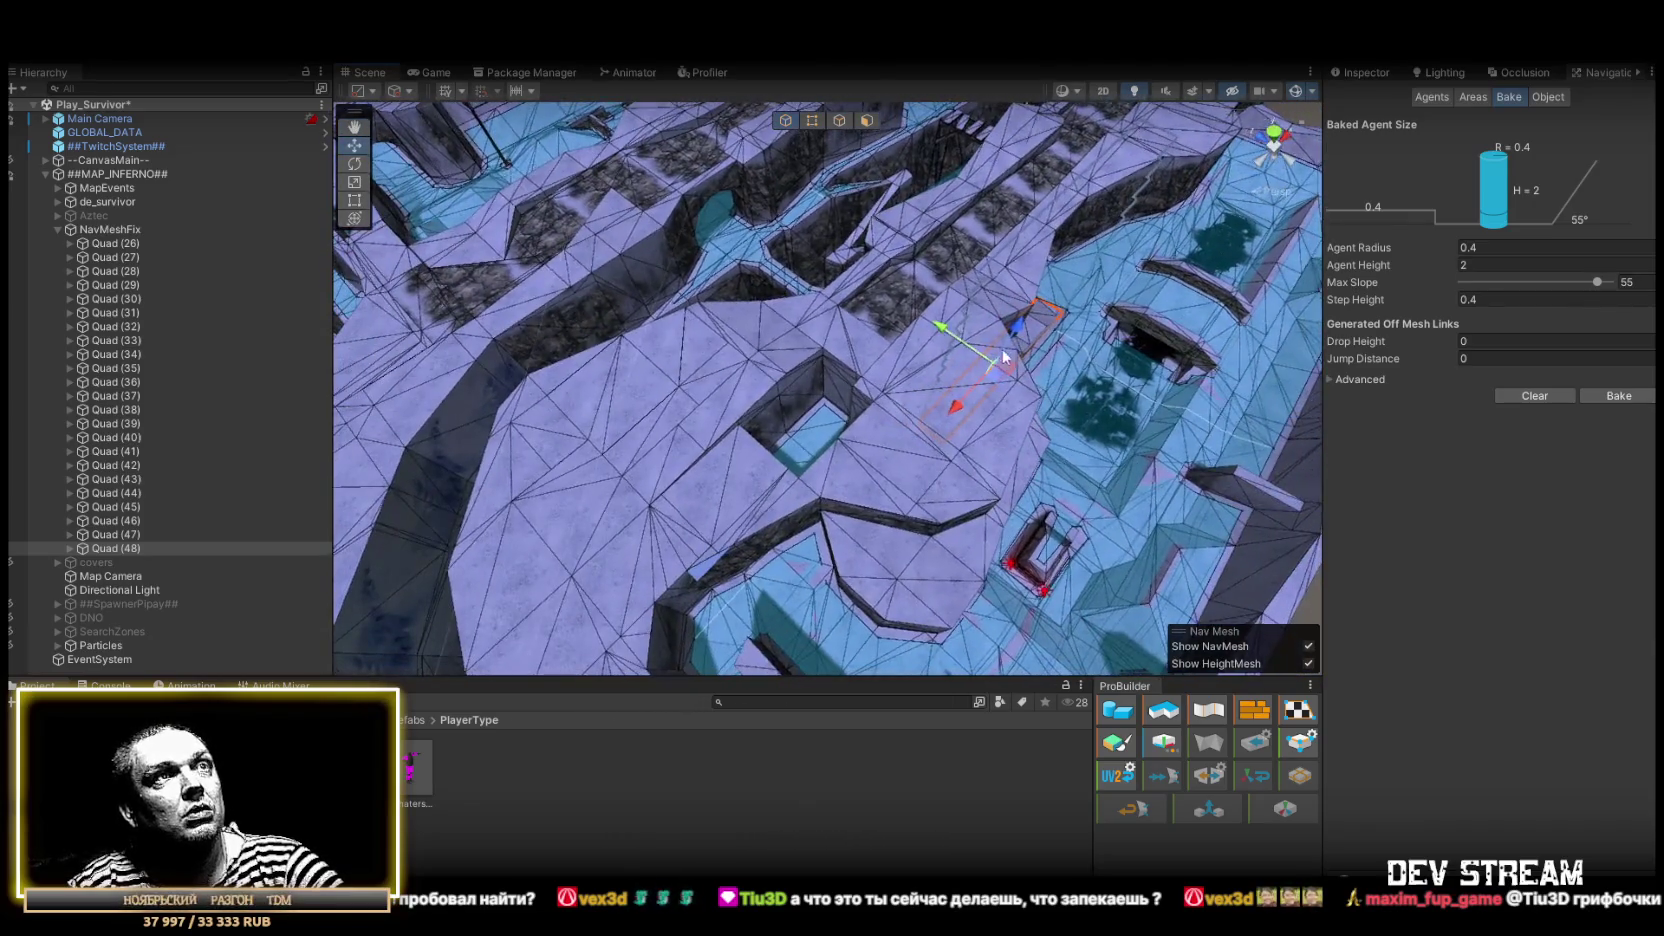
Duplicate and frame Quad (49), then inspect the pit floor and corridors after rebaking
{"action": "key", "text": "ctrl+d"}
{"action": "key", "text": "f"}
{"action": "key", "text": "r"}
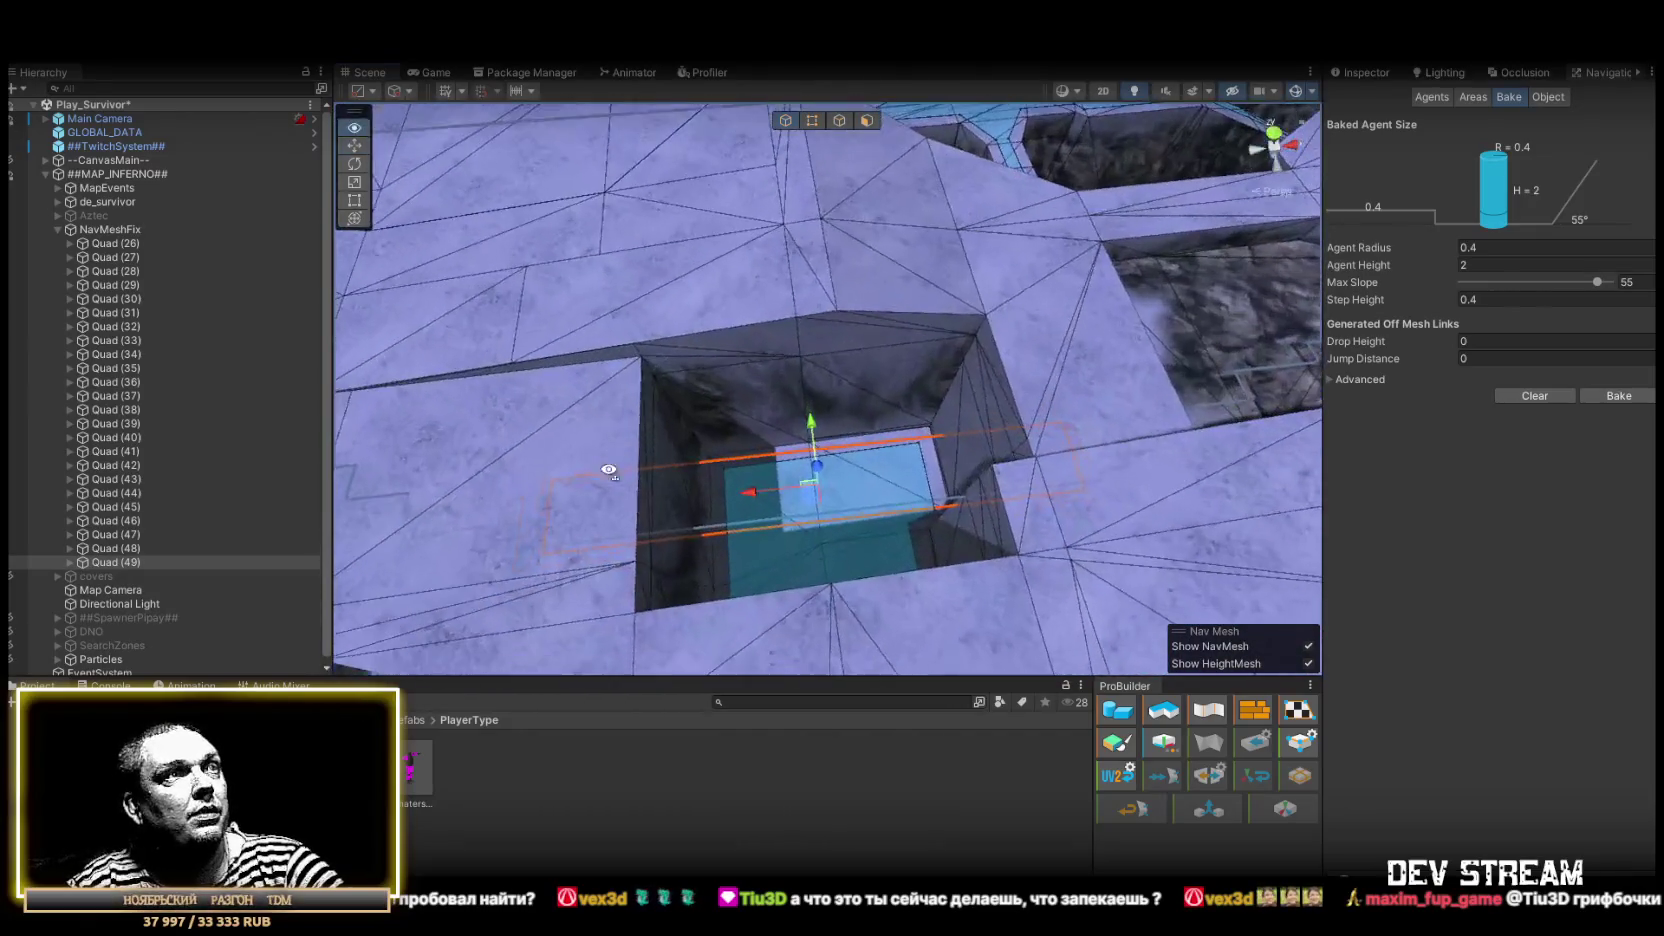
{"action": "mouse_move", "coordinate": [797, 489]}
{"action": "left_mouse_down"}
{"action": "mouse_move", "coordinate": [780, 494]}
{"action": "mouse_move", "coordinate": [812, 502]}
{"action": "left_mouse_up"}
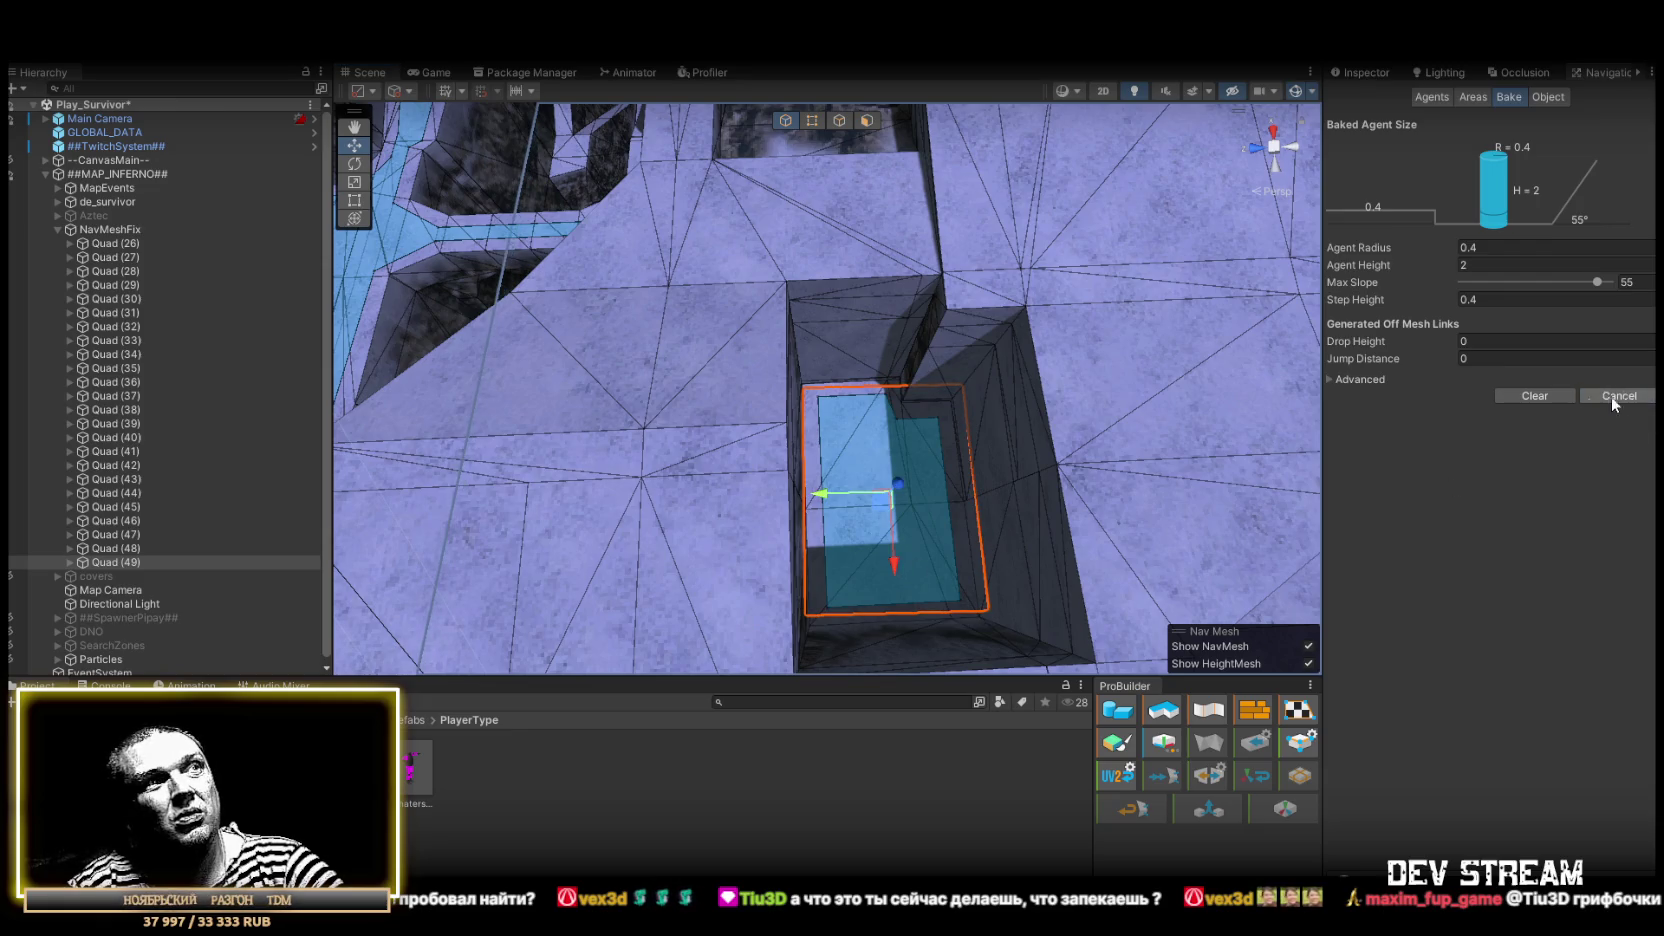
{"action": "mouse_move", "coordinate": [1040, 450]}
{"action": "left_mouse_down"}
{"action": "mouse_move", "coordinate": [1029, 334]}
{"action": "mouse_move", "coordinate": [880, 212]}
{"action": "mouse_move", "coordinate": [958, 387]}
{"action": "left_mouse_up"}
{"action": "mouse_move", "coordinate": [818, 442]}
{"action": "left_mouse_down"}
{"action": "mouse_move", "coordinate": [787, 494]}
{"action": "mouse_move", "coordinate": [973, 472]}
{"action": "mouse_move", "coordinate": [910, 425]}
{"action": "mouse_move", "coordinate": [921, 353]}
{"action": "mouse_move", "coordinate": [880, 470]}
{"action": "mouse_move", "coordinate": [397, 464]}
{"action": "mouse_move", "coordinate": [389, 526]}
{"action": "mouse_move", "coordinate": [491, 584]}
{"action": "left_mouse_up"}
{"action": "mouse_move", "coordinate": [812, 522]}
{"action": "left_mouse_down"}
{"action": "mouse_move", "coordinate": [988, 524]}
{"action": "mouse_move", "coordinate": [1103, 453]}
{"action": "mouse_move", "coordinate": [1110, 416]}
{"action": "mouse_move", "coordinate": [1129, 414]}
{"action": "mouse_move", "coordinate": [995, 435]}
{"action": "mouse_move", "coordinate": [1103, 431]}
{"action": "mouse_move", "coordinate": [1055, 397]}
{"action": "mouse_move", "coordinate": [1149, 470]}
{"action": "mouse_move", "coordinate": [995, 520]}
{"action": "mouse_move", "coordinate": [576, 576]}
{"action": "mouse_move", "coordinate": [309, 491]}
{"action": "mouse_move", "coordinate": [307, 462]}
{"action": "mouse_move", "coordinate": [1047, 483]}
{"action": "mouse_move", "coordinate": [1077, 420]}
{"action": "mouse_move", "coordinate": [1111, 431]}
{"action": "mouse_move", "coordinate": [809, 498]}
{"action": "mouse_move", "coordinate": [602, 449]}
{"action": "mouse_move", "coordinate": [576, 550]}
{"action": "mouse_move", "coordinate": [381, 433]}
{"action": "mouse_move", "coordinate": [401, 420]}
{"action": "mouse_move", "coordinate": [531, 449]}
{"action": "mouse_move", "coordinate": [559, 417]}
{"action": "mouse_move", "coordinate": [368, 394]}
{"action": "mouse_move", "coordinate": [350, 430]}
{"action": "mouse_move", "coordinate": [420, 485]}
{"action": "mouse_move", "coordinate": [665, 555]}
{"action": "mouse_move", "coordinate": [877, 494]}
{"action": "mouse_move", "coordinate": [1021, 375]}
{"action": "mouse_move", "coordinate": [1073, 267]}
{"action": "mouse_move", "coordinate": [1050, 272]}
{"action": "left_mouse_up"}
{"action": "mouse_move", "coordinate": [207, 284]}
{"action": "left_mouse_down"}
{"action": "mouse_move", "coordinate": [275, 450]}
{"action": "mouse_move", "coordinate": [307, 484]}
{"action": "mouse_move", "coordinate": [252, 505]}
{"action": "mouse_move", "coordinate": [699, 300]}
{"action": "left_mouse_up"}
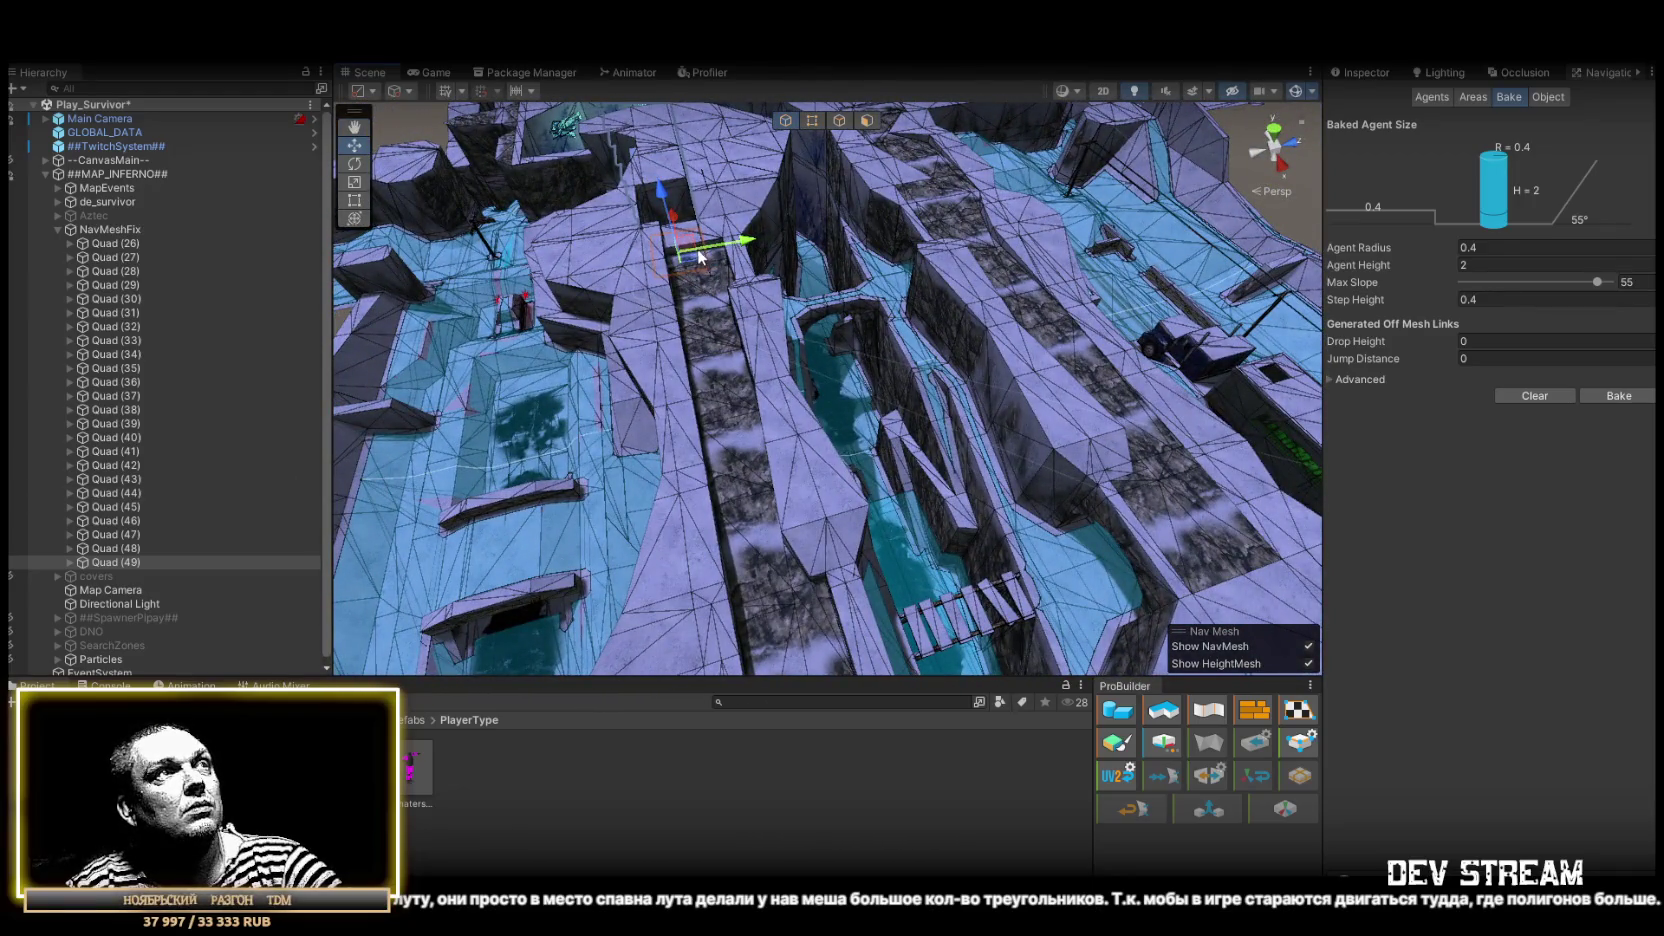
Duplicate as Quad (50) and move it onto the arch over the canyon walkway
{"action": "key", "text": "ctrl+d"}
{"action": "mouse_move", "coordinate": [689, 257]}
{"action": "left_mouse_down"}
{"action": "mouse_move", "coordinate": [975, 418]}
{"action": "mouse_move", "coordinate": [960, 398]}
{"action": "left_mouse_up"}
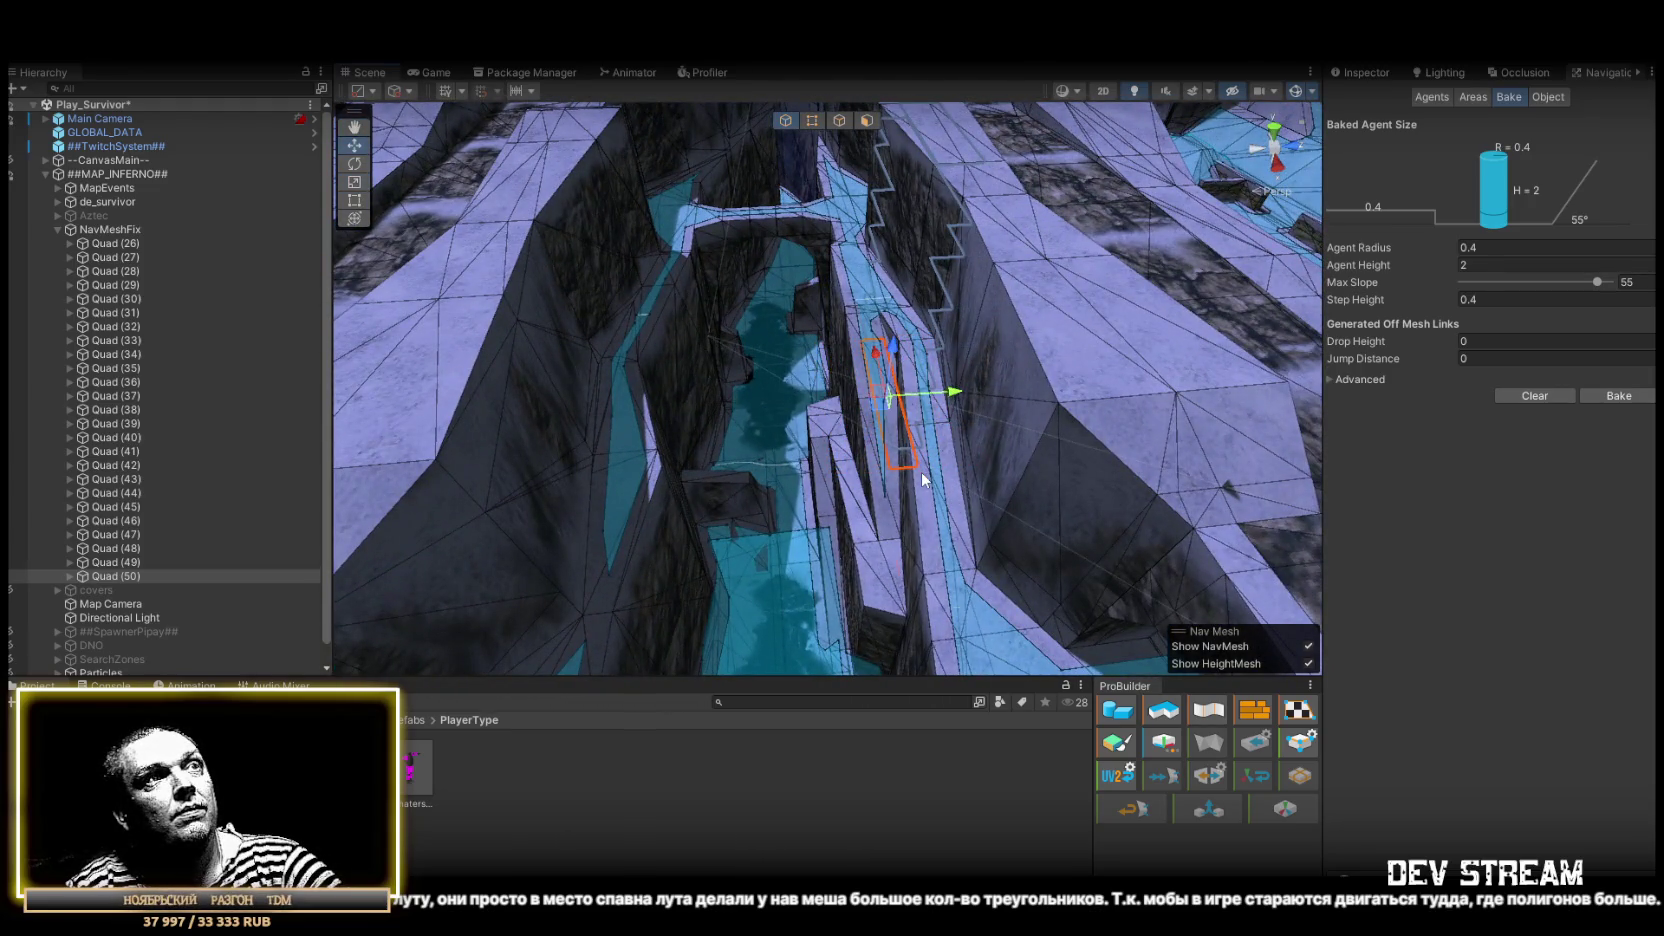
{"action": "left_click_drag", "start_coordinate": [899, 619], "coordinate": [995, 595]}
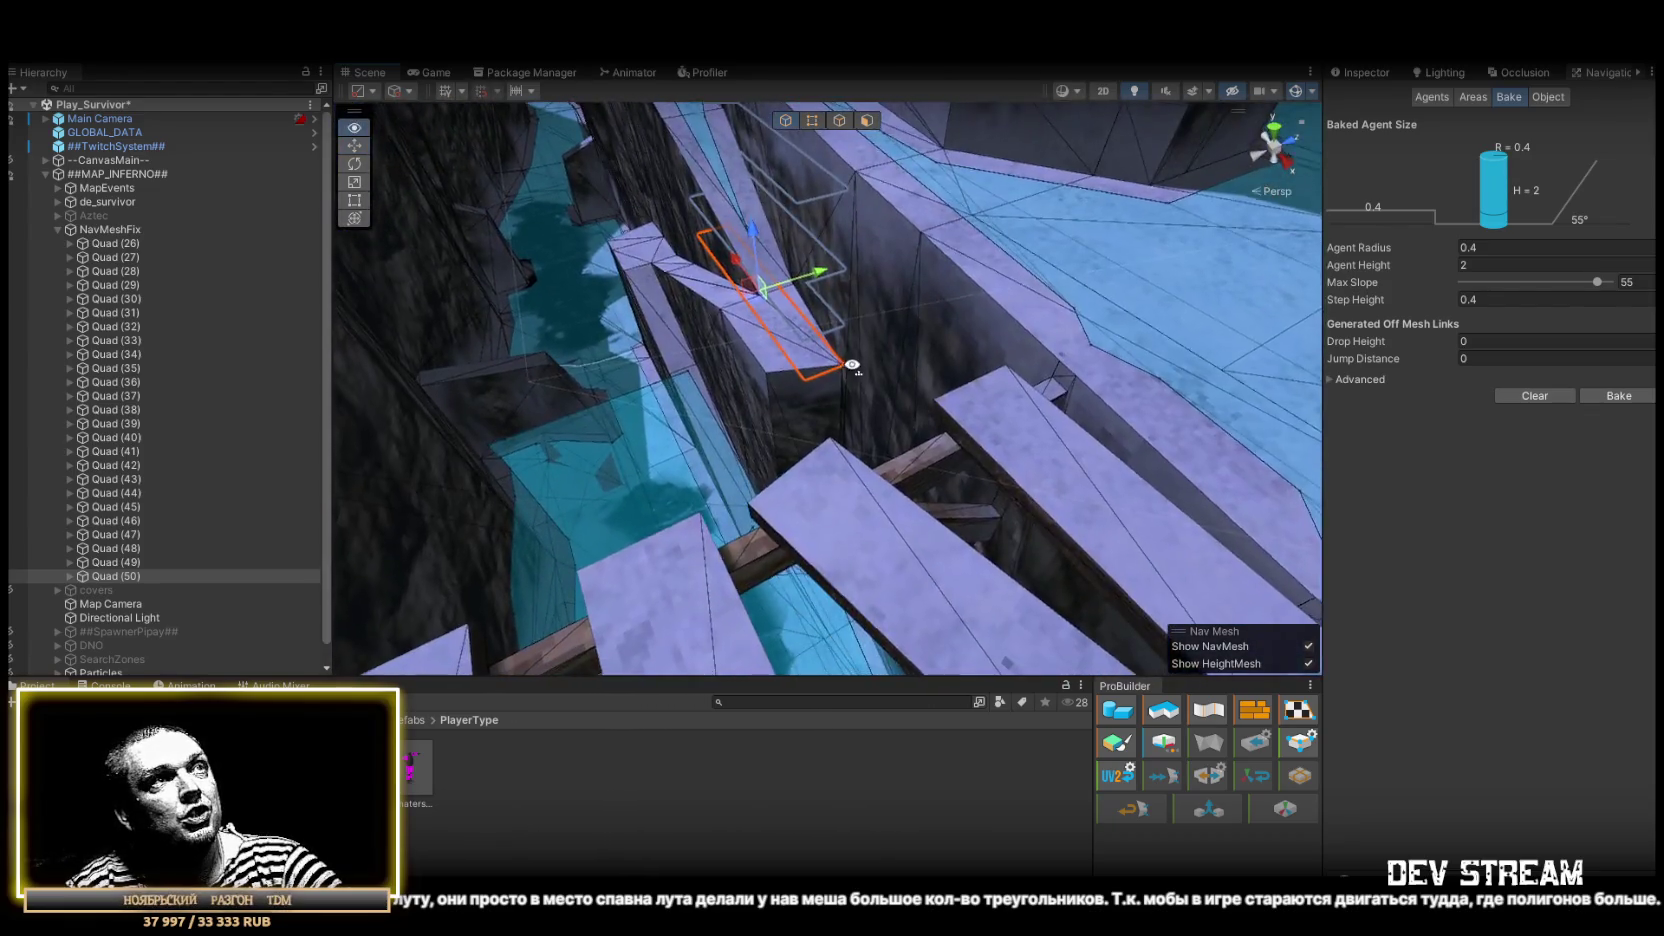
{"action": "scroll", "coordinate": [871, 391], "scroll_direction": "up", "scroll_amount": 3}
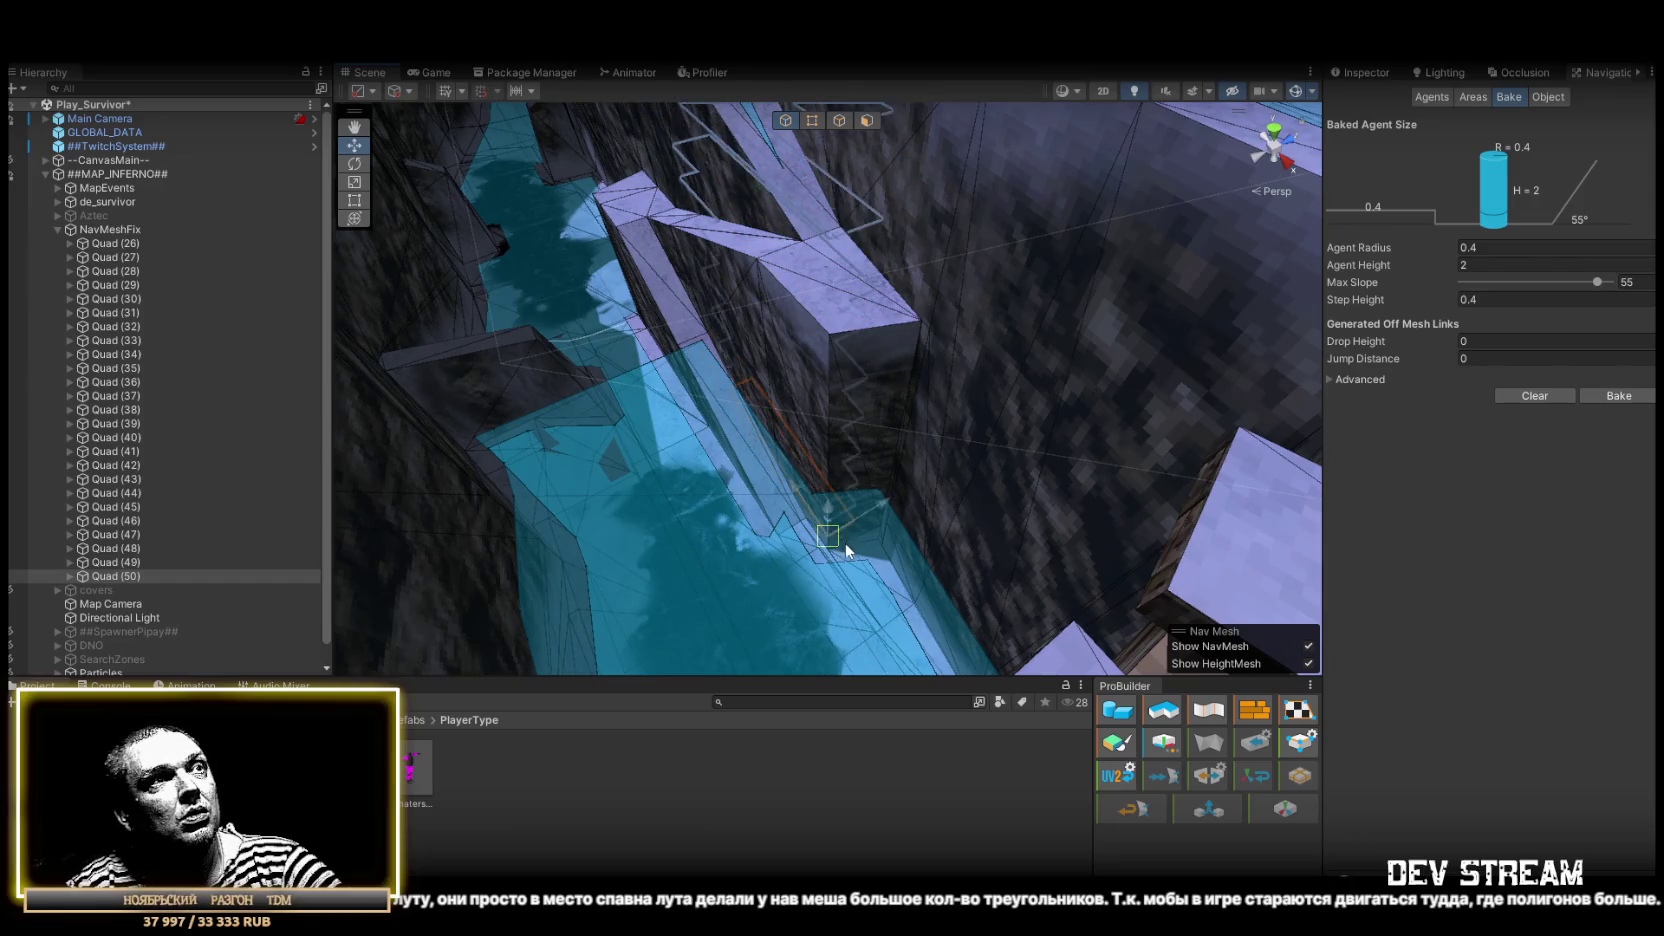
{"action": "left_click_drag", "start_coordinate": [842, 549], "coordinate": [891, 502]}
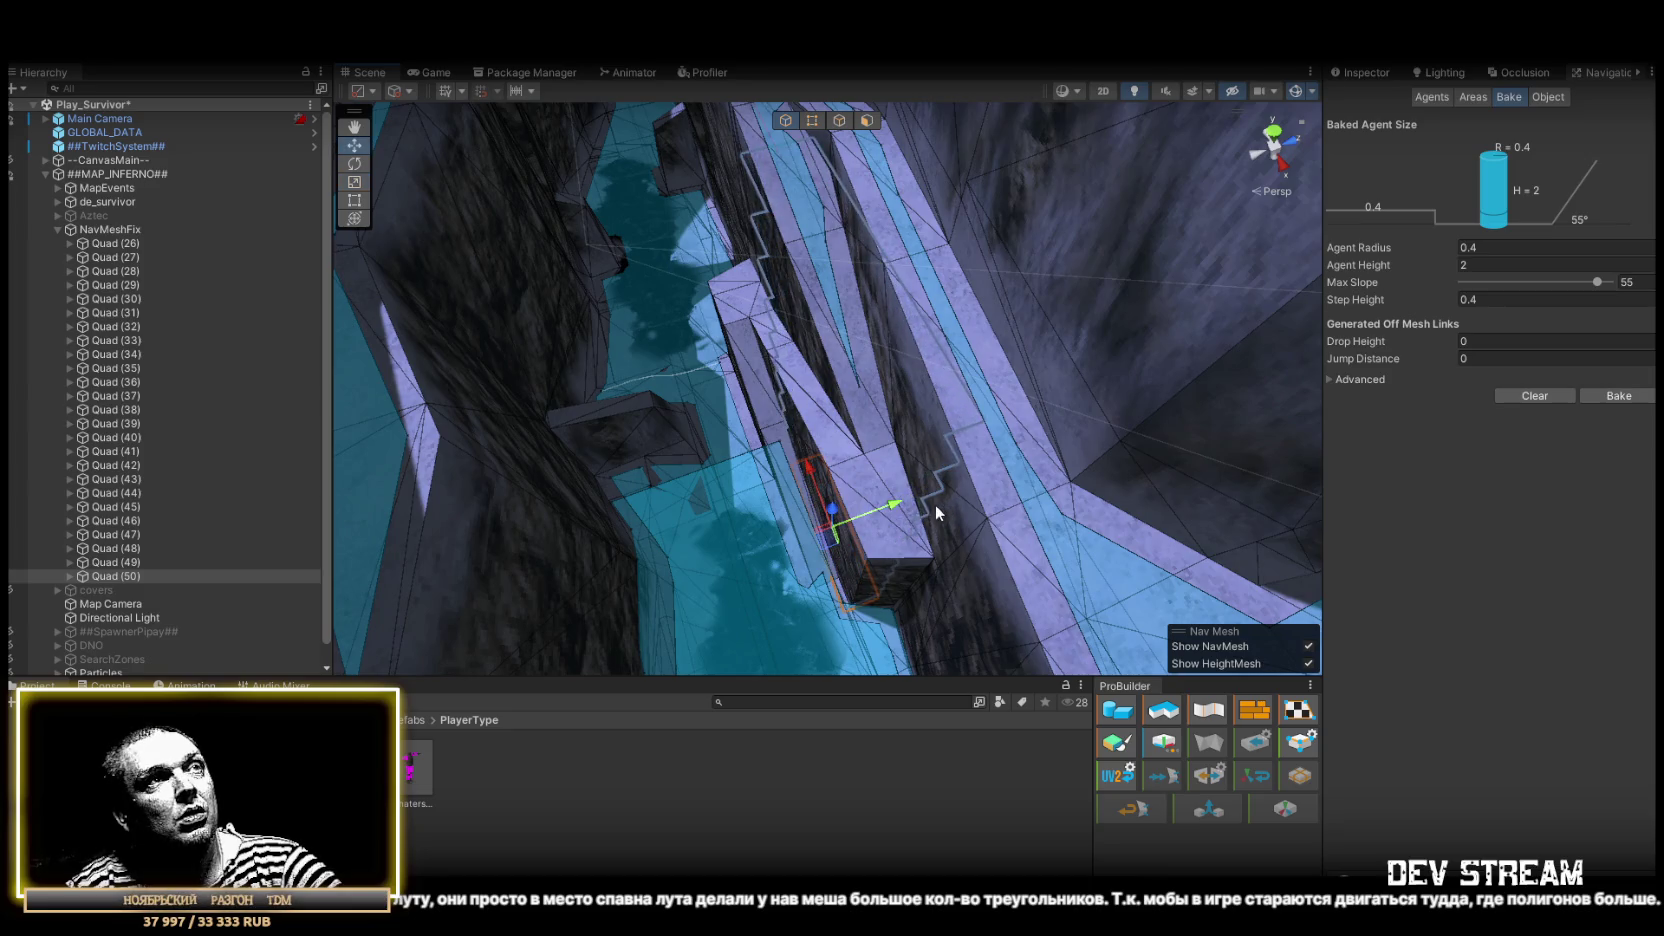
{"action": "mouse_move", "coordinate": [875, 515]}
{"action": "left_mouse_down"}
{"action": "mouse_move", "coordinate": [865, 539]}
{"action": "mouse_move", "coordinate": [995, 438]}
{"action": "mouse_move", "coordinate": [824, 494]}
{"action": "mouse_move", "coordinate": [888, 523]}
{"action": "mouse_move", "coordinate": [891, 509]}
{"action": "mouse_move", "coordinate": [888, 560]}
{"action": "mouse_move", "coordinate": [822, 465]}
{"action": "left_mouse_up"}
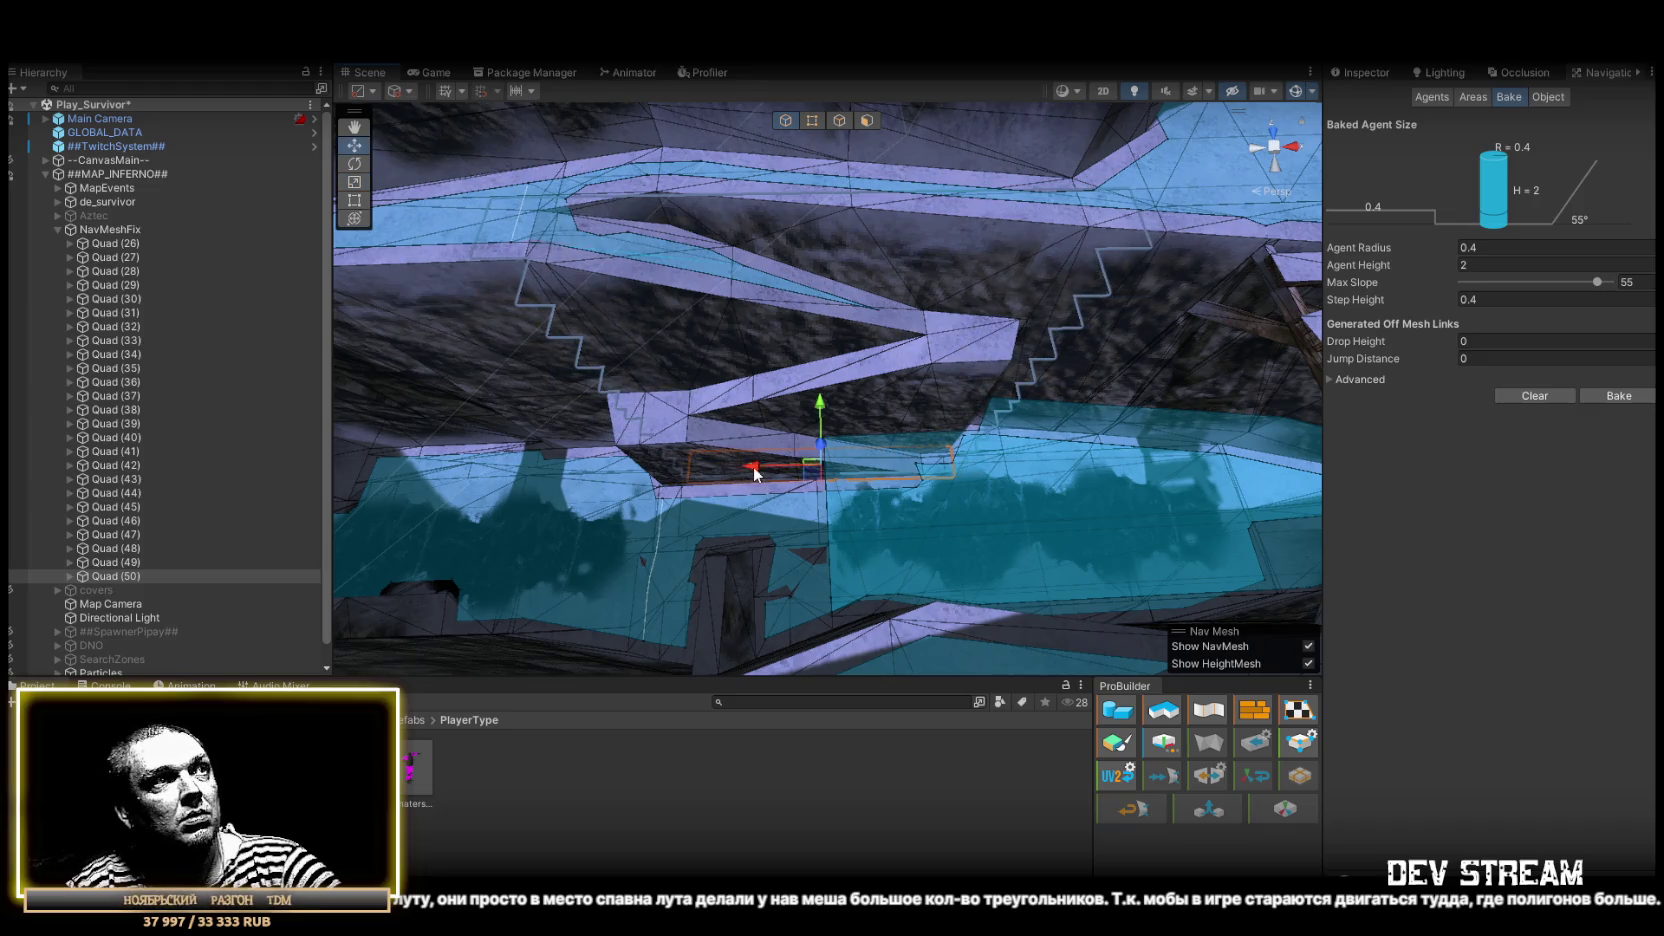
Survey the canyon walkway around Quad (50) and switch to the Scale tool
{"action": "mouse_move", "coordinate": [857, 503]}
{"action": "left_mouse_down"}
{"action": "mouse_move", "coordinate": [706, 323]}
{"action": "mouse_move", "coordinate": [476, 176]}
{"action": "mouse_move", "coordinate": [849, 306]}
{"action": "mouse_move", "coordinate": [868, 475]}
{"action": "left_mouse_up"}
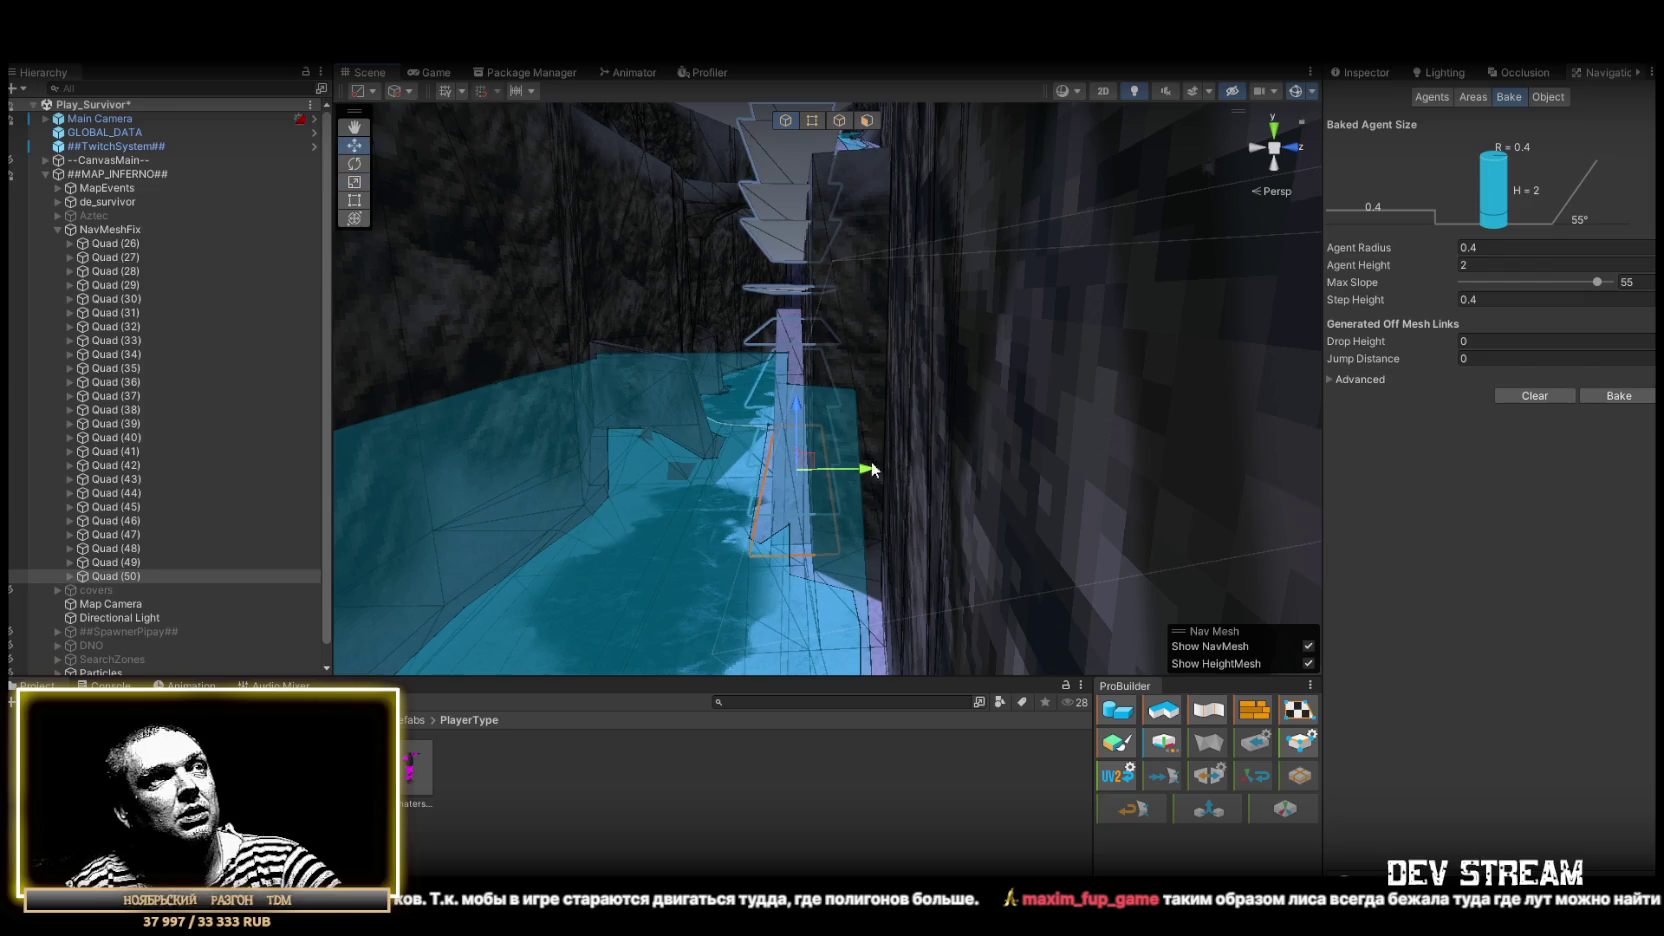
{"action": "mouse_move", "coordinate": [855, 476]}
{"action": "left_mouse_down"}
{"action": "mouse_move", "coordinate": [873, 546]}
{"action": "mouse_move", "coordinate": [854, 557]}
{"action": "mouse_move", "coordinate": [1494, 428]}
{"action": "left_mouse_up"}
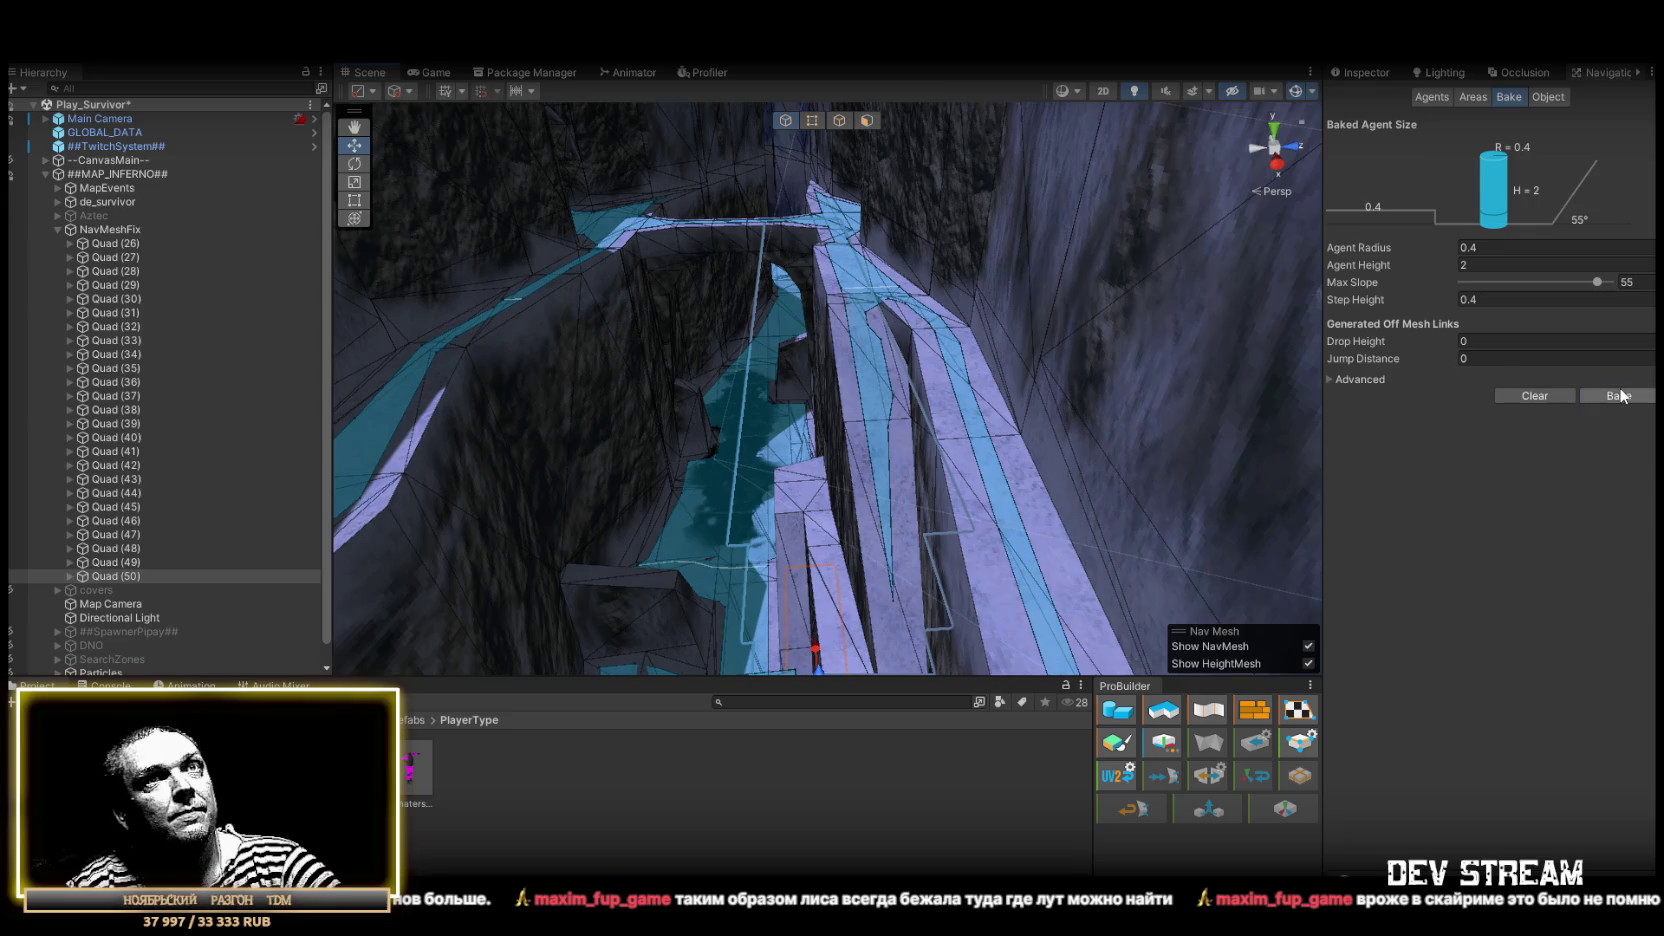
{"action": "mouse_move", "coordinate": [1234, 318]}
{"action": "left_mouse_down"}
{"action": "mouse_move", "coordinate": [1171, 397]}
{"action": "mouse_move", "coordinate": [1036, 353]}
{"action": "mouse_move", "coordinate": [1073, 297]}
{"action": "mouse_move", "coordinate": [1036, 397]}
{"action": "mouse_move", "coordinate": [1032, 460]}
{"action": "mouse_move", "coordinate": [1058, 498]}
{"action": "mouse_move", "coordinate": [957, 430]}
{"action": "mouse_move", "coordinate": [969, 438]}
{"action": "mouse_move", "coordinate": [878, 443]}
{"action": "left_mouse_up"}
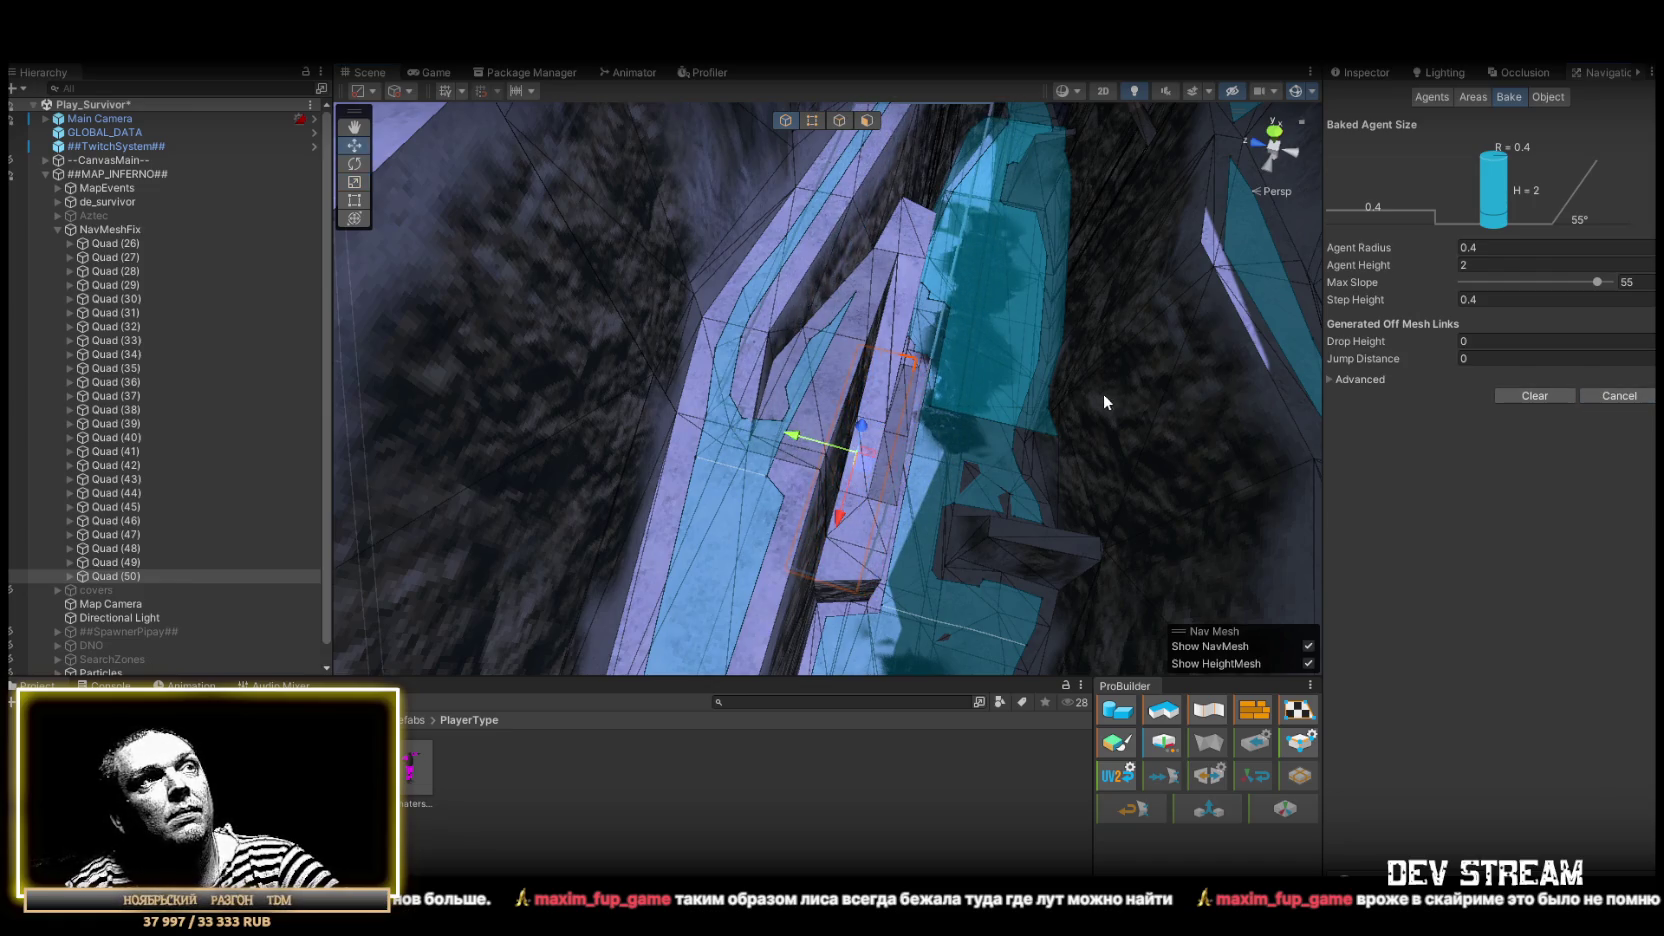
{"action": "left_click_drag", "start_coordinate": [1092, 391], "coordinate": [797, 462]}
{"action": "key", "text": "r"}
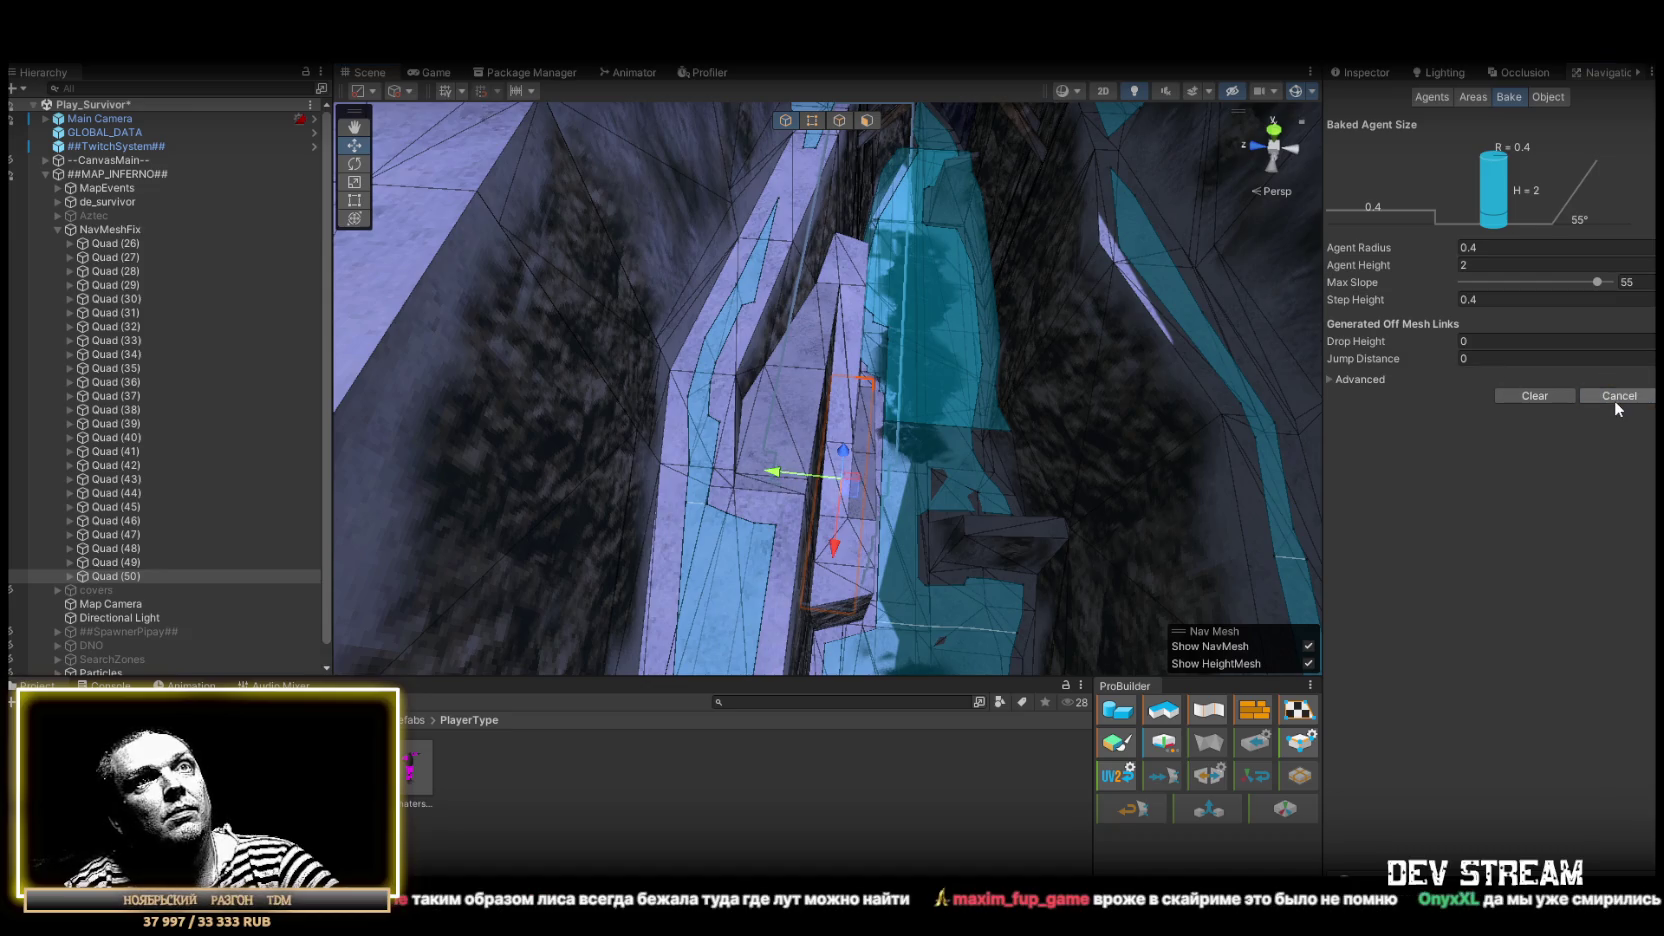
{"action": "mouse_move", "coordinate": [843, 364]}
{"action": "left_mouse_down"}
{"action": "mouse_move", "coordinate": [884, 327]}
{"action": "mouse_move", "coordinate": [568, 282]}
{"action": "mouse_move", "coordinate": [876, 443]}
{"action": "mouse_move", "coordinate": [780, 470]}
{"action": "mouse_move", "coordinate": [628, 420]}
{"action": "mouse_move", "coordinate": [446, 438]}
{"action": "mouse_move", "coordinate": [684, 418]}
{"action": "mouse_move", "coordinate": [591, 319]}
{"action": "mouse_move", "coordinate": [1123, 334]}
{"action": "mouse_move", "coordinate": [1003, 401]}
{"action": "left_mouse_up"}
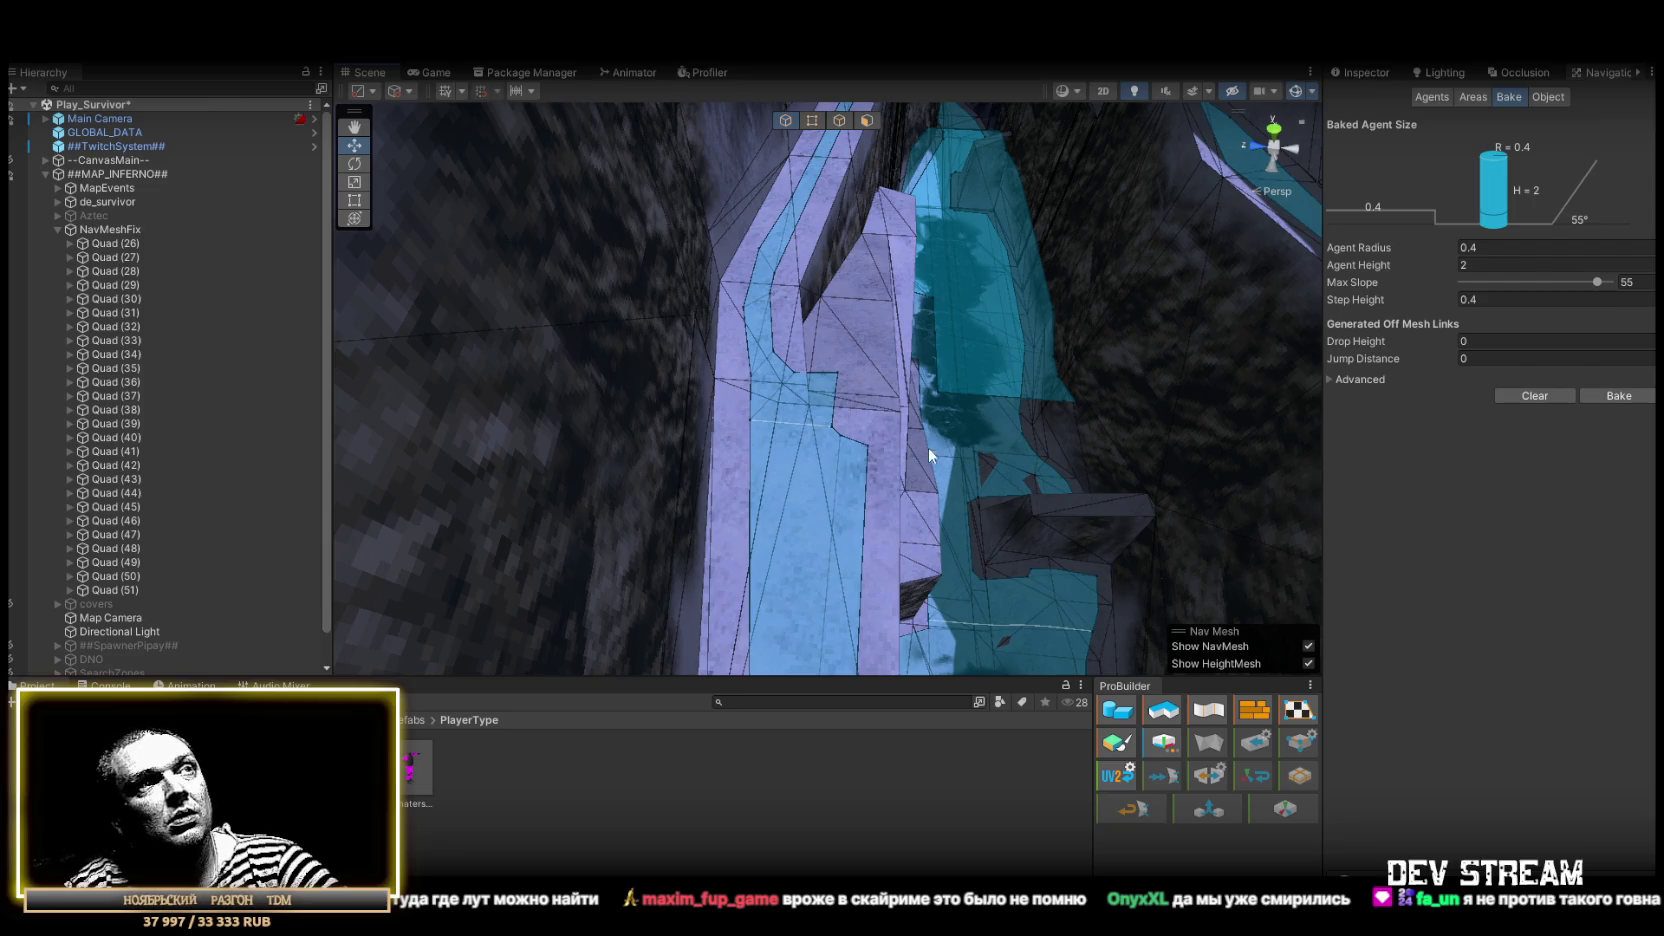
Select Quad (51) over the walkway and view it from several angles
{"action": "left_click", "coordinate": [832, 403]}
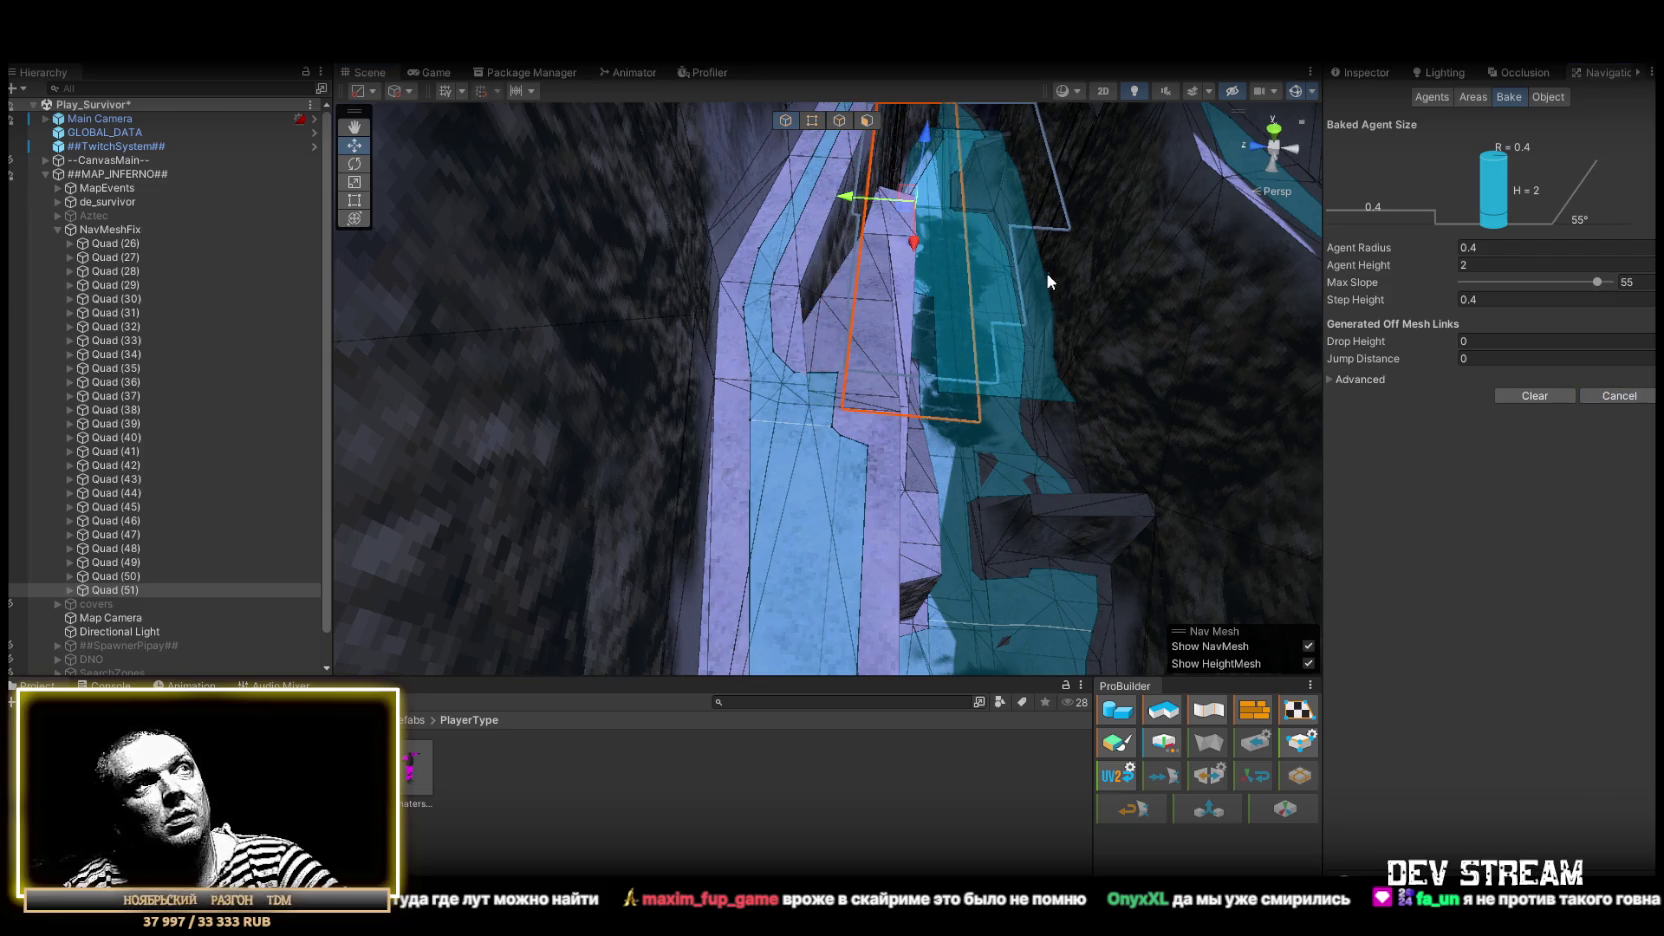
{"action": "mouse_move", "coordinate": [1027, 274]}
{"action": "left_mouse_down"}
{"action": "mouse_move", "coordinate": [882, 260]}
{"action": "mouse_move", "coordinate": [1011, 318]}
{"action": "mouse_move", "coordinate": [872, 376]}
{"action": "left_mouse_up"}
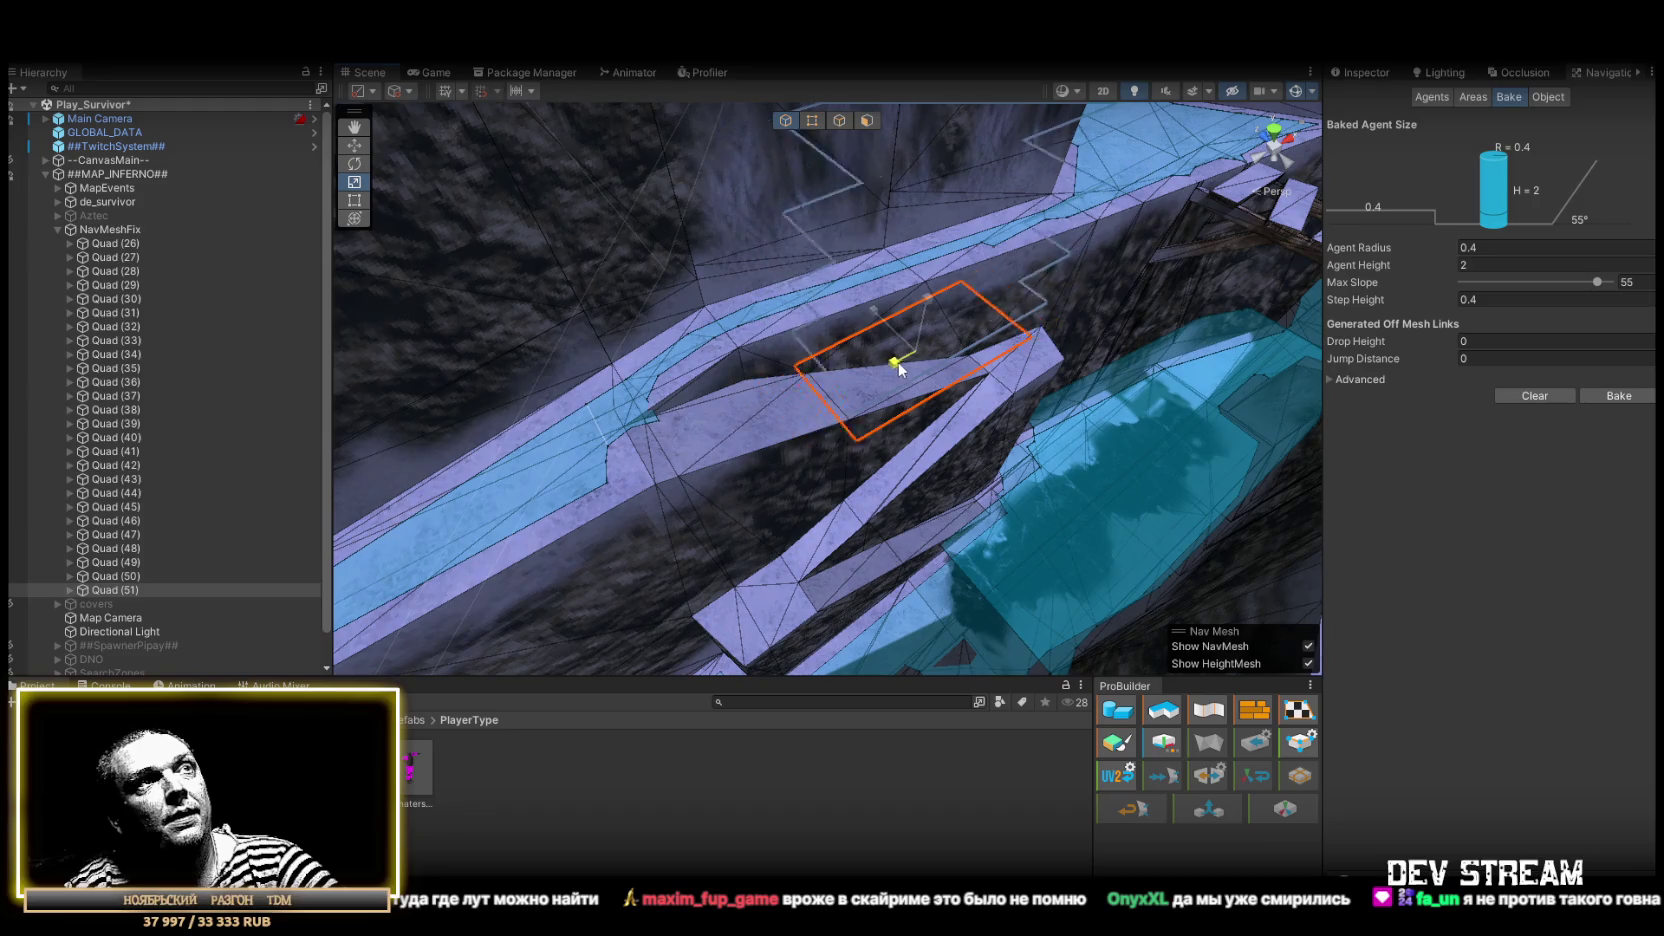
{"action": "mouse_move", "coordinate": [678, 447]}
{"action": "left_mouse_down"}
{"action": "mouse_move", "coordinate": [935, 461]}
{"action": "mouse_move", "coordinate": [870, 386]}
{"action": "left_mouse_up"}
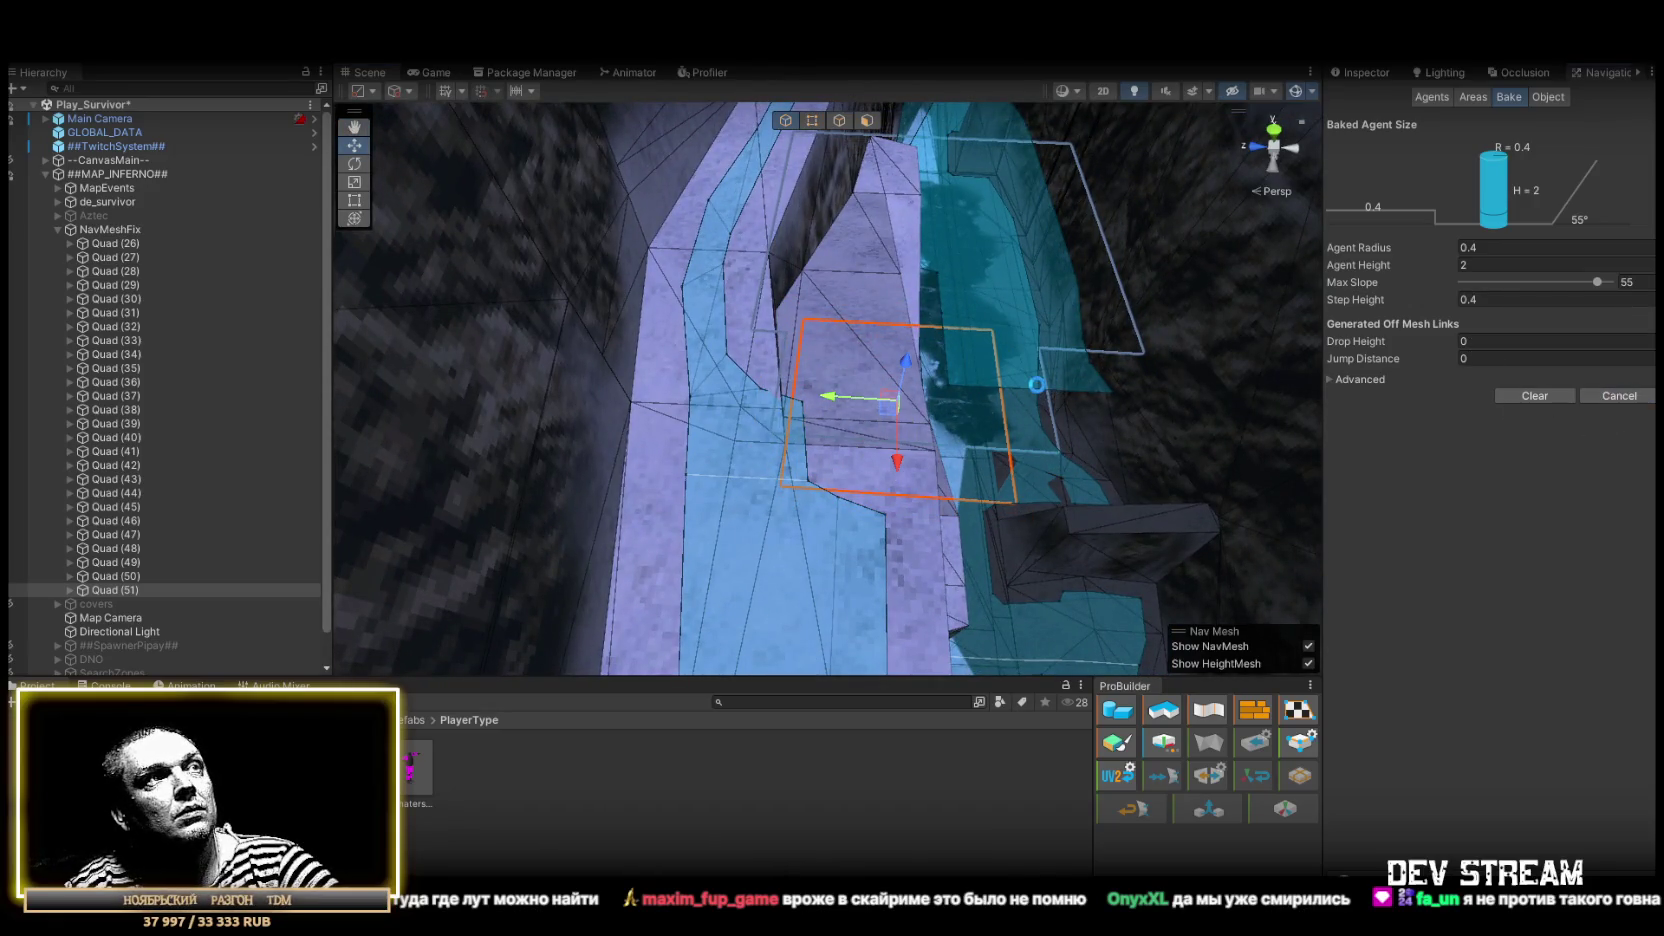
{"action": "mouse_move", "coordinate": [1027, 382]}
{"action": "left_mouse_down"}
{"action": "mouse_move", "coordinate": [816, 326]}
{"action": "mouse_move", "coordinate": [893, 284]}
{"action": "left_mouse_up"}
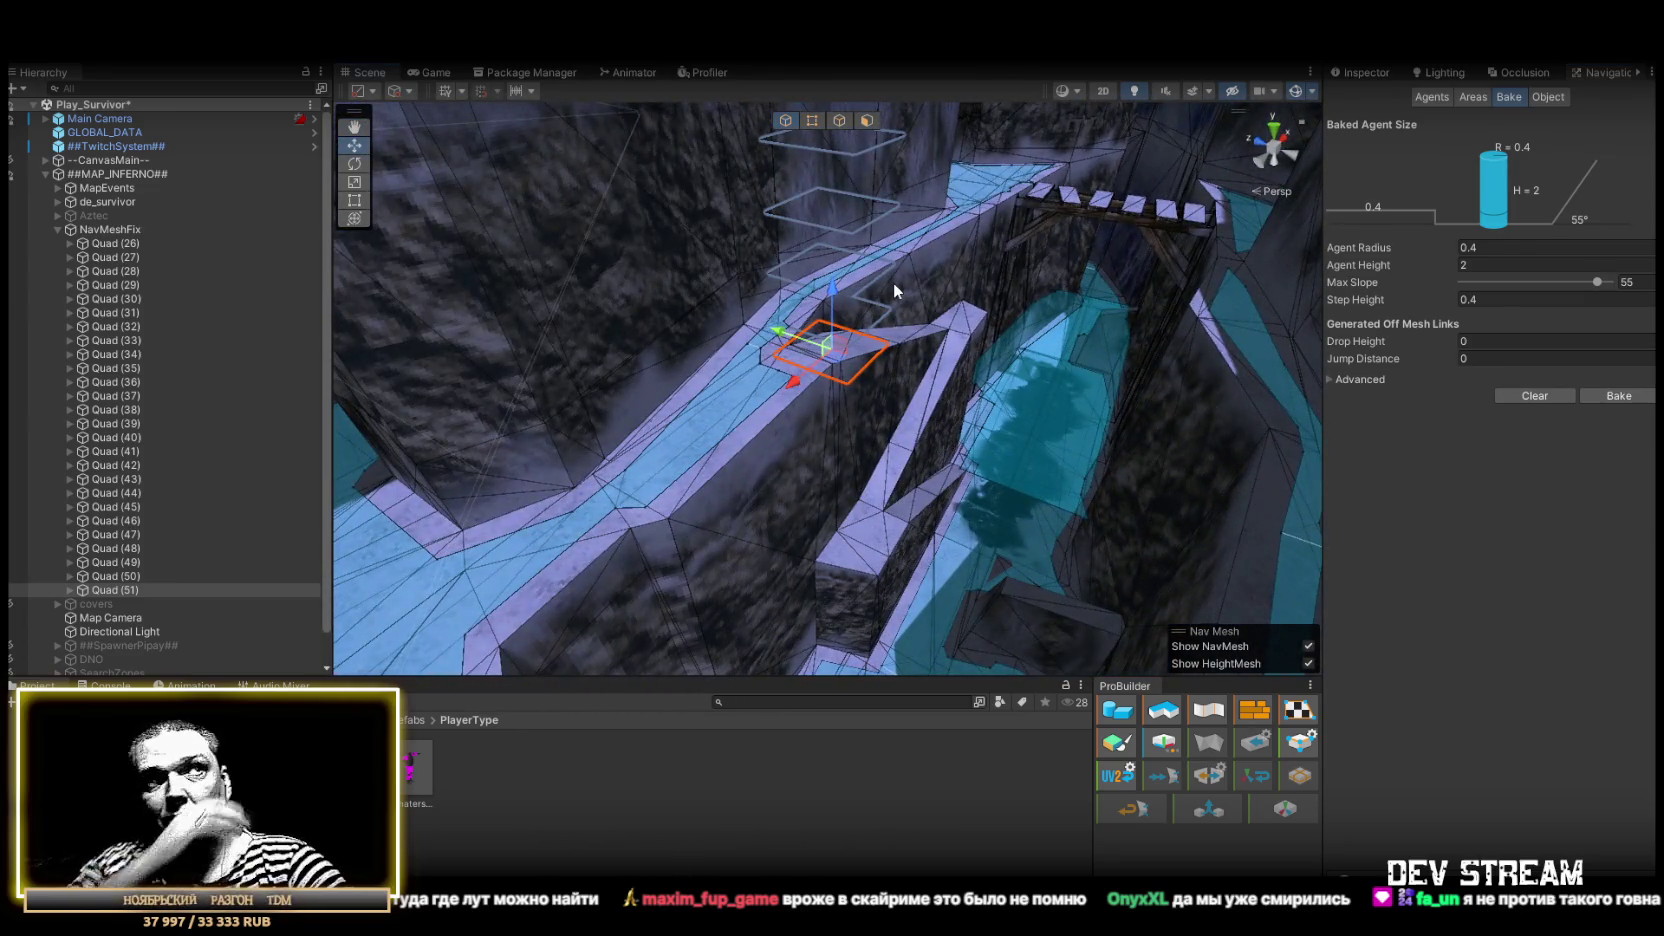
{"action": "mouse_move", "coordinate": [904, 277]}
{"action": "left_mouse_down"}
{"action": "mouse_move", "coordinate": [1278, 357]}
{"action": "mouse_move", "coordinate": [800, 340]}
{"action": "mouse_move", "coordinate": [962, 313]}
{"action": "mouse_move", "coordinate": [733, 419]}
{"action": "left_mouse_up"}
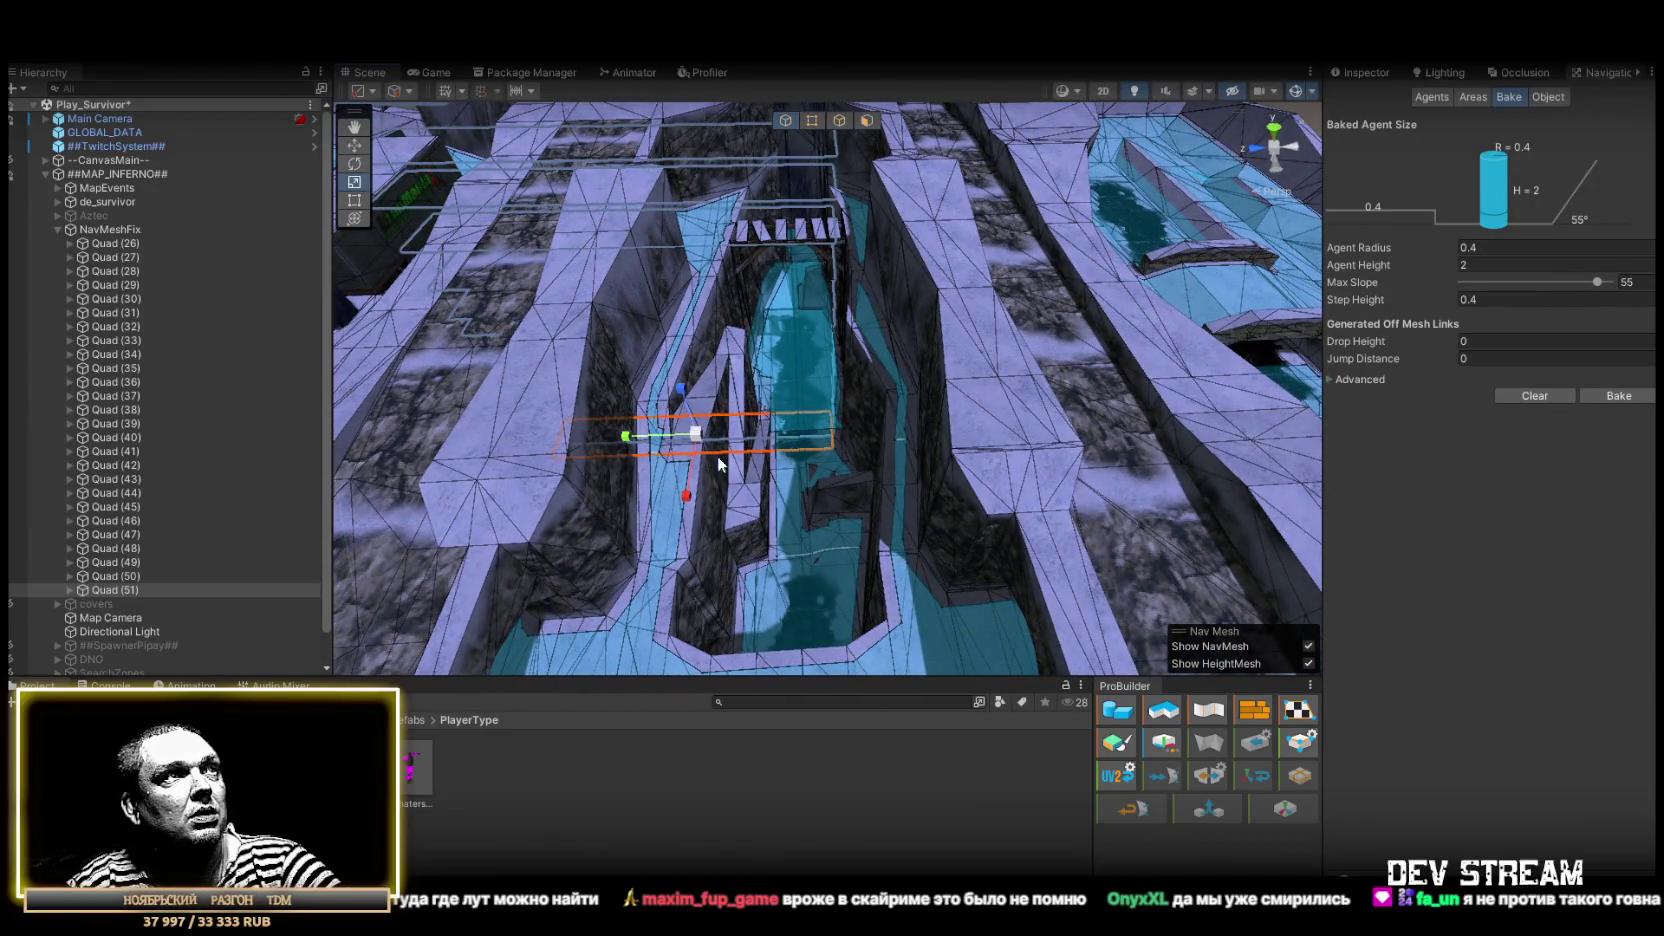
{"action": "mouse_move", "coordinate": [787, 375]}
{"action": "left_mouse_down"}
{"action": "mouse_move", "coordinate": [687, 253]}
{"action": "mouse_move", "coordinate": [769, 260]}
{"action": "mouse_move", "coordinate": [750, 385]}
{"action": "mouse_move", "coordinate": [1029, 475]}
{"action": "mouse_move", "coordinate": [681, 395]}
{"action": "left_mouse_up"}
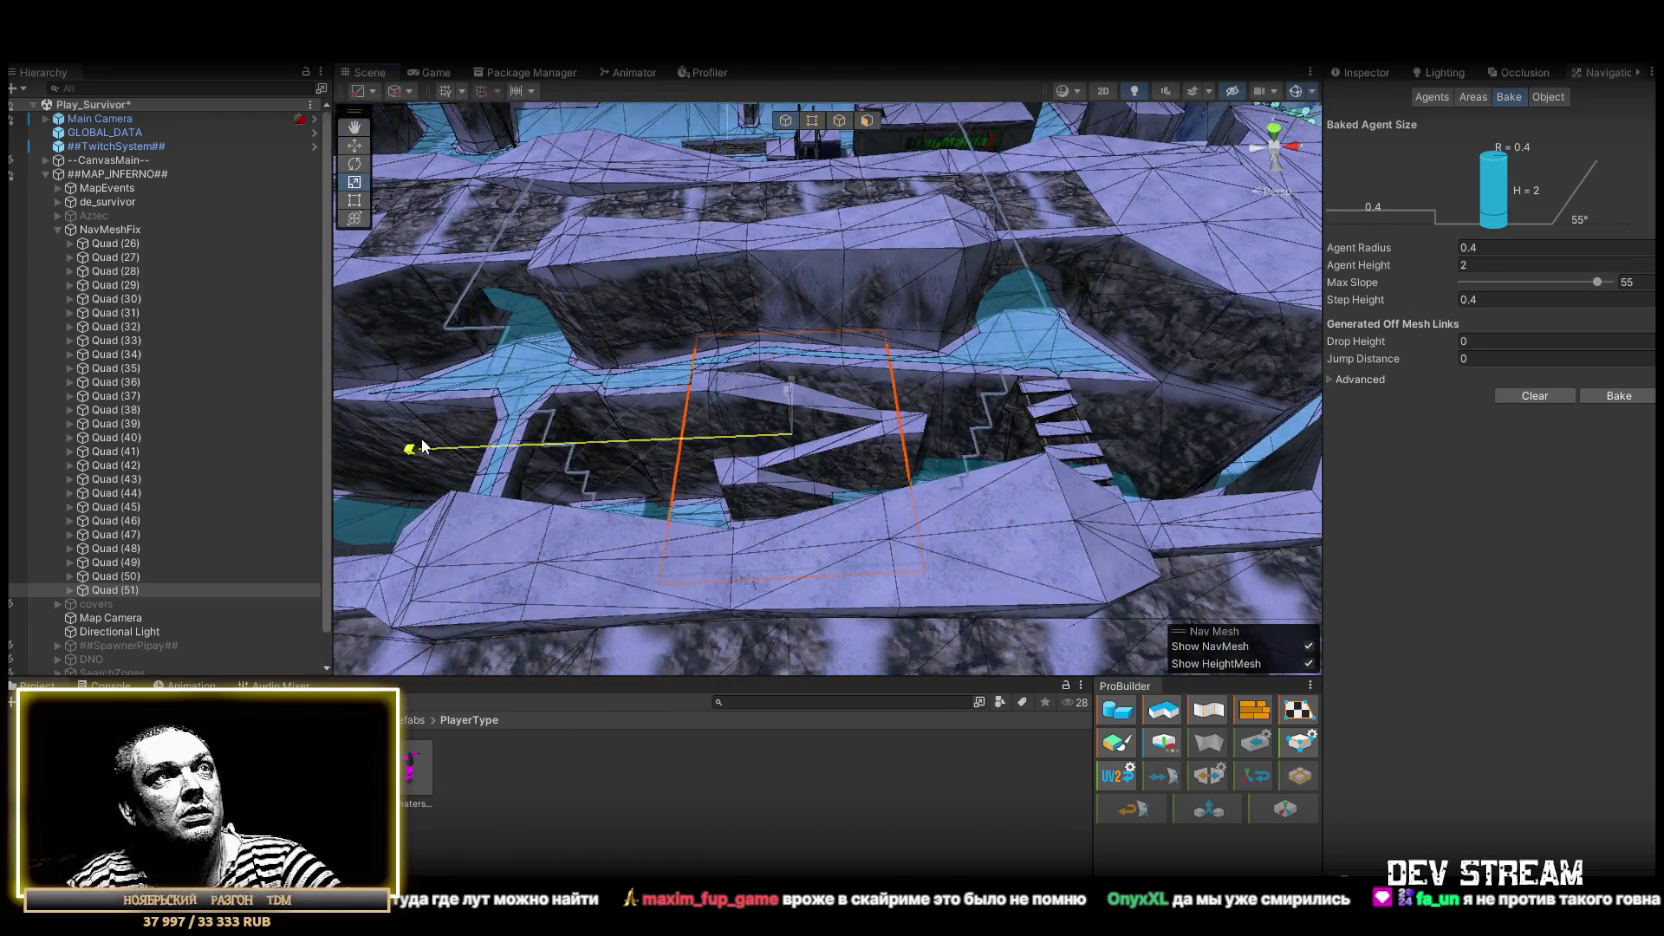
Frame Quad (51) with the Move tool and check the NavMesh beneath the plank bridge
{"action": "key", "text": "f"}
{"action": "key", "text": "w"}
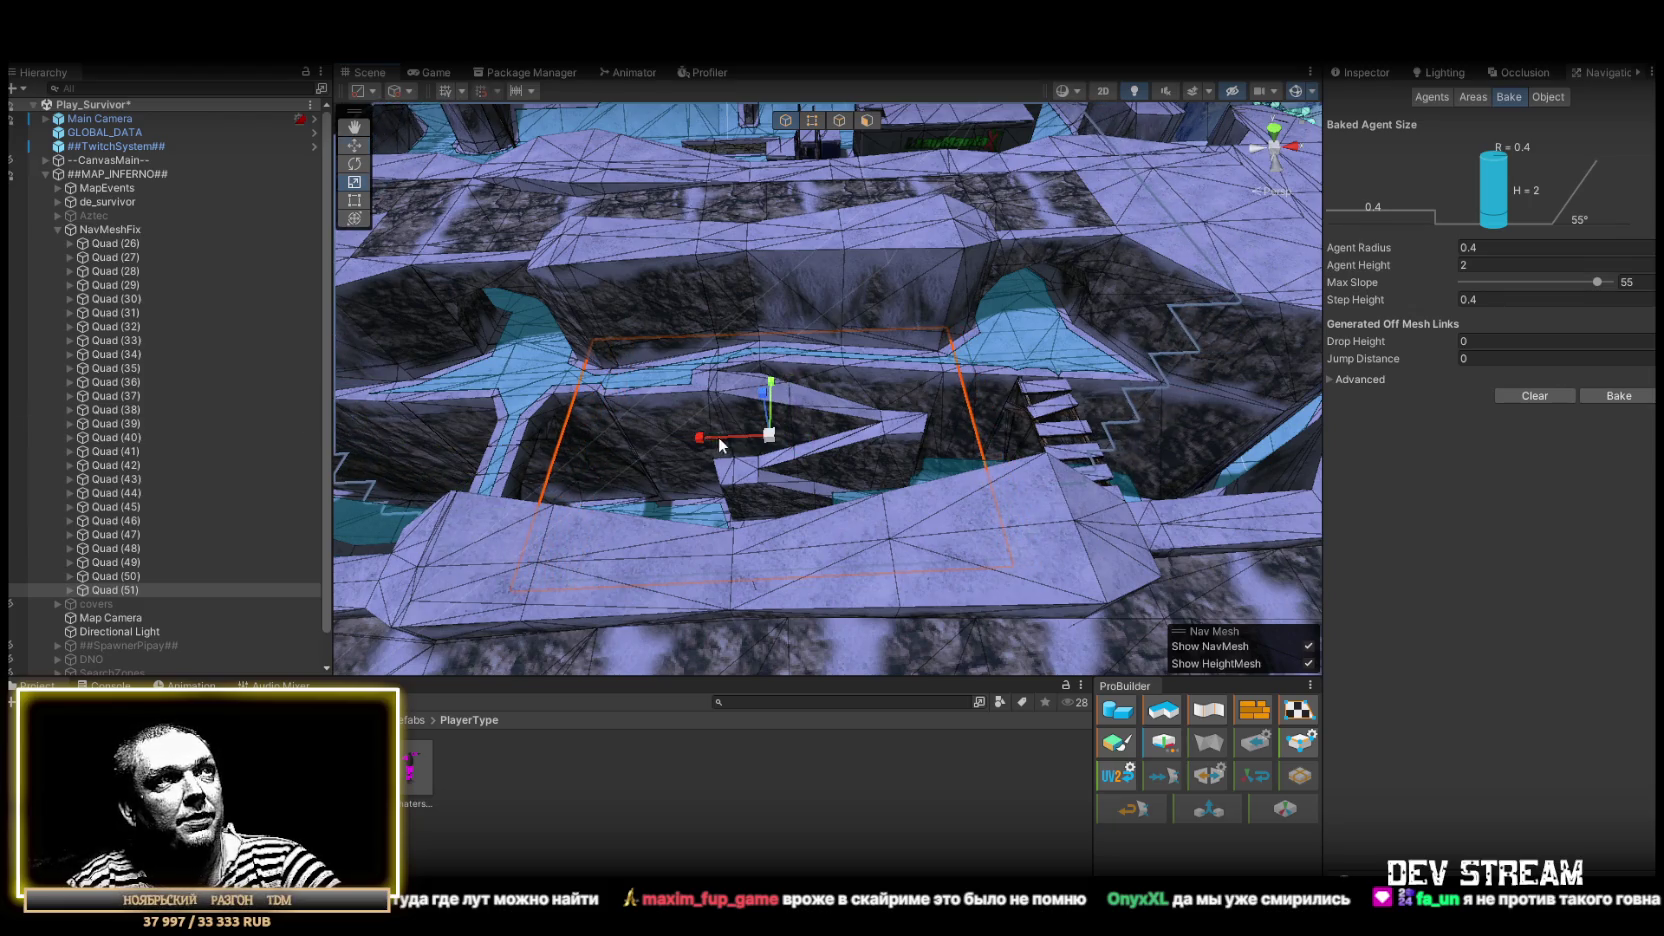
{"action": "key", "text": "w"}
{"action": "mouse_move", "coordinate": [697, 443]}
{"action": "left_mouse_down", "text": "alt"}
{"action": "mouse_move", "coordinate": [673, 426]}
{"action": "mouse_move", "coordinate": [715, 421]}
{"action": "left_mouse_up", "text": "alt"}
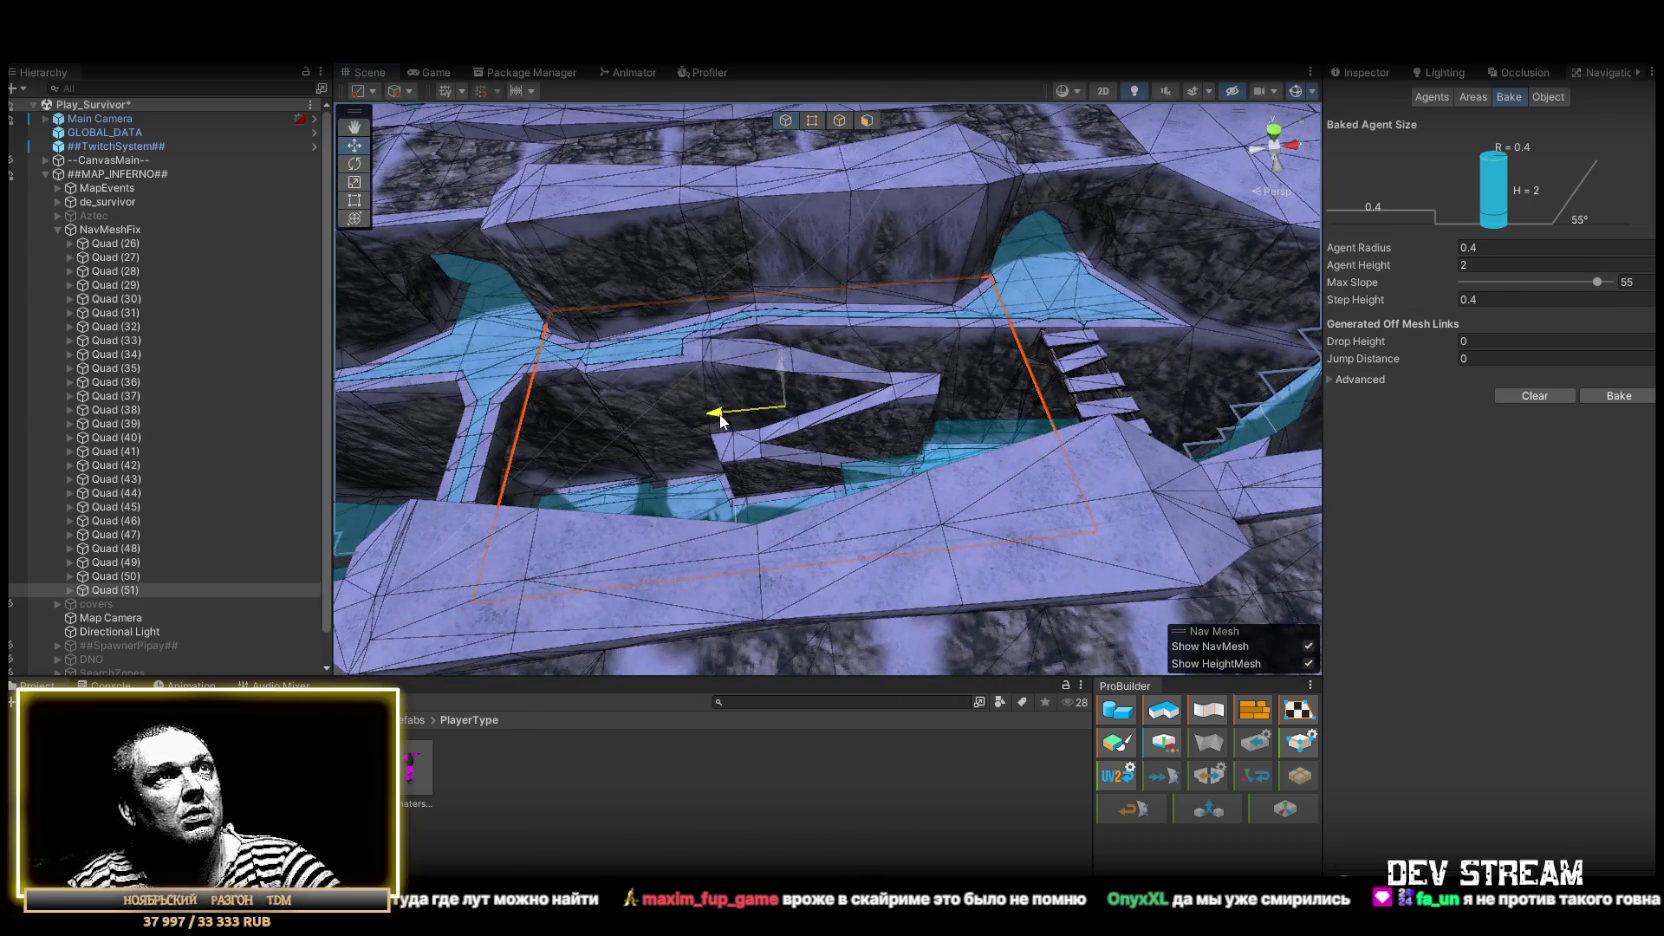
{"action": "mouse_move", "coordinate": [716, 419]}
{"action": "left_mouse_down", "text": "alt"}
{"action": "mouse_move", "coordinate": [776, 416]}
{"action": "mouse_move", "coordinate": [943, 349]}
{"action": "mouse_move", "coordinate": [947, 435]}
{"action": "mouse_move", "coordinate": [1155, 393]}
{"action": "mouse_move", "coordinate": [1228, 402]}
{"action": "mouse_move", "coordinate": [1096, 450]}
{"action": "left_mouse_up", "text": "alt"}
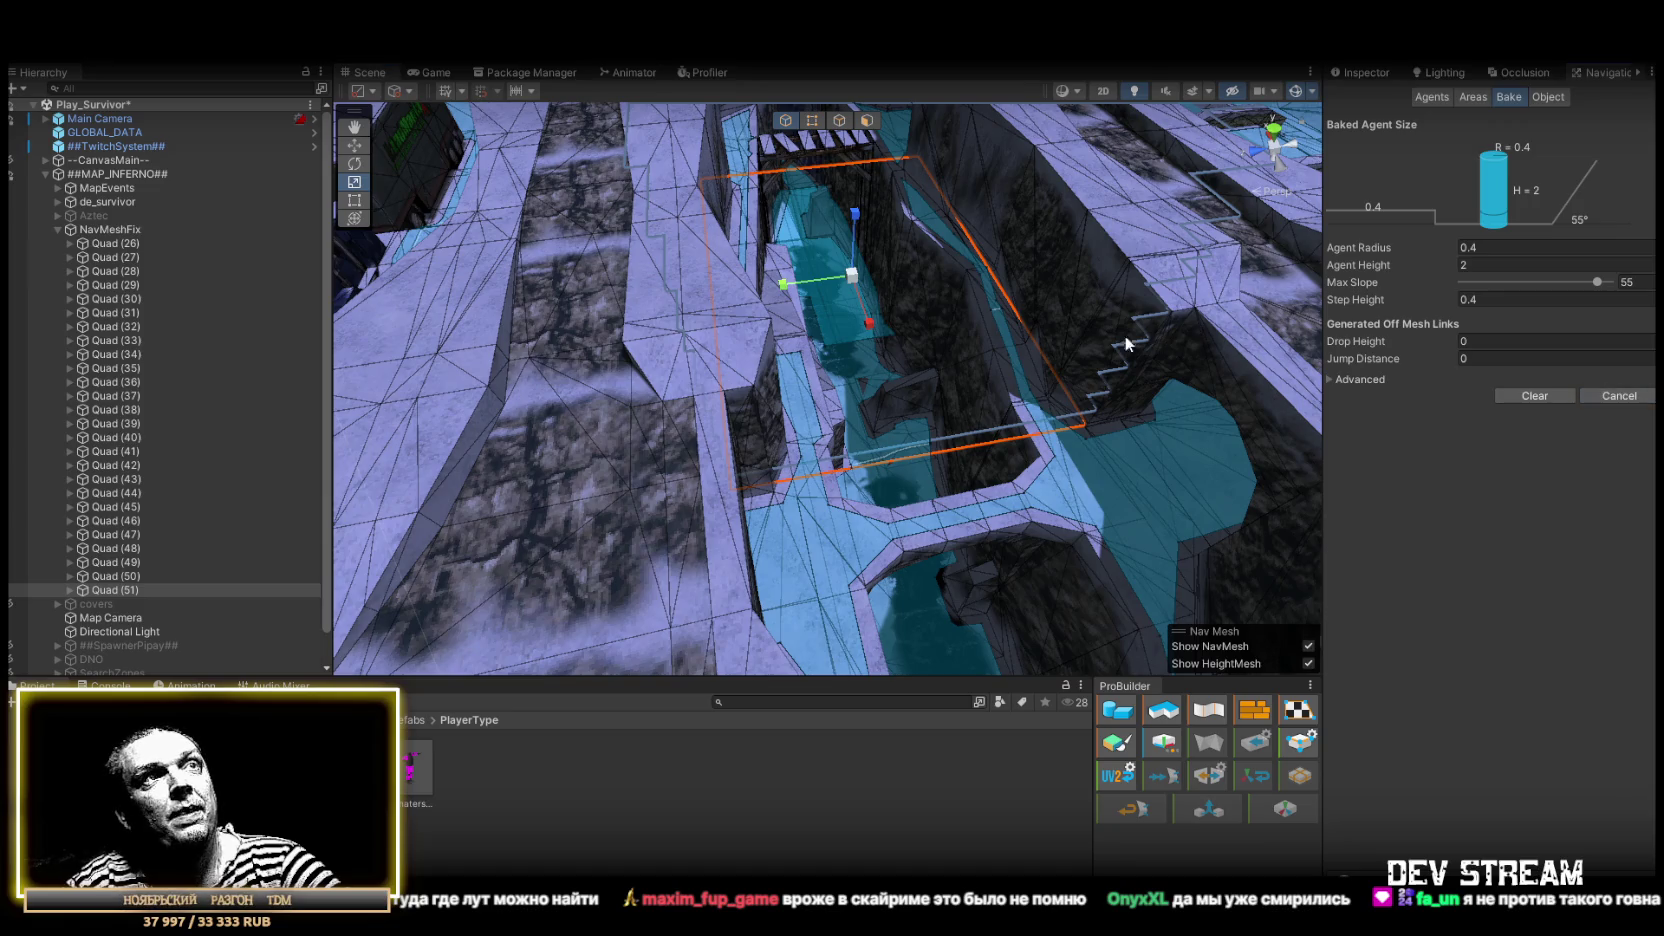
{"action": "mouse_move", "coordinate": [968, 259]}
{"action": "left_mouse_down", "text": "alt"}
{"action": "mouse_move", "coordinate": [958, 271]}
{"action": "mouse_move", "coordinate": [887, 220]}
{"action": "mouse_move", "coordinate": [891, 267]}
{"action": "mouse_move", "coordinate": [791, 334]}
{"action": "mouse_move", "coordinate": [322, 302]}
{"action": "mouse_move", "coordinate": [847, 401]}
{"action": "mouse_move", "coordinate": [364, 409]}
{"action": "mouse_move", "coordinate": [471, 373]}
{"action": "mouse_move", "coordinate": [576, 305]}
{"action": "mouse_move", "coordinate": [483, 371]}
{"action": "mouse_move", "coordinate": [578, 363]}
{"action": "mouse_move", "coordinate": [839, 394]}
{"action": "mouse_move", "coordinate": [870, 420]}
{"action": "mouse_move", "coordinate": [995, 409]}
{"action": "mouse_move", "coordinate": [926, 437]}
{"action": "mouse_move", "coordinate": [867, 353]}
{"action": "left_mouse_up", "text": "alt"}
{"action": "scroll", "coordinate": [867, 352], "scroll_direction": "up", "scroll_amount": 3}
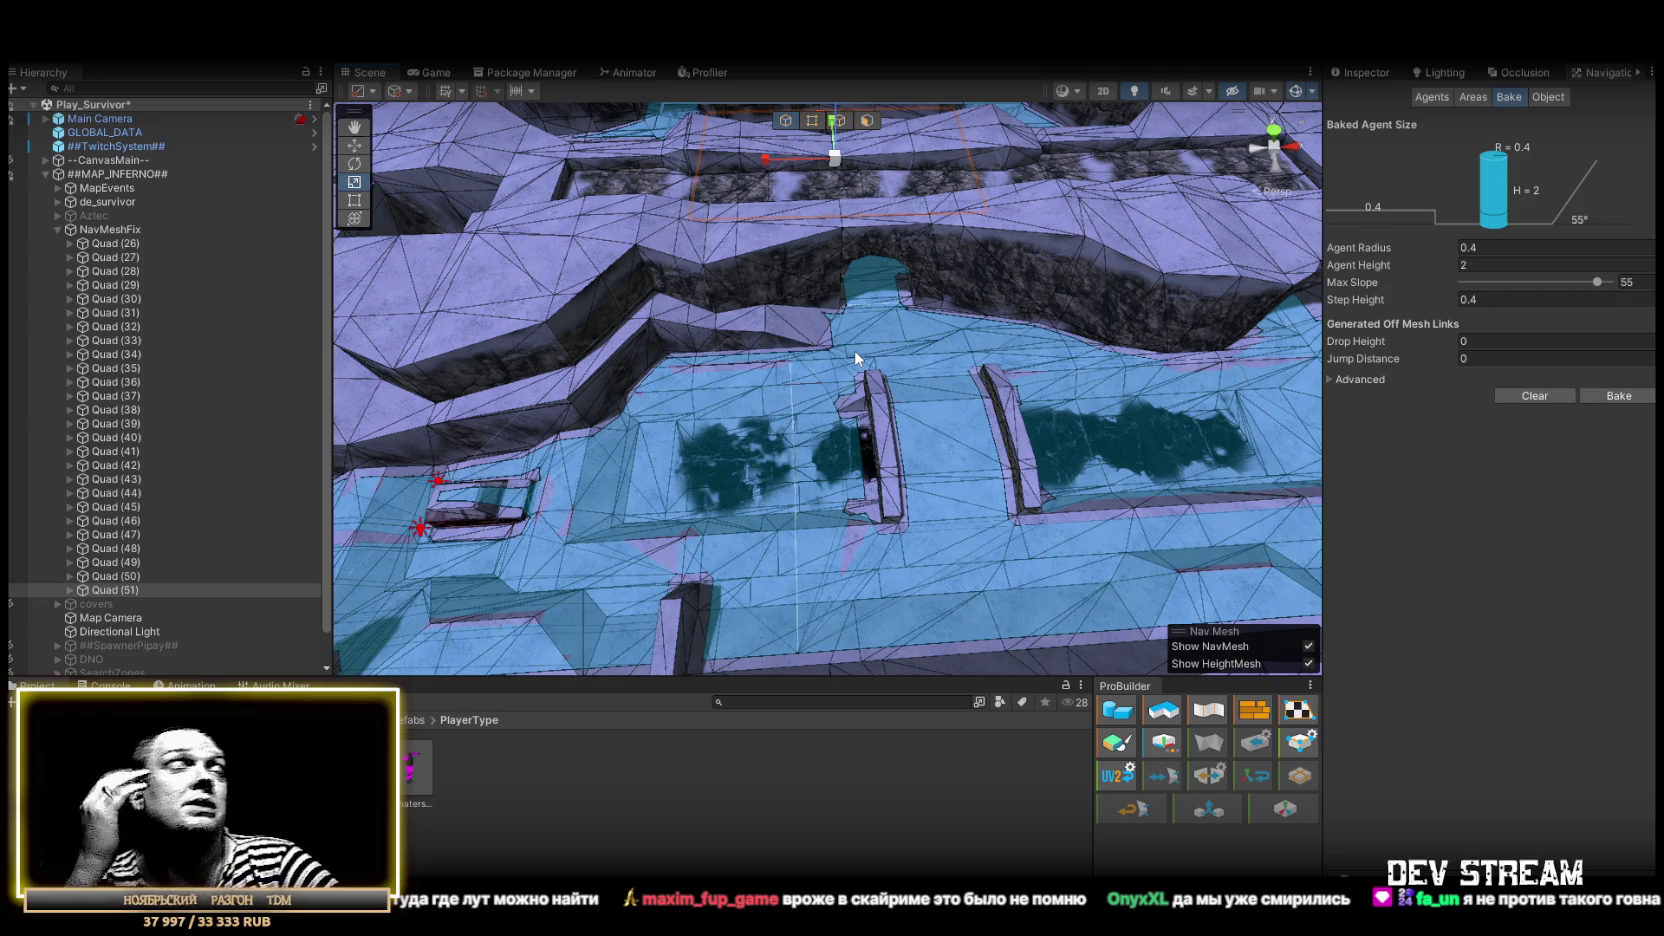
{"action": "mouse_move", "coordinate": [974, 243]}
{"action": "left_mouse_down", "text": "alt"}
{"action": "mouse_move", "coordinate": [928, 204]}
{"action": "mouse_move", "coordinate": [958, 245]}
{"action": "mouse_move", "coordinate": [865, 267]}
{"action": "mouse_move", "coordinate": [712, 245]}
{"action": "mouse_move", "coordinate": [1043, 258]}
{"action": "mouse_move", "coordinate": [706, 223]}
{"action": "mouse_move", "coordinate": [330, 470]}
{"action": "left_mouse_up", "text": "alt"}
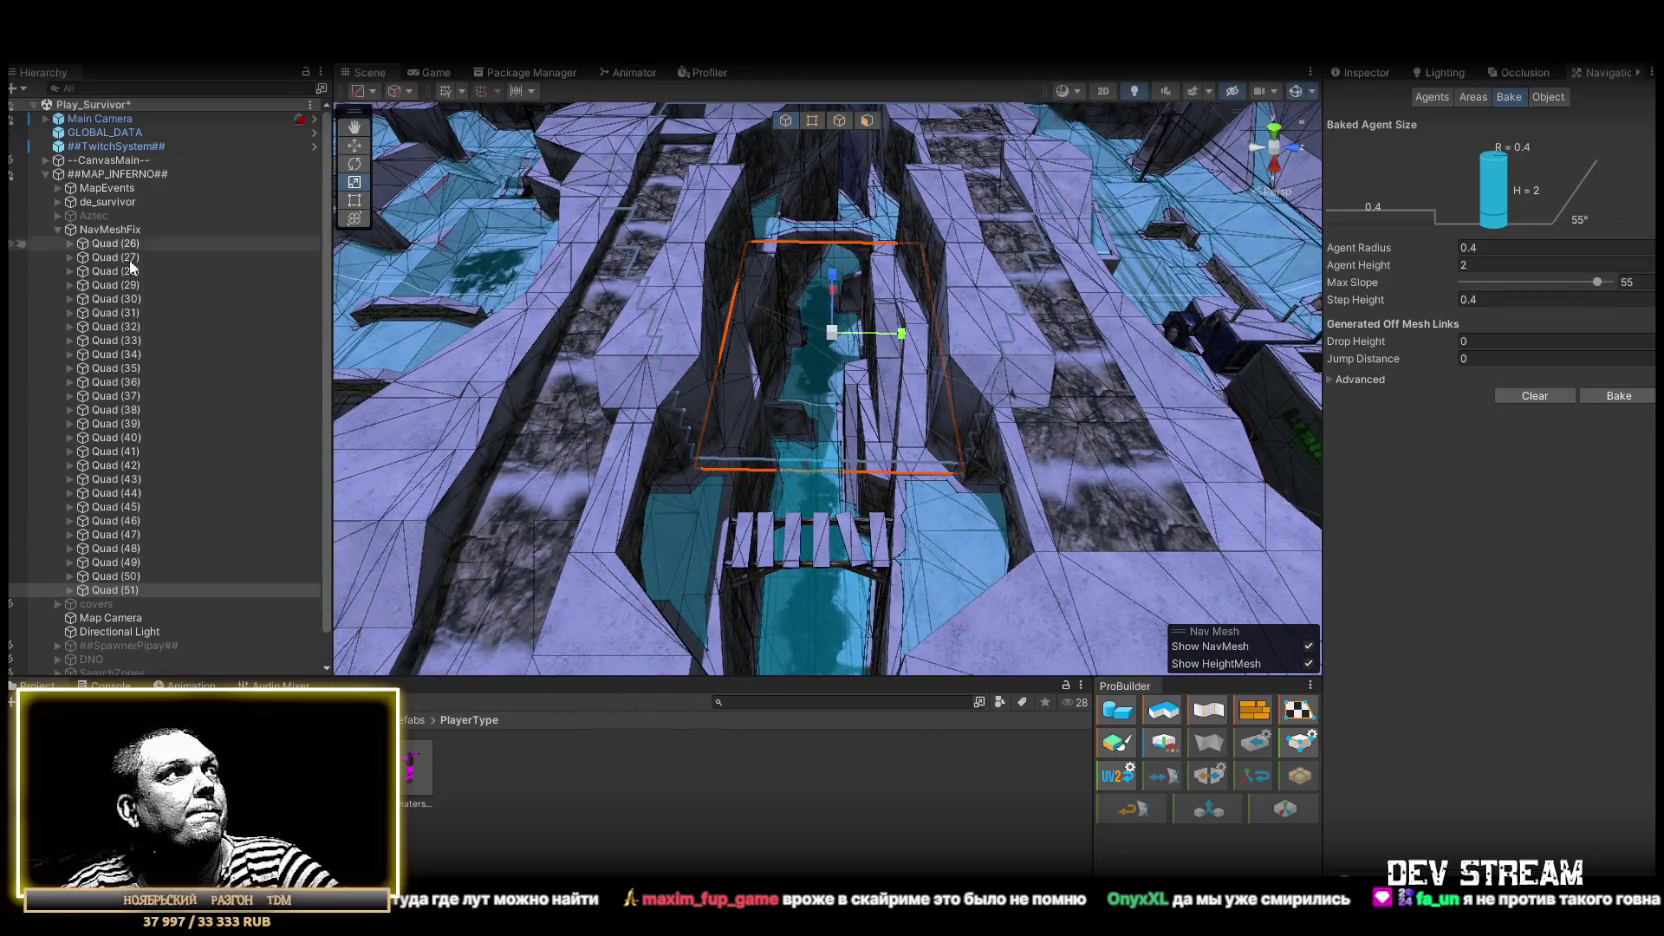
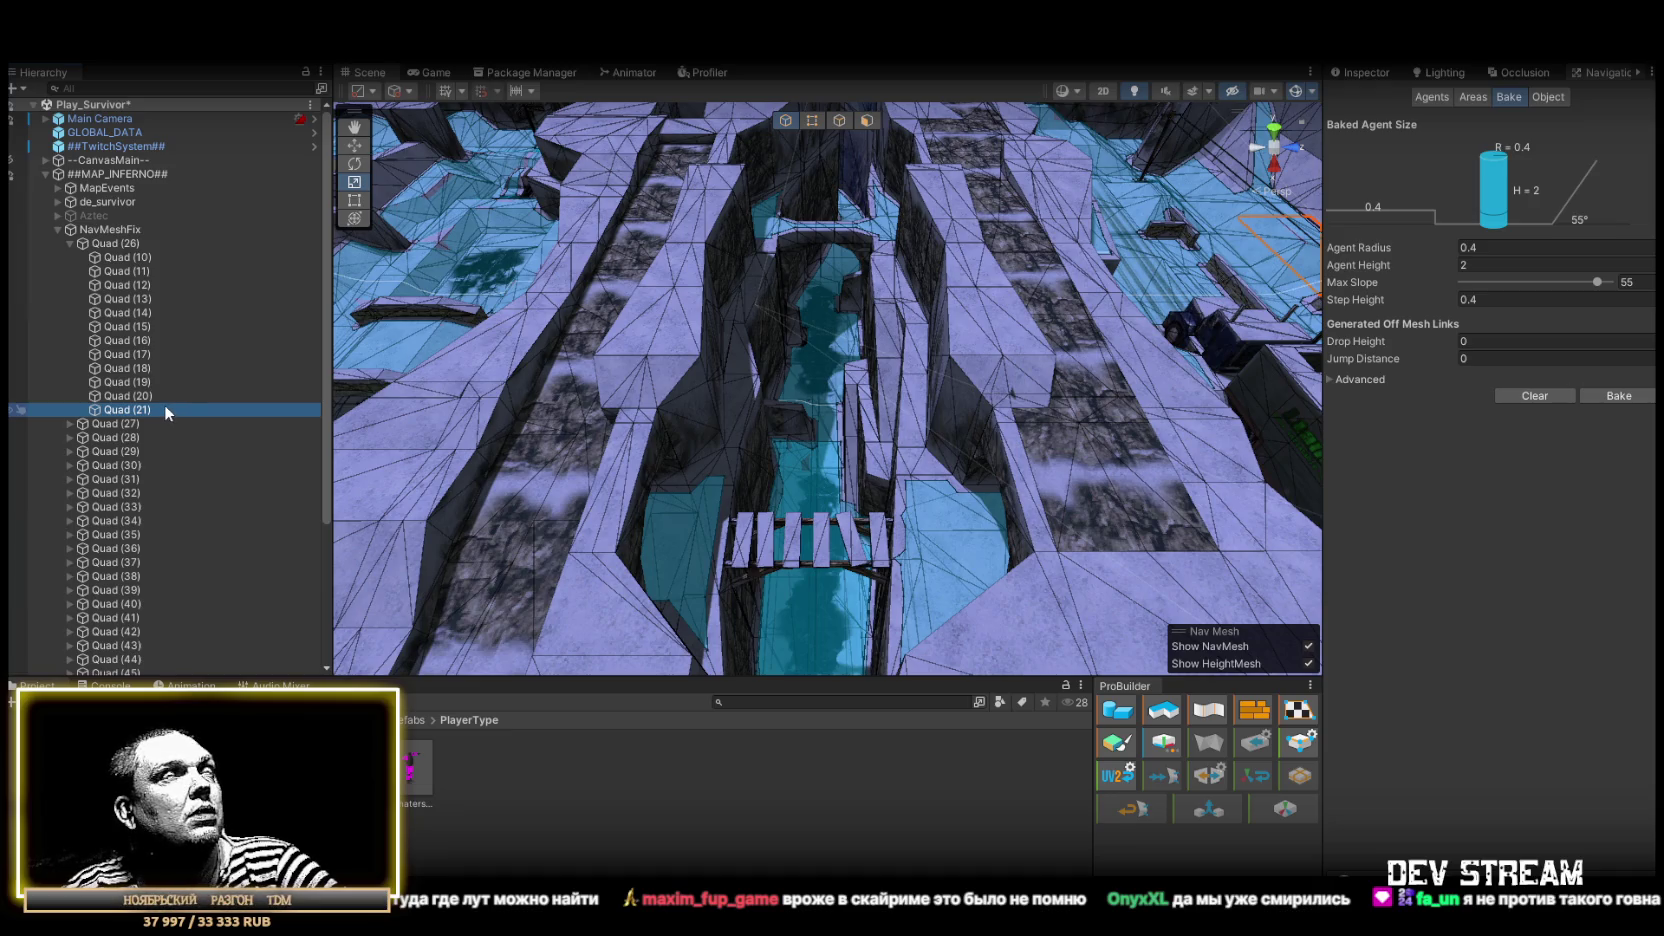
Collapse Quad (26) in the Hierarchy and orbit the Scene view around the baked navmesh
{"action": "left_click", "coordinate": [69, 243]}
{"action": "mouse_move", "coordinate": [438, 344]}
{"action": "left_mouse_down"}
{"action": "mouse_move", "coordinate": [671, 338]}
{"action": "mouse_move", "coordinate": [735, 364]}
{"action": "mouse_move", "coordinate": [769, 342]}
{"action": "mouse_move", "coordinate": [935, 355]}
{"action": "left_mouse_up"}
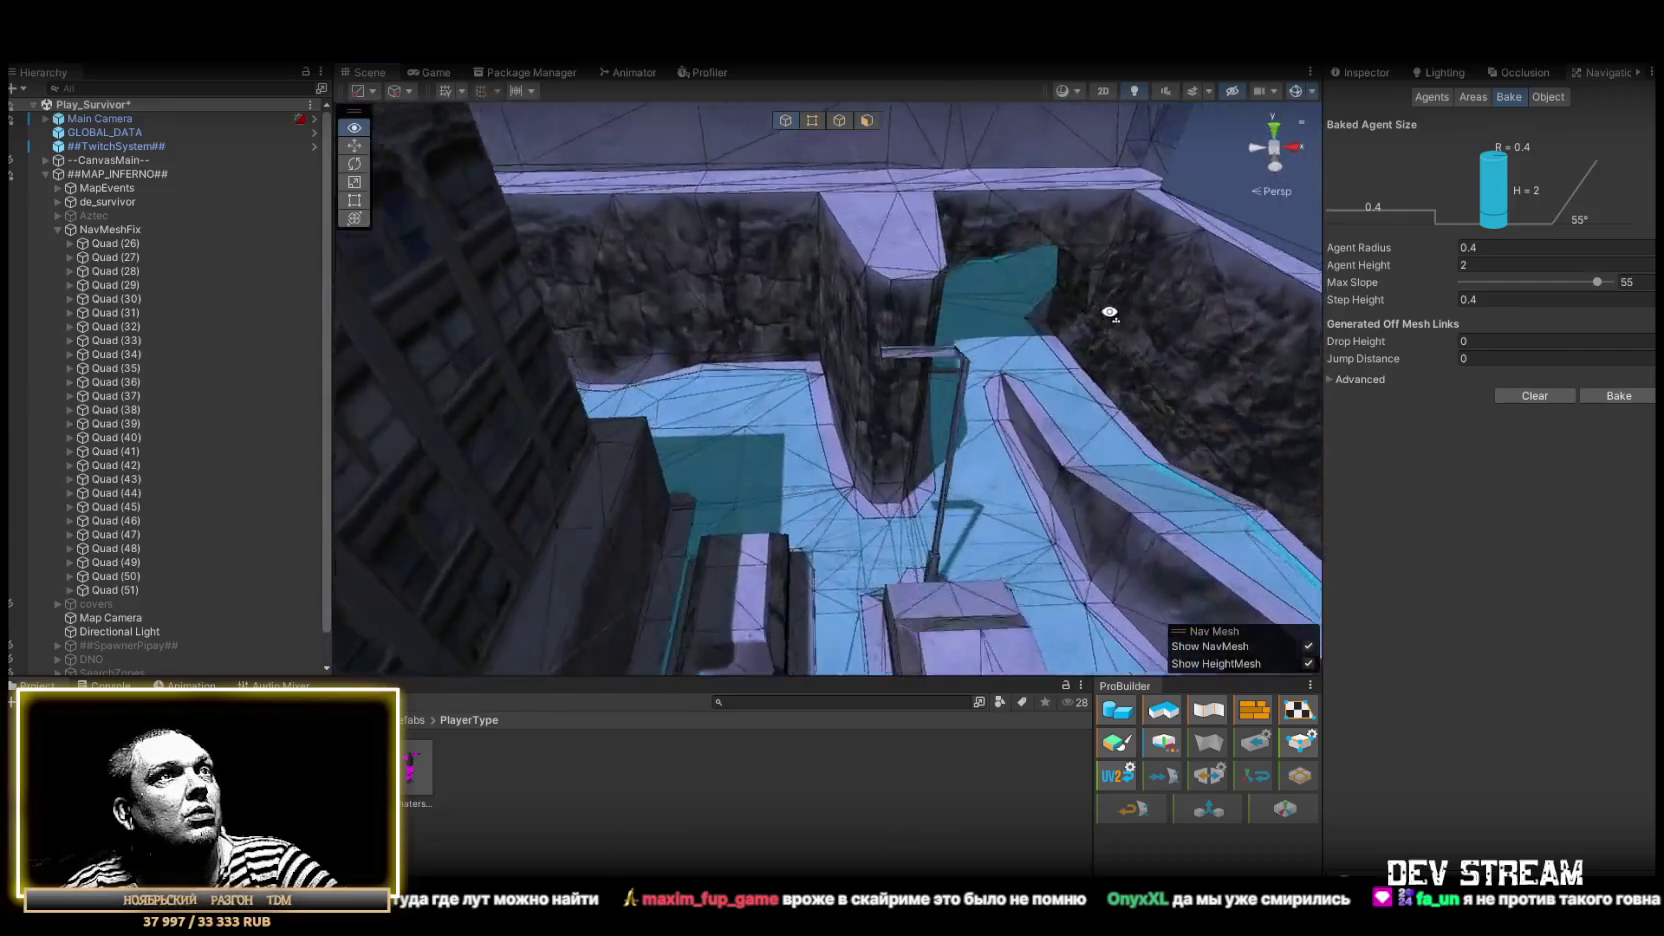
{"action": "left_click_drag", "start_coordinate": [1160, 342], "coordinate": [835, 336]}
{"action": "mouse_move", "coordinate": [760, 280]}
{"action": "left_mouse_down"}
{"action": "mouse_move", "coordinate": [1099, 267]}
{"action": "mouse_move", "coordinate": [1196, 170]}
{"action": "mouse_move", "coordinate": [20, 252]}
{"action": "mouse_move", "coordinate": [122, 229]}
{"action": "mouse_move", "coordinate": [594, 394]}
{"action": "mouse_move", "coordinate": [190, 257]}
{"action": "mouse_move", "coordinate": [1640, 235]}
{"action": "mouse_move", "coordinate": [1591, 222]}
{"action": "mouse_move", "coordinate": [1417, 322]}
{"action": "mouse_move", "coordinate": [1520, 335]}
{"action": "mouse_move", "coordinate": [1592, 243]}
{"action": "mouse_move", "coordinate": [1554, 214]}
{"action": "mouse_move", "coordinate": [1554, 176]}
{"action": "mouse_move", "coordinate": [1603, 218]}
{"action": "mouse_move", "coordinate": [1514, 239]}
{"action": "mouse_move", "coordinate": [1478, 233]}
{"action": "mouse_move", "coordinate": [1524, 200]}
{"action": "mouse_move", "coordinate": [1407, 220]}
{"action": "left_mouse_up"}
{"action": "mouse_move", "coordinate": [1250, 222]}
{"action": "left_mouse_down"}
{"action": "mouse_move", "coordinate": [1015, 224]}
{"action": "mouse_move", "coordinate": [992, 186]}
{"action": "mouse_move", "coordinate": [1000, 200]}
{"action": "mouse_move", "coordinate": [917, 212]}
{"action": "mouse_move", "coordinate": [1115, 223]}
{"action": "mouse_move", "coordinate": [1115, 296]}
{"action": "mouse_move", "coordinate": [1055, 316]}
{"action": "mouse_move", "coordinate": [1275, 408]}
{"action": "mouse_move", "coordinate": [1230, 420]}
{"action": "left_mouse_up"}
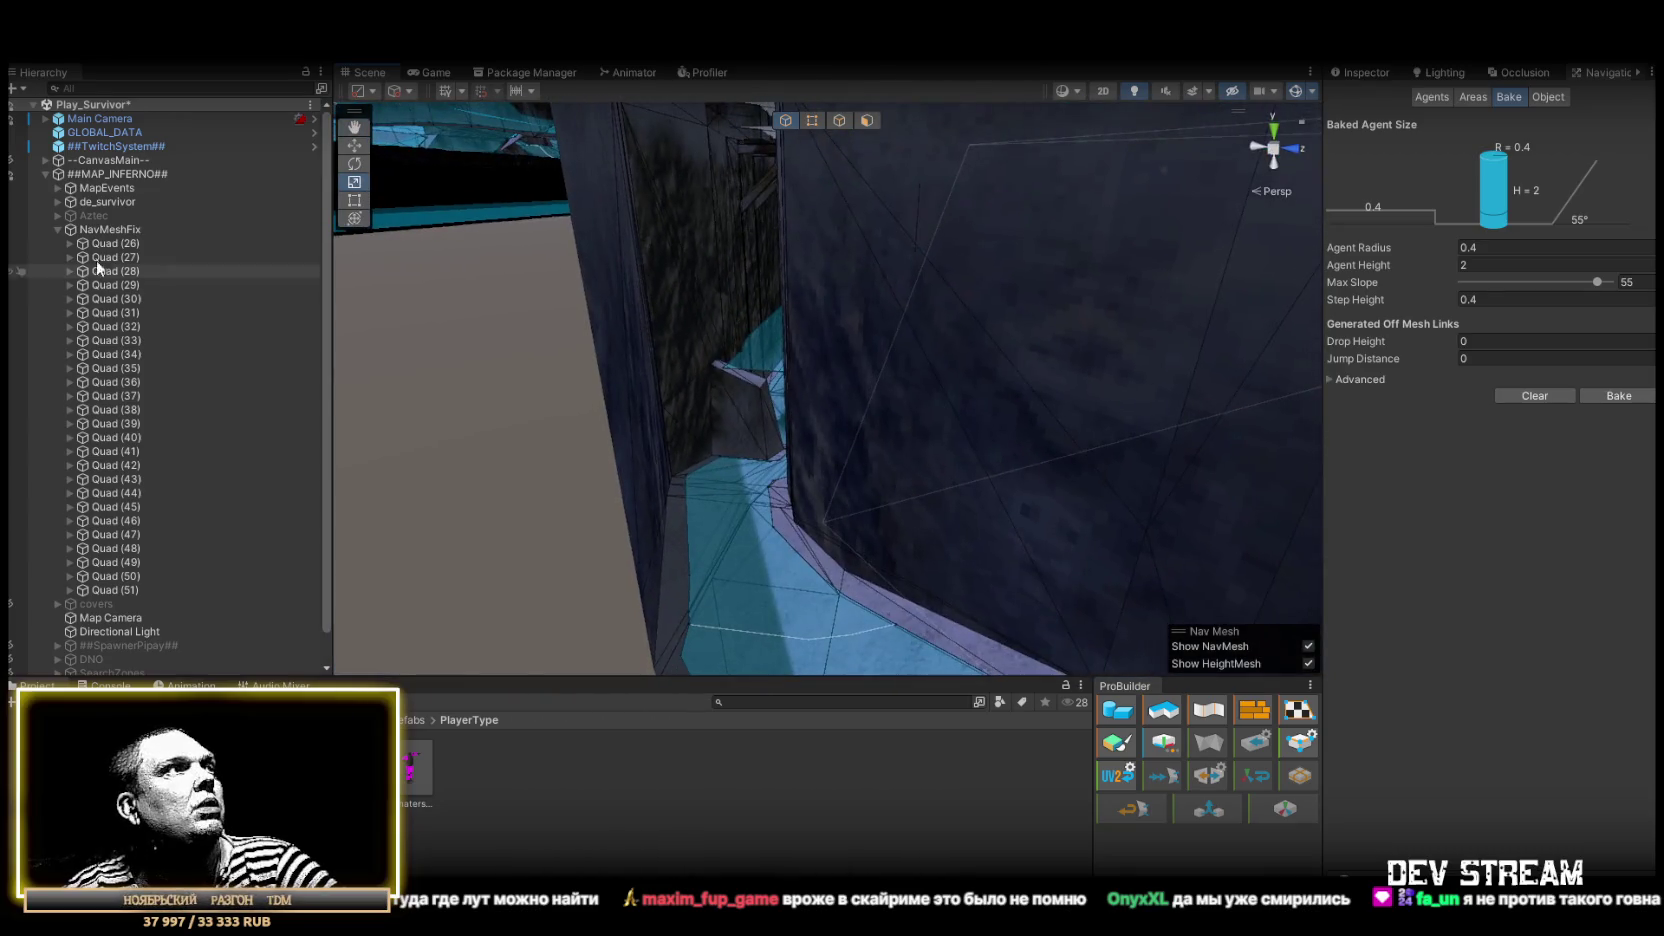
{"action": "left_click", "coordinate": [58, 229]}
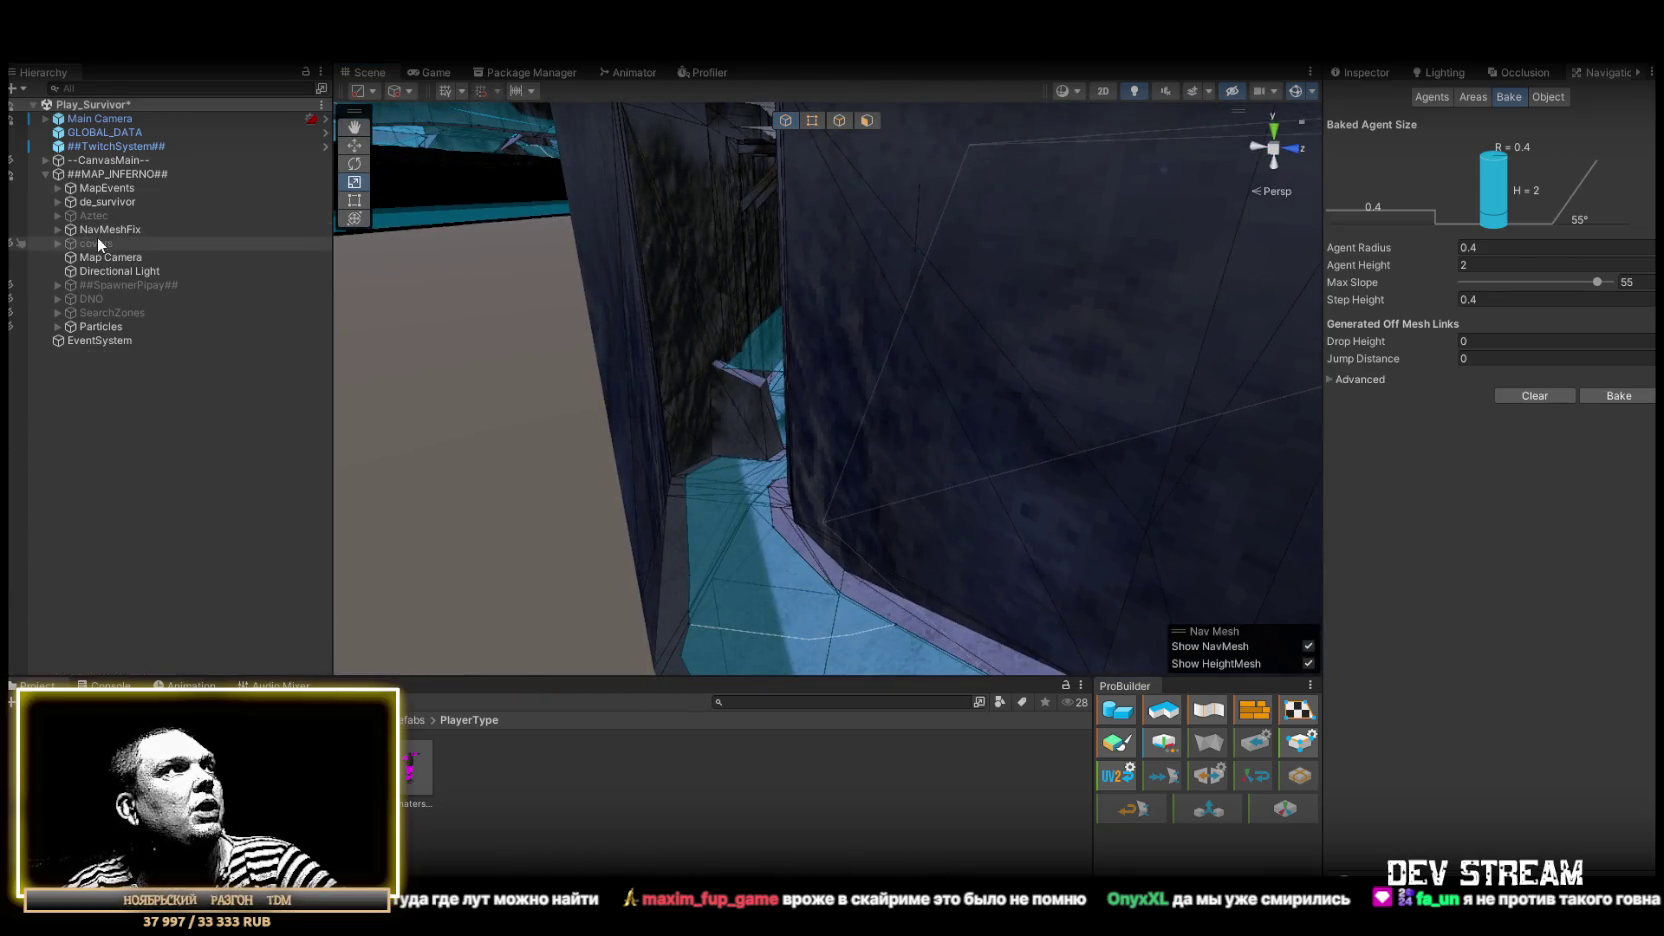
{"action": "left_click", "coordinate": [66, 189]}
{"action": "left_click", "coordinate": [57, 189]}
{"action": "left_click", "coordinate": [92, 205]}
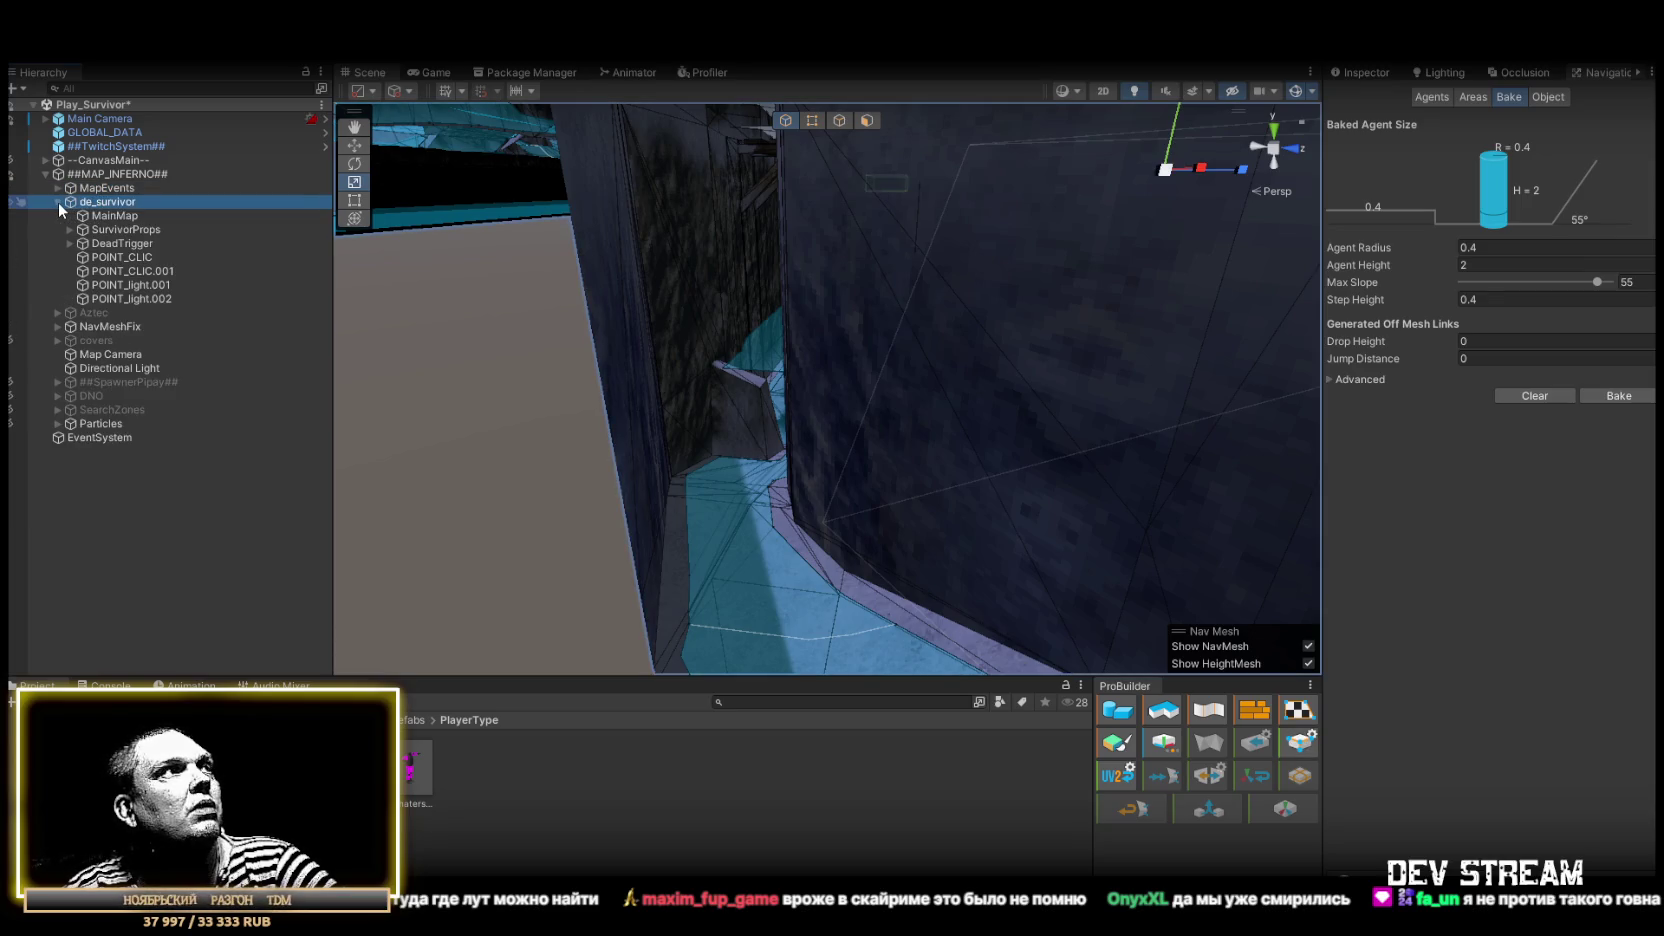
{"action": "left_click", "coordinate": [57, 202]}
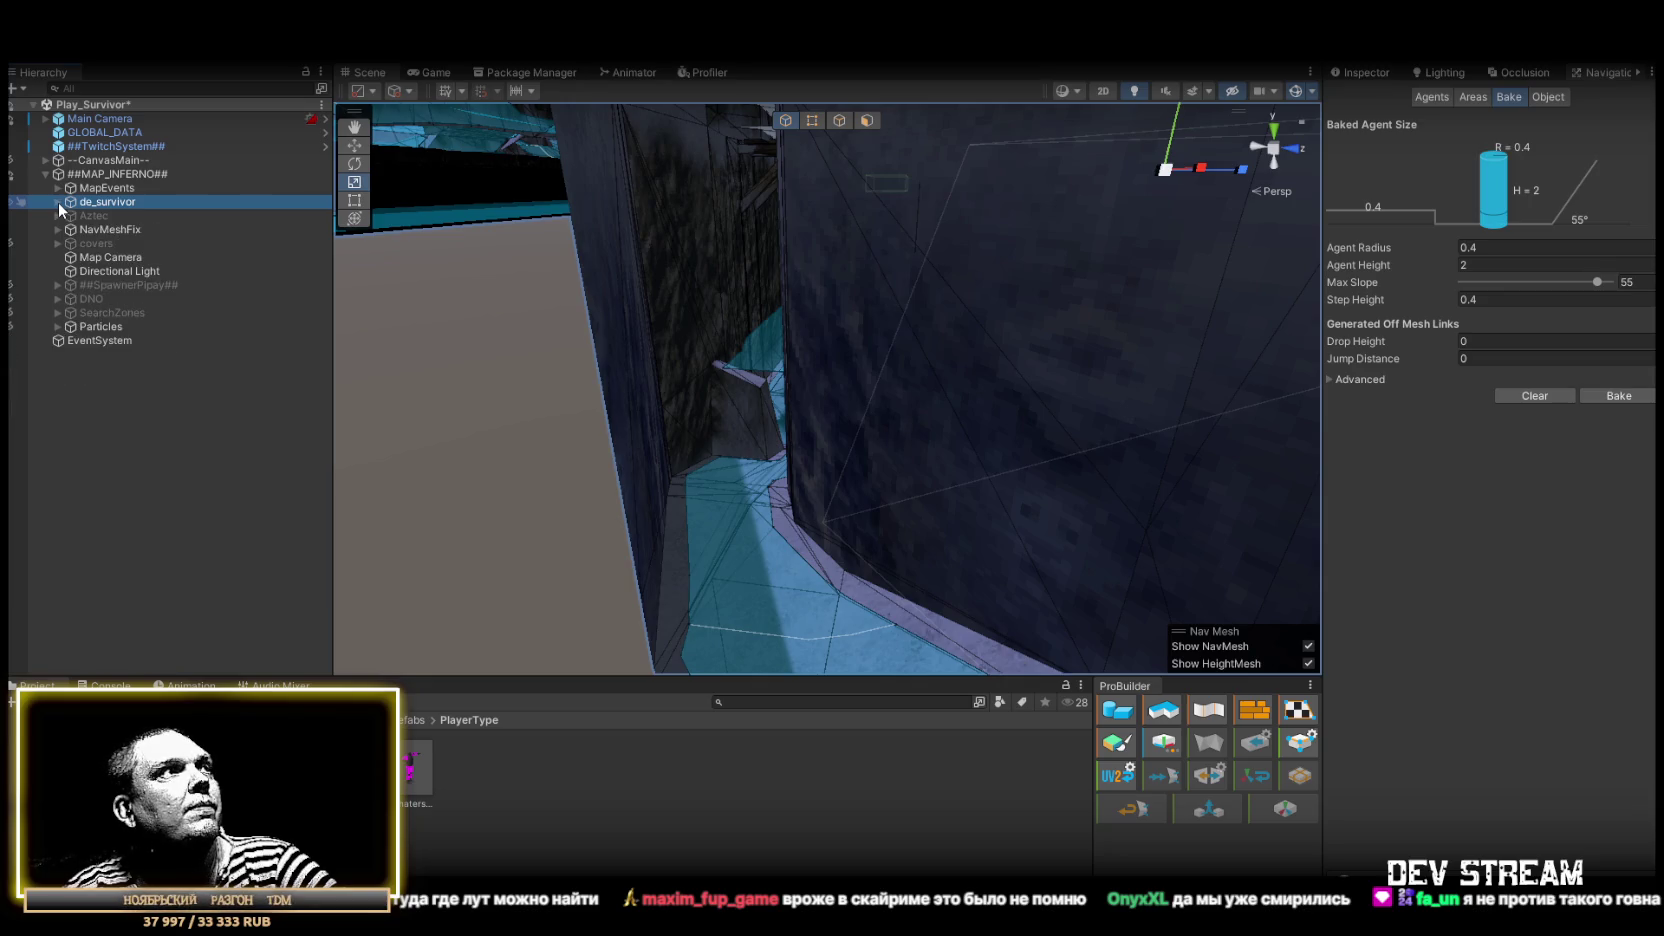
{"action": "left_click", "coordinate": [104, 270]}
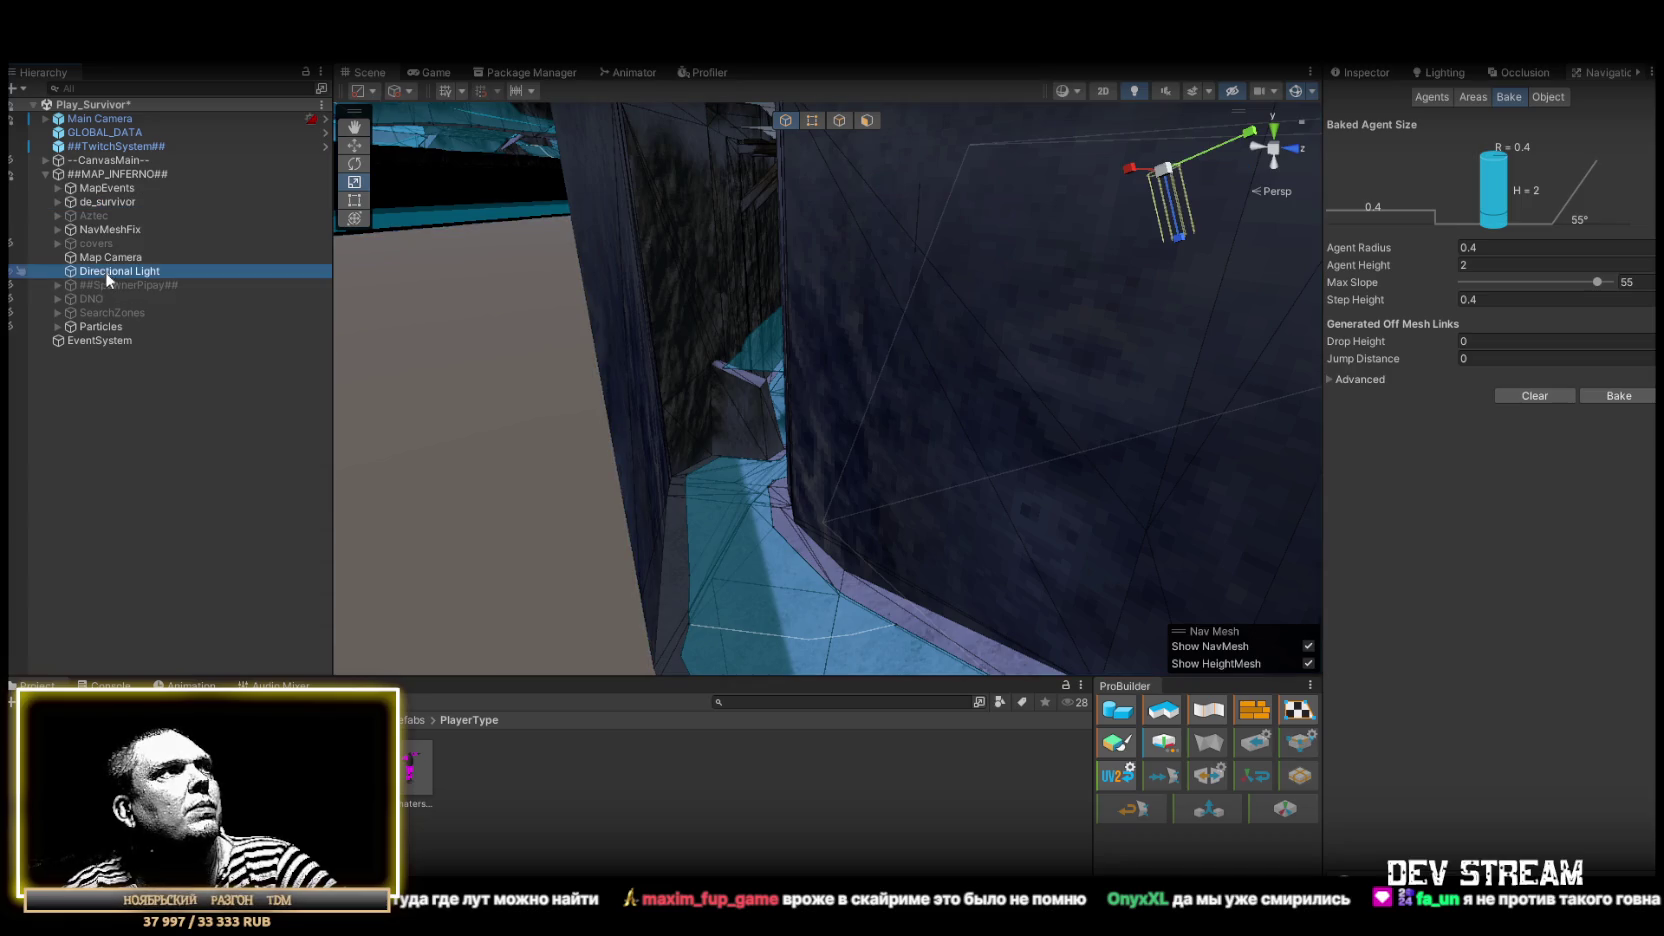
{"action": "left_click", "coordinate": [104, 256]}
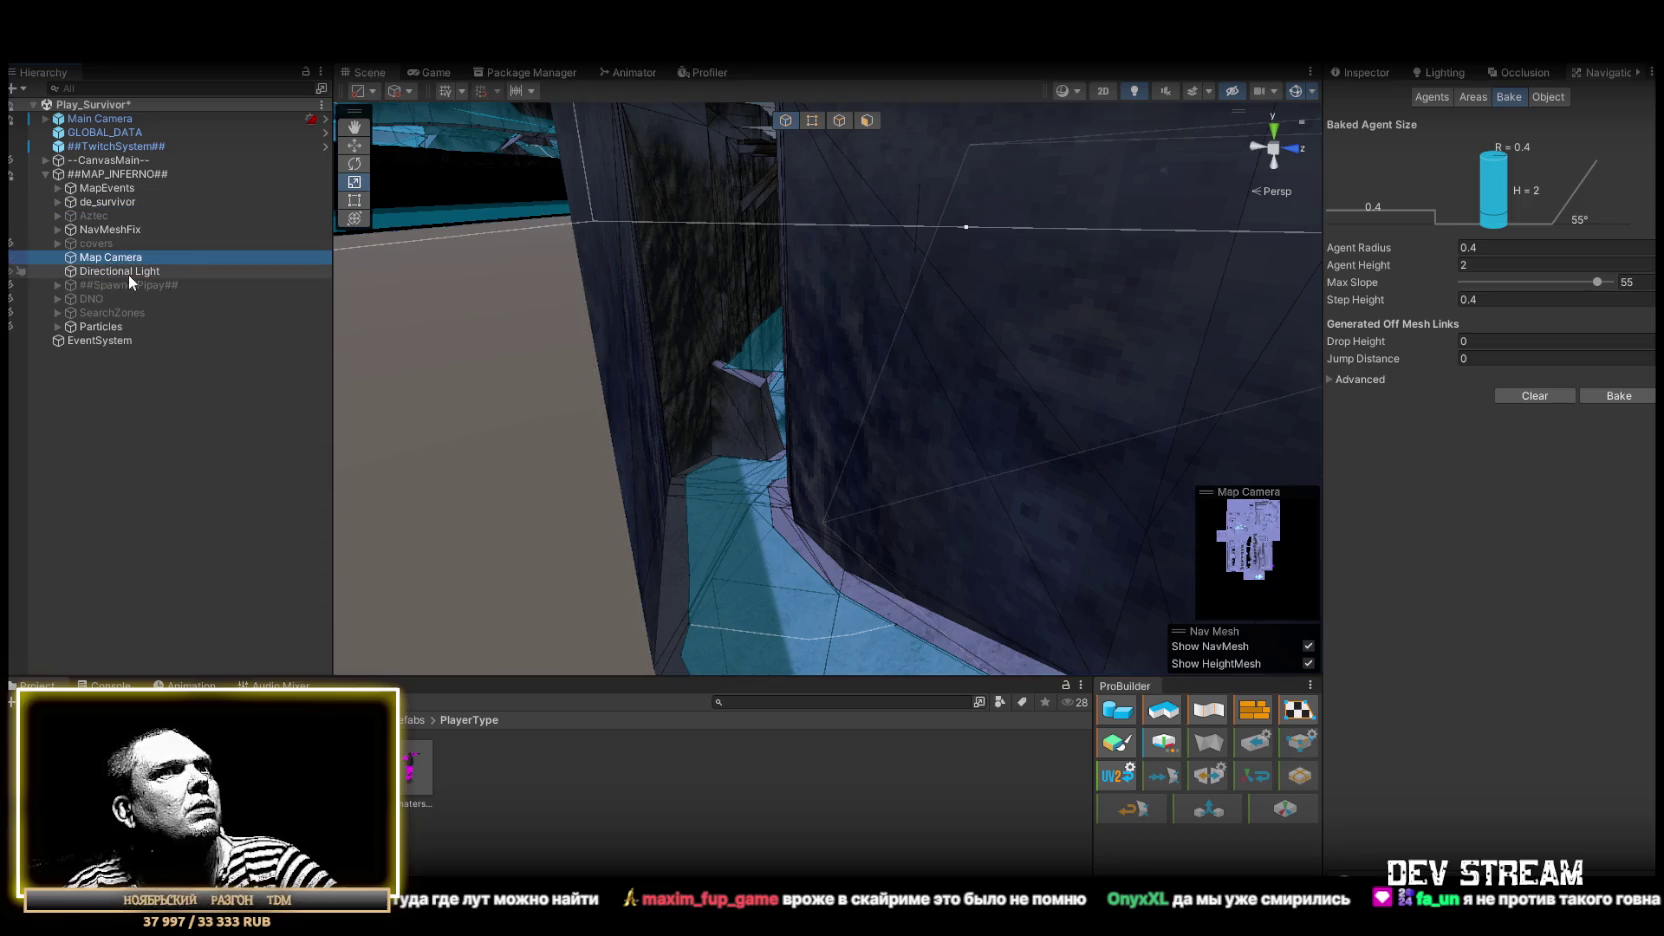
{"action": "left_click", "coordinate": [98, 231]}
{"action": "double_click", "coordinate": [126, 228]}
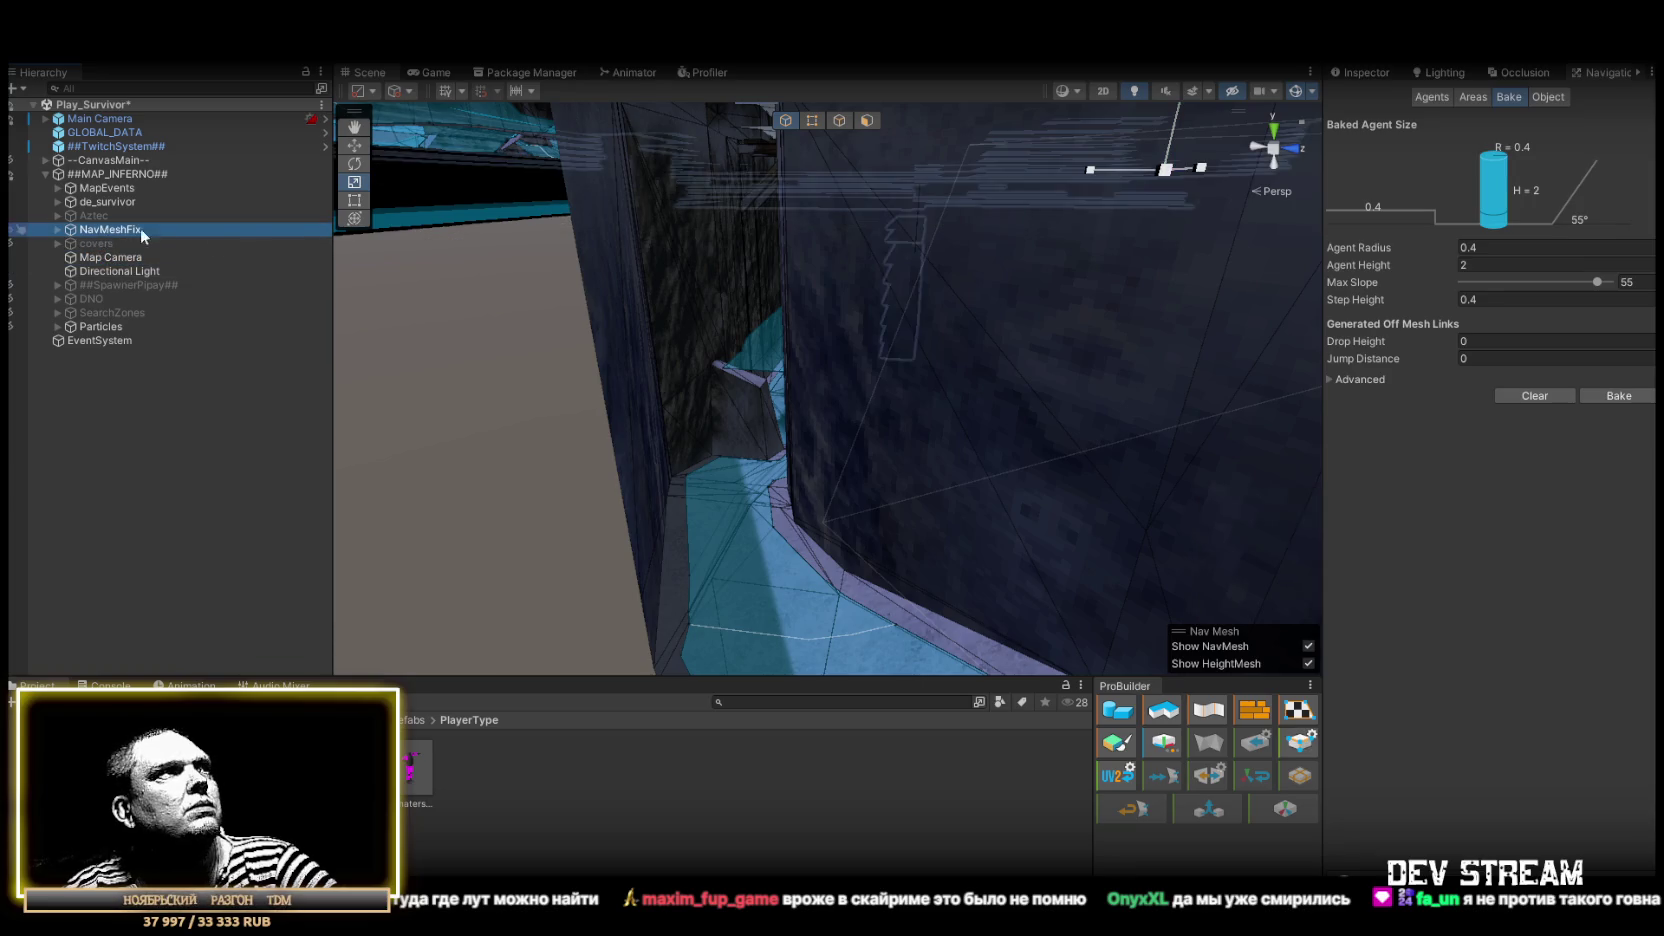
{"action": "mouse_move", "coordinate": [770, 276]}
{"action": "left_mouse_down"}
{"action": "mouse_move", "coordinate": [773, 375]}
{"action": "mouse_move", "coordinate": [547, 317]}
{"action": "mouse_move", "coordinate": [457, 360]}
{"action": "mouse_move", "coordinate": [984, 345]}
{"action": "mouse_move", "coordinate": [739, 353]}
{"action": "mouse_move", "coordinate": [476, 321]}
{"action": "left_mouse_up"}
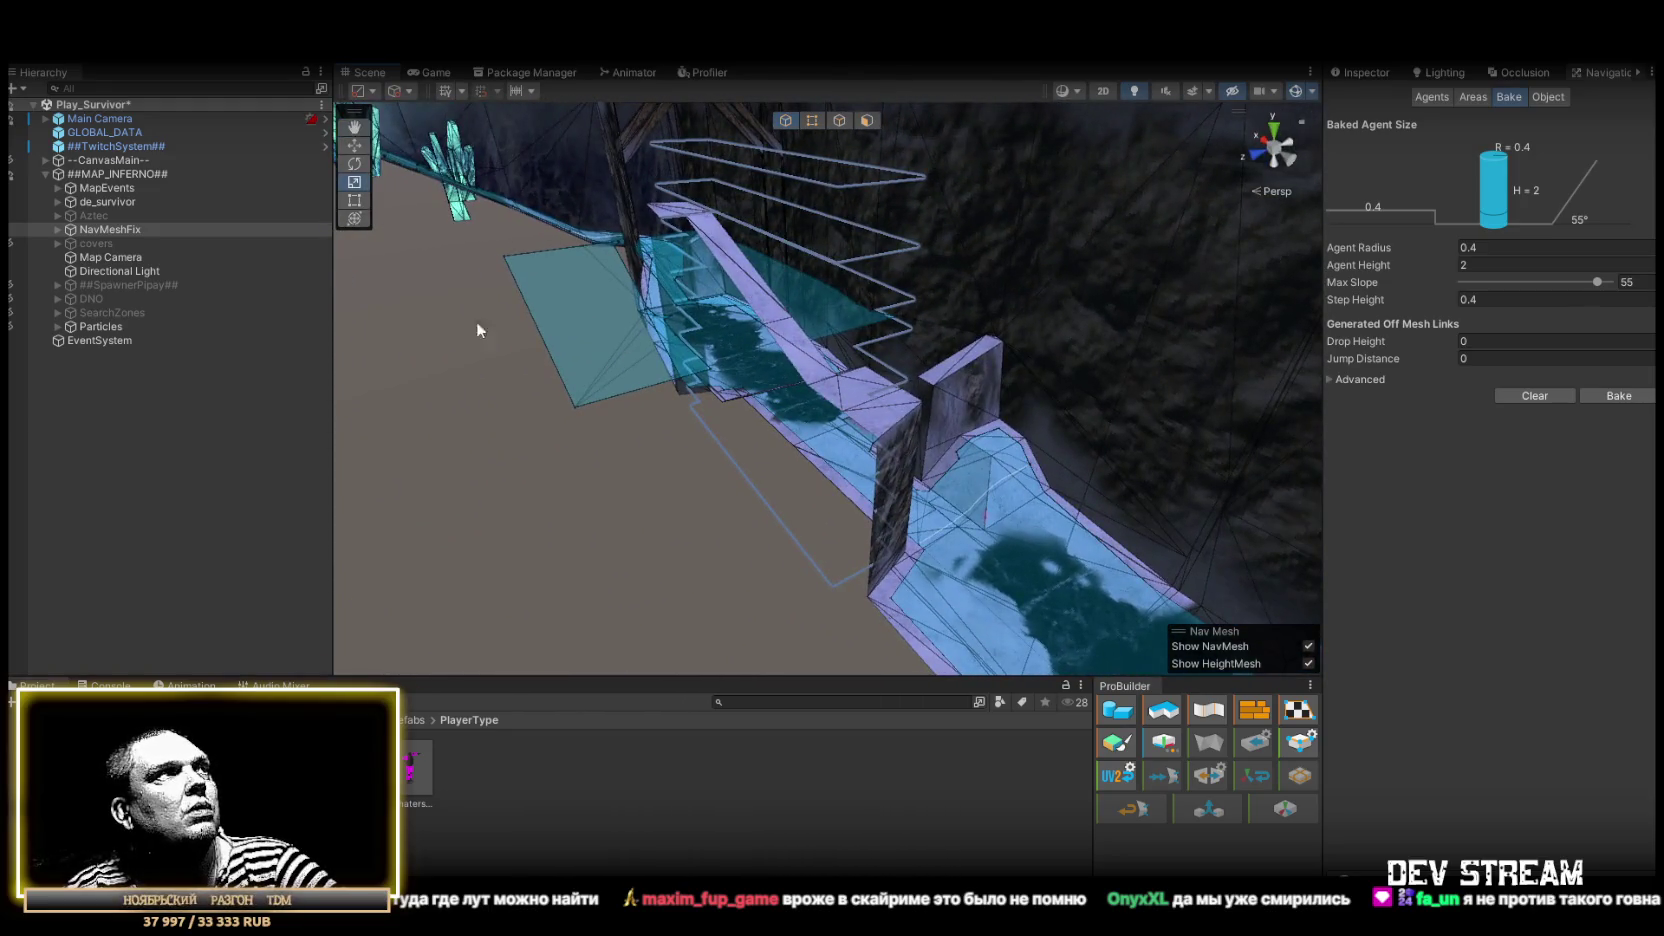
{"action": "left_click", "coordinate": [57, 230]}
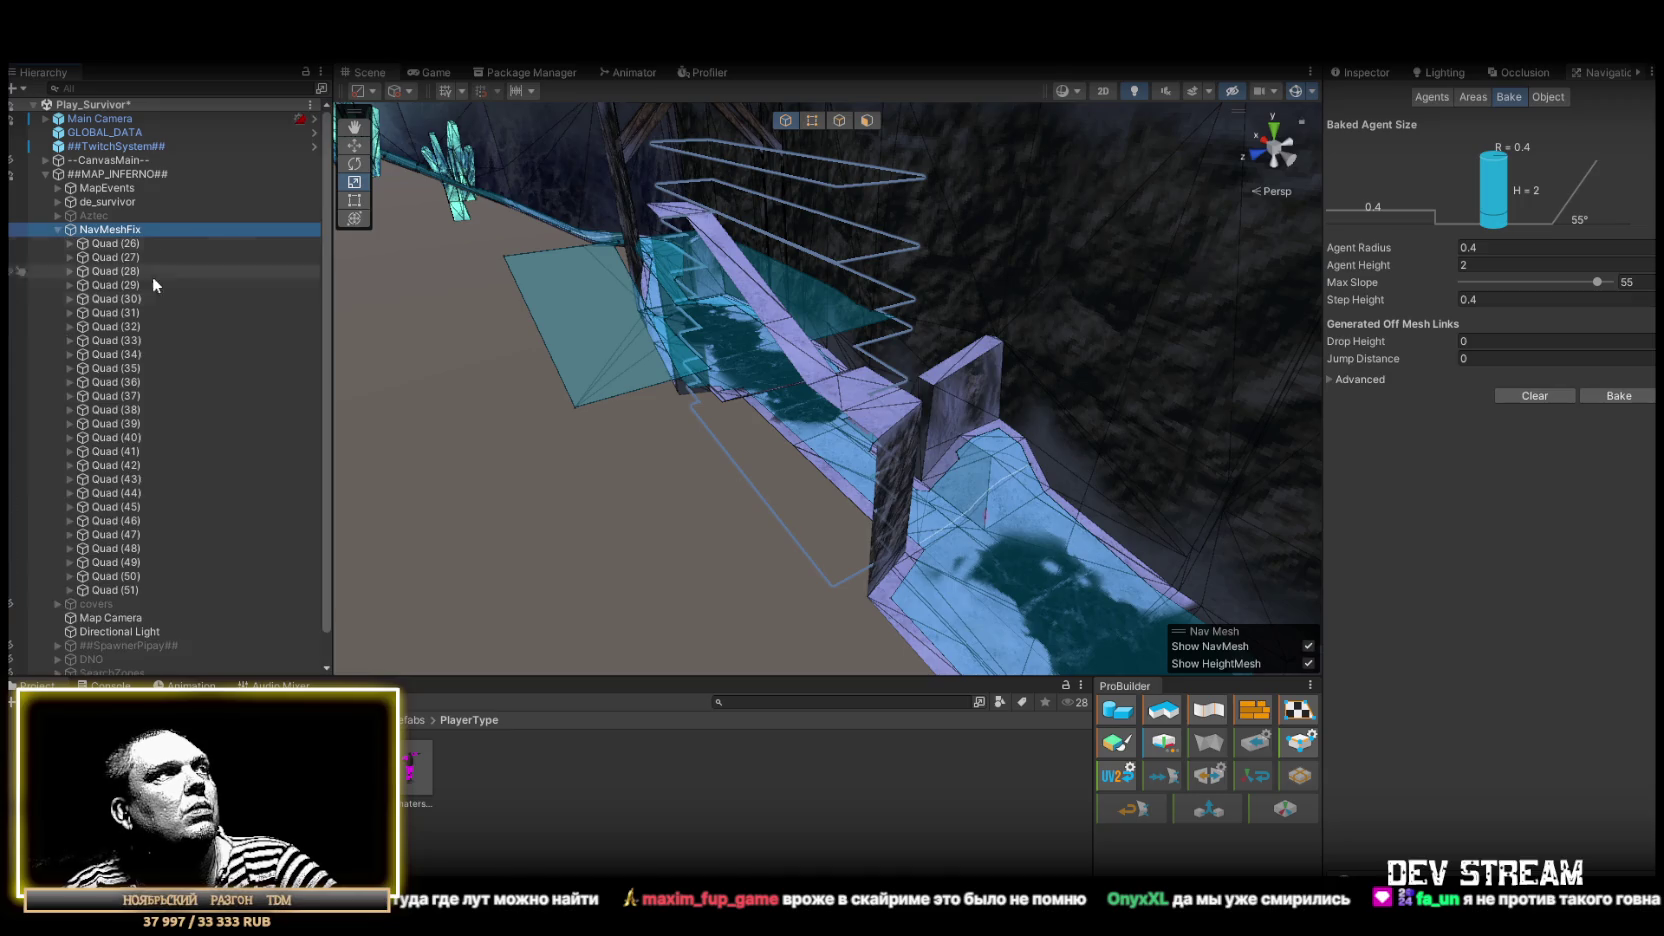
Select Quad (51) and frame it over the stairway
{"action": "left_click", "coordinate": [127, 590]}
{"action": "key", "text": "f"}
{"action": "left_click_drag", "start_coordinate": [630, 349], "coordinate": [626, 400]}
{"action": "scroll", "coordinate": [626, 400], "scroll_direction": "down", "scroll_amount": 10}
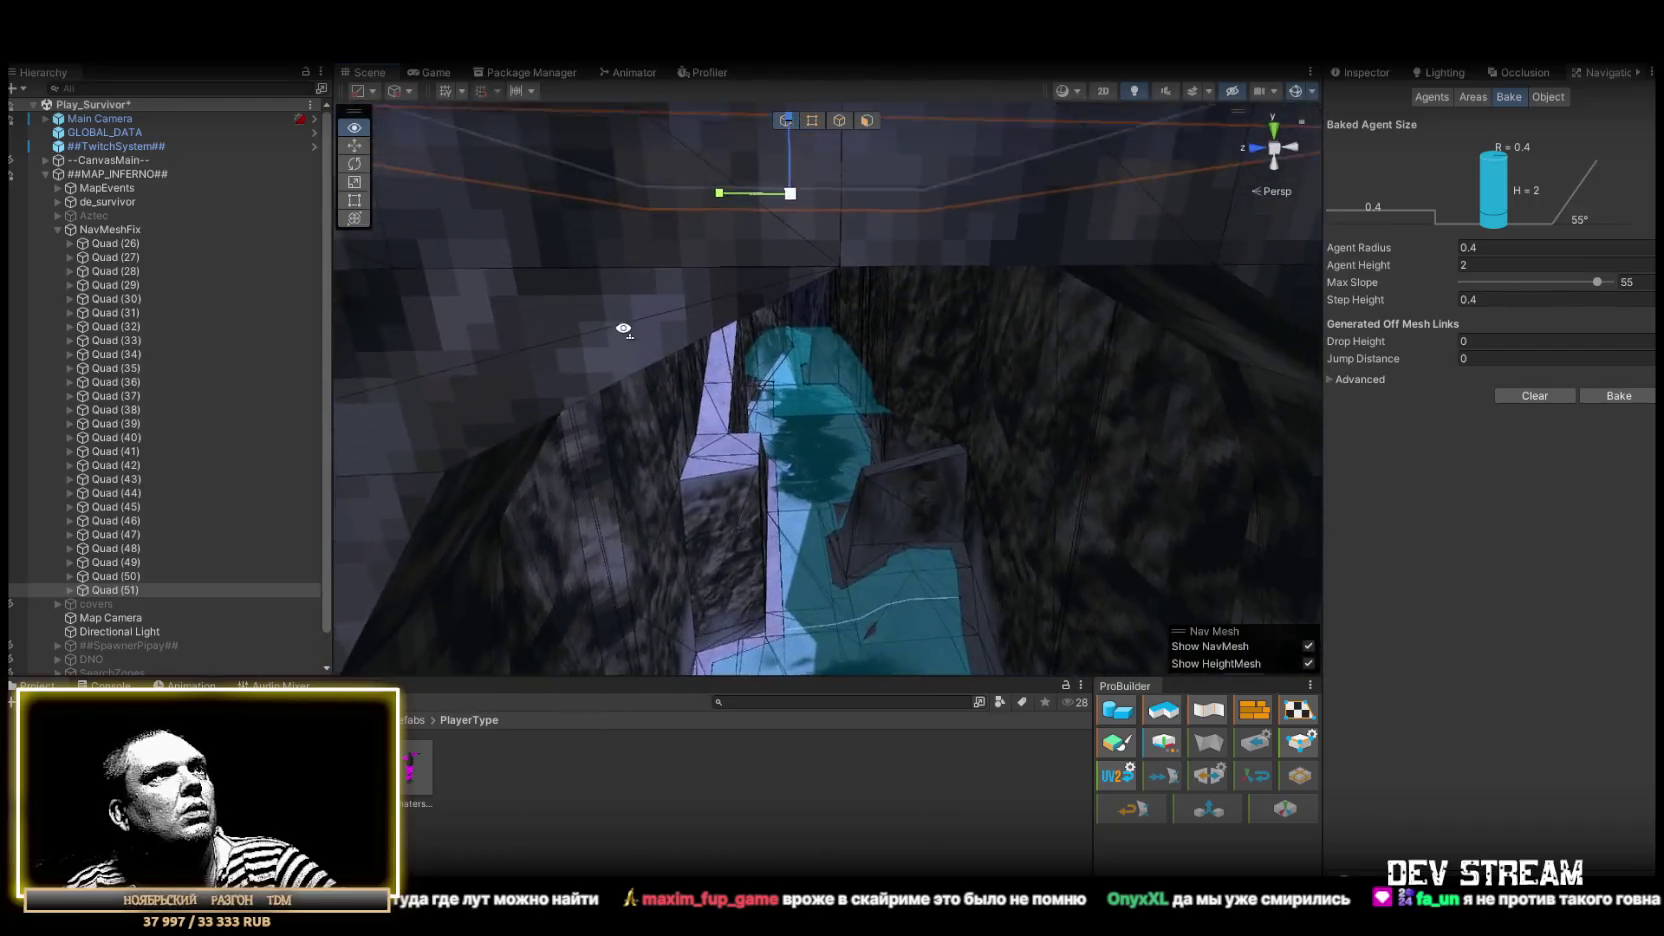
Duplicate Quad (51) as Quad (52) and get it ready for scaling over the plank steps
{"action": "key", "text": "ctrl+d"}
{"action": "mouse_move", "coordinate": [763, 408]}
{"action": "left_mouse_down"}
{"action": "mouse_move", "coordinate": [681, 355]}
{"action": "mouse_move", "coordinate": [914, 289]}
{"action": "mouse_move", "coordinate": [945, 262]}
{"action": "mouse_move", "coordinate": [933, 355]}
{"action": "mouse_move", "coordinate": [1021, 323]}
{"action": "mouse_move", "coordinate": [1037, 291]}
{"action": "mouse_move", "coordinate": [1020, 297]}
{"action": "left_mouse_up"}
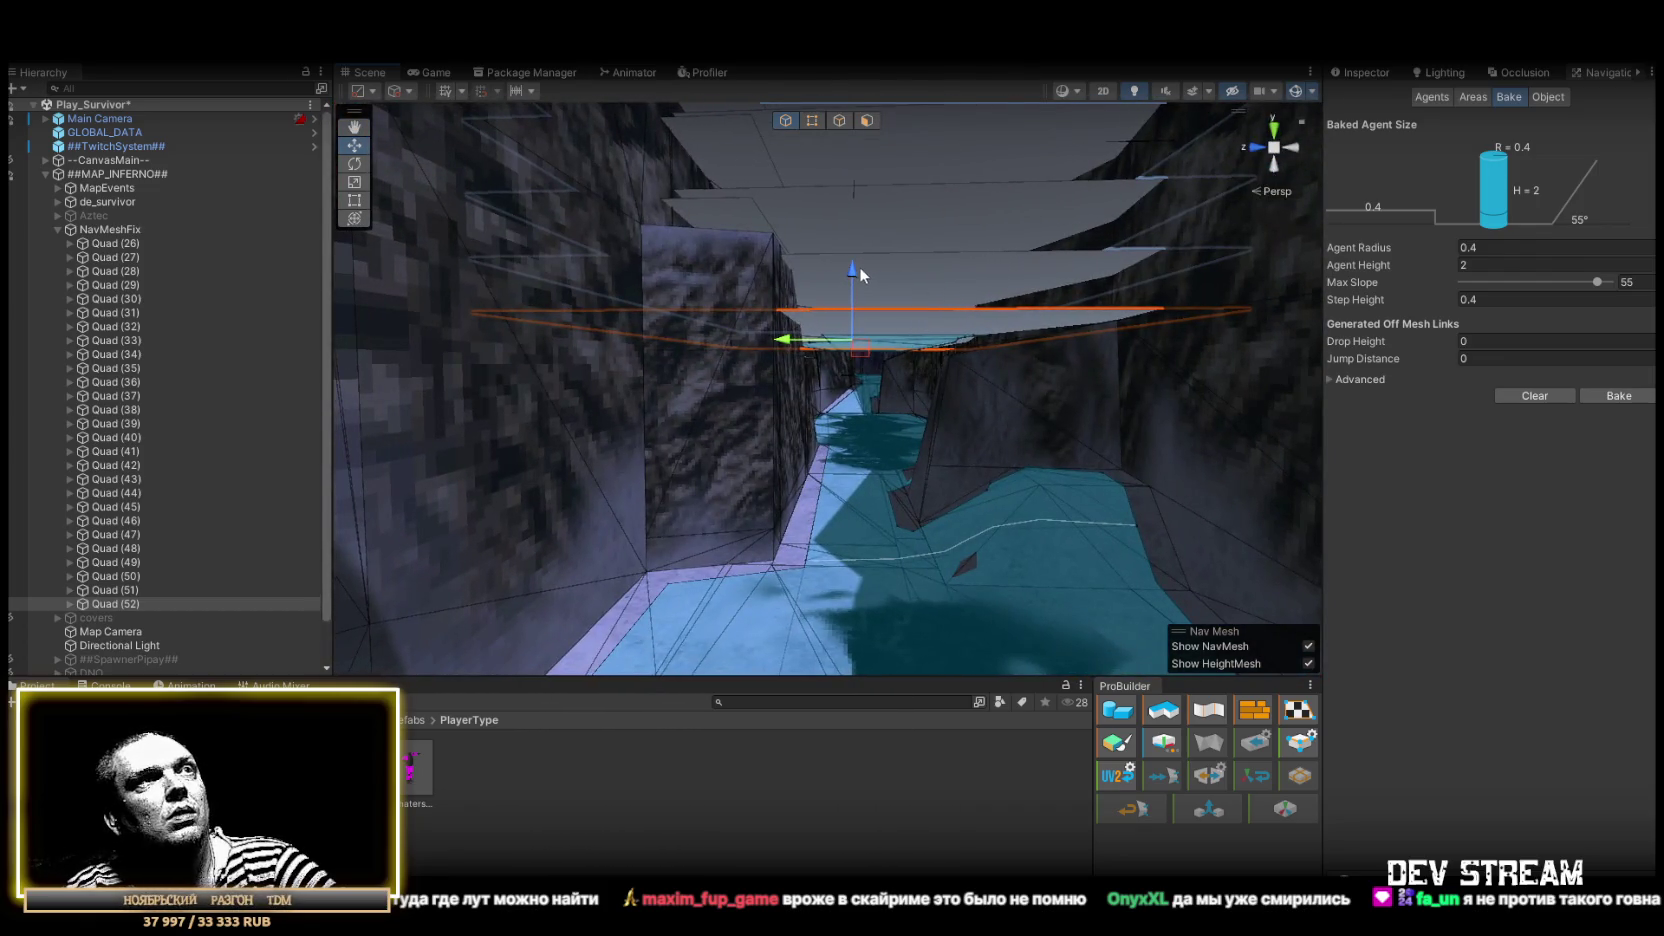
{"action": "mouse_move", "coordinate": [860, 275]}
{"action": "left_mouse_down"}
{"action": "mouse_move", "coordinate": [876, 325]}
{"action": "mouse_move", "coordinate": [836, 371]}
{"action": "mouse_move", "coordinate": [960, 490]}
{"action": "mouse_move", "coordinate": [978, 533]}
{"action": "mouse_move", "coordinate": [890, 515]}
{"action": "mouse_move", "coordinate": [860, 450]}
{"action": "mouse_move", "coordinate": [549, 197]}
{"action": "left_mouse_up"}
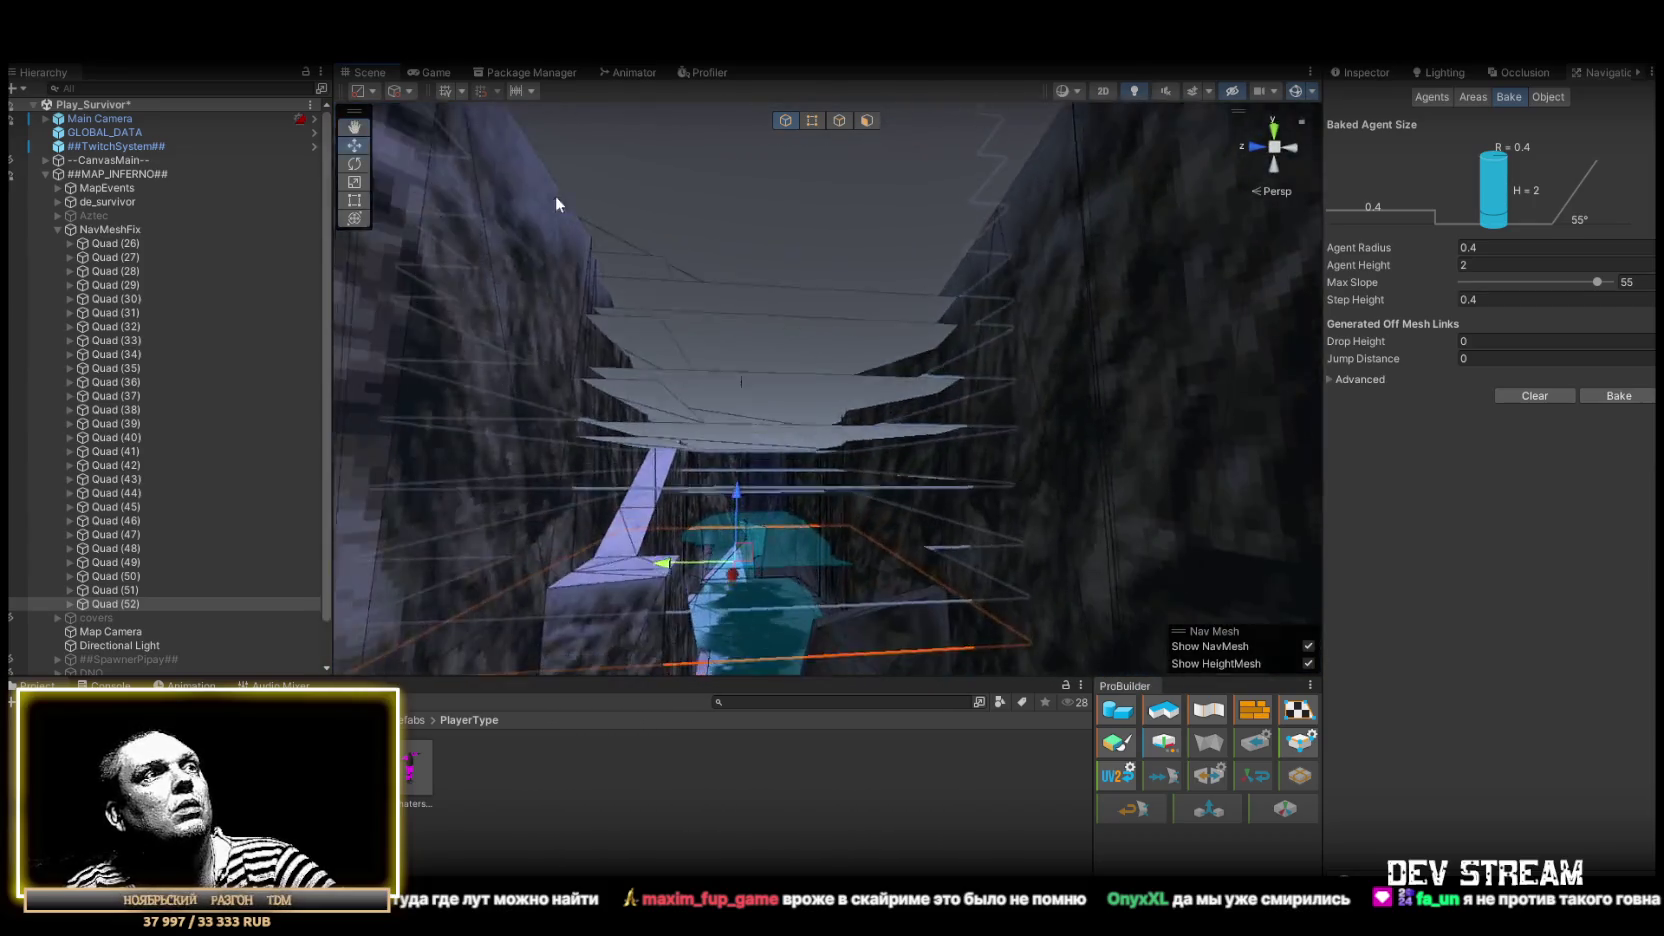
{"action": "key", "text": "r"}
{"action": "left_click", "coordinate": [742, 507]}
{"action": "left_click", "coordinate": [756, 495]}
{"action": "mouse_move", "coordinate": [735, 543]}
{"action": "left_mouse_down"}
{"action": "mouse_move", "coordinate": [743, 520]}
{"action": "mouse_move", "coordinate": [760, 555]}
{"action": "mouse_move", "coordinate": [757, 395]}
{"action": "mouse_move", "coordinate": [884, 546]}
{"action": "mouse_move", "coordinate": [1021, 538]}
{"action": "mouse_move", "coordinate": [975, 557]}
{"action": "left_mouse_up"}
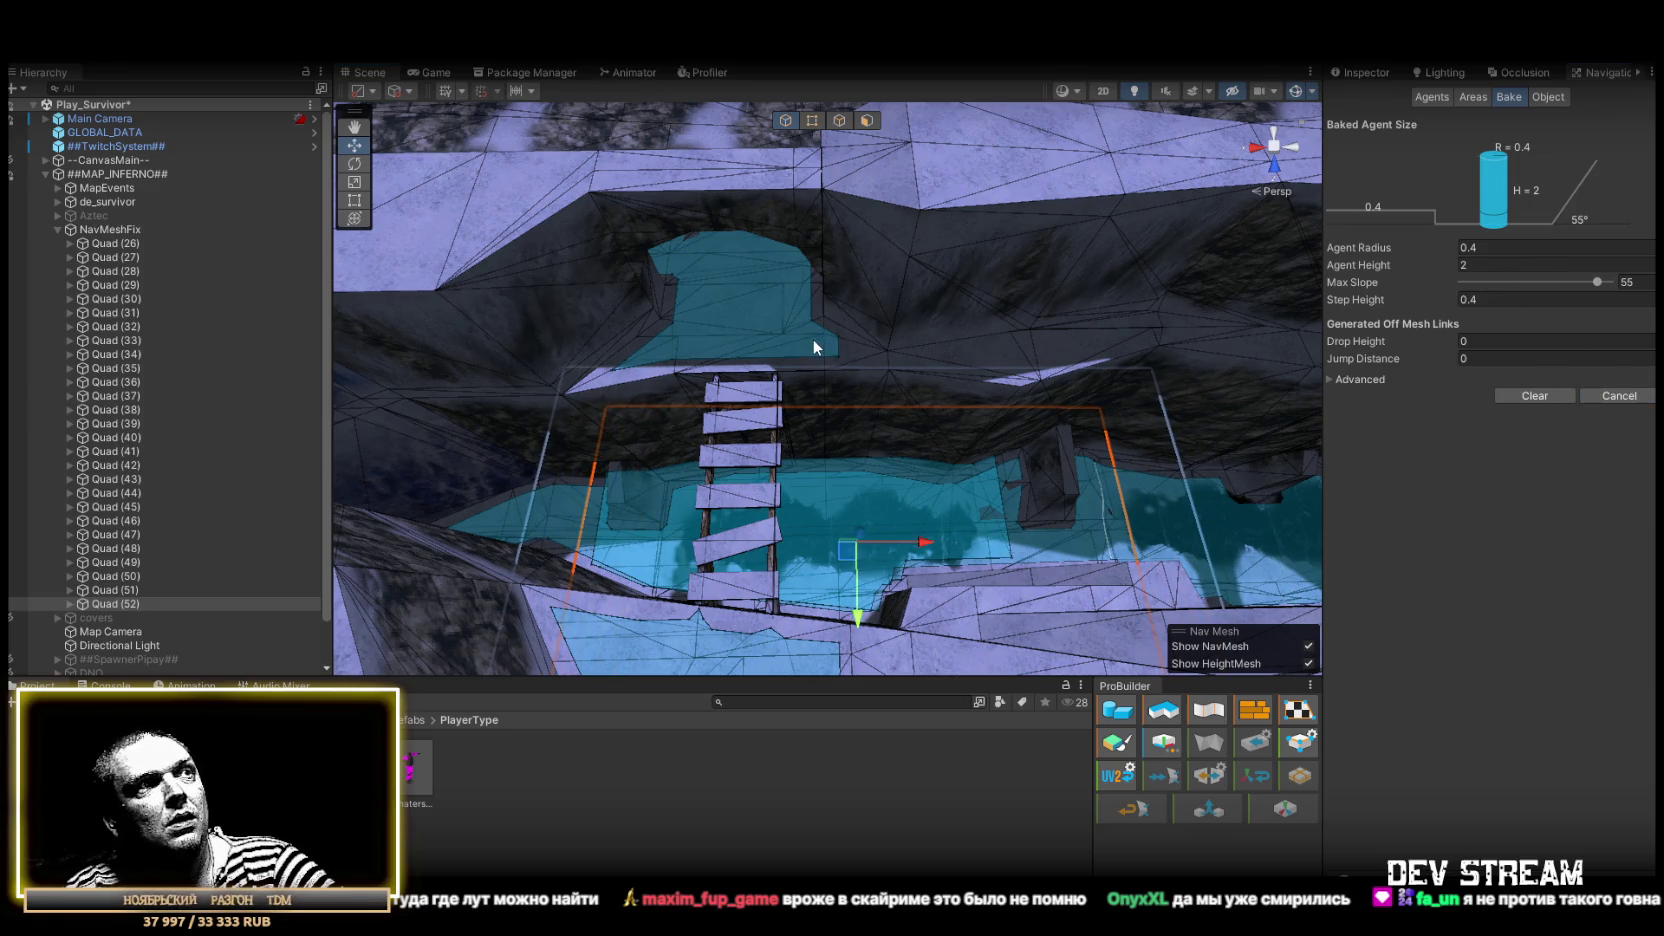
Duplicate Quad (52) as Quad (53), make it narrower and place it on the wall ledge
{"action": "mouse_move", "coordinate": [848, 367]}
{"action": "left_mouse_down"}
{"action": "mouse_move", "coordinate": [865, 357]}
{"action": "mouse_move", "coordinate": [639, 275]}
{"action": "mouse_move", "coordinate": [680, 262]}
{"action": "mouse_move", "coordinate": [413, 165]}
{"action": "mouse_move", "coordinate": [427, 125]}
{"action": "mouse_move", "coordinate": [107, 116]}
{"action": "mouse_move", "coordinate": [20, 133]}
{"action": "mouse_move", "coordinate": [1436, 124]}
{"action": "mouse_move", "coordinate": [1245, 95]}
{"action": "mouse_move", "coordinate": [1450, 244]}
{"action": "mouse_move", "coordinate": [880, 325]}
{"action": "mouse_move", "coordinate": [636, 383]}
{"action": "mouse_move", "coordinate": [1123, 363]}
{"action": "mouse_move", "coordinate": [1058, 347]}
{"action": "mouse_move", "coordinate": [1041, 298]}
{"action": "left_mouse_up"}
{"action": "key", "text": "ctrl+d"}
{"action": "mouse_move", "coordinate": [918, 435]}
{"action": "left_mouse_down"}
{"action": "mouse_move", "coordinate": [880, 439]}
{"action": "mouse_move", "coordinate": [1075, 471]}
{"action": "mouse_move", "coordinate": [893, 503]}
{"action": "mouse_move", "coordinate": [905, 523]}
{"action": "mouse_move", "coordinate": [800, 430]}
{"action": "mouse_move", "coordinate": [770, 450]}
{"action": "mouse_move", "coordinate": [776, 416]}
{"action": "left_mouse_up"}
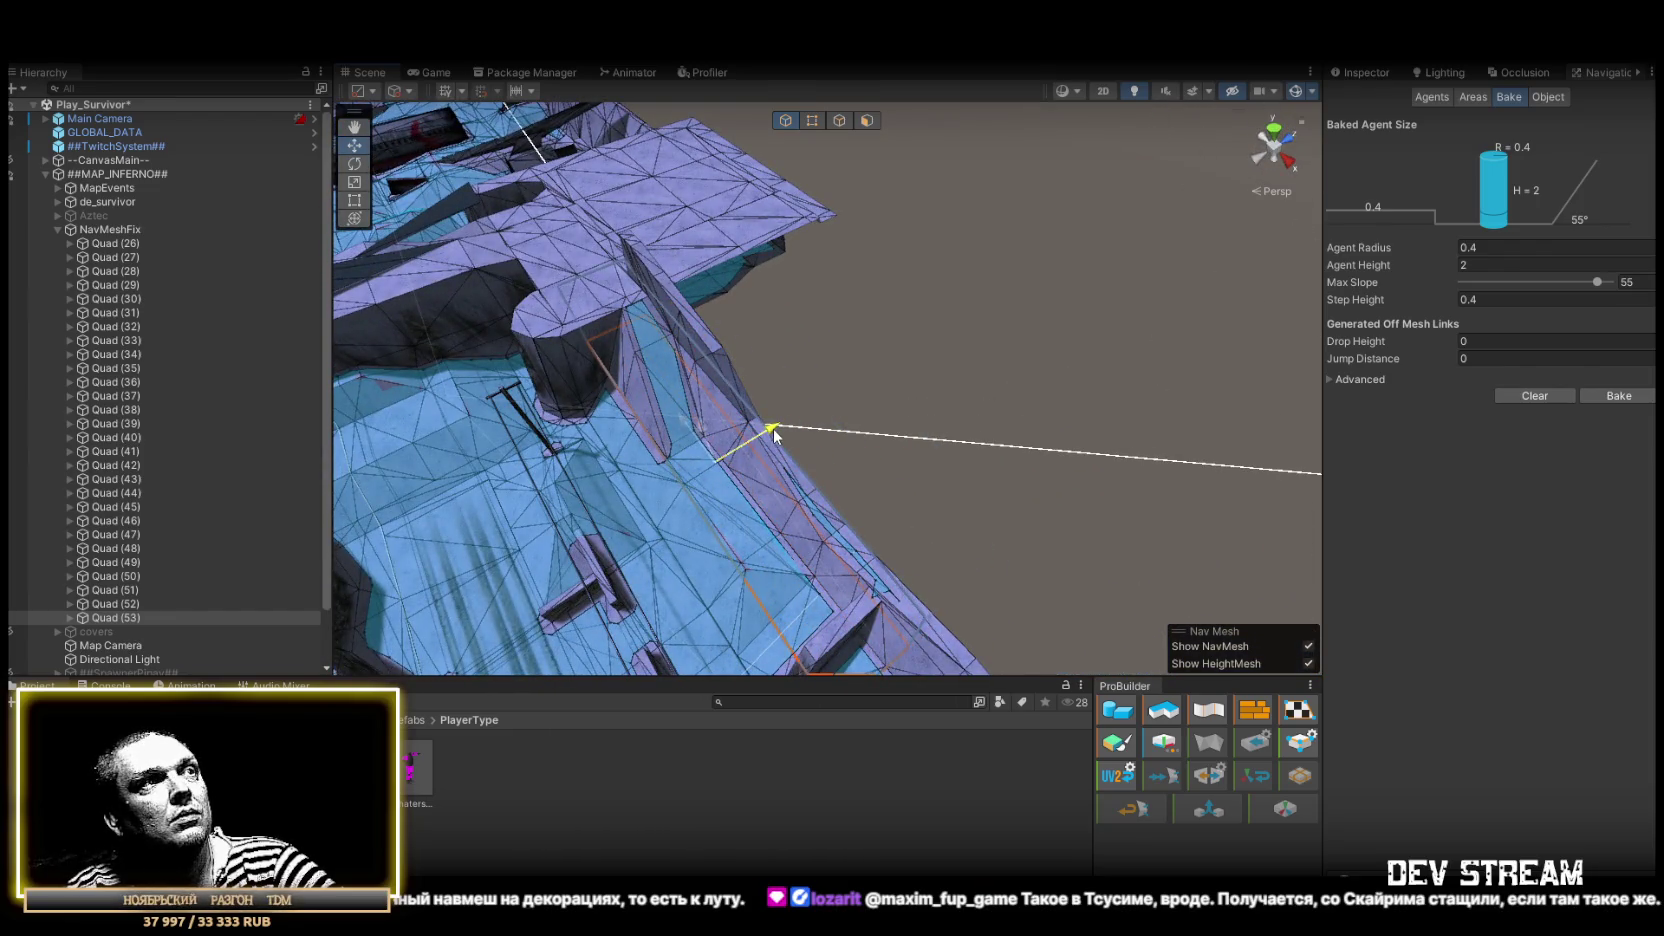
{"action": "mouse_move", "coordinate": [771, 432]}
{"action": "left_mouse_down"}
{"action": "mouse_move", "coordinate": [745, 420]}
{"action": "mouse_move", "coordinate": [884, 403]}
{"action": "mouse_move", "coordinate": [668, 405]}
{"action": "mouse_move", "coordinate": [487, 379]}
{"action": "mouse_move", "coordinate": [698, 334]}
{"action": "mouse_move", "coordinate": [691, 386]}
{"action": "mouse_move", "coordinate": [788, 485]}
{"action": "left_mouse_up"}
{"action": "key", "text": "r"}
{"action": "key", "text": "w"}
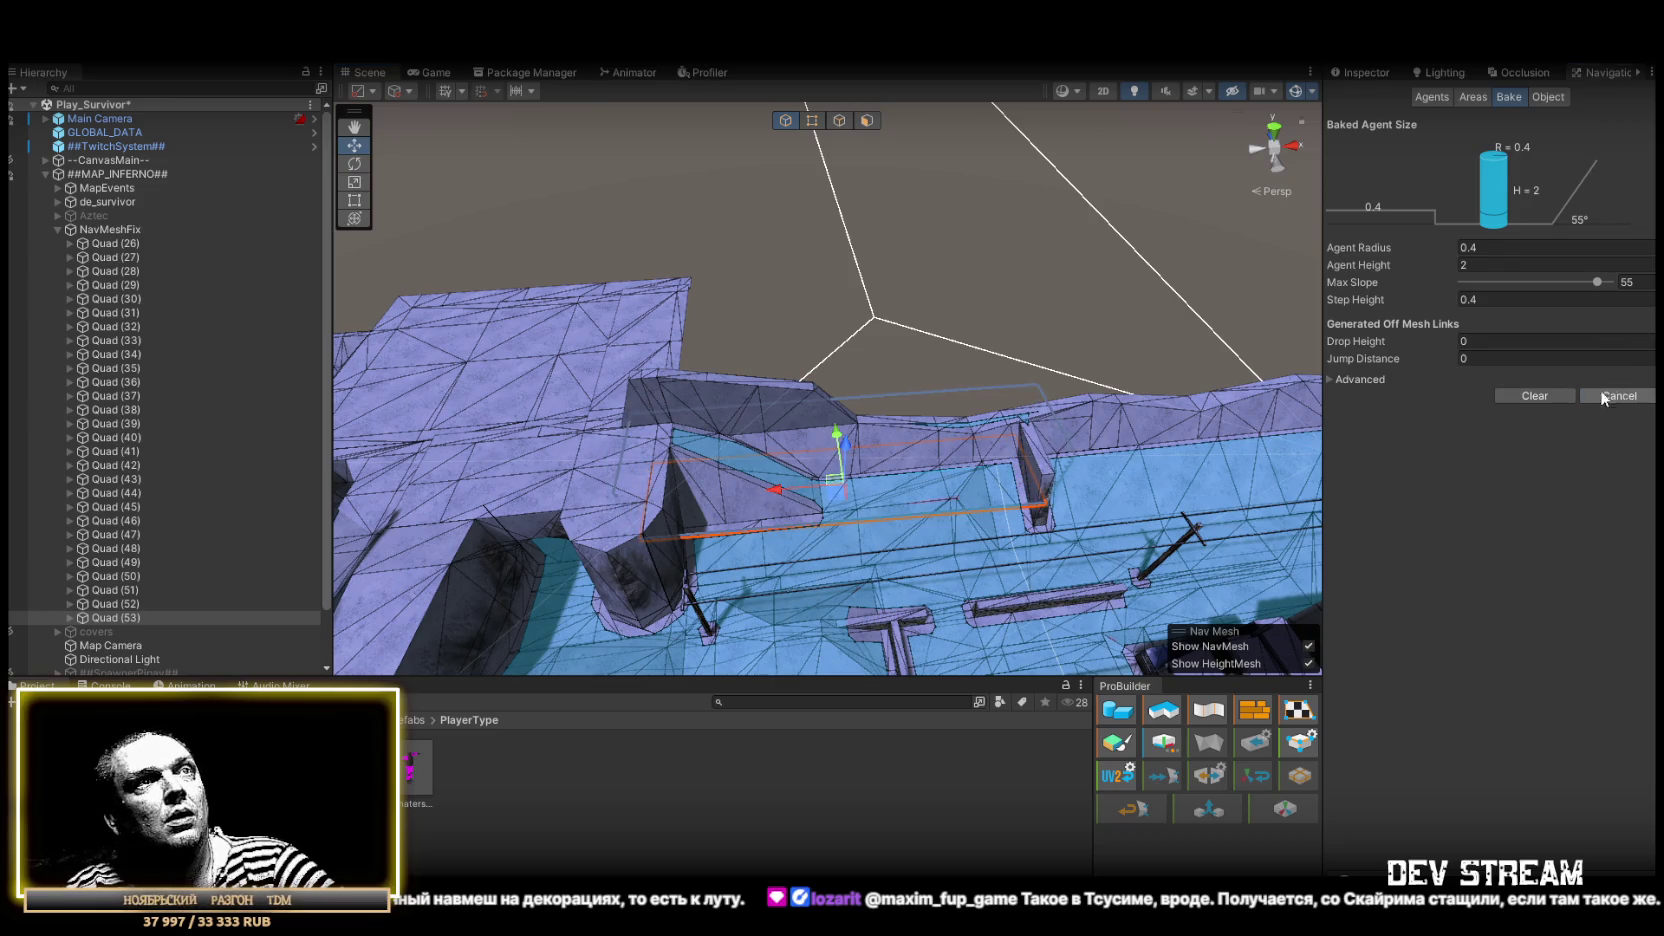
{"action": "mouse_move", "coordinate": [1117, 396]}
{"action": "left_mouse_down"}
{"action": "mouse_move", "coordinate": [712, 418]}
{"action": "mouse_move", "coordinate": [202, 300]}
{"action": "mouse_move", "coordinate": [743, 334]}
{"action": "mouse_move", "coordinate": [927, 370]}
{"action": "left_mouse_up"}
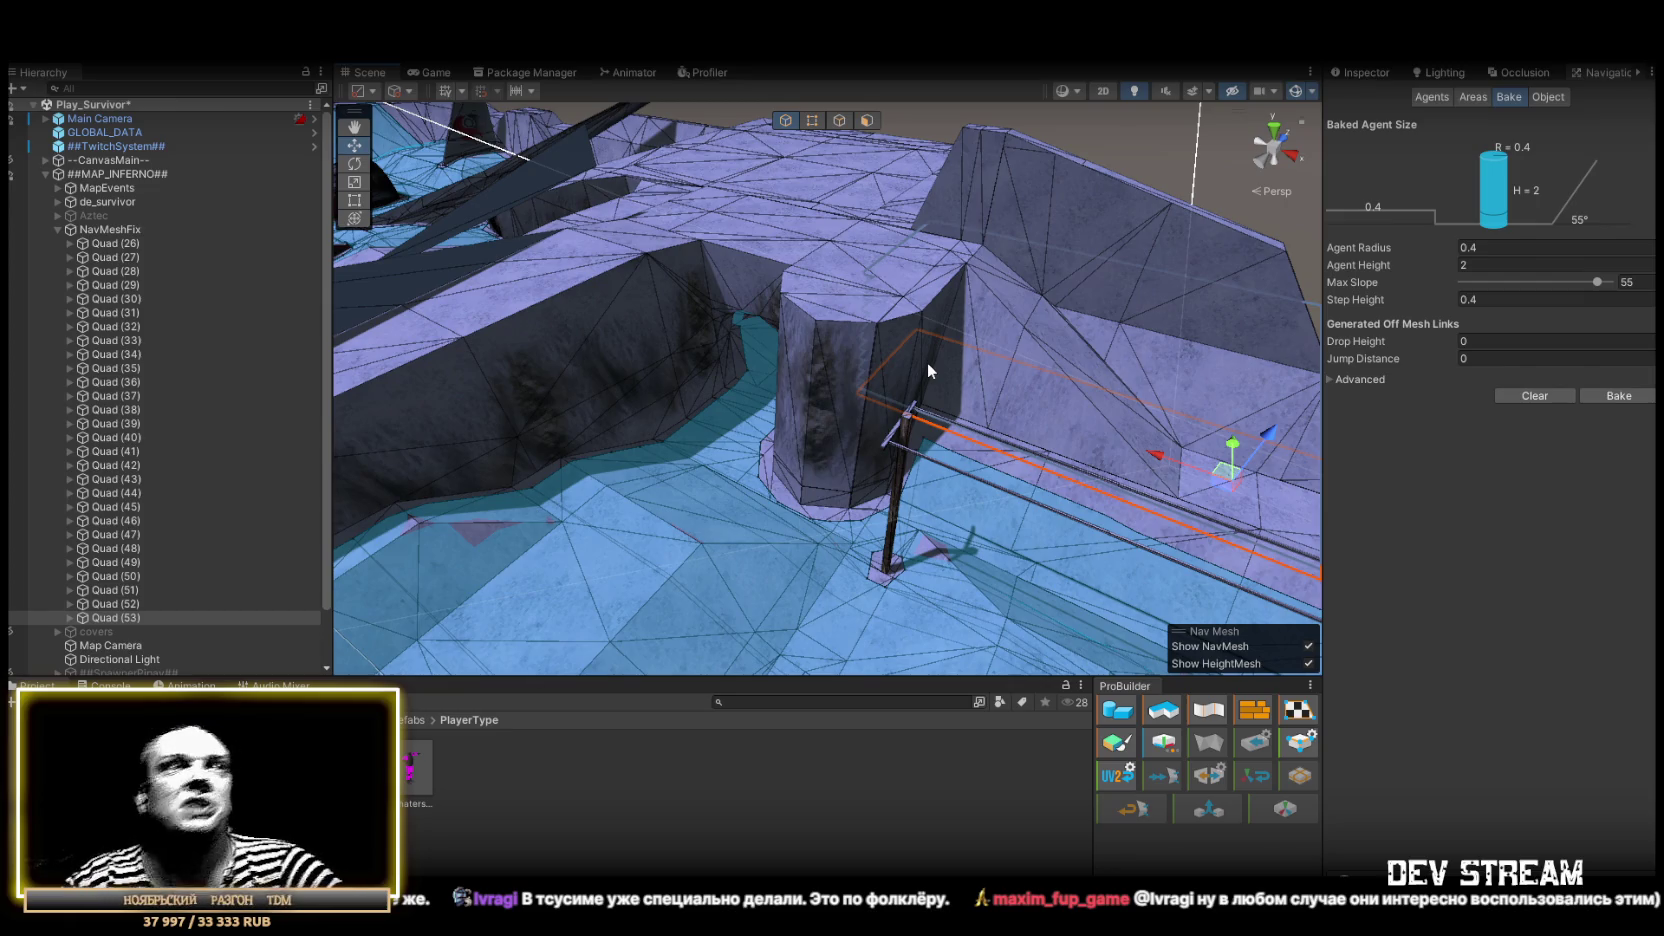
{"action": "mouse_move", "coordinate": [1010, 225]}
{"action": "left_mouse_down"}
{"action": "mouse_move", "coordinate": [1068, 386]}
{"action": "mouse_move", "coordinate": [629, 360]}
{"action": "mouse_move", "coordinate": [506, 387]}
{"action": "mouse_move", "coordinate": [438, 438]}
{"action": "mouse_move", "coordinate": [252, 429]}
{"action": "mouse_move", "coordinate": [234, 451]}
{"action": "mouse_move", "coordinate": [181, 430]}
{"action": "mouse_move", "coordinate": [407, 446]}
{"action": "left_mouse_up"}
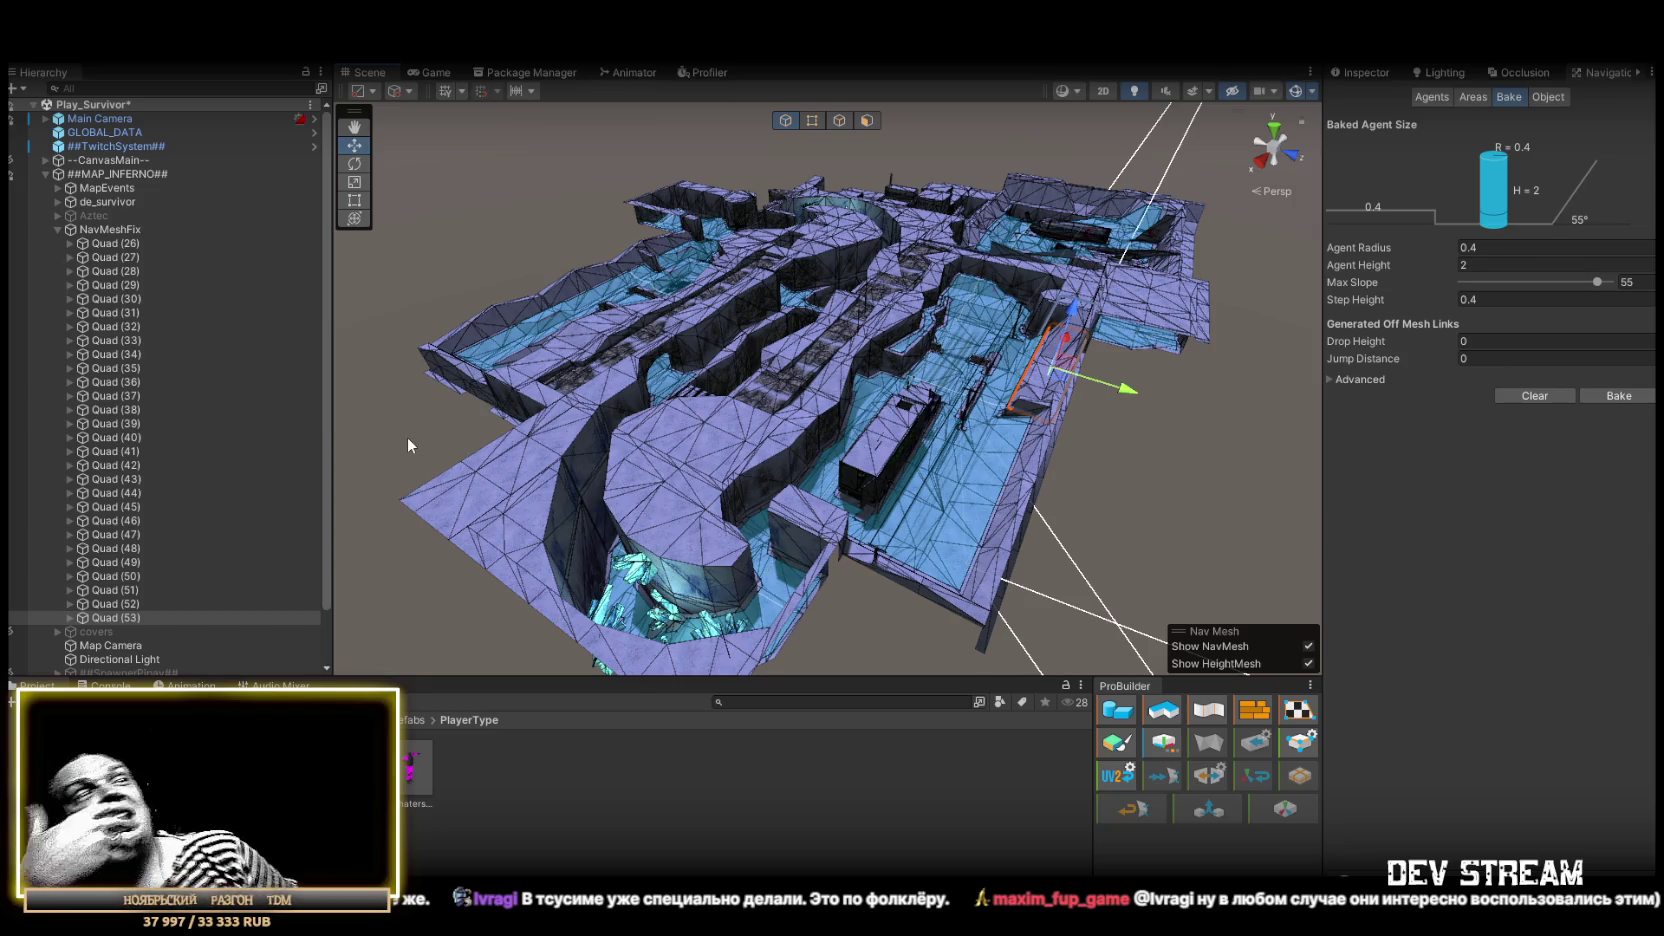
{"action": "mouse_move", "coordinate": [592, 263]}
{"action": "left_mouse_down"}
{"action": "mouse_move", "coordinate": [700, 320]}
{"action": "mouse_move", "coordinate": [1010, 420]}
{"action": "mouse_move", "coordinate": [761, 400]}
{"action": "mouse_move", "coordinate": [995, 416]}
{"action": "mouse_move", "coordinate": [1055, 394]}
{"action": "mouse_move", "coordinate": [958, 371]}
{"action": "mouse_move", "coordinate": [828, 372]}
{"action": "mouse_move", "coordinate": [988, 419]}
{"action": "mouse_move", "coordinate": [624, 513]}
{"action": "mouse_move", "coordinate": [910, 531]}
{"action": "mouse_move", "coordinate": [1096, 492]}
{"action": "mouse_move", "coordinate": [836, 513]}
{"action": "mouse_move", "coordinate": [740, 396]}
{"action": "left_mouse_up"}
{"action": "mouse_move", "coordinate": [704, 428]}
{"action": "left_mouse_down"}
{"action": "mouse_move", "coordinate": [769, 520]}
{"action": "mouse_move", "coordinate": [639, 394]}
{"action": "mouse_move", "coordinate": [969, 464]}
{"action": "mouse_move", "coordinate": [763, 468]}
{"action": "mouse_move", "coordinate": [984, 435]}
{"action": "mouse_move", "coordinate": [1133, 457]}
{"action": "mouse_move", "coordinate": [936, 372]}
{"action": "left_mouse_up"}
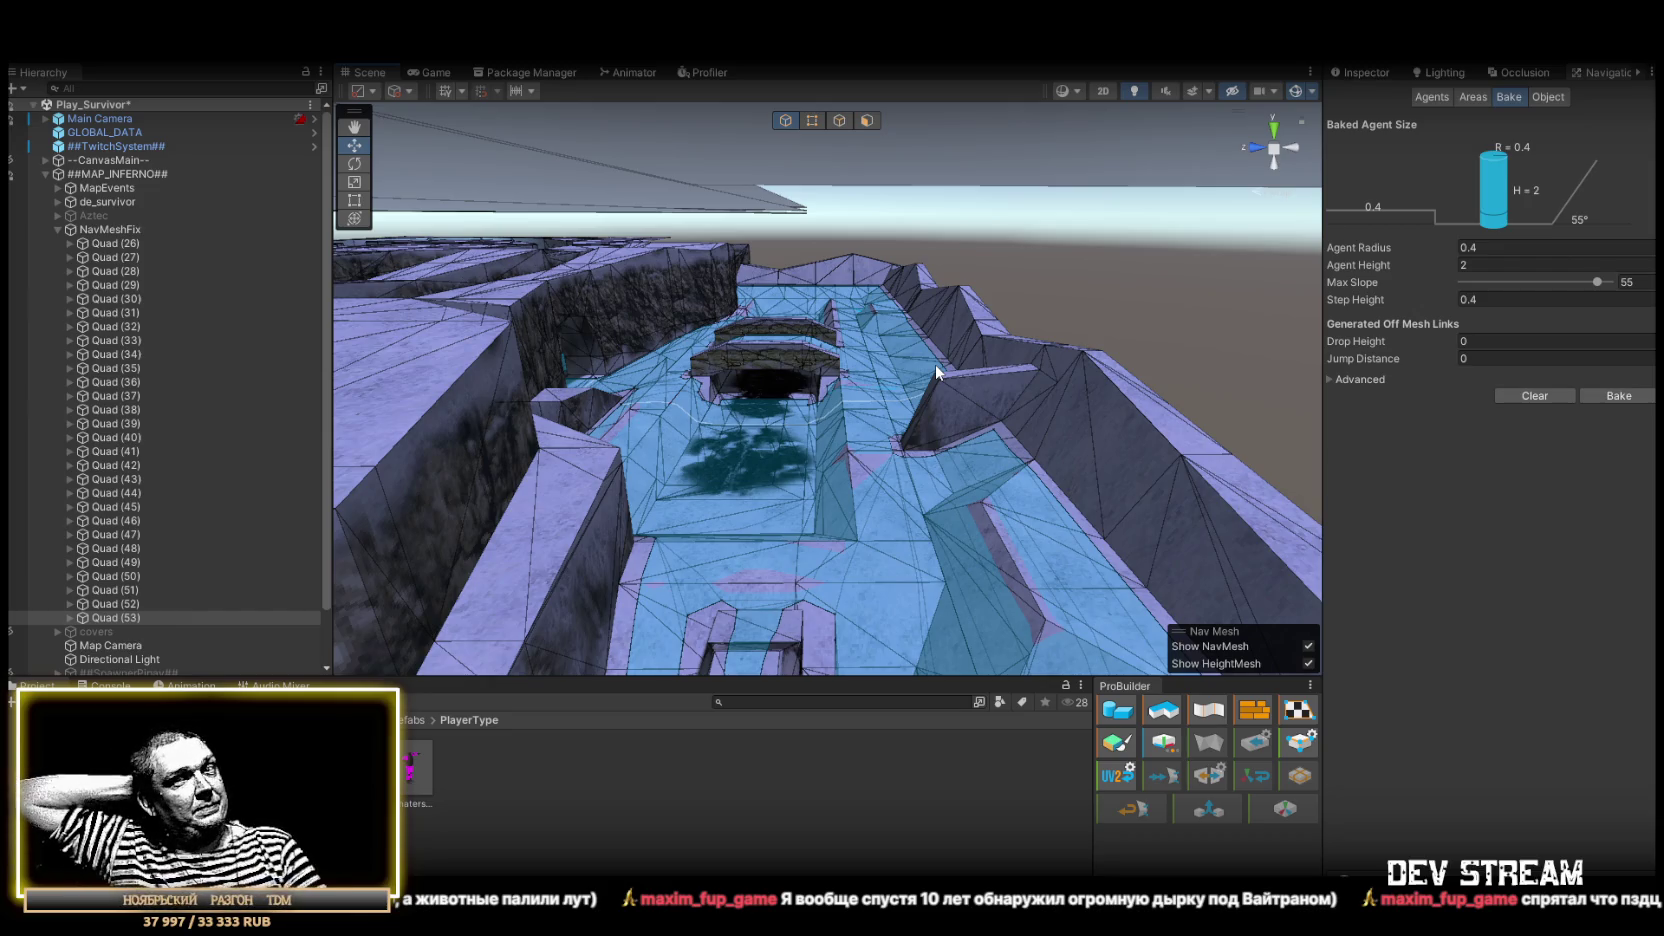
{"action": "mouse_move", "coordinate": [968, 326]}
{"action": "left_mouse_down"}
{"action": "mouse_move", "coordinate": [601, 465]}
{"action": "mouse_move", "coordinate": [1081, 518]}
{"action": "mouse_move", "coordinate": [687, 464]}
{"action": "mouse_move", "coordinate": [449, 397]}
{"action": "mouse_move", "coordinate": [65, 370]}
{"action": "mouse_move", "coordinate": [287, 358]}
{"action": "left_mouse_up"}
{"action": "mouse_move", "coordinate": [794, 459]}
{"action": "left_mouse_down"}
{"action": "mouse_move", "coordinate": [1375, 488]}
{"action": "mouse_move", "coordinate": [1003, 438]}
{"action": "mouse_move", "coordinate": [1275, 402]}
{"action": "mouse_move", "coordinate": [1051, 360]}
{"action": "mouse_move", "coordinate": [1051, 327]}
{"action": "mouse_move", "coordinate": [951, 357]}
{"action": "mouse_move", "coordinate": [565, 334]}
{"action": "mouse_move", "coordinate": [793, 399]}
{"action": "left_mouse_up"}
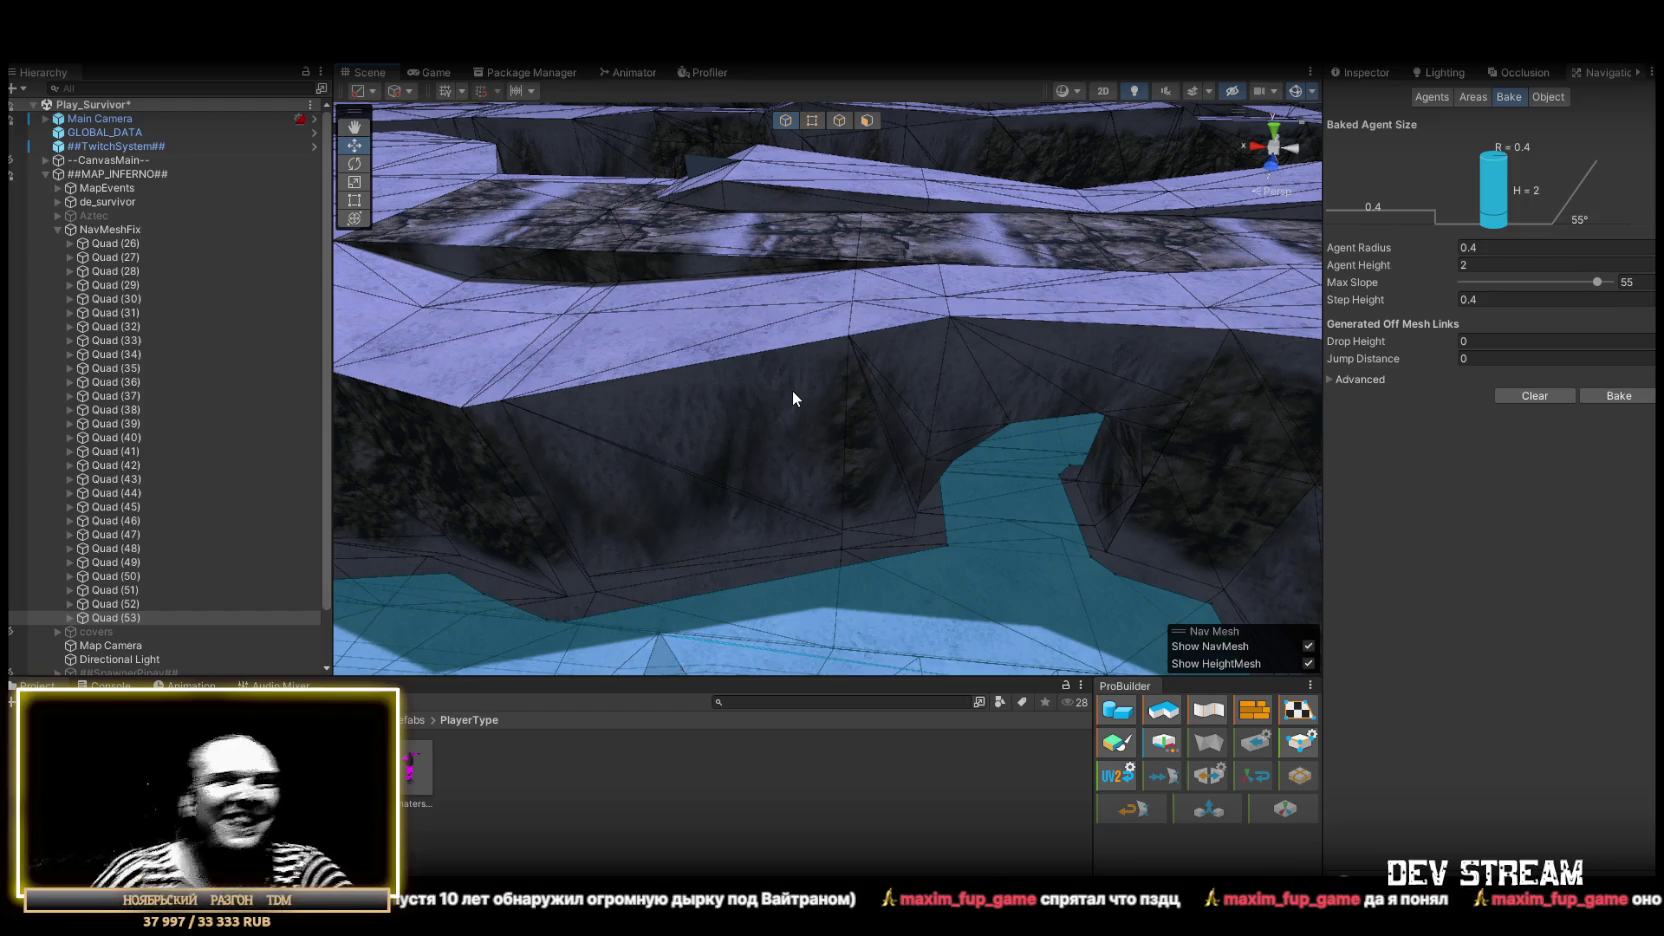
{"action": "mouse_move", "coordinate": [826, 423]}
{"action": "left_mouse_down"}
{"action": "mouse_move", "coordinate": [969, 353]}
{"action": "mouse_move", "coordinate": [631, 357]}
{"action": "mouse_move", "coordinate": [669, 405]}
{"action": "mouse_move", "coordinate": [560, 413]}
{"action": "mouse_move", "coordinate": [220, 500]}
{"action": "left_mouse_up"}
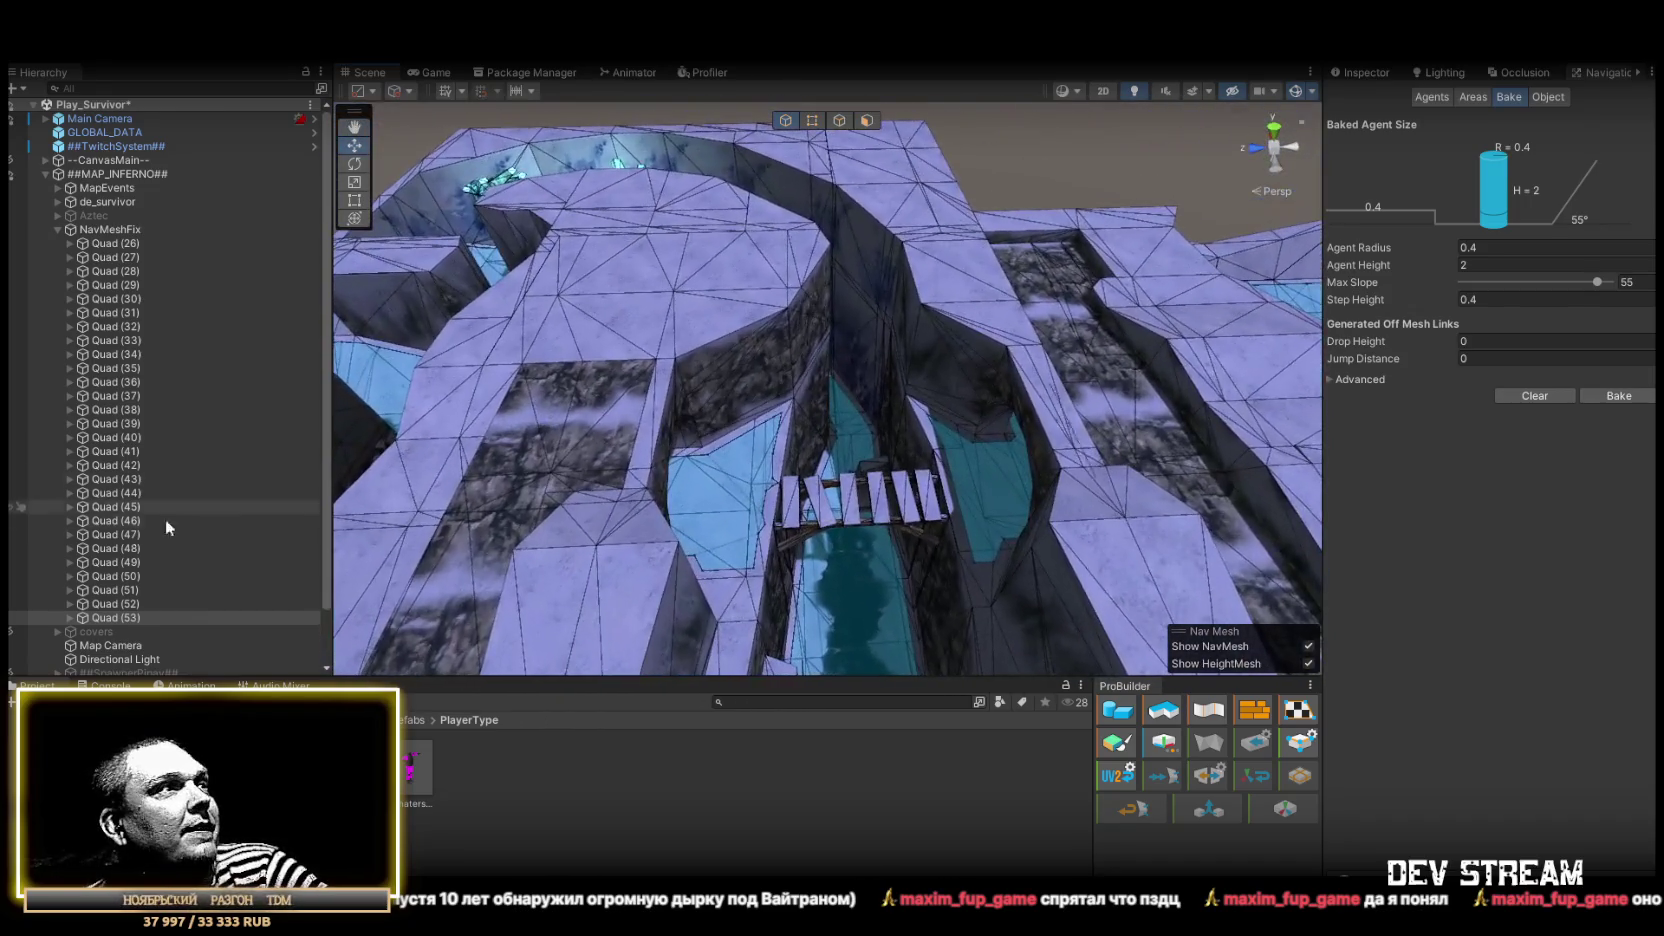
Duplicate a quad as Quad (54), delete its child quads, and move it to the top of NavMeshFix
{"action": "left_click", "coordinate": [84, 243]}
{"action": "left_click", "coordinate": [110, 618]}
{"action": "key", "text": "ctrl+d"}
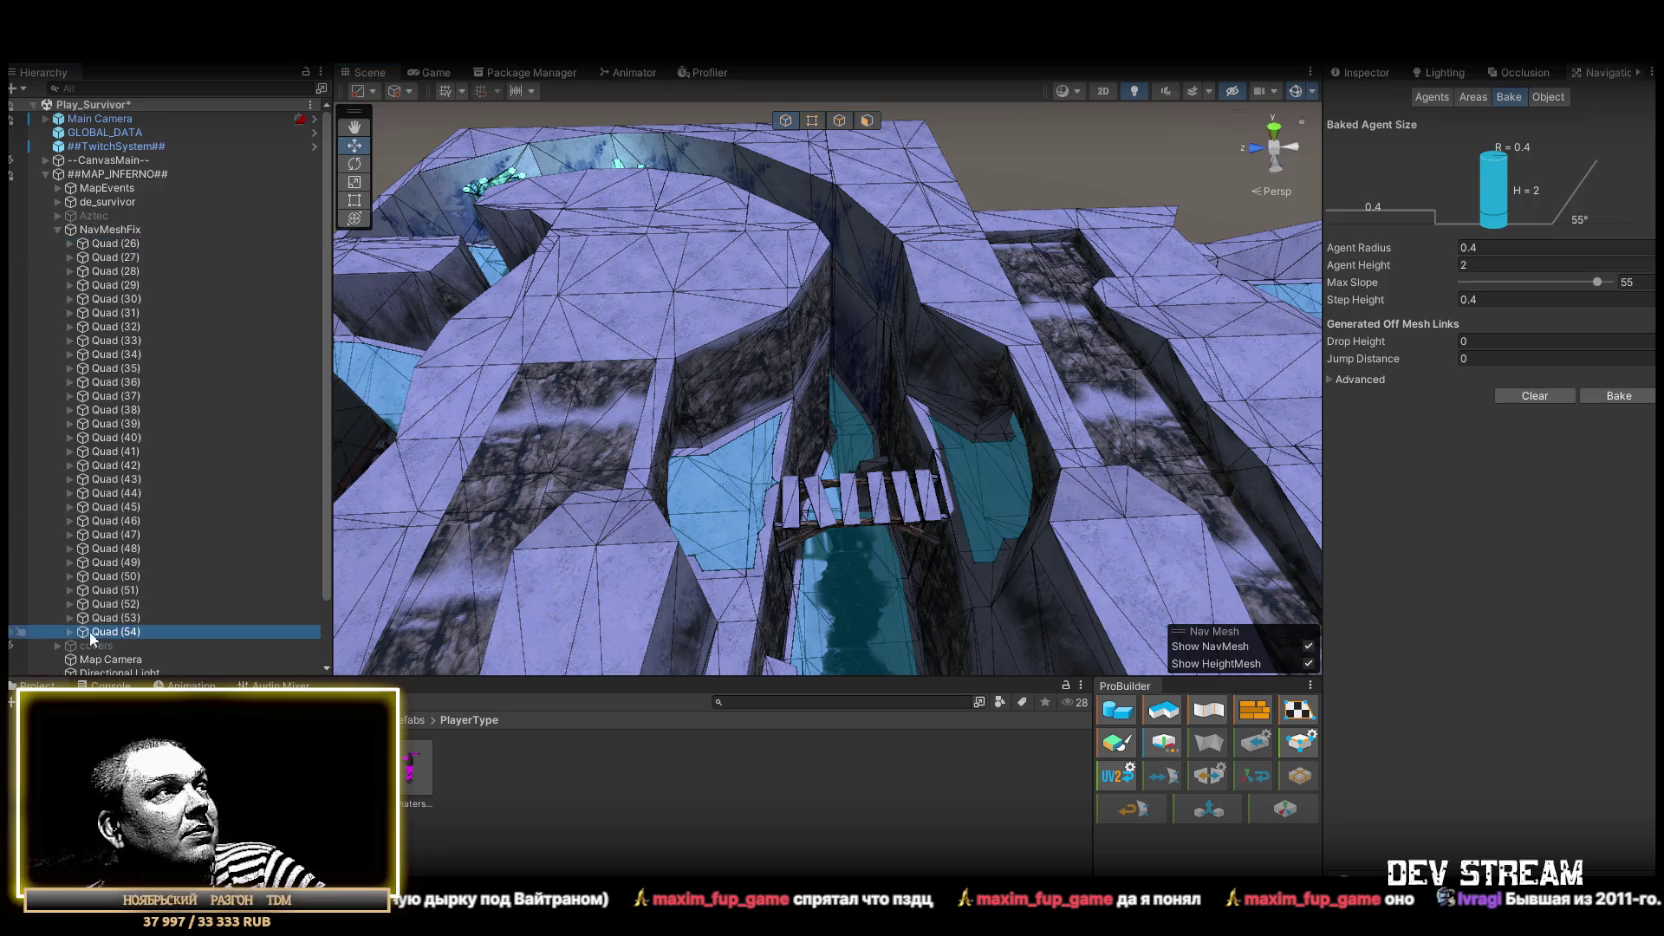
{"action": "left_click", "coordinate": [66, 630]}
{"action": "scroll", "coordinate": [169, 603], "scroll_direction": "down", "scroll_amount": 5}
{"action": "left_click", "coordinate": [142, 402]}
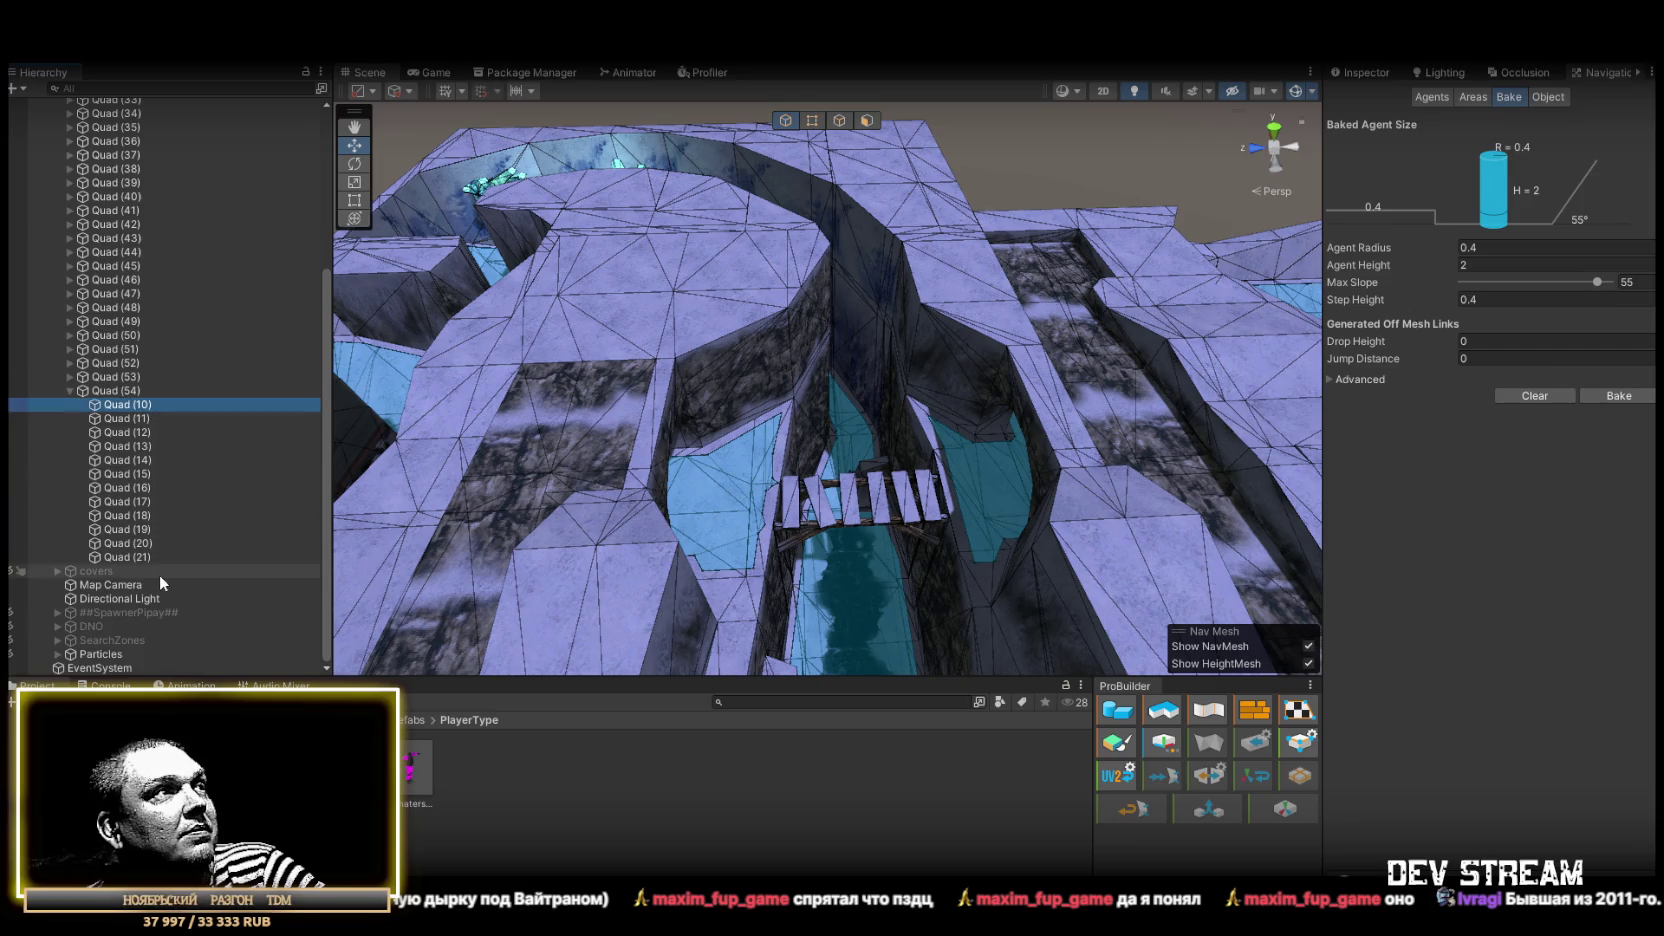
{"action": "left_click", "coordinate": [144, 552], "text": "shift"}
{"action": "key", "text": "Delete"}
{"action": "mouse_move", "coordinate": [122, 557]}
{"action": "left_mouse_down"}
{"action": "mouse_move", "coordinate": [140, 170]}
{"action": "mouse_move", "coordinate": [142, 187]}
{"action": "left_mouse_up"}
Rotate Quad (54) about 90° and lay it flat across the canyon gap
{"action": "left_click", "coordinate": [908, 420]}
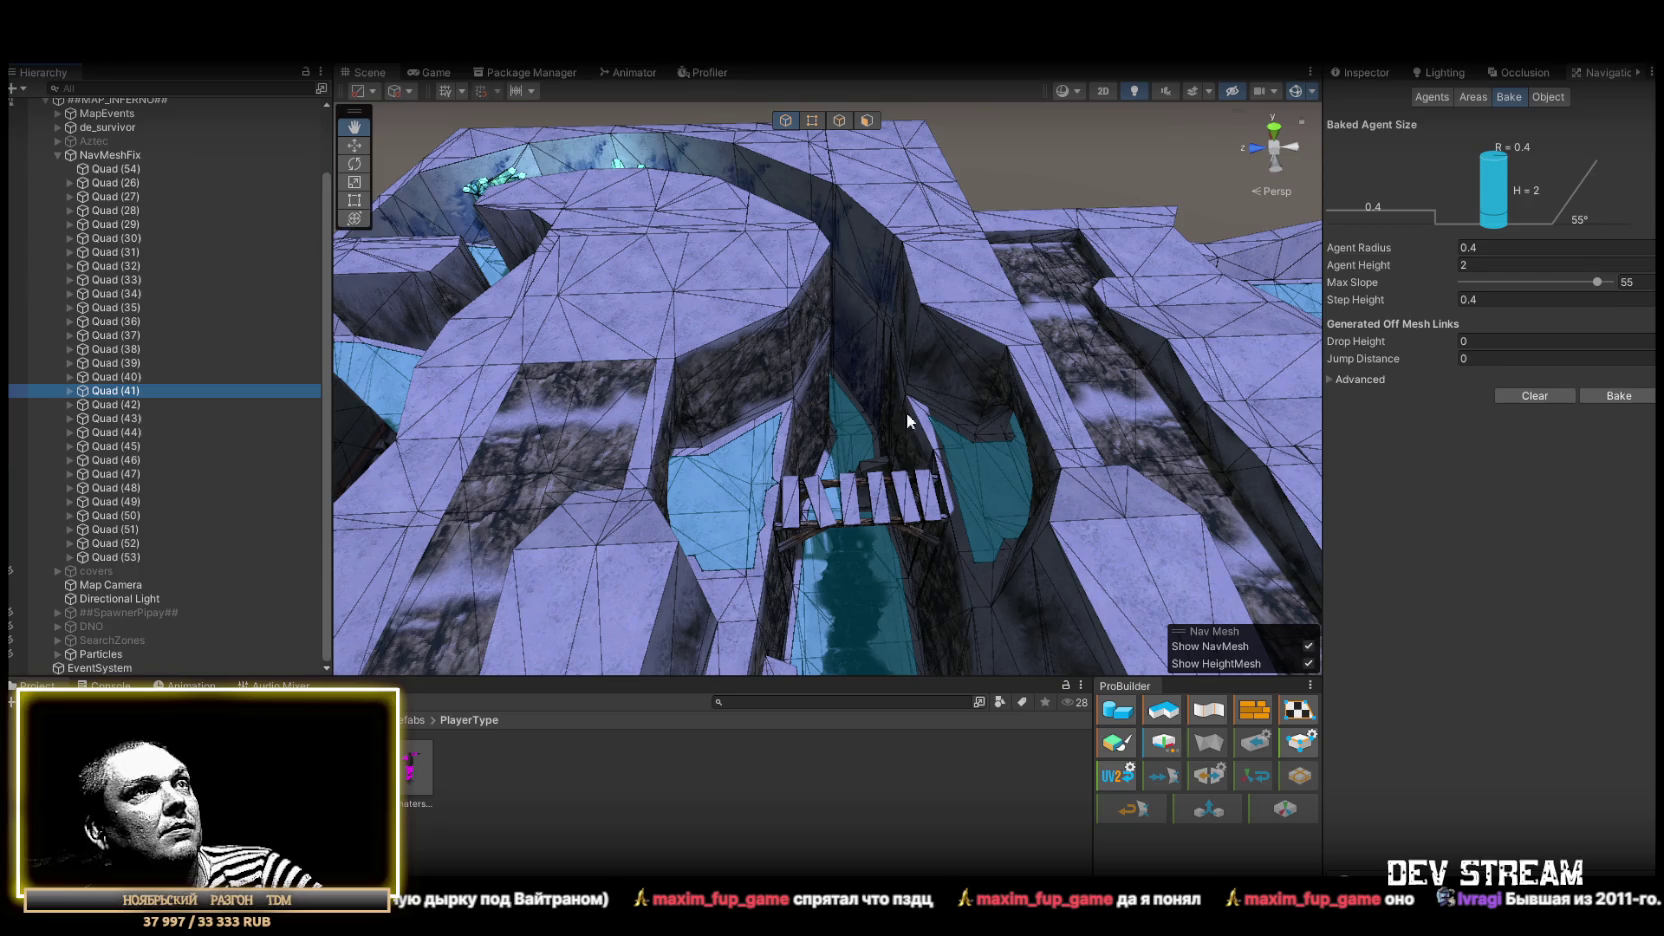
{"action": "mouse_move", "coordinate": [849, 426]}
{"action": "left_mouse_down"}
{"action": "mouse_move", "coordinate": [1346, 407]}
{"action": "mouse_move", "coordinate": [483, 465]}
{"action": "mouse_move", "coordinate": [380, 520]}
{"action": "mouse_move", "coordinate": [440, 427]}
{"action": "left_mouse_up"}
{"action": "key", "text": "w"}
{"action": "left_click", "coordinate": [112, 169]}
{"action": "mouse_move", "coordinate": [900, 360]}
{"action": "left_mouse_down"}
{"action": "mouse_move", "coordinate": [1036, 343]}
{"action": "mouse_move", "coordinate": [1043, 365]}
{"action": "left_mouse_up"}
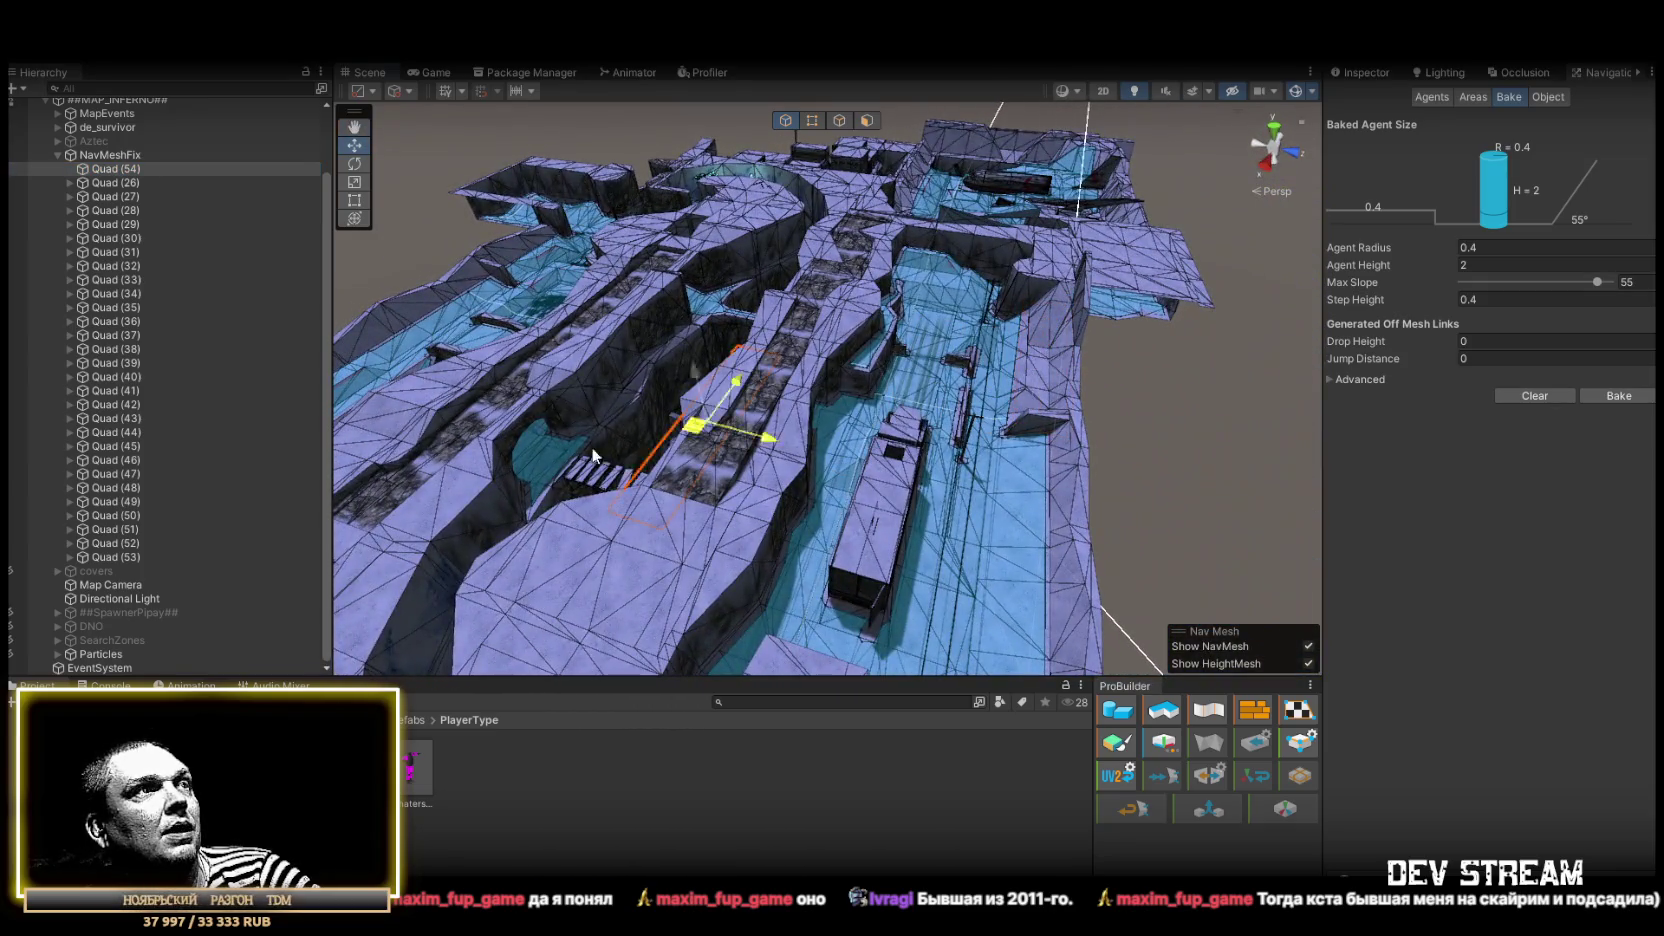
{"action": "left_click_drag", "start_coordinate": [634, 439], "coordinate": [521, 476]}
{"action": "key", "text": "f"}
{"action": "key", "text": "e"}
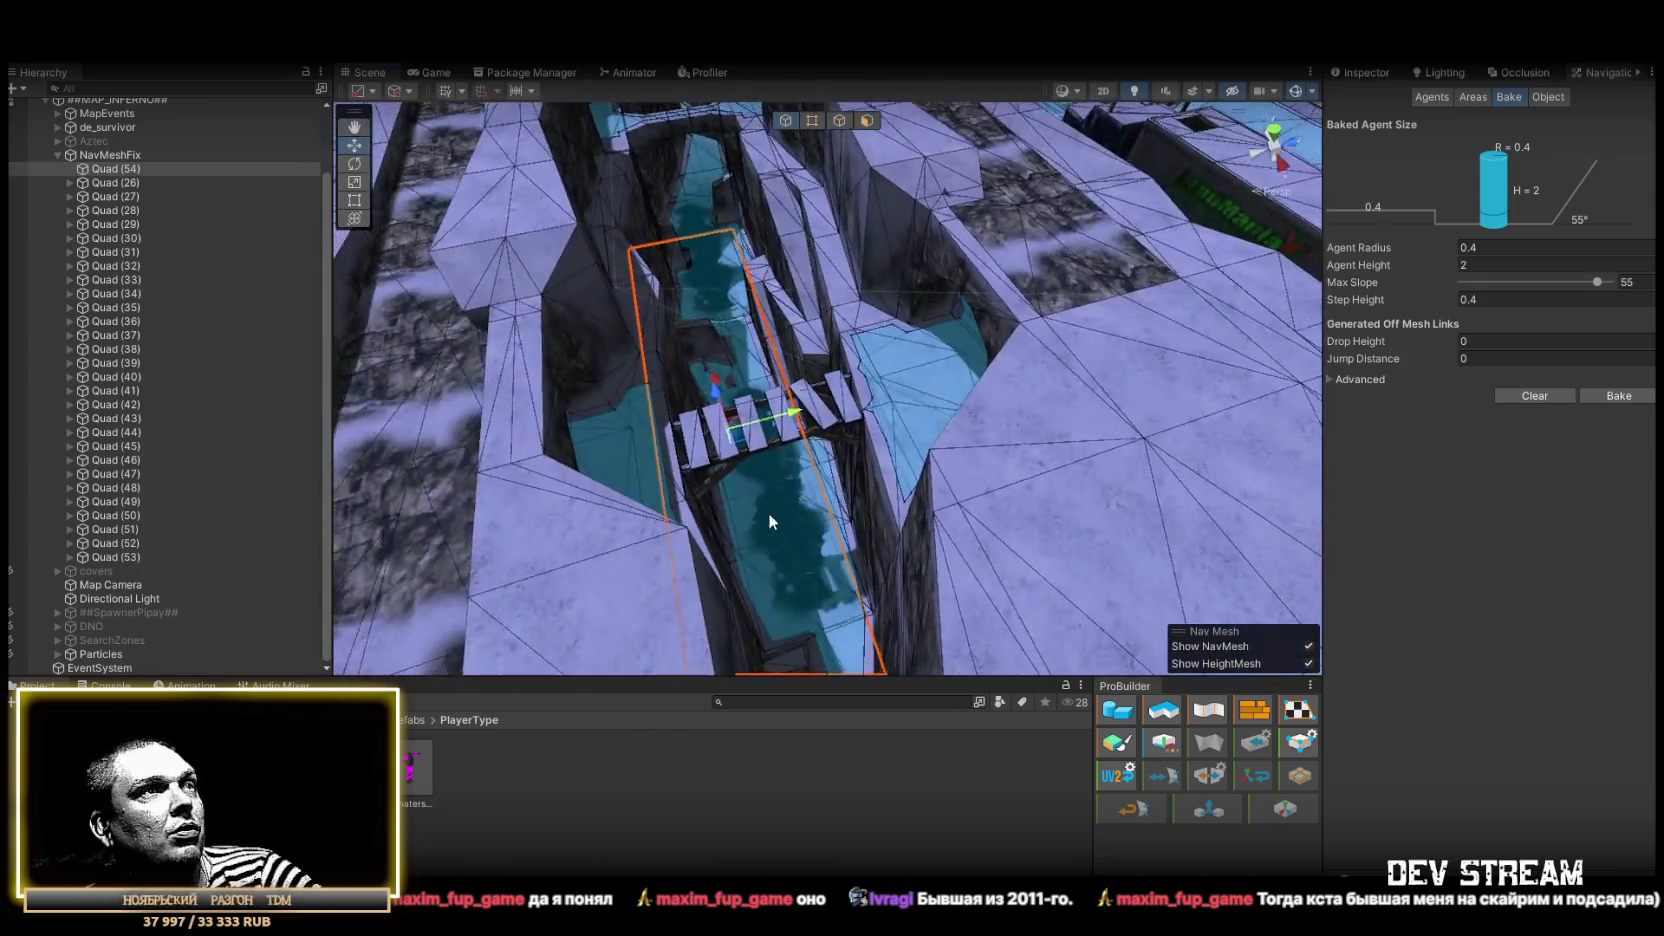
{"action": "left_click_drag", "start_coordinate": [764, 487], "coordinate": [985, 425]}
{"action": "mouse_move", "coordinate": [727, 425]}
{"action": "left_mouse_down"}
{"action": "mouse_move", "coordinate": [916, 748]}
{"action": "mouse_move", "coordinate": [992, 822]}
{"action": "left_mouse_up"}
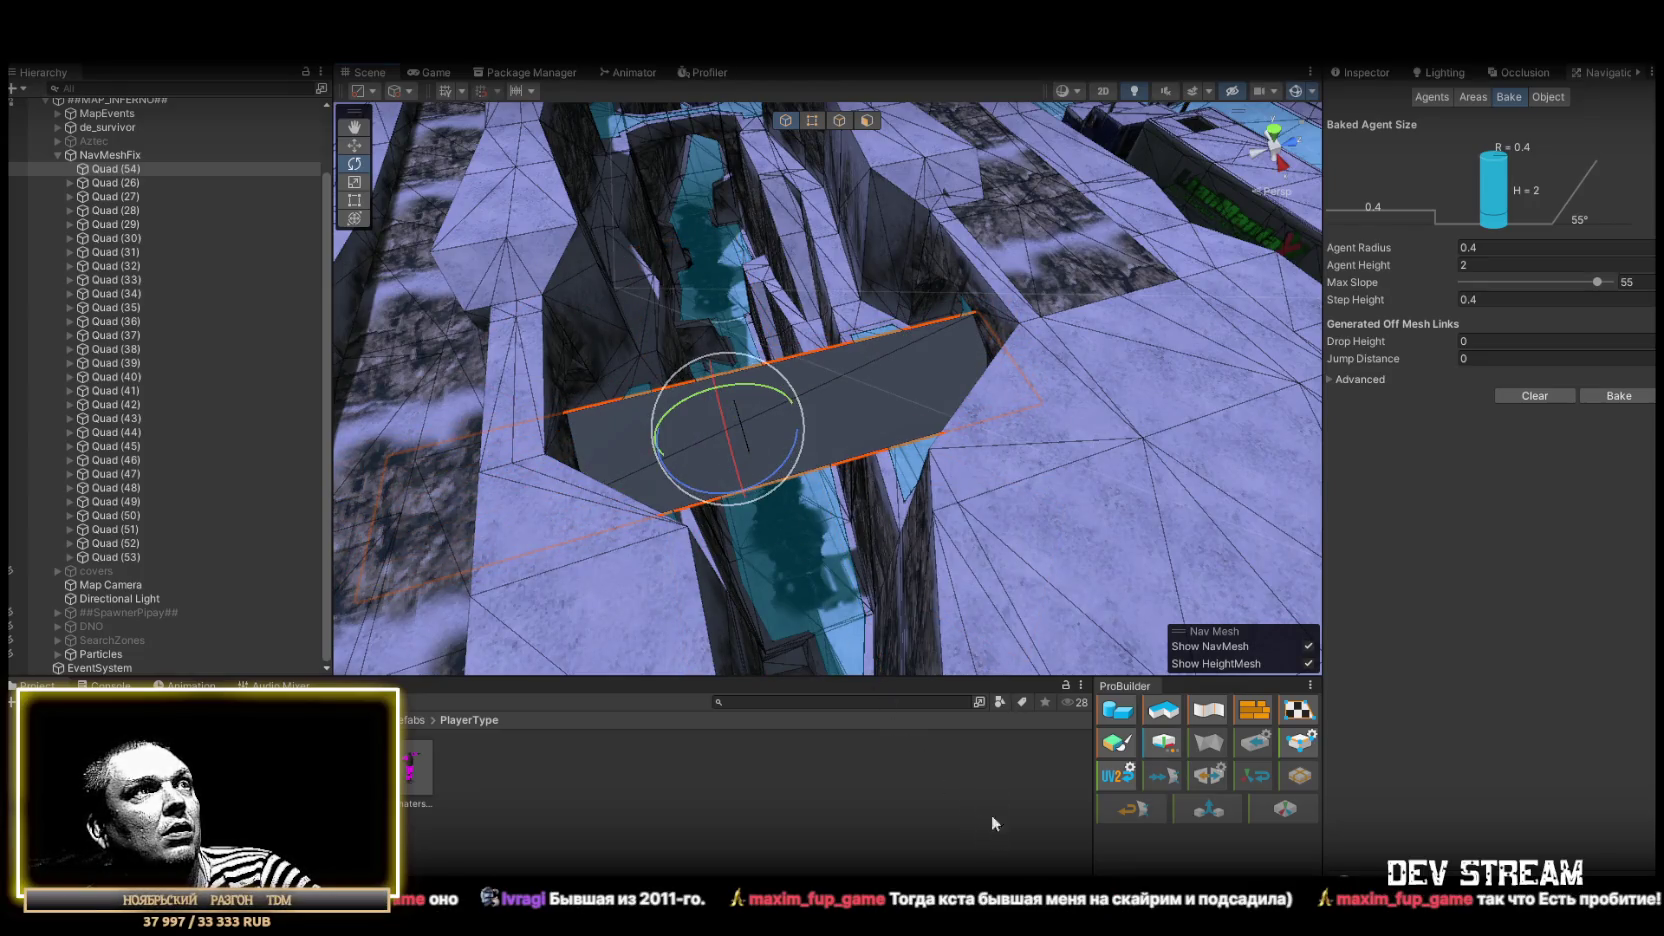
Show Quad (54)'s properties in the Inspector, then lift it and snap it onto the bridge
{"action": "scroll", "coordinate": [895, 468], "scroll_direction": "up", "scroll_amount": 5}
{"action": "left_click", "coordinate": [1366, 72]}
{"action": "mouse_move", "coordinate": [930, 262]}
{"action": "left_mouse_down"}
{"action": "mouse_move", "coordinate": [945, 251]}
{"action": "mouse_move", "coordinate": [925, 270]}
{"action": "mouse_move", "coordinate": [909, 257]}
{"action": "mouse_move", "coordinate": [885, 352]}
{"action": "left_mouse_up"}
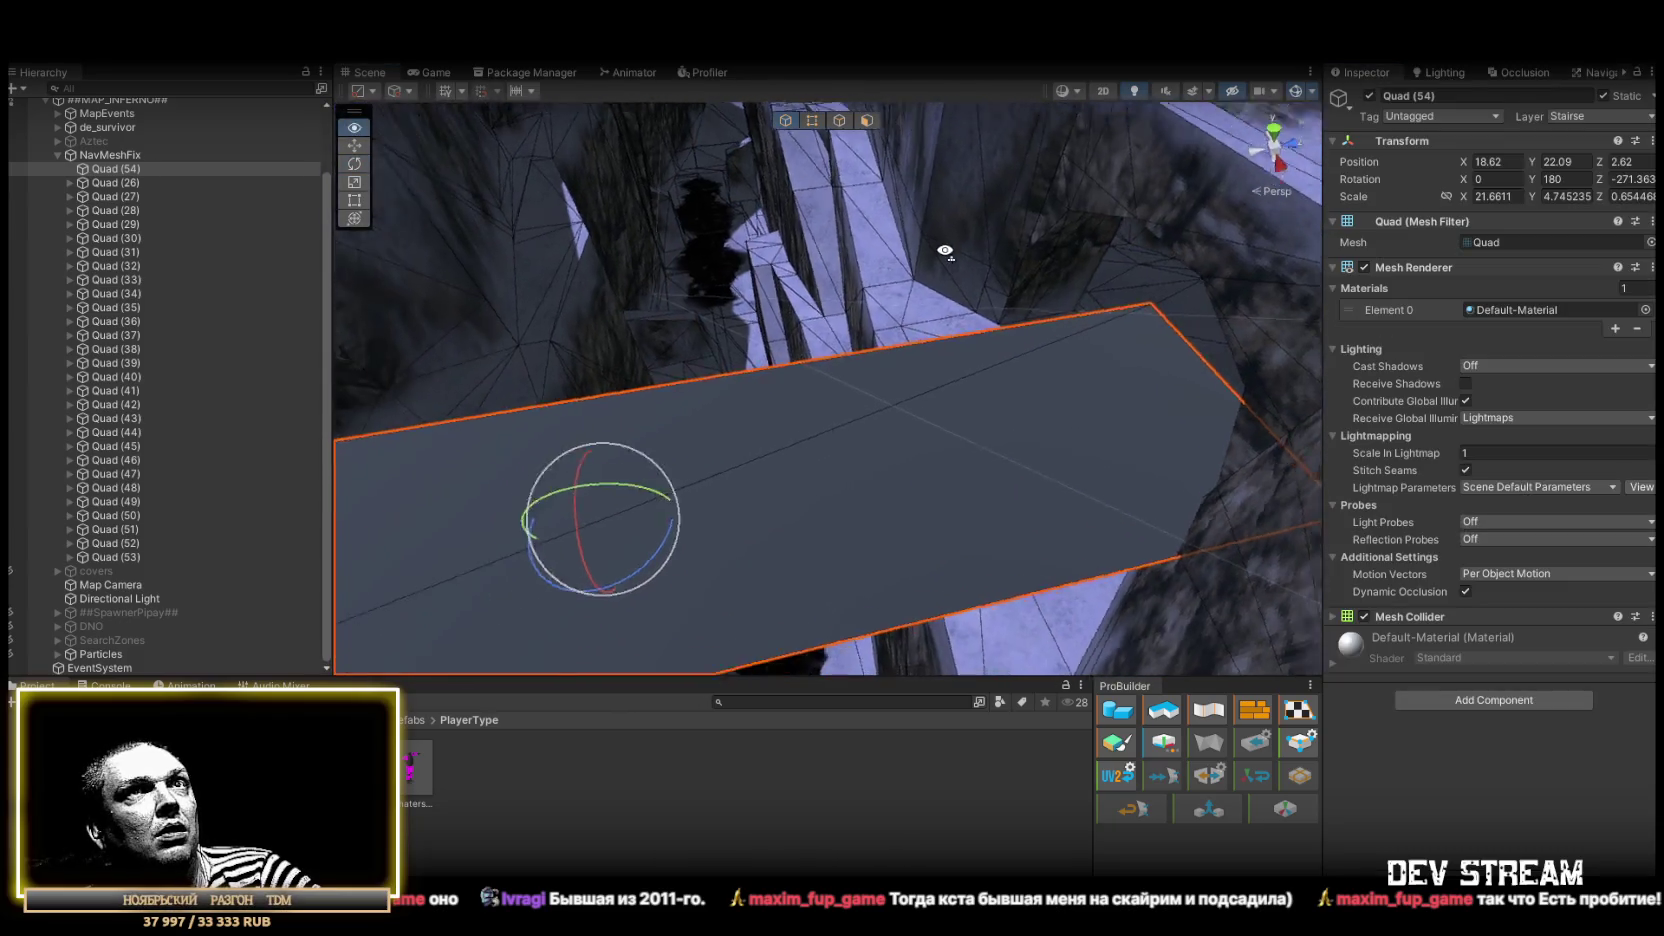
{"action": "key", "text": "w"}
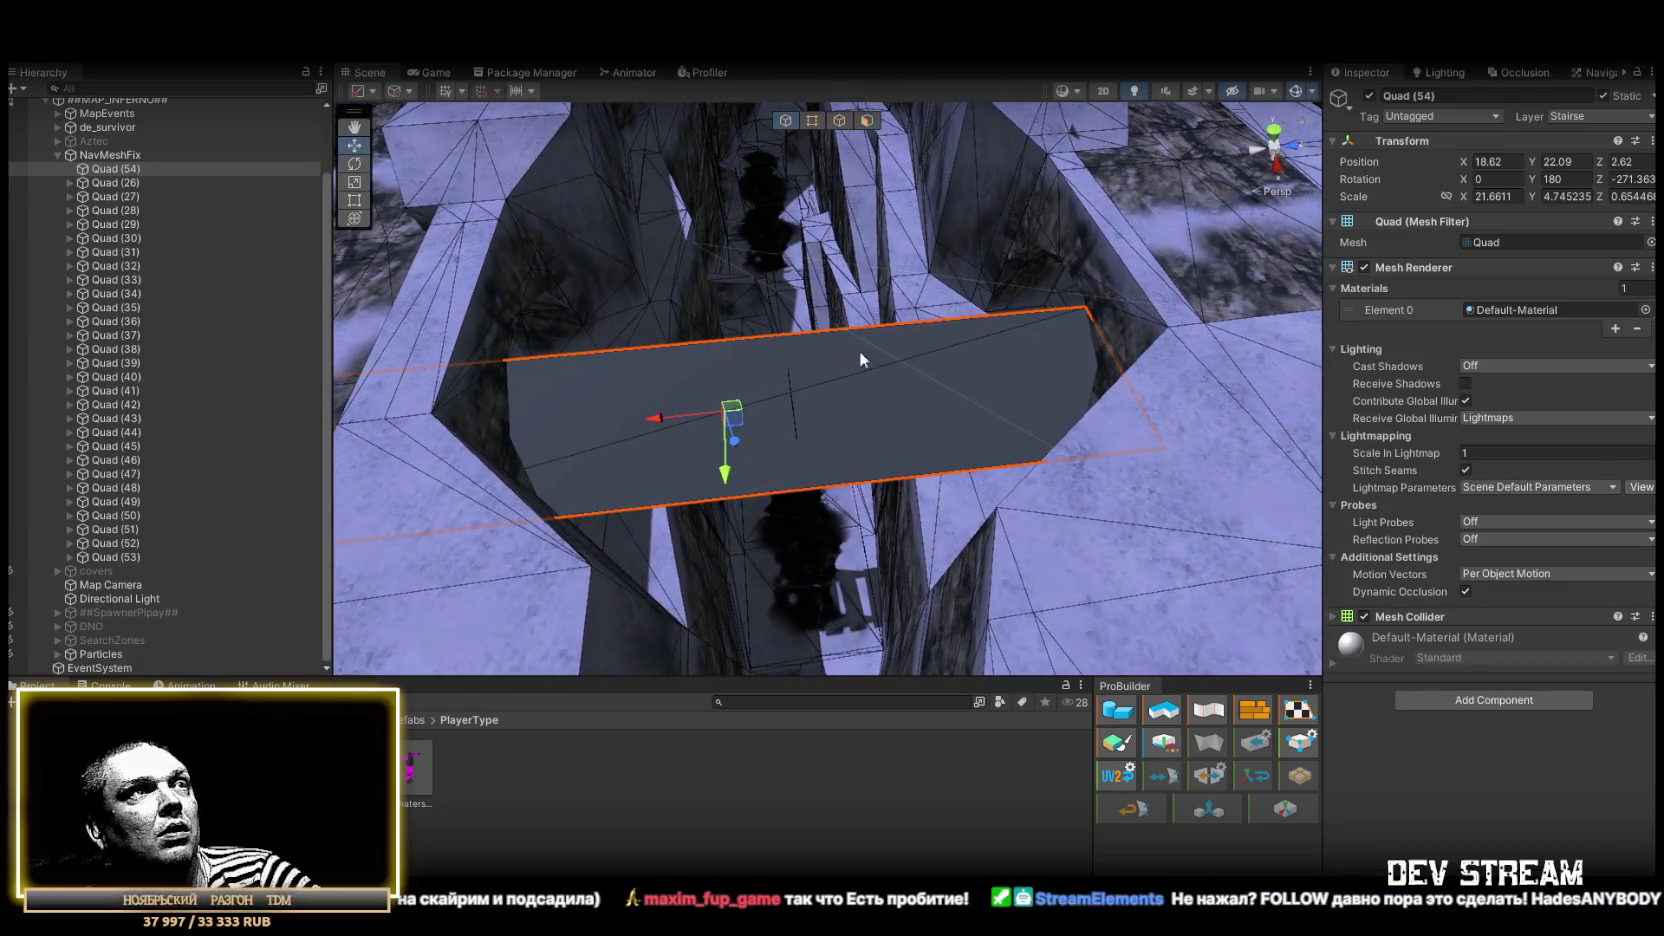
{"action": "mouse_move", "coordinate": [741, 422]}
{"action": "left_mouse_down"}
{"action": "mouse_move", "coordinate": [738, 372]}
{"action": "mouse_move", "coordinate": [703, 368]}
{"action": "mouse_move", "coordinate": [780, 300]}
{"action": "mouse_move", "coordinate": [884, 378]}
{"action": "mouse_move", "coordinate": [521, 367]}
{"action": "mouse_move", "coordinate": [497, 347]}
{"action": "left_mouse_up"}
{"action": "key", "text": "r"}
{"action": "key", "text": "w"}
Scale Quad (54)'s depth and width down to about 7.9 by 2.49 to fit the bridge
{"action": "key", "text": "r"}
{"action": "mouse_move", "coordinate": [644, 269]}
{"action": "left_mouse_down"}
{"action": "mouse_move", "coordinate": [770, 294]}
{"action": "mouse_move", "coordinate": [680, 279]}
{"action": "mouse_move", "coordinate": [694, 312]}
{"action": "mouse_move", "coordinate": [1050, 305]}
{"action": "mouse_move", "coordinate": [962, 365]}
{"action": "left_mouse_up"}
{"action": "key", "text": "w"}
{"action": "mouse_move", "coordinate": [777, 423]}
{"action": "left_mouse_down"}
{"action": "mouse_move", "coordinate": [762, 420]}
{"action": "mouse_move", "coordinate": [855, 432]}
{"action": "mouse_move", "coordinate": [792, 420]}
{"action": "mouse_move", "coordinate": [836, 440]}
{"action": "mouse_move", "coordinate": [860, 300]}
{"action": "mouse_move", "coordinate": [958, 288]}
{"action": "mouse_move", "coordinate": [975, 468]}
{"action": "mouse_move", "coordinate": [1055, 490]}
{"action": "mouse_move", "coordinate": [888, 464]}
{"action": "mouse_move", "coordinate": [829, 405]}
{"action": "mouse_move", "coordinate": [940, 345]}
{"action": "mouse_move", "coordinate": [870, 323]}
{"action": "left_mouse_up"}
{"action": "key", "text": "w"}
{"action": "key", "text": "r"}
{"action": "scroll", "coordinate": [870, 323], "scroll_direction": "down", "scroll_amount": 5}
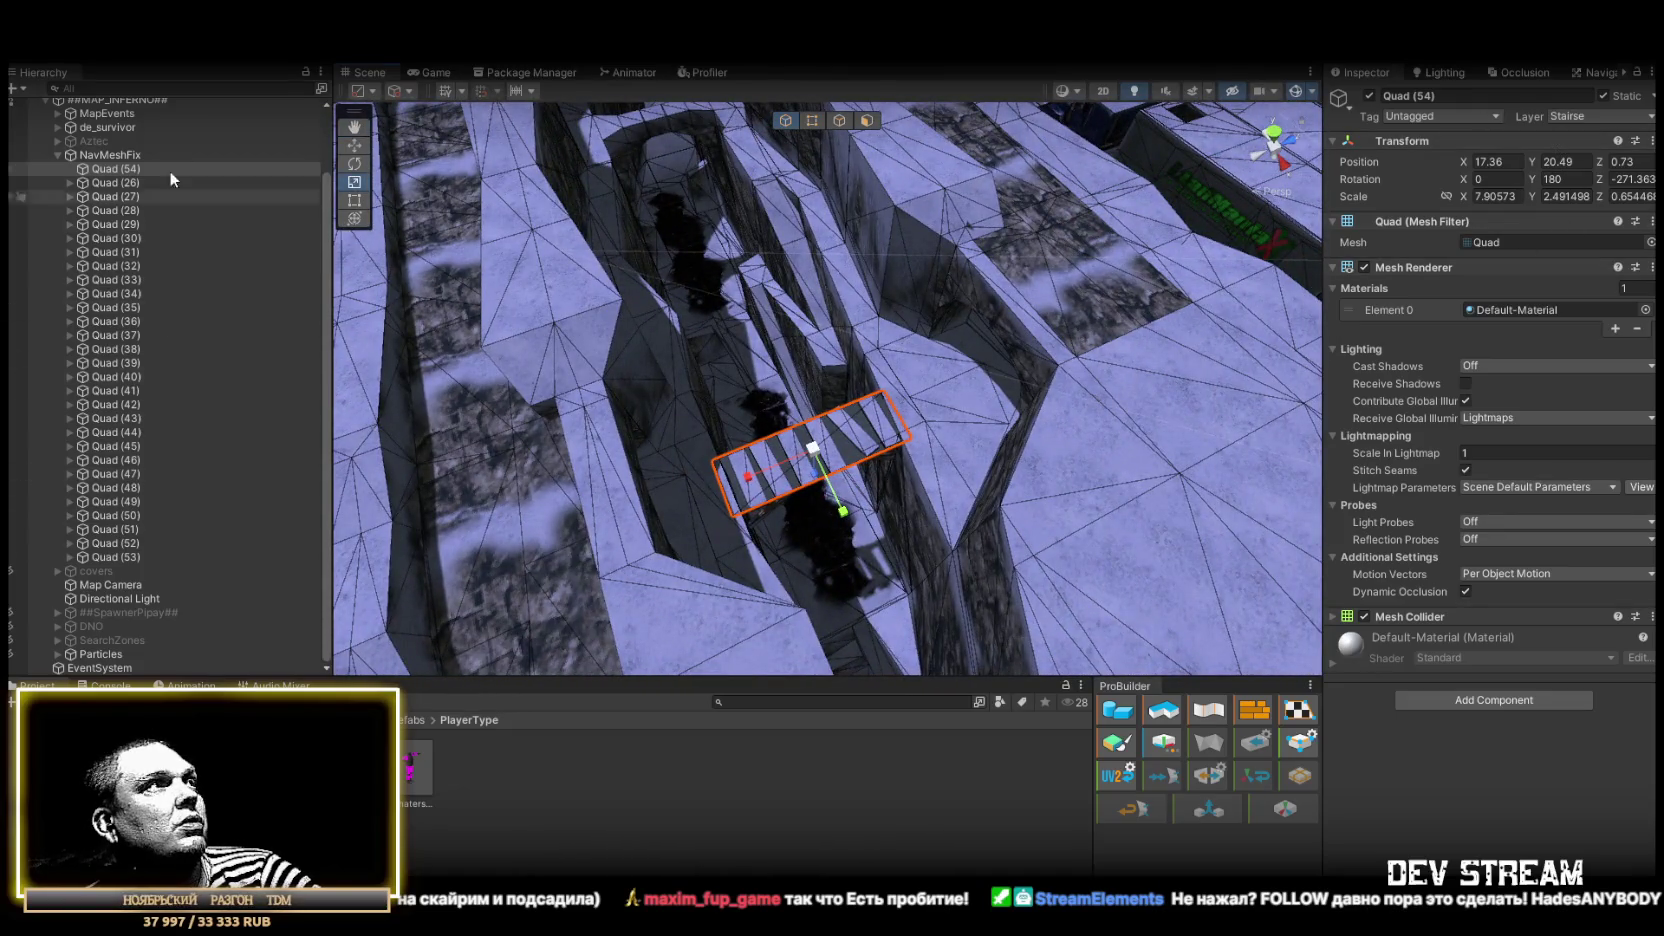
{"action": "left_click", "coordinate": [105, 169]}
Move Quad (54) under de_survivor, rename it Bridge, and set its Y rotation to 0
{"action": "mouse_move", "coordinate": [101, 152]}
{"action": "left_mouse_down"}
{"action": "mouse_move", "coordinate": [105, 580]}
{"action": "mouse_move", "coordinate": [96, 127]}
{"action": "left_mouse_up"}
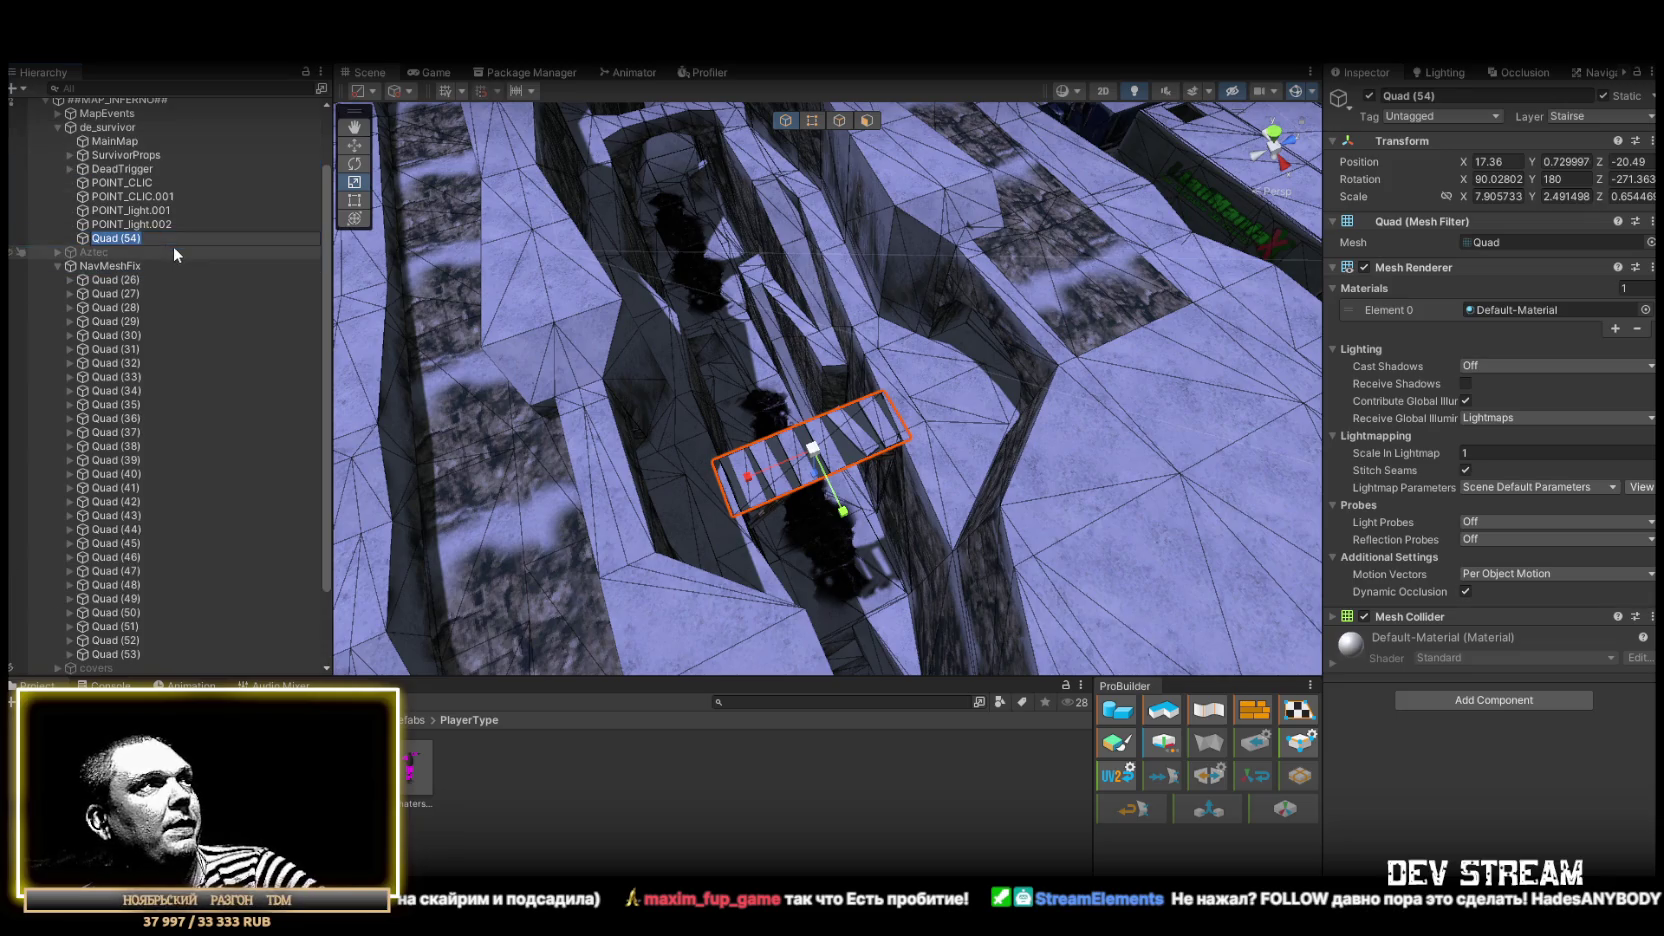
{"action": "key", "text": "F2"}
{"action": "type", "text": "bRI"}
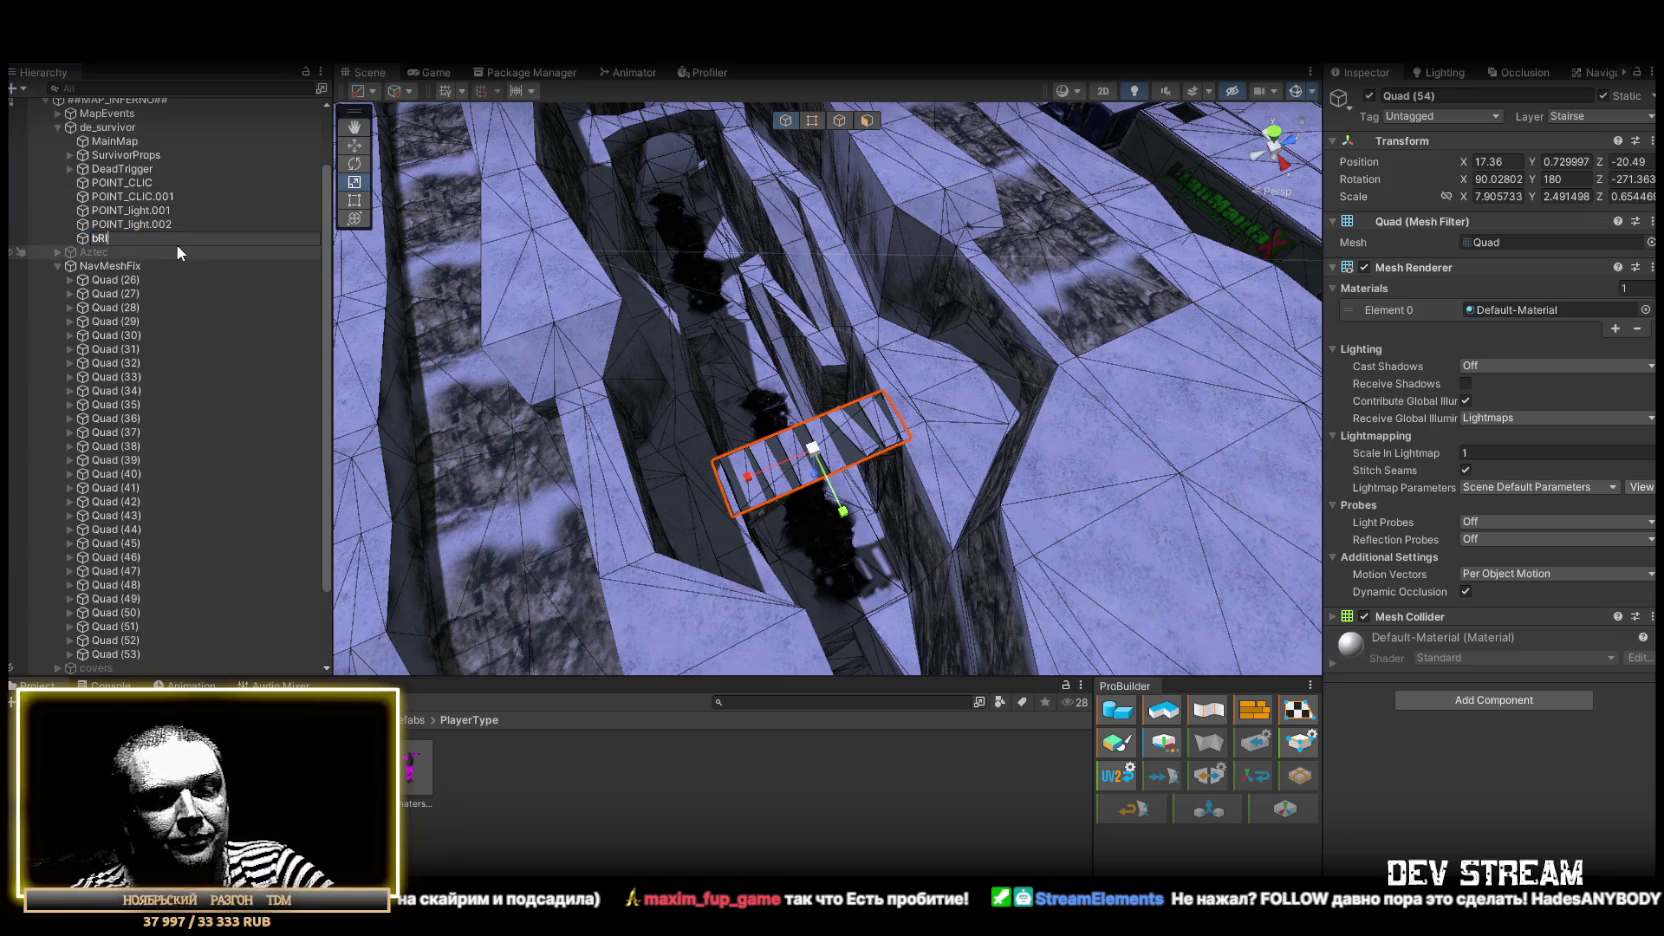
{"action": "type", "text": "DGE"}
{"action": "key", "text": "Return"}
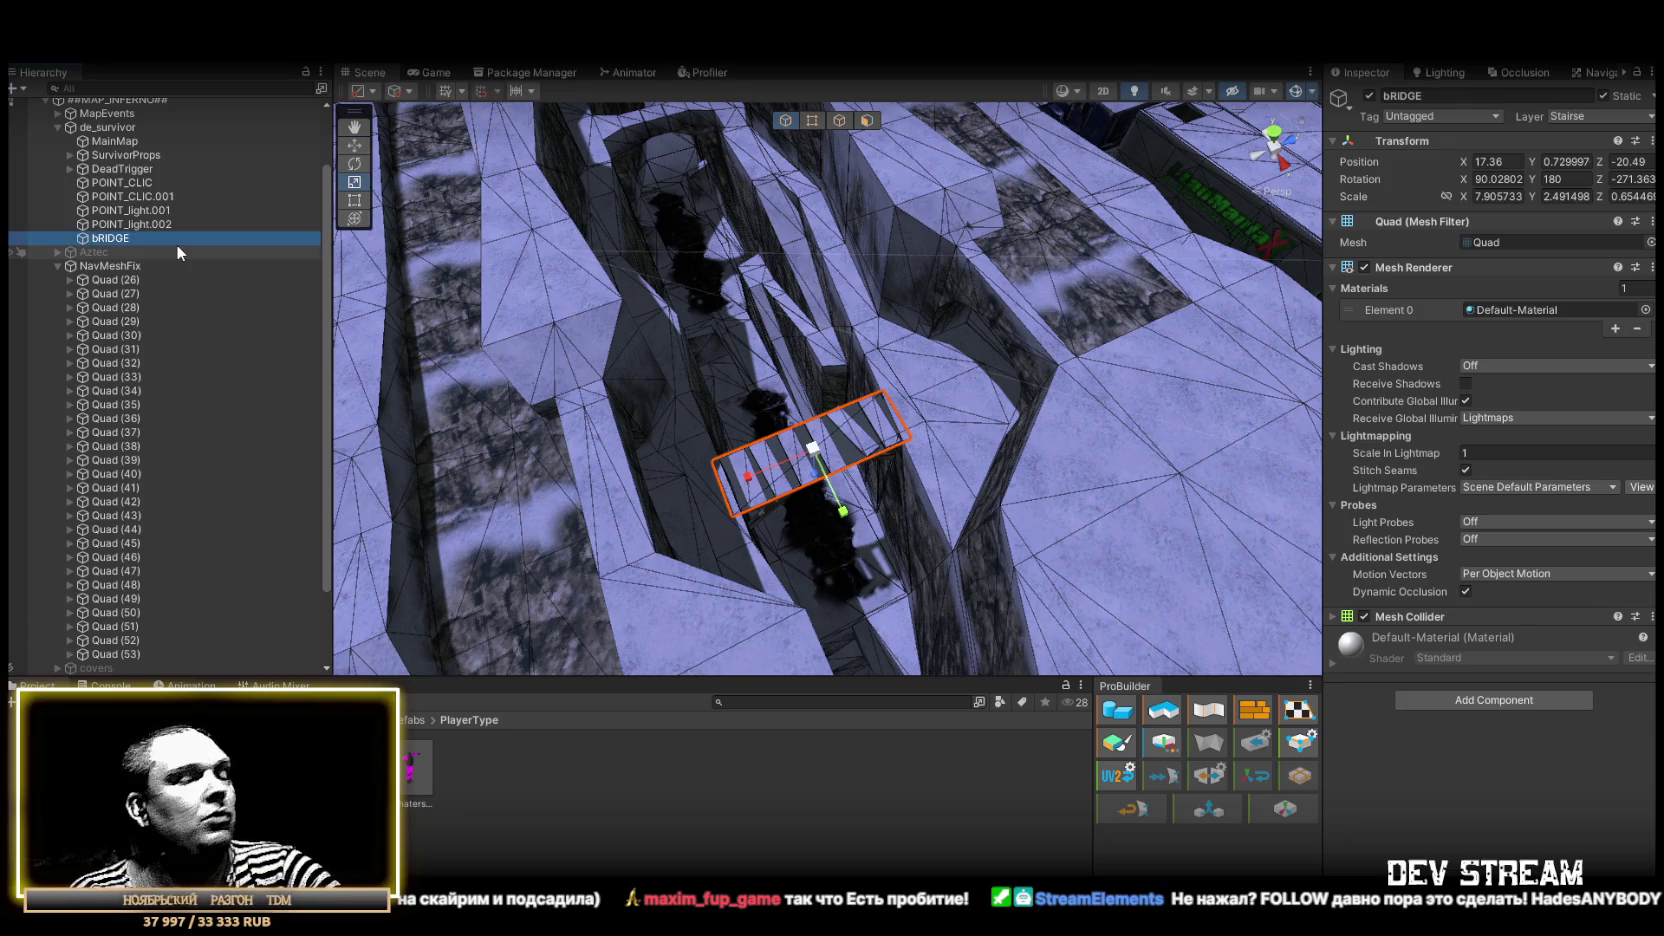
{"action": "key", "text": "F2"}
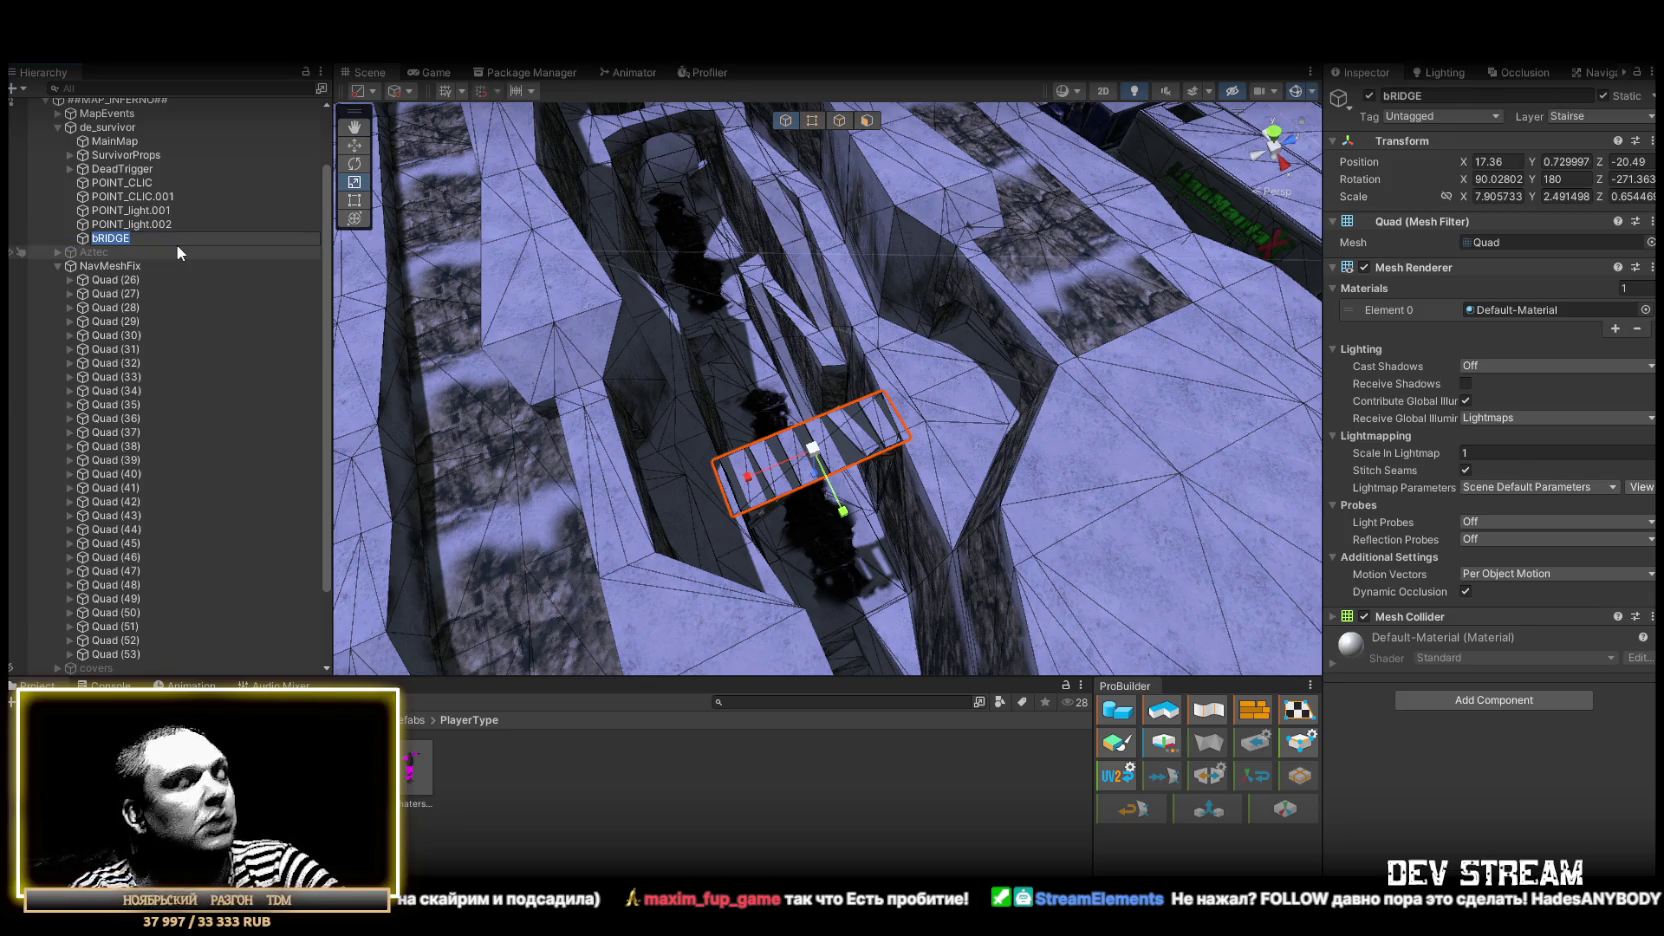
{"action": "type", "text": "Bri"}
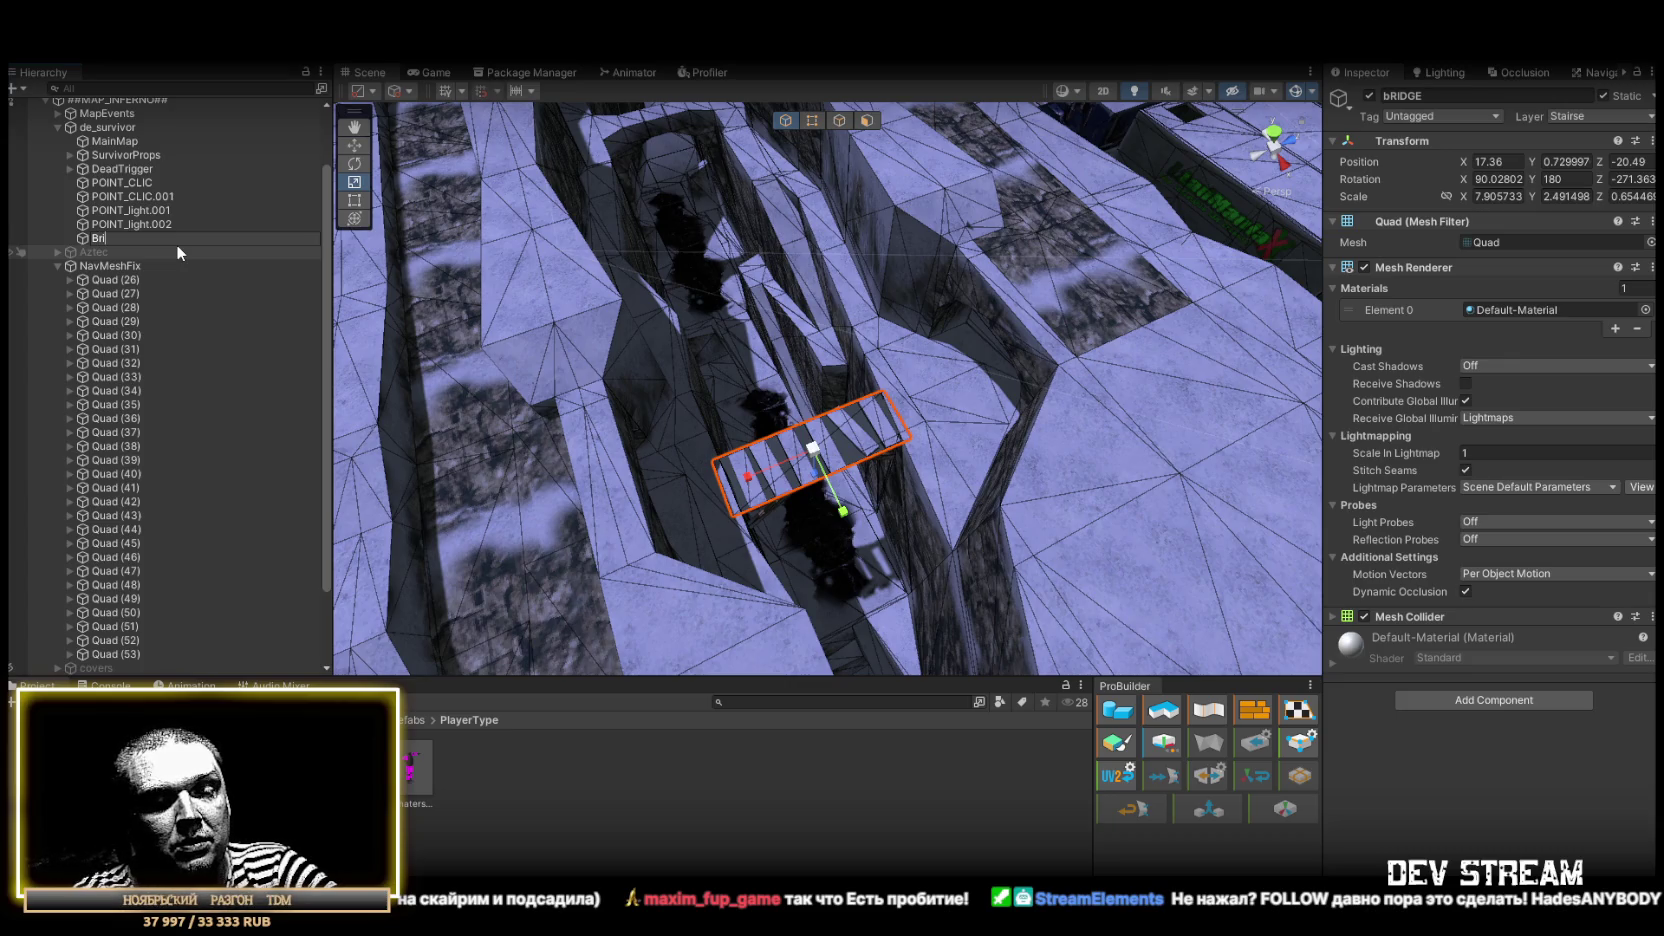
{"action": "type", "text": "dge"}
{"action": "key", "text": "Return"}
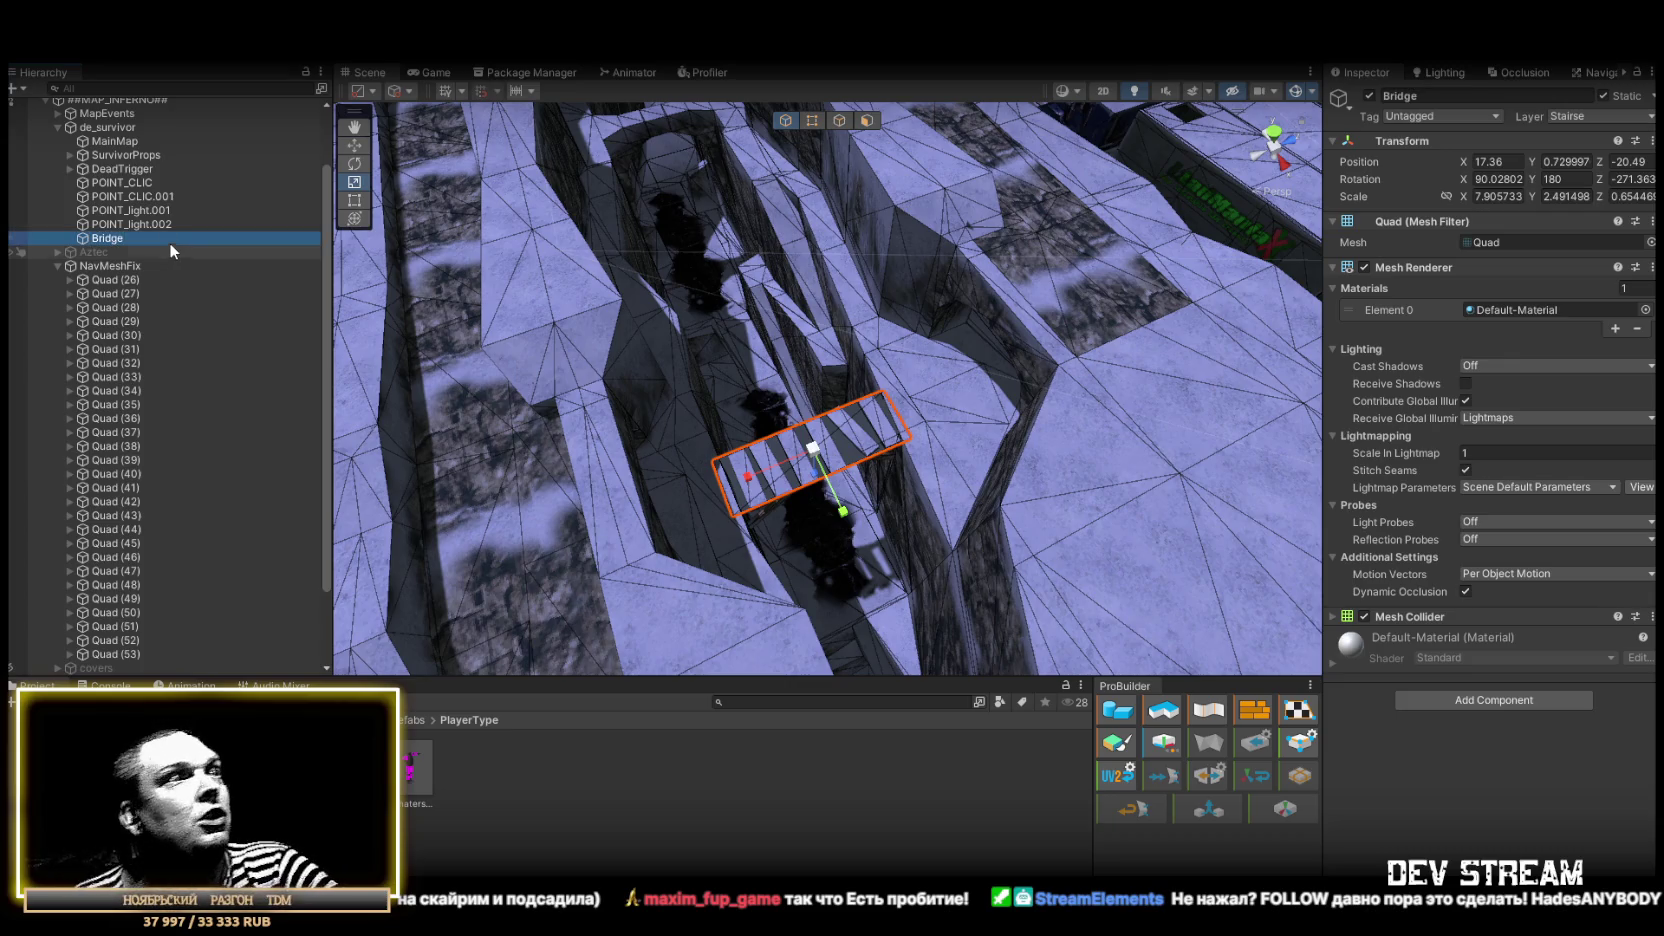
{"action": "mouse_move", "coordinate": [1102, 272]}
{"action": "left_mouse_down"}
{"action": "mouse_move", "coordinate": [929, 253]}
{"action": "mouse_move", "coordinate": [1327, 188]}
{"action": "left_mouse_up"}
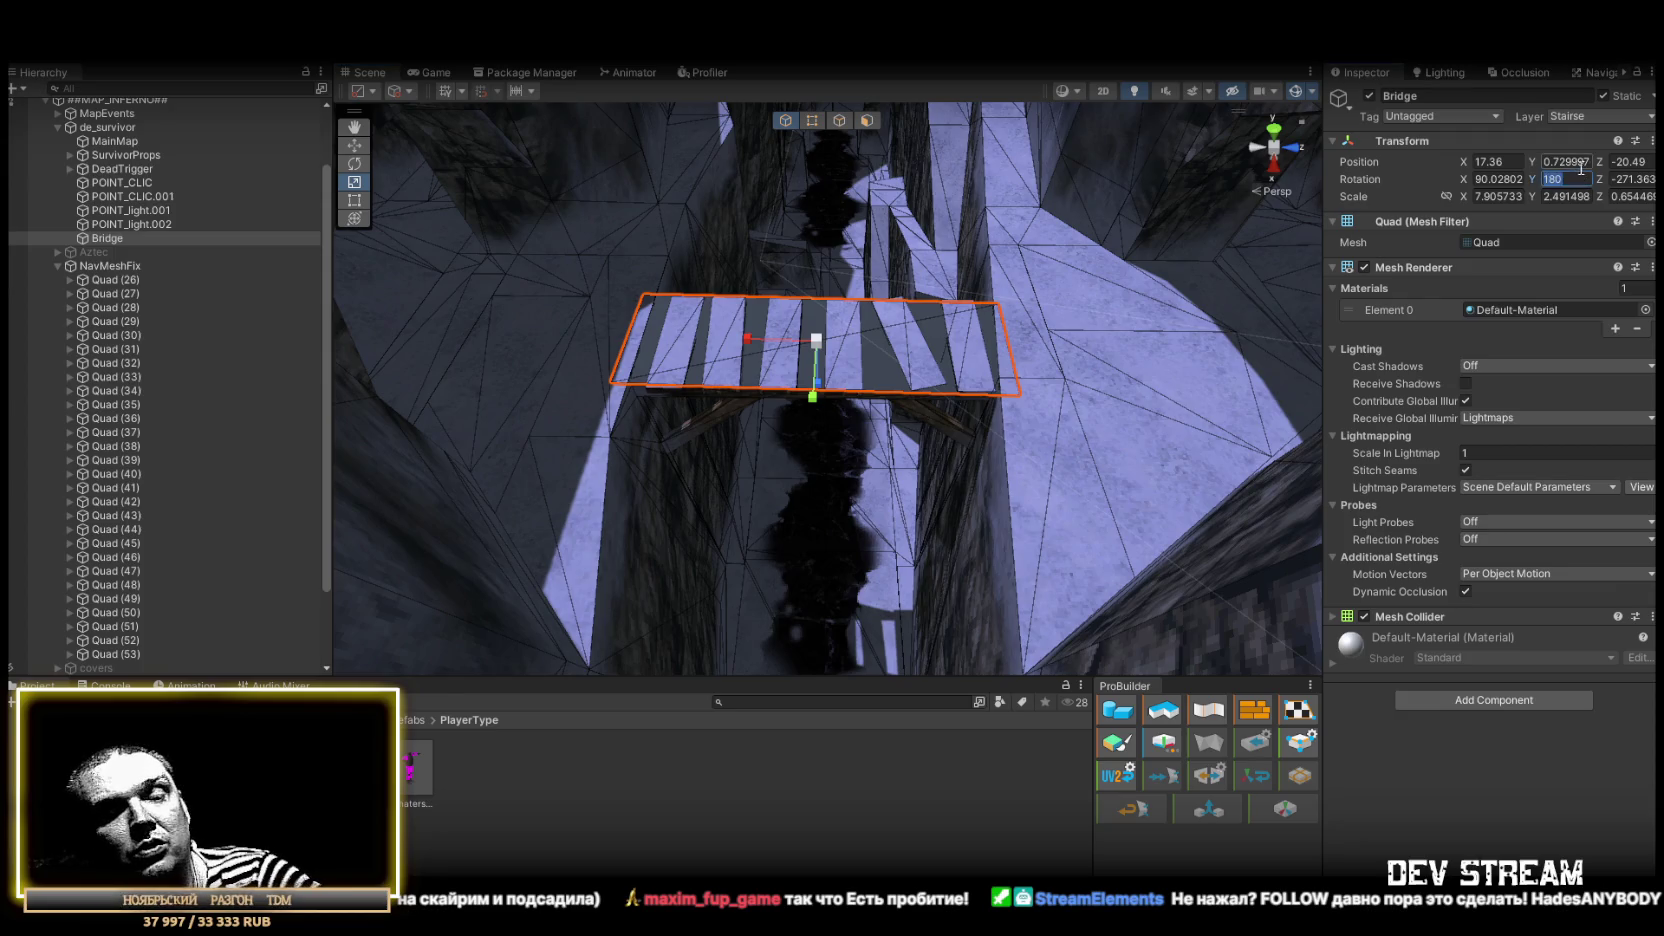
{"action": "type", "text": "0"}
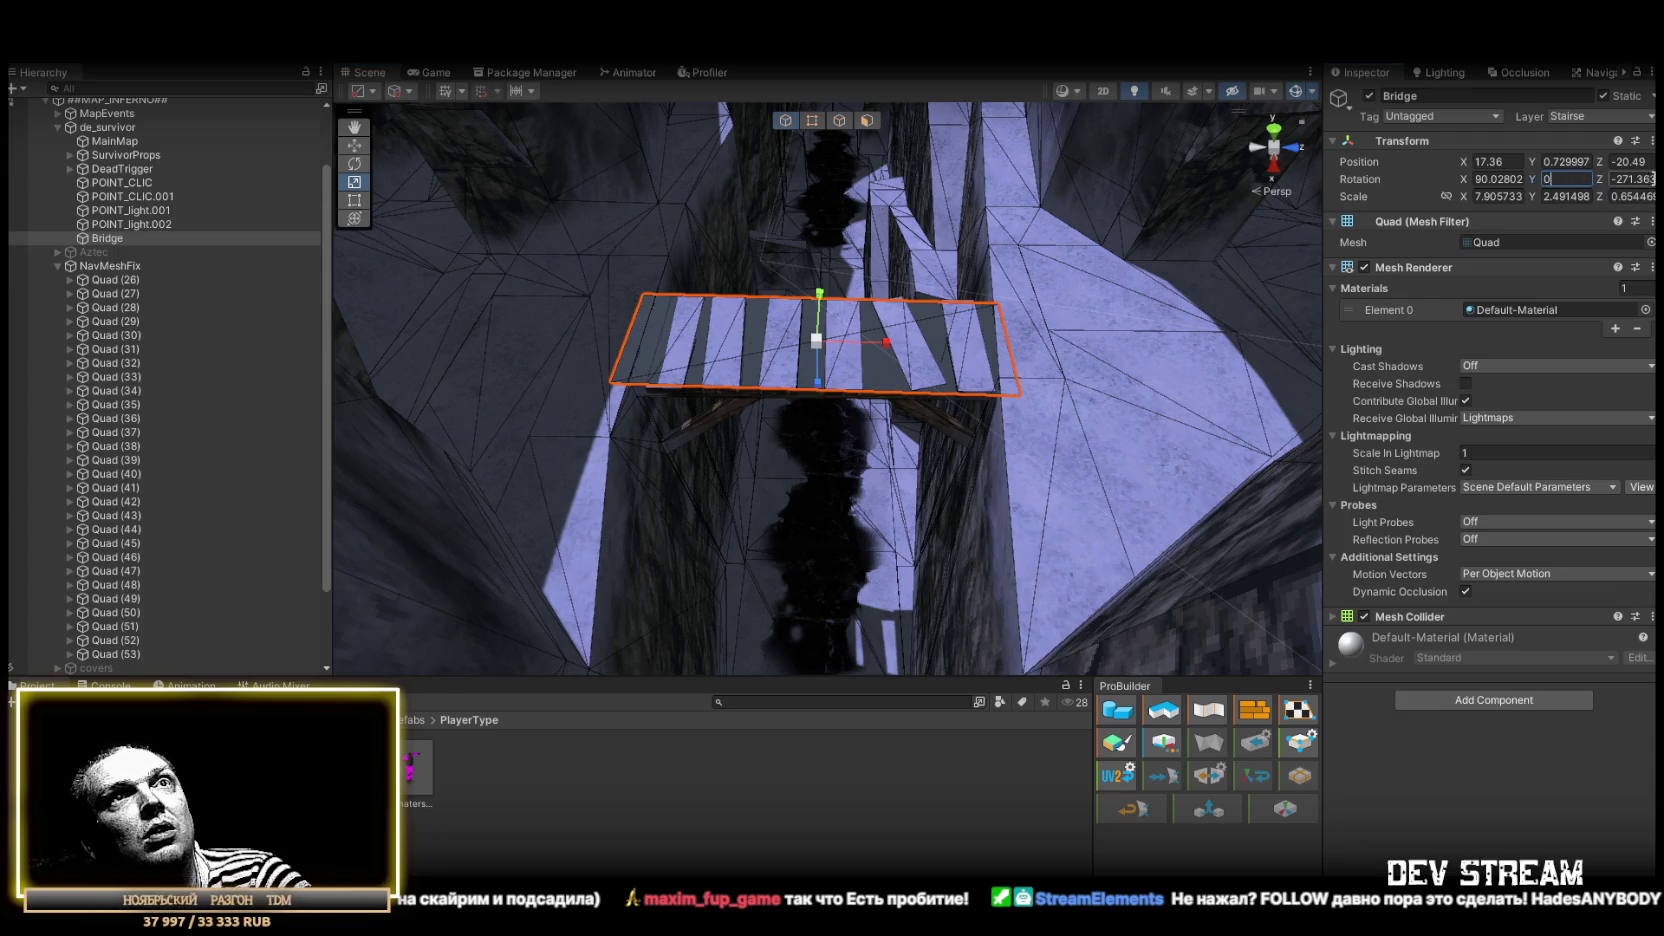
Set the Bridge's rotation to 90, 0, 90 and its scale to 7.9, 2.5, 1
{"action": "key", "text": "Tab"}
{"action": "type", "text": "90"}
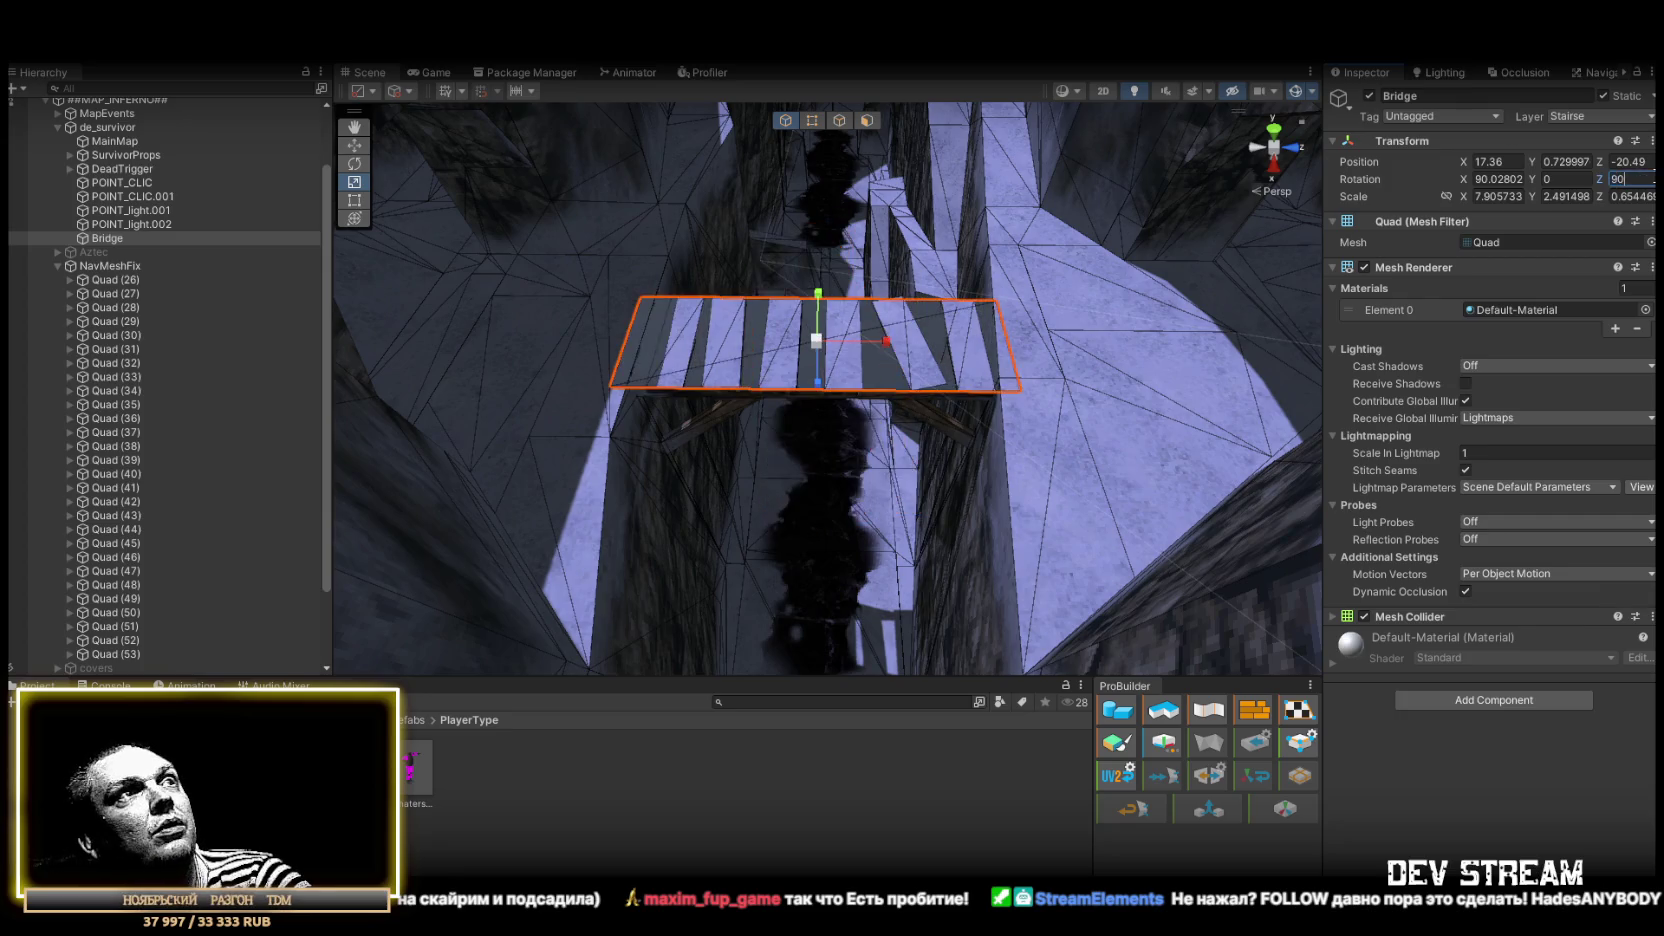
{"action": "type", "text": "90"}
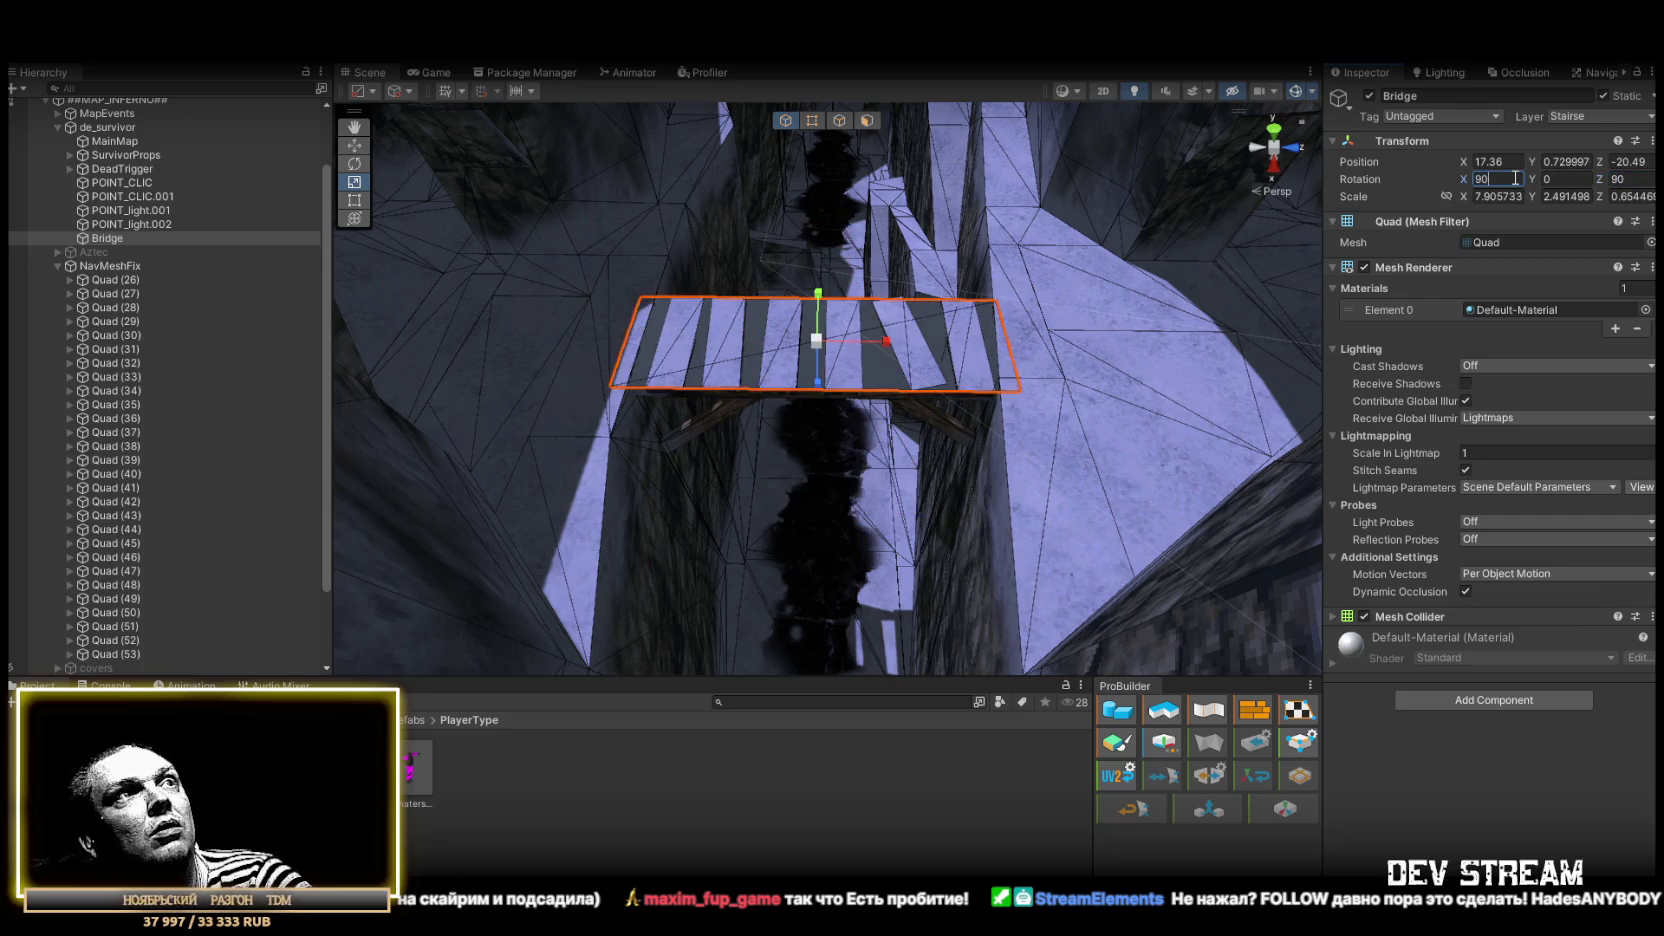
{"action": "left_click", "coordinate": [1639, 174]}
{"action": "type", "text": "0"}
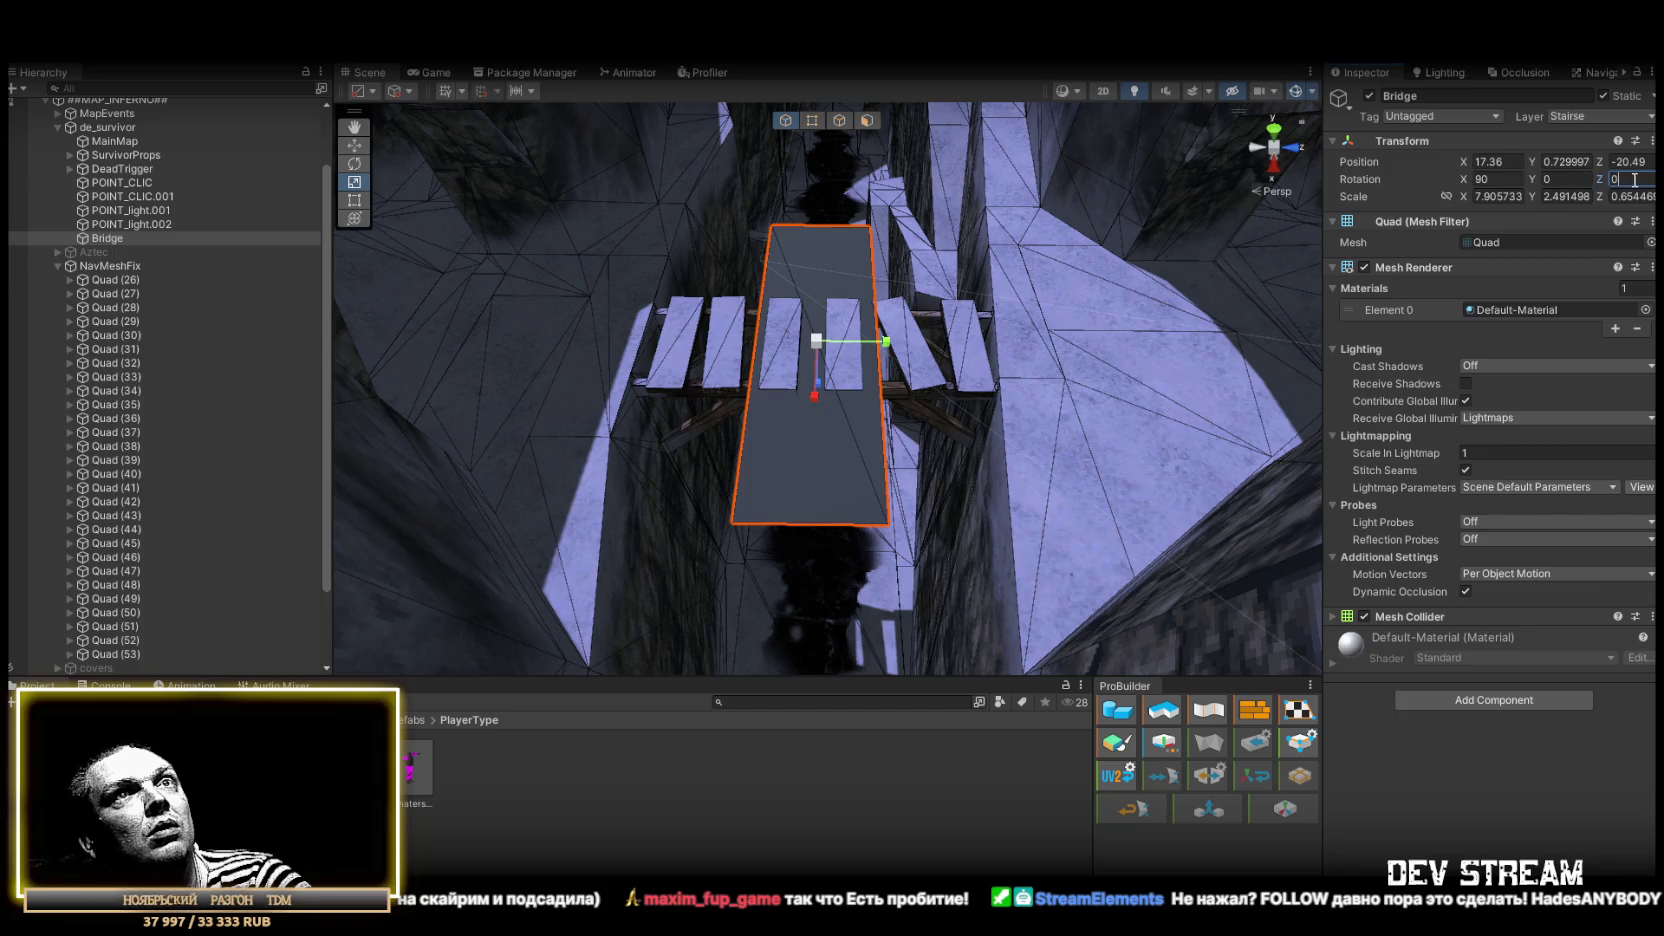
{"action": "type", "text": "90"}
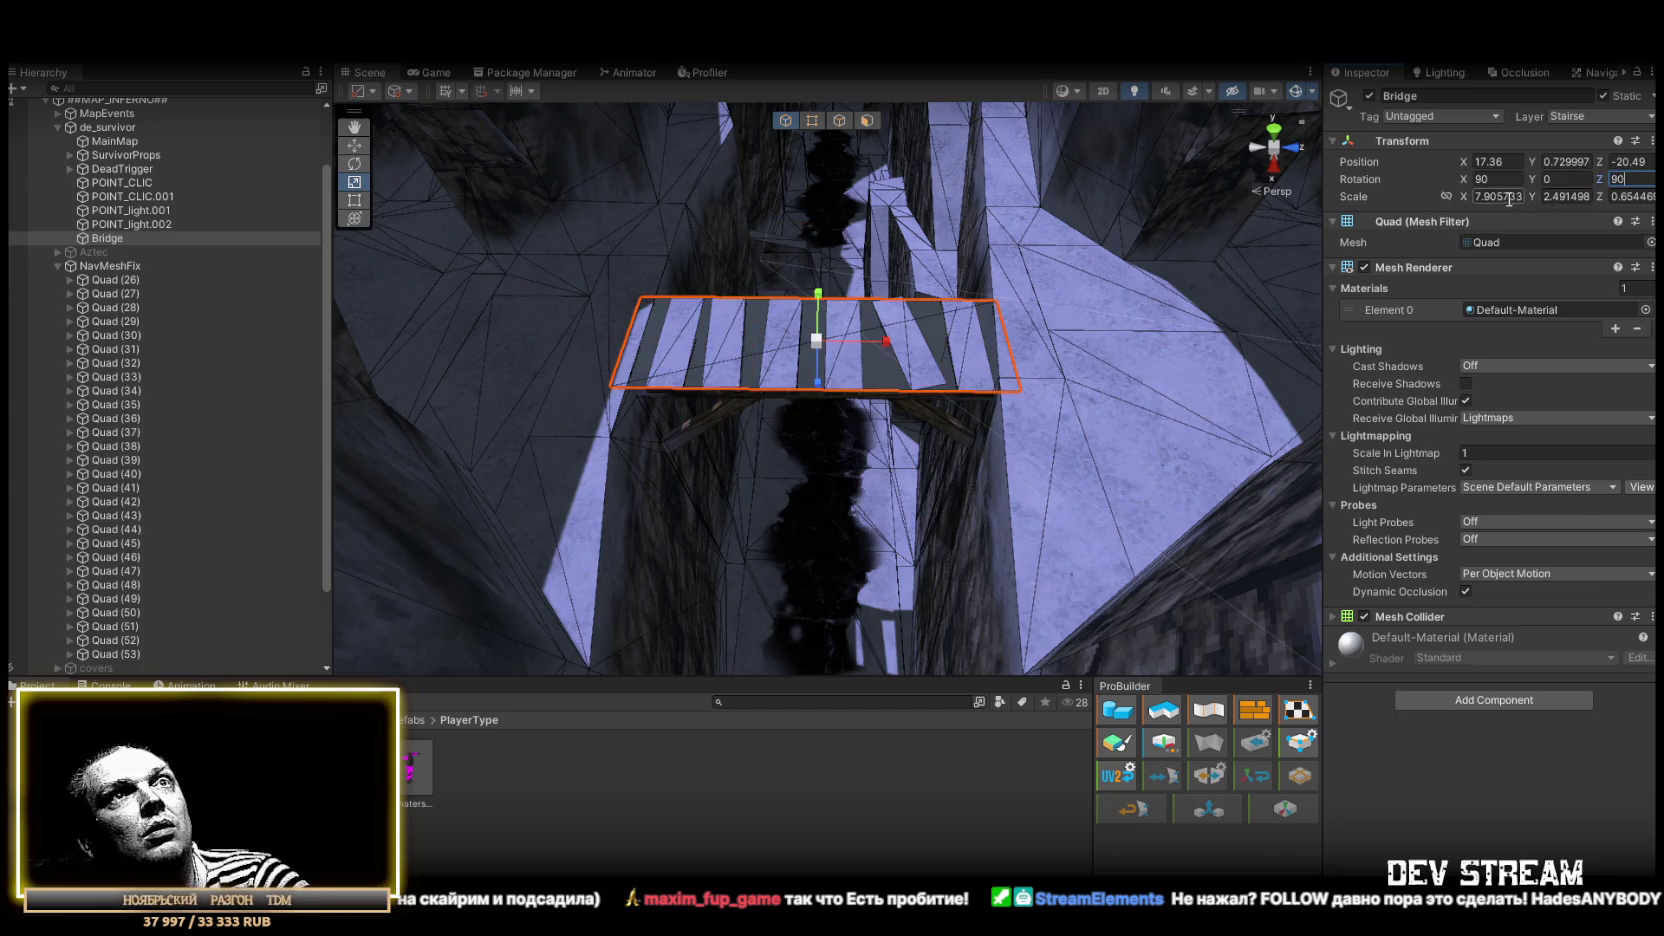
{"action": "left_click", "coordinate": [1500, 196]}
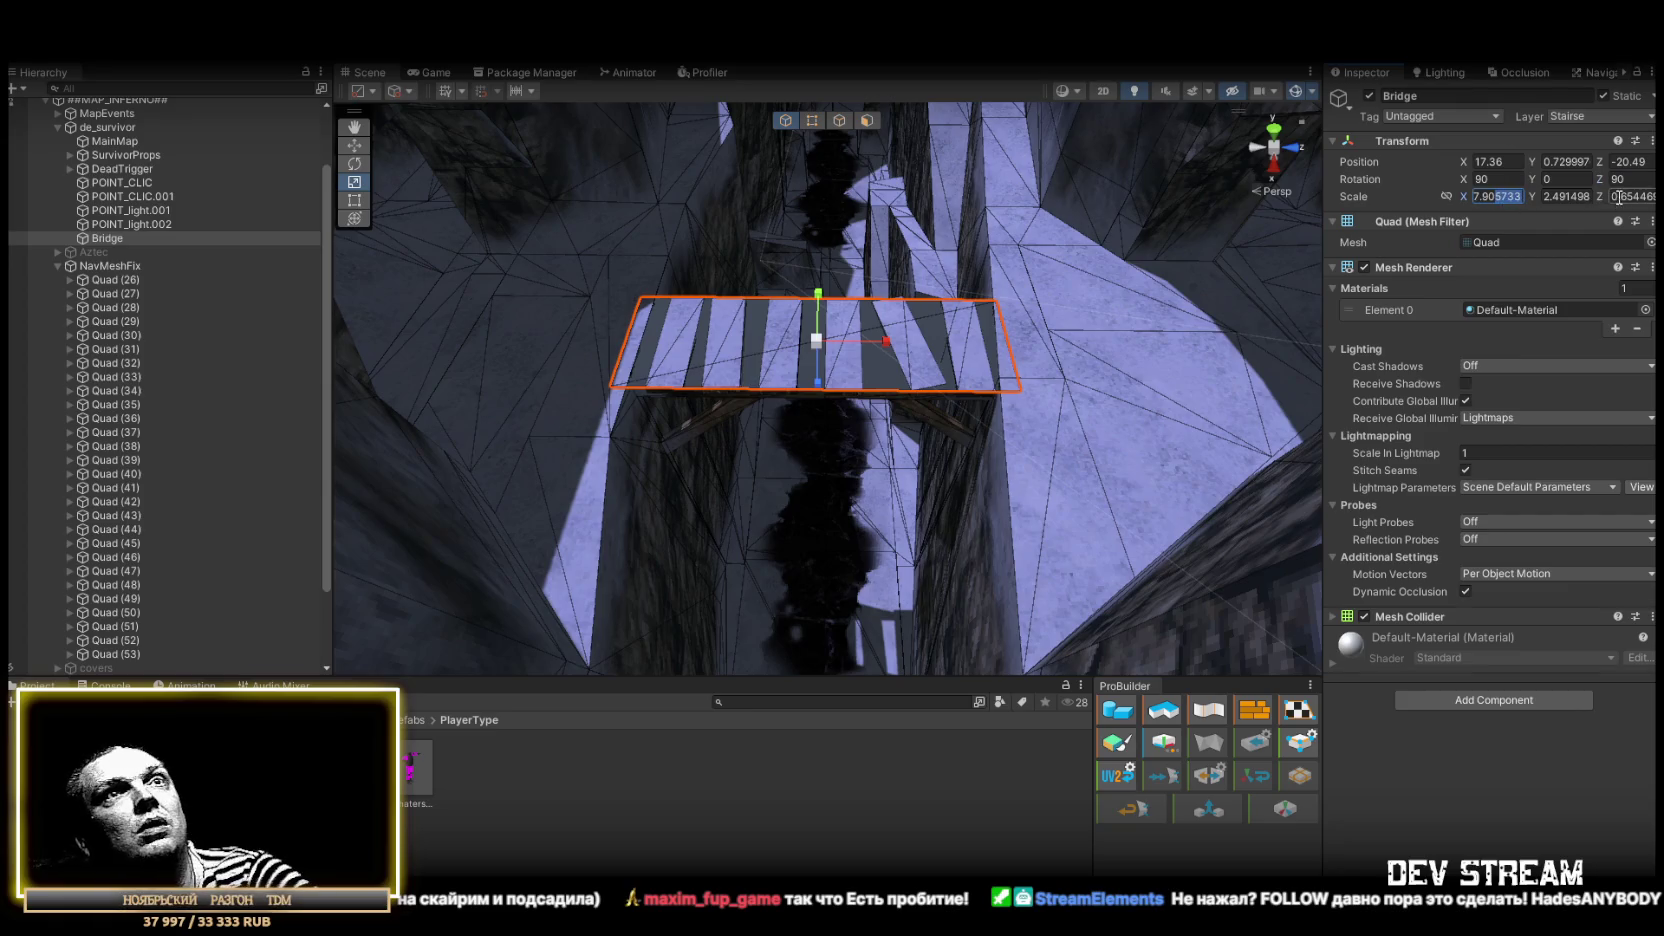
{"action": "left_click", "coordinate": [1555, 196]}
{"action": "type", "text": "2.5"}
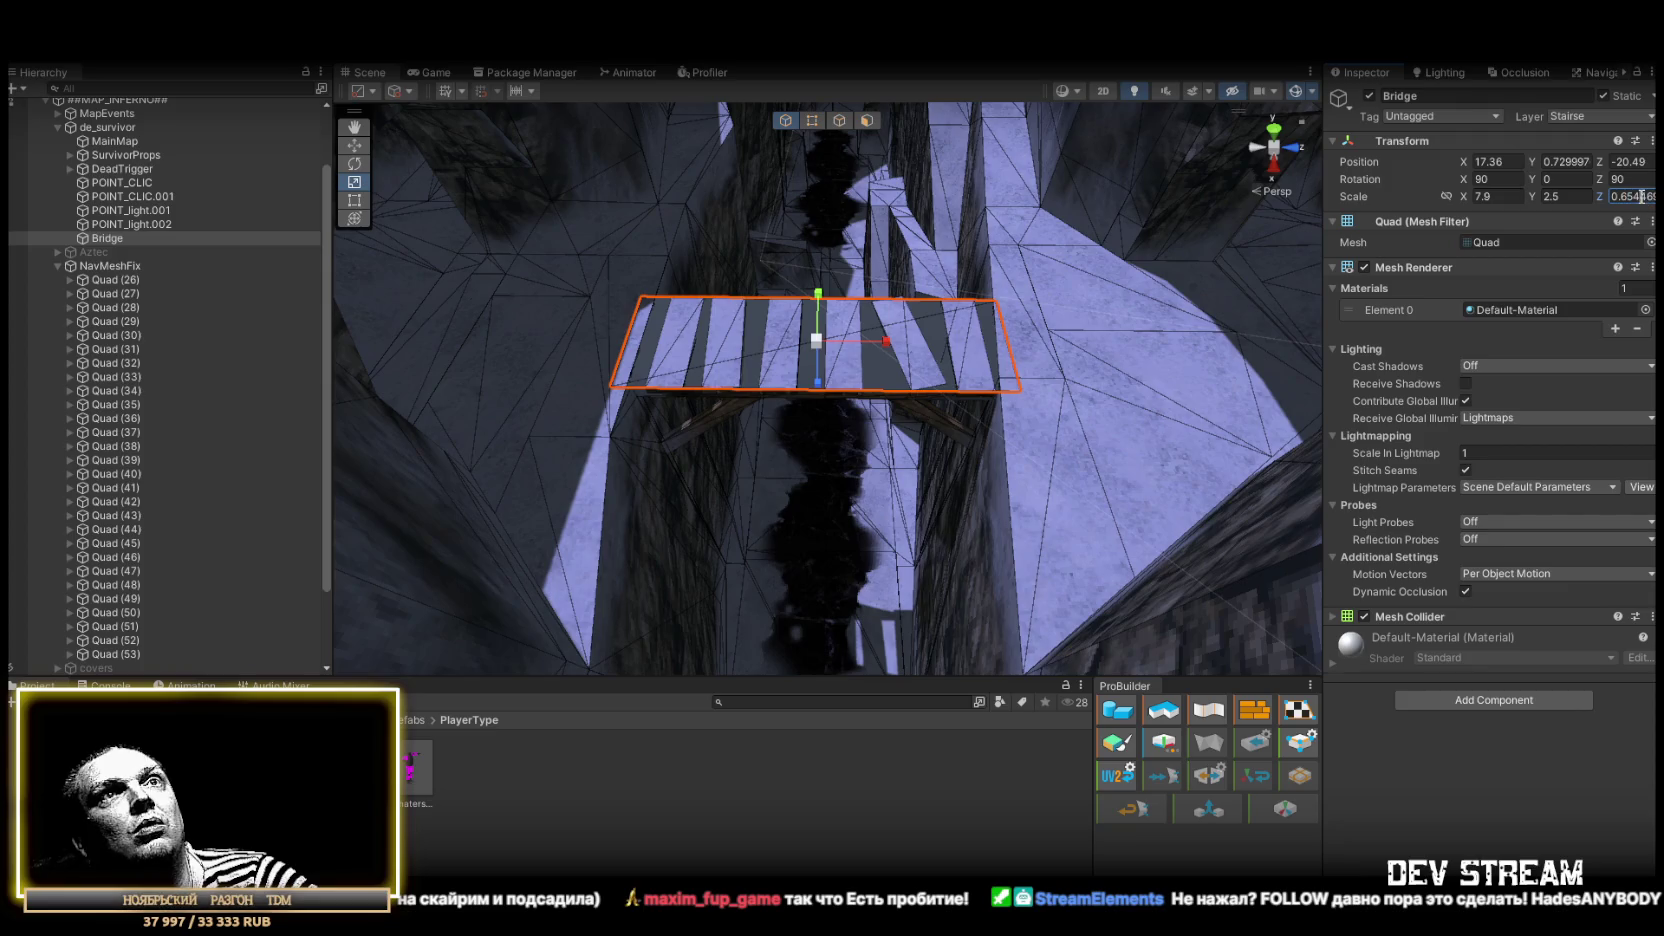
Bring the bridge into view and show the Navigation window's Bake settings
{"action": "mouse_move", "coordinate": [880, 350]}
{"action": "left_mouse_down"}
{"action": "mouse_move", "coordinate": [910, 360]}
{"action": "mouse_move", "coordinate": [1021, 327]}
{"action": "mouse_move", "coordinate": [903, 243]}
{"action": "mouse_move", "coordinate": [1047, 342]}
{"action": "left_mouse_up"}
{"action": "scroll", "coordinate": [1040, 361], "scroll_direction": "down", "scroll_amount": 5}
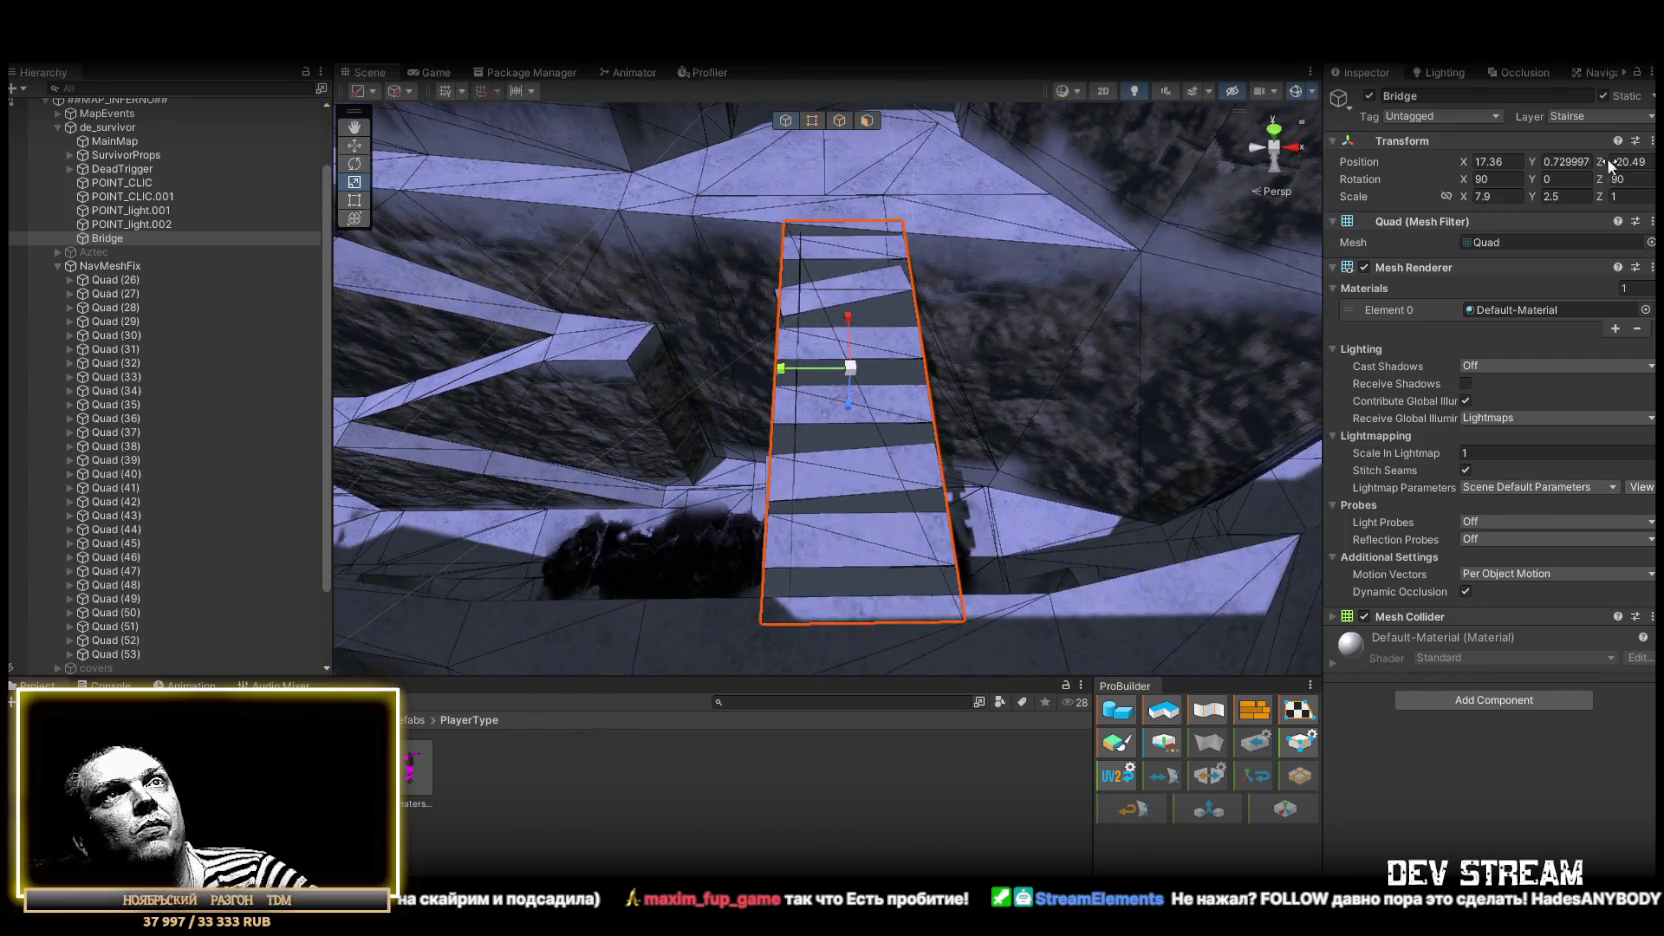
{"action": "left_click", "coordinate": [1598, 74]}
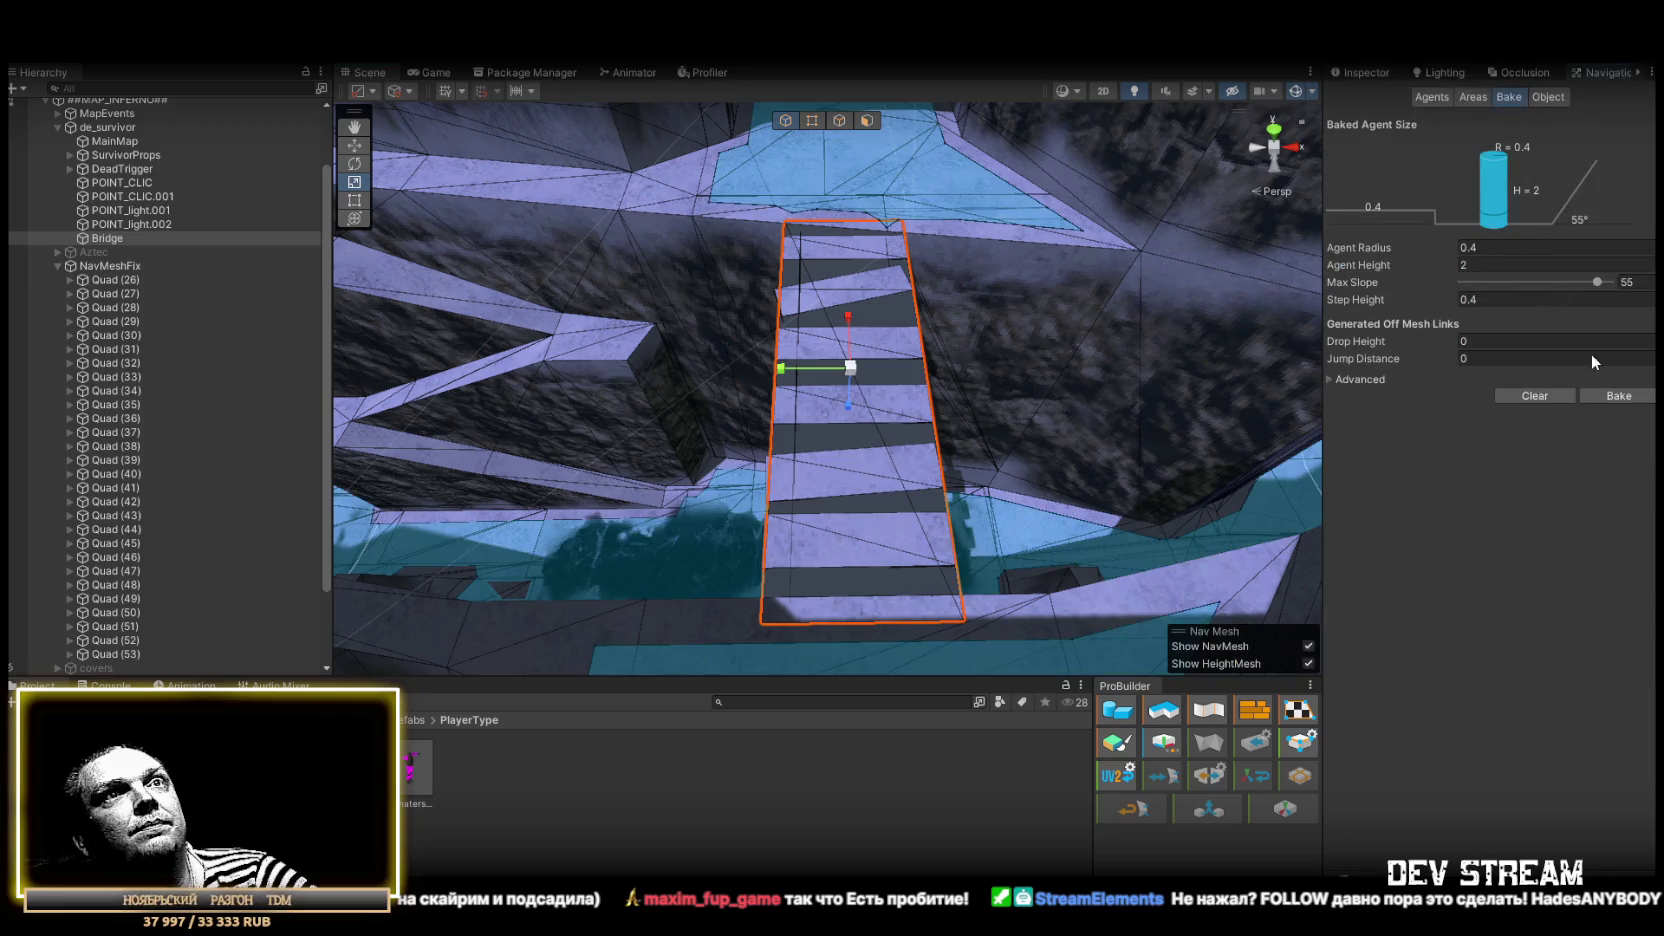
Check the baked navmesh, then duplicate the Bridge and move Bridge (1) over the right channel
{"action": "mouse_move", "coordinate": [987, 251]}
{"action": "left_mouse_down"}
{"action": "mouse_move", "coordinate": [531, 290]}
{"action": "mouse_move", "coordinate": [995, 290]}
{"action": "mouse_move", "coordinate": [662, 245]}
{"action": "mouse_move", "coordinate": [1040, 261]}
{"action": "mouse_move", "coordinate": [1076, 136]}
{"action": "mouse_move", "coordinate": [1086, 212]}
{"action": "mouse_move", "coordinate": [1003, 279]}
{"action": "mouse_move", "coordinate": [889, 310]}
{"action": "mouse_move", "coordinate": [899, 331]}
{"action": "mouse_move", "coordinate": [799, 323]}
{"action": "mouse_move", "coordinate": [811, 311]}
{"action": "left_mouse_up"}
{"action": "left_click_drag", "start_coordinate": [813, 307], "coordinate": [880, 330]}
{"action": "key", "text": "ctrl+d"}
{"action": "mouse_move", "coordinate": [564, 347]}
{"action": "left_mouse_down"}
{"action": "mouse_move", "coordinate": [1080, 410]}
{"action": "mouse_move", "coordinate": [1062, 412]}
{"action": "left_mouse_up"}
{"action": "key", "text": "f"}
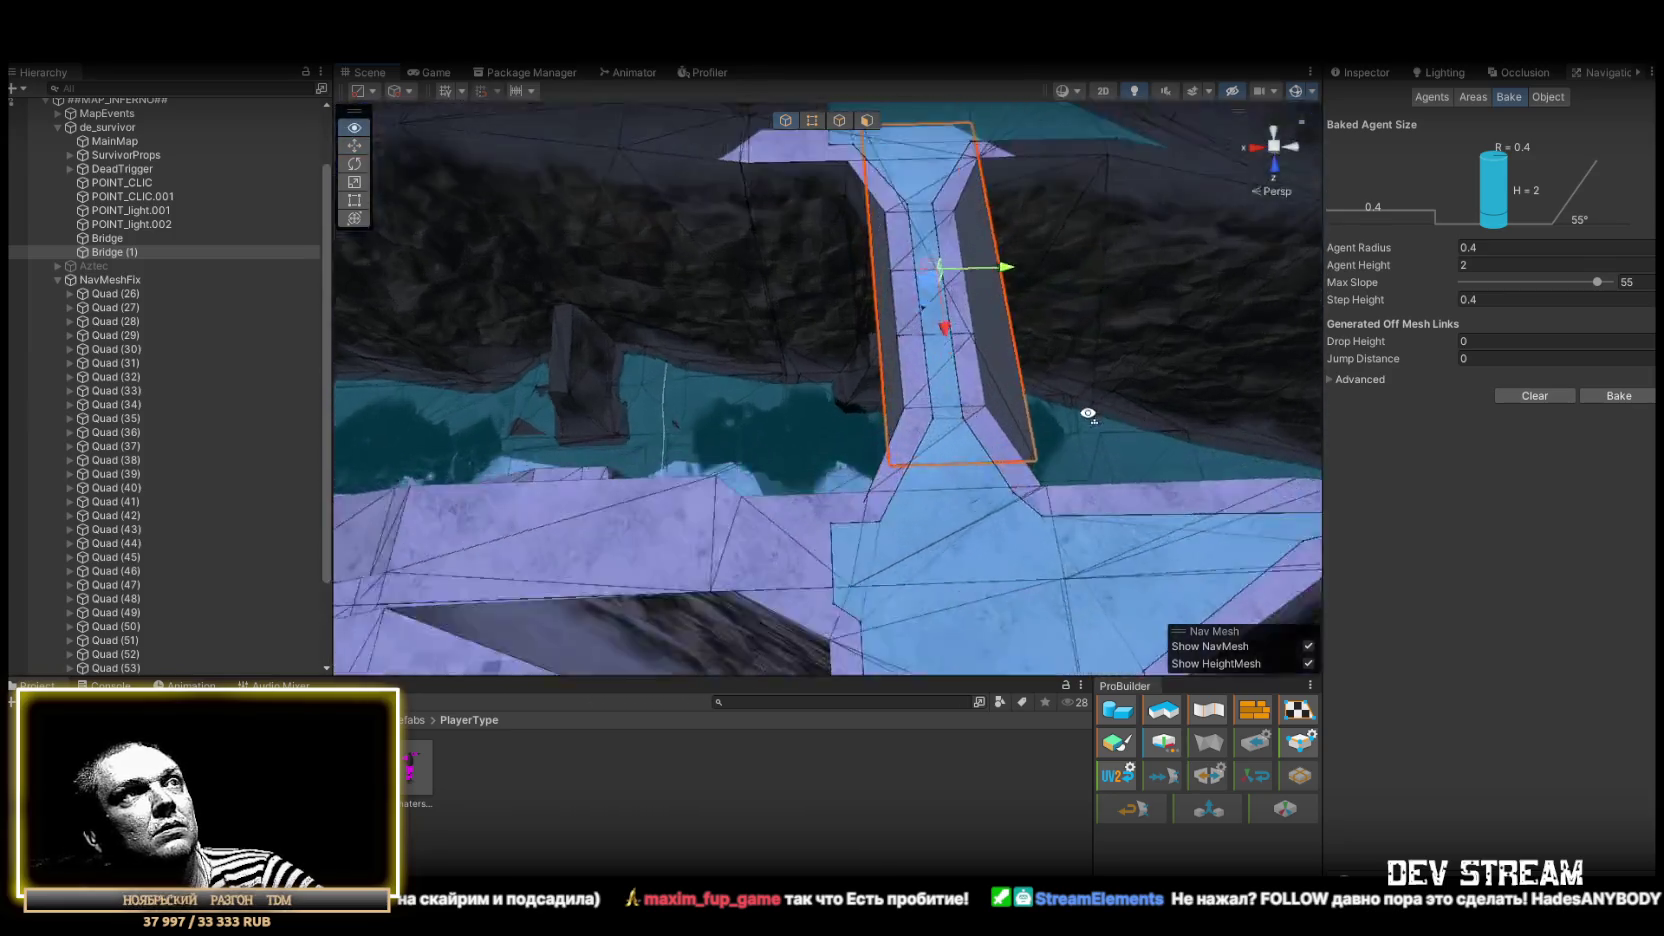
{"action": "mouse_move", "coordinate": [868, 312]}
{"action": "left_mouse_down"}
{"action": "mouse_move", "coordinate": [848, 326]}
{"action": "mouse_move", "coordinate": [914, 315]}
{"action": "left_mouse_up"}
{"action": "key", "text": "r"}
{"action": "key", "text": "w"}
Fine-tune Bridge (1)'s position and width, check the rebaked navmesh, and parent it under NavMeshFix
{"action": "mouse_move", "coordinate": [1180, 400]}
{"action": "left_mouse_down"}
{"action": "mouse_move", "coordinate": [1062, 360]}
{"action": "mouse_move", "coordinate": [899, 260]}
{"action": "mouse_move", "coordinate": [984, 215]}
{"action": "mouse_move", "coordinate": [976, 309]}
{"action": "mouse_move", "coordinate": [1000, 320]}
{"action": "left_mouse_up"}
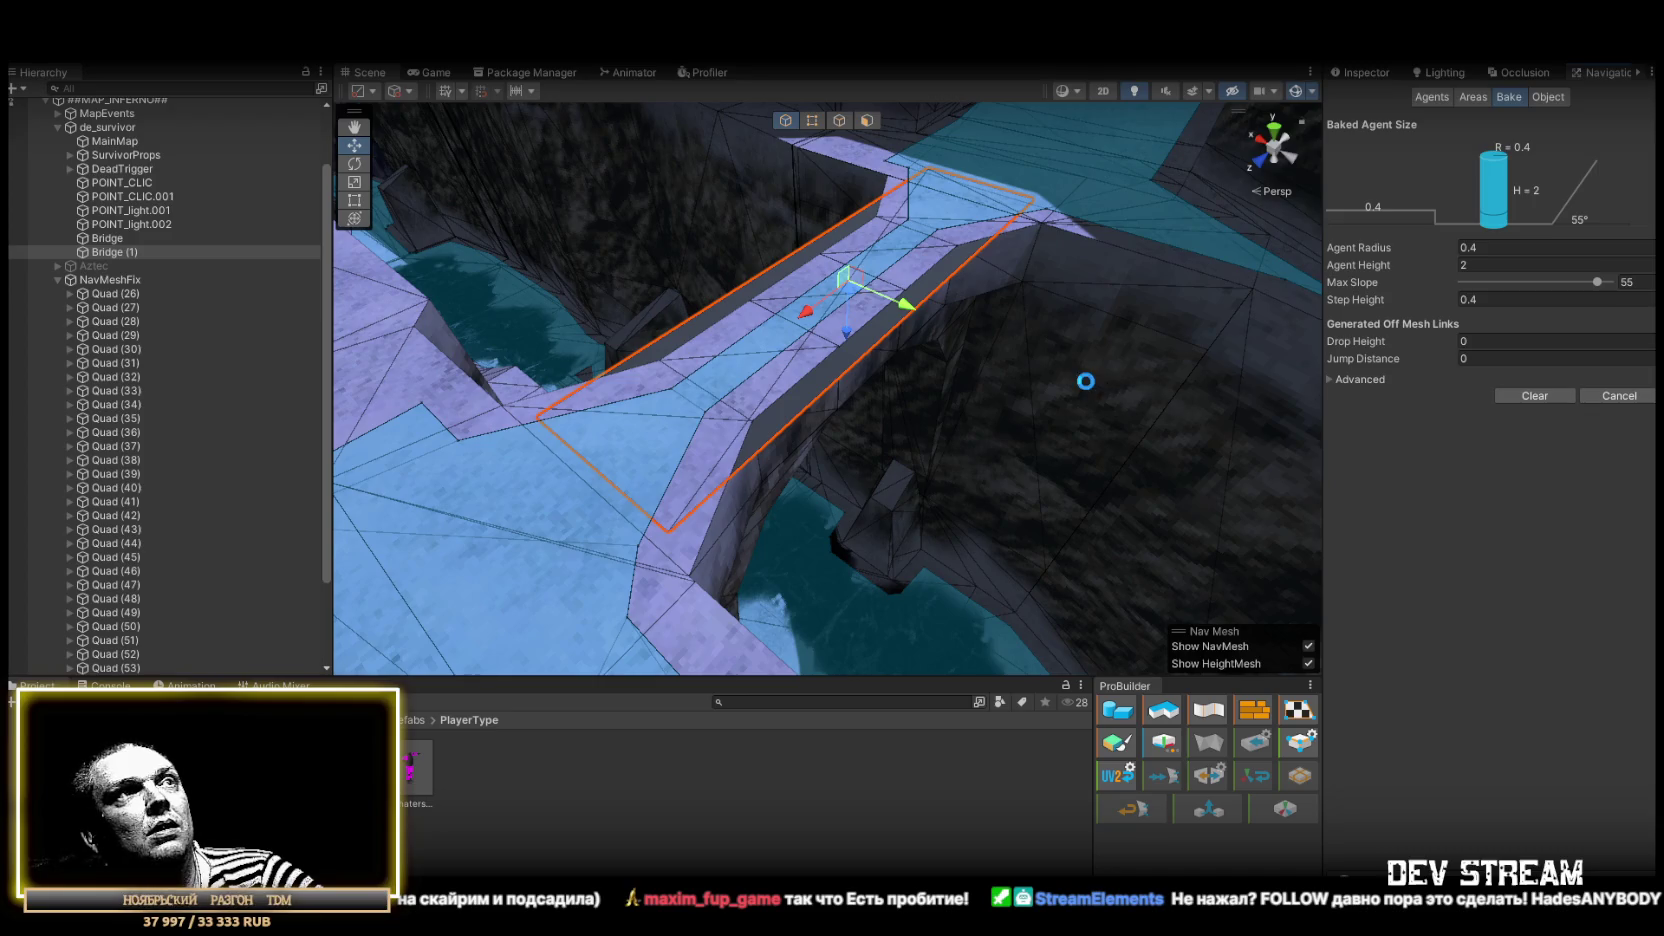
{"action": "mouse_move", "coordinate": [1078, 380]}
{"action": "left_mouse_down"}
{"action": "mouse_move", "coordinate": [1214, 435]}
{"action": "mouse_move", "coordinate": [1145, 386]}
{"action": "left_mouse_up"}
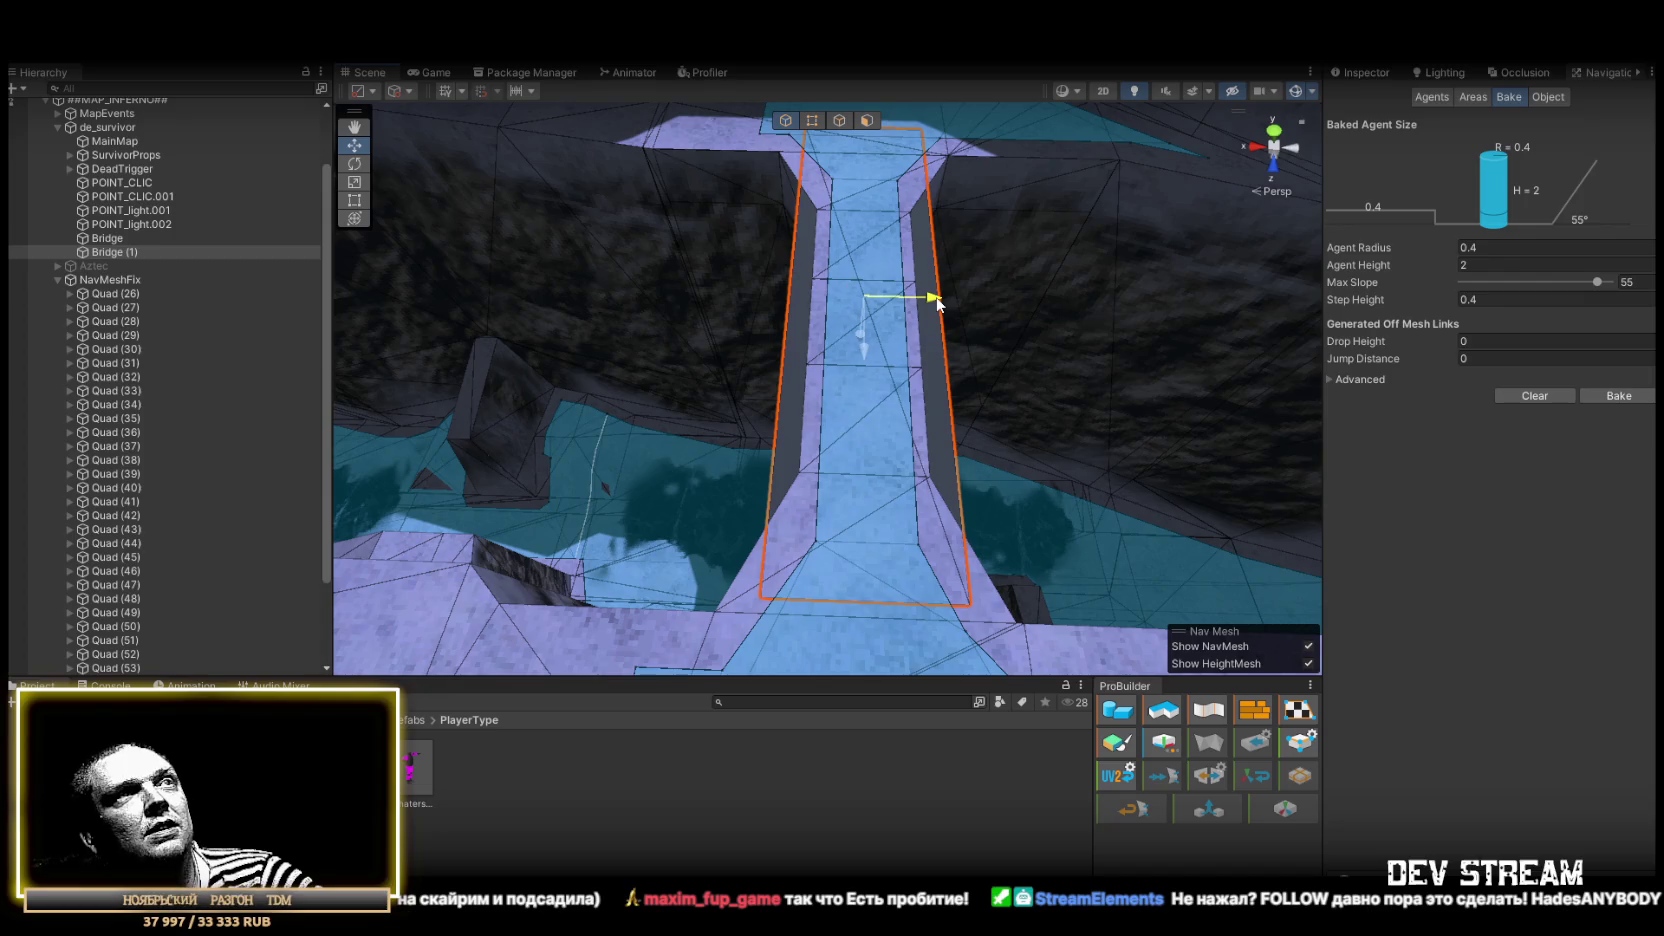
{"action": "left_click_drag", "start_coordinate": [938, 303], "coordinate": [934, 303]}
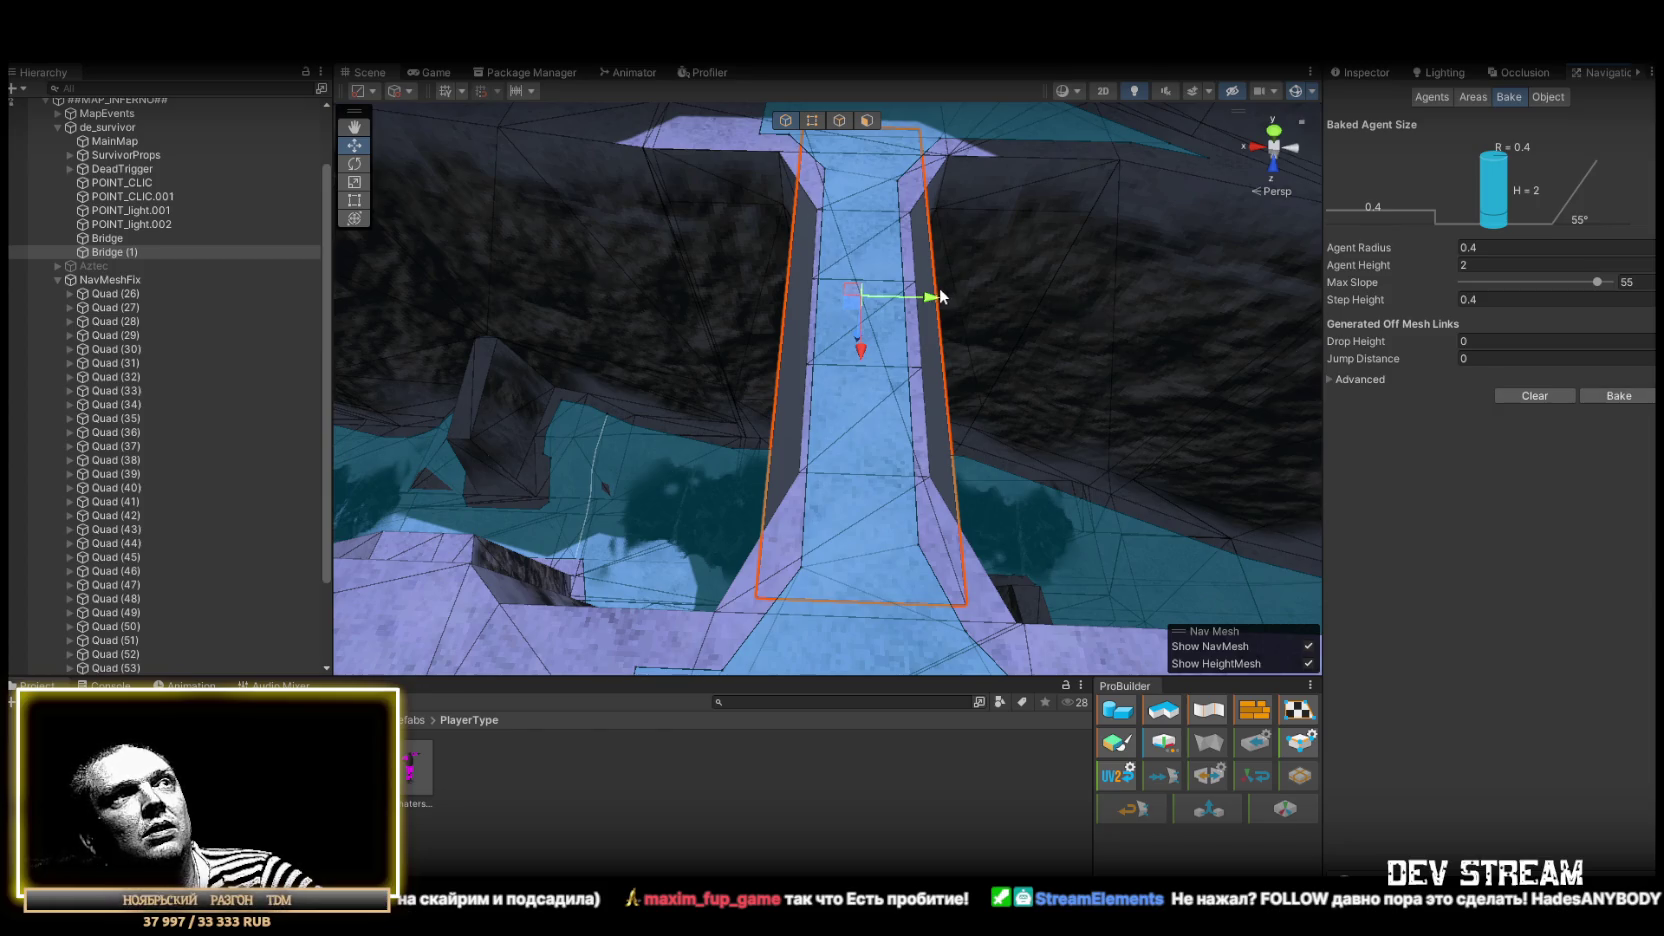
{"action": "left_click_drag", "start_coordinate": [936, 303], "coordinate": [933, 305]}
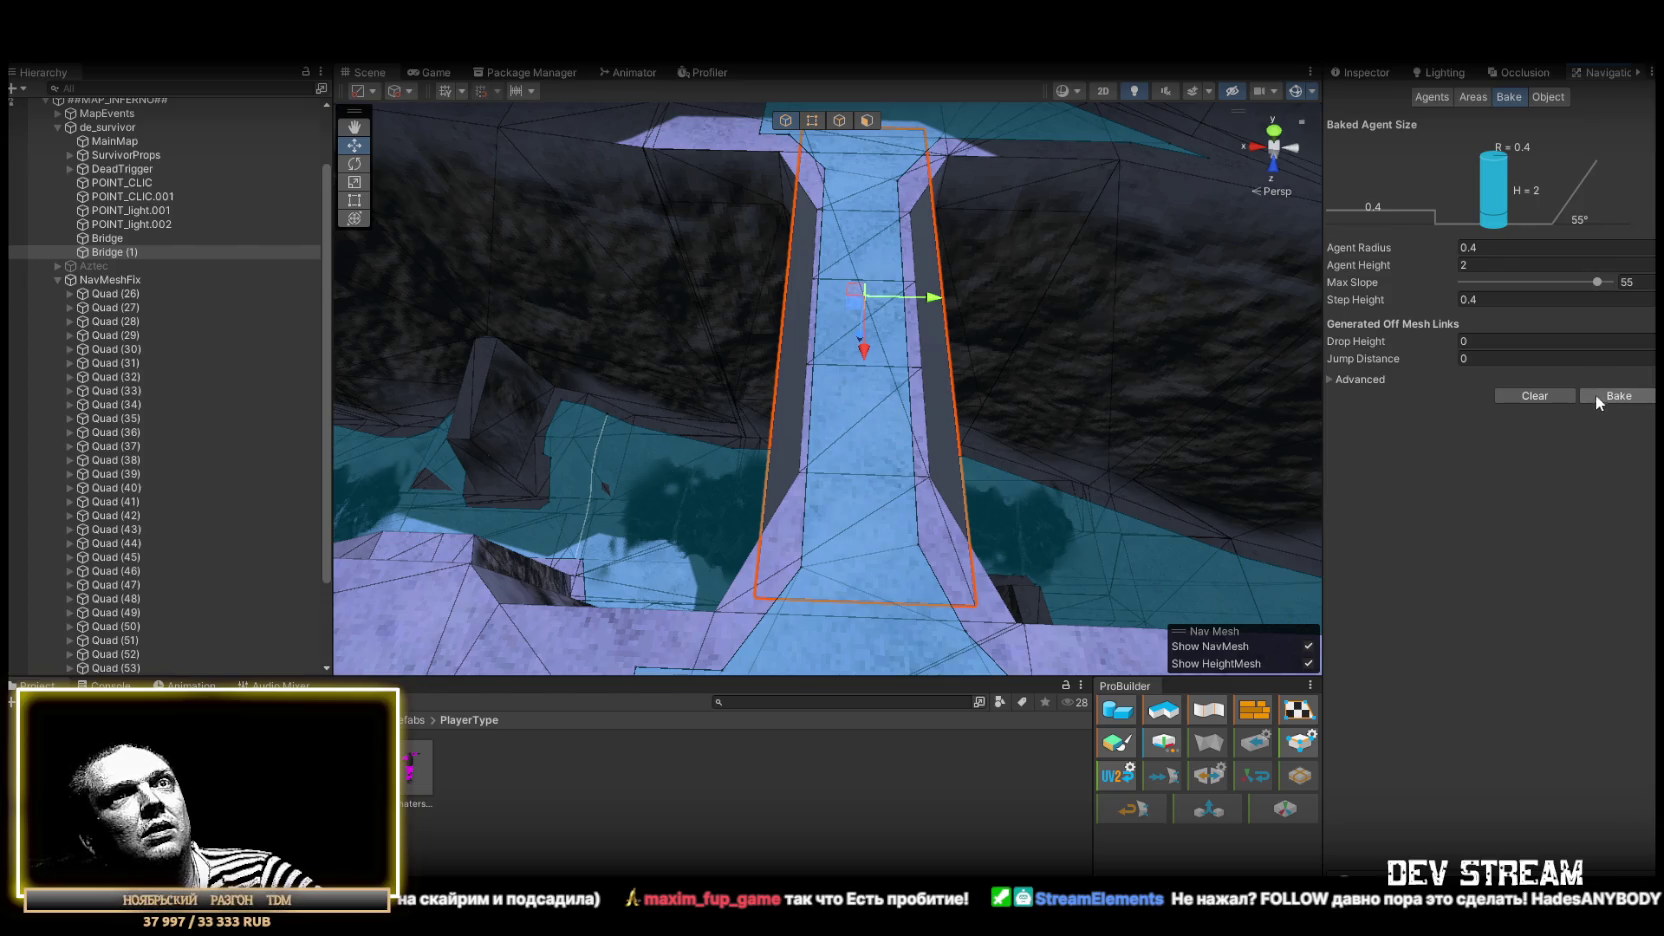
{"action": "left_click_drag", "start_coordinate": [933, 301], "coordinate": [935, 300]}
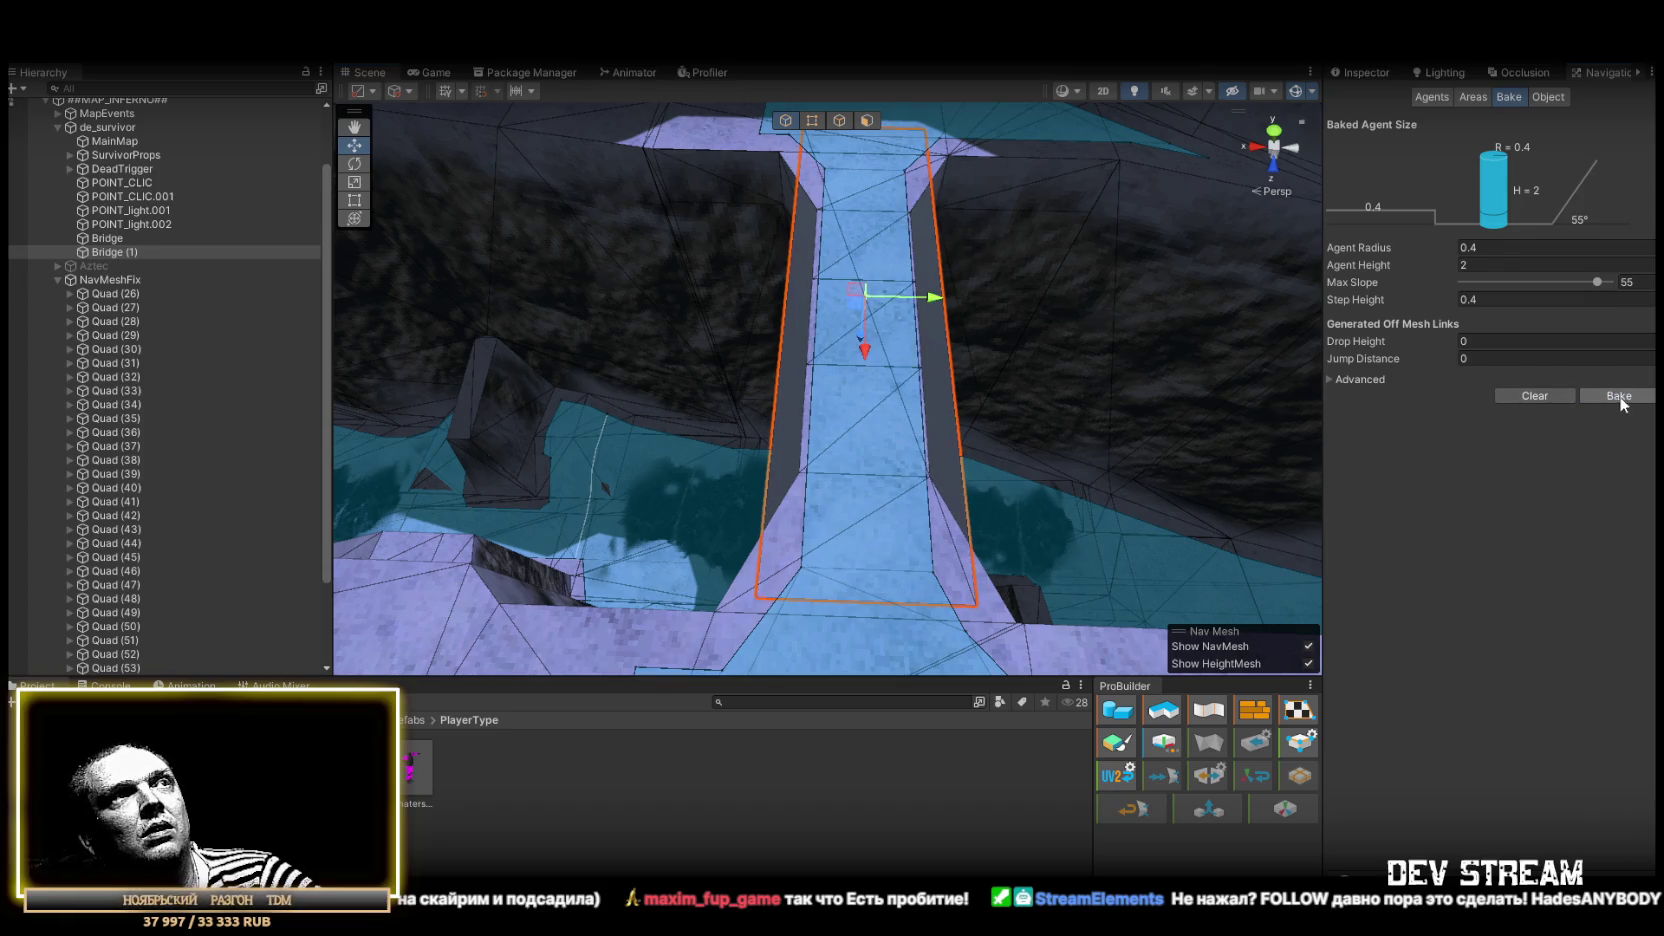
{"action": "mouse_move", "coordinate": [1097, 329]}
{"action": "left_mouse_down"}
{"action": "mouse_move", "coordinate": [832, 249]}
{"action": "mouse_move", "coordinate": [638, 266]}
{"action": "mouse_move", "coordinate": [992, 375]}
{"action": "mouse_move", "coordinate": [958, 327]}
{"action": "mouse_move", "coordinate": [968, 281]}
{"action": "mouse_move", "coordinate": [1013, 384]}
{"action": "mouse_move", "coordinate": [974, 370]}
{"action": "mouse_move", "coordinate": [1085, 453]}
{"action": "mouse_move", "coordinate": [1384, 514]}
{"action": "mouse_move", "coordinate": [1420, 504]}
{"action": "left_mouse_up"}
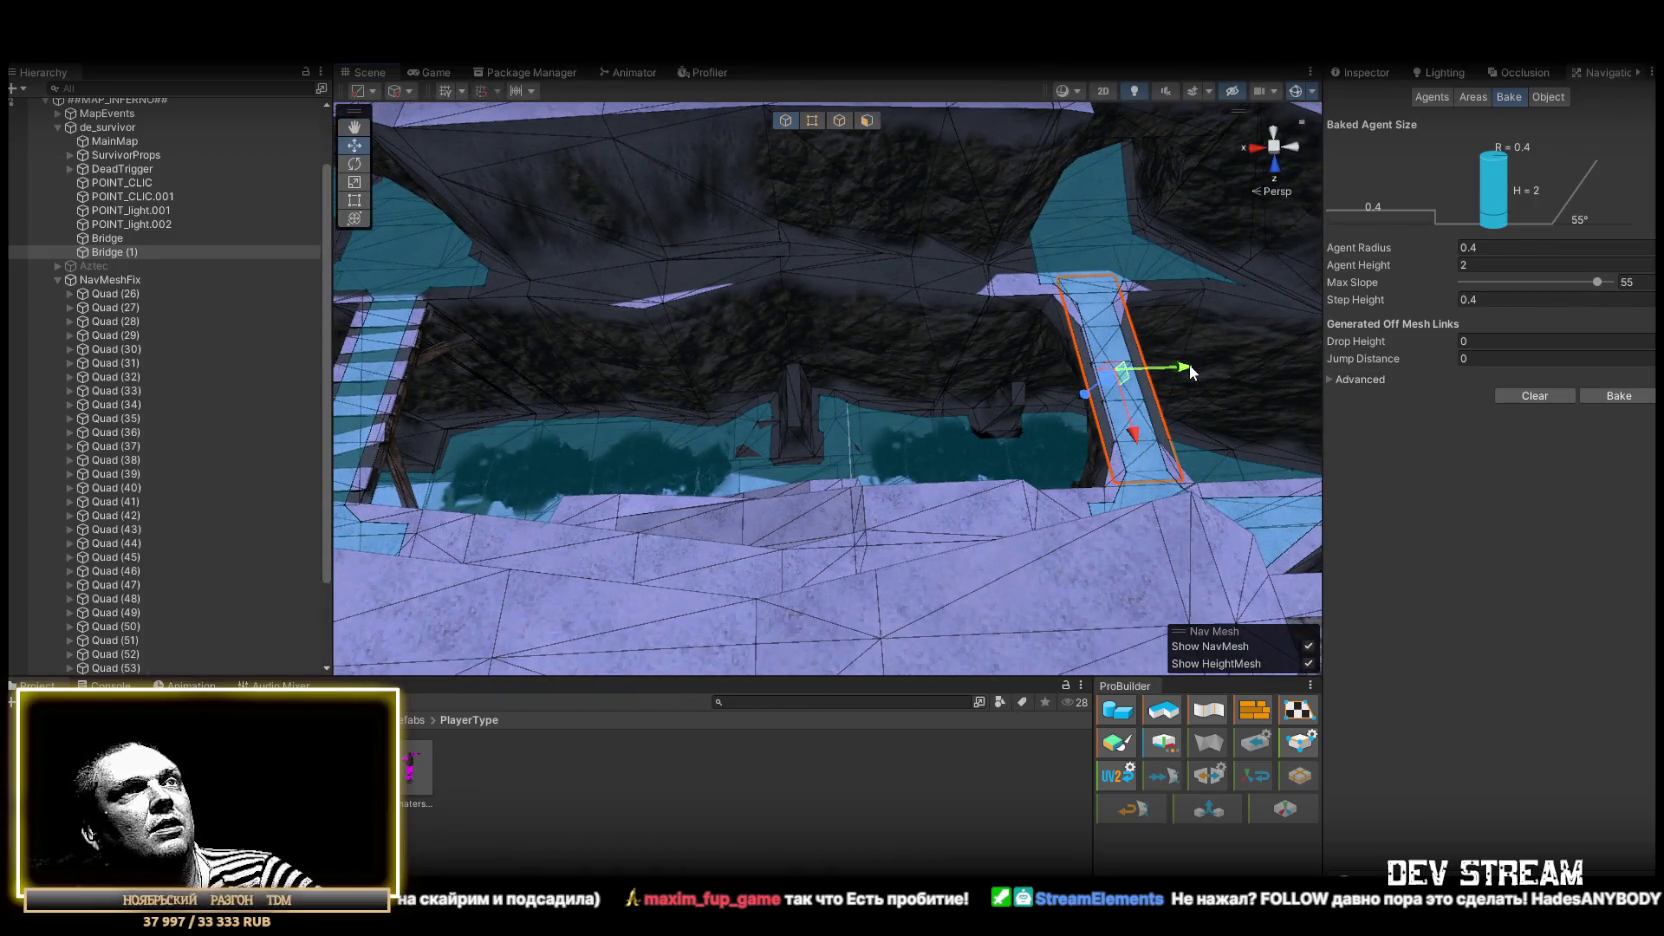
{"action": "left_click_drag", "start_coordinate": [125, 251], "coordinate": [108, 283]}
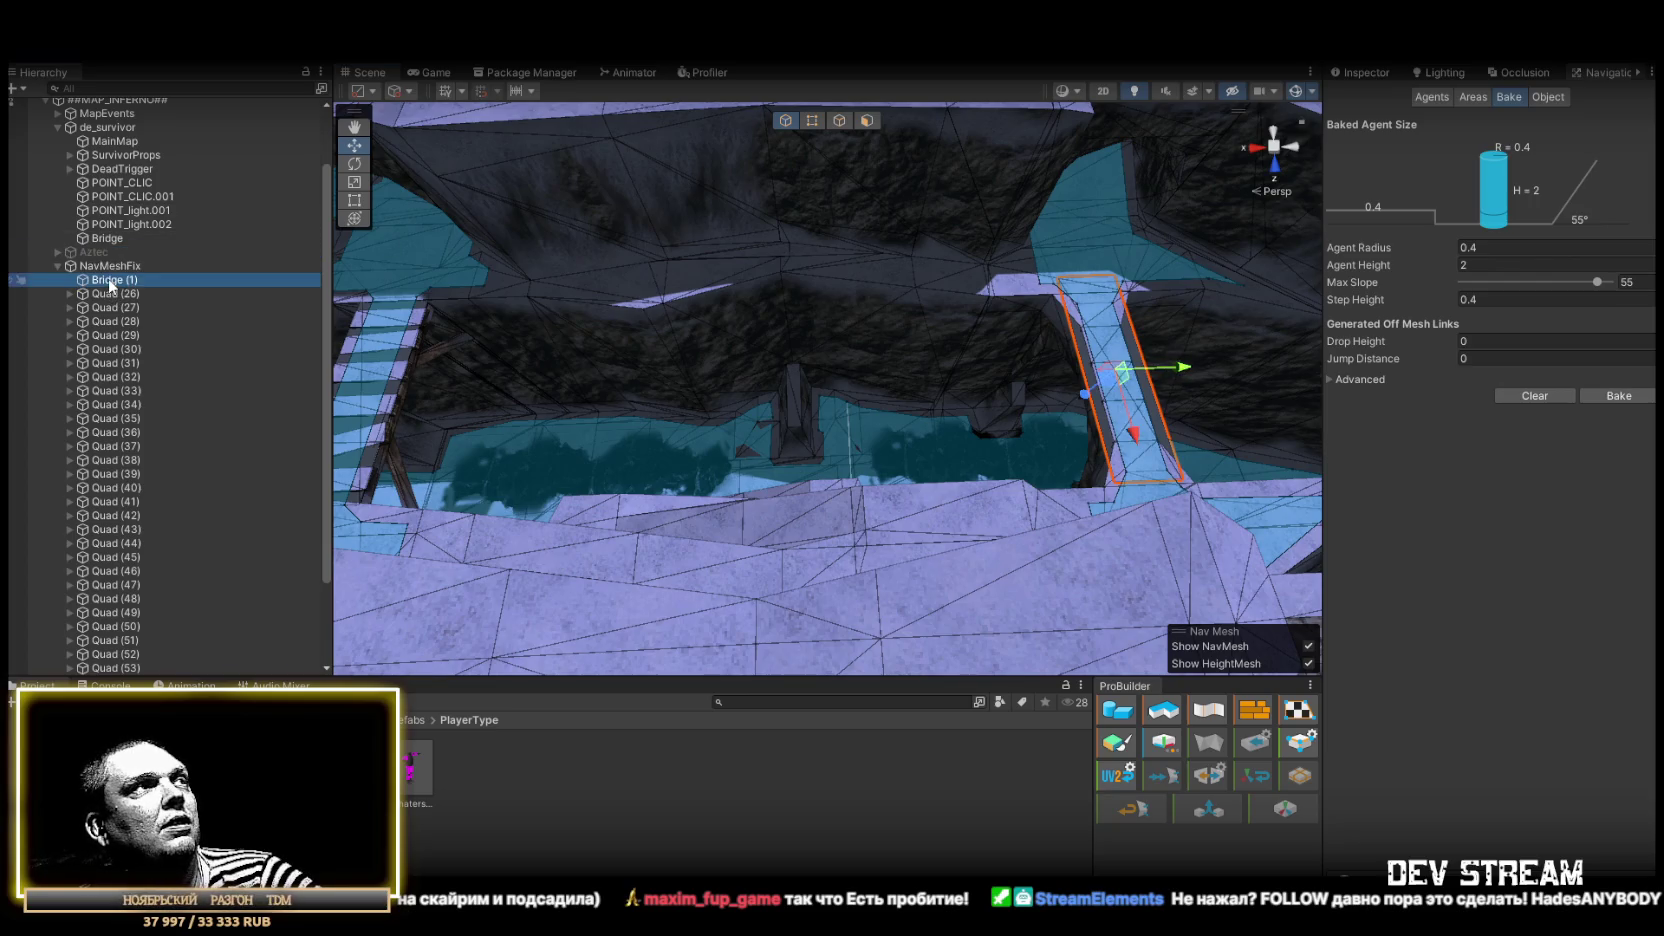
Duplicate Bridge (1) as Bridge (2) below it in NavMeshFix, move it onto the stairs, and rebake
{"action": "key", "text": "ctrl+d"}
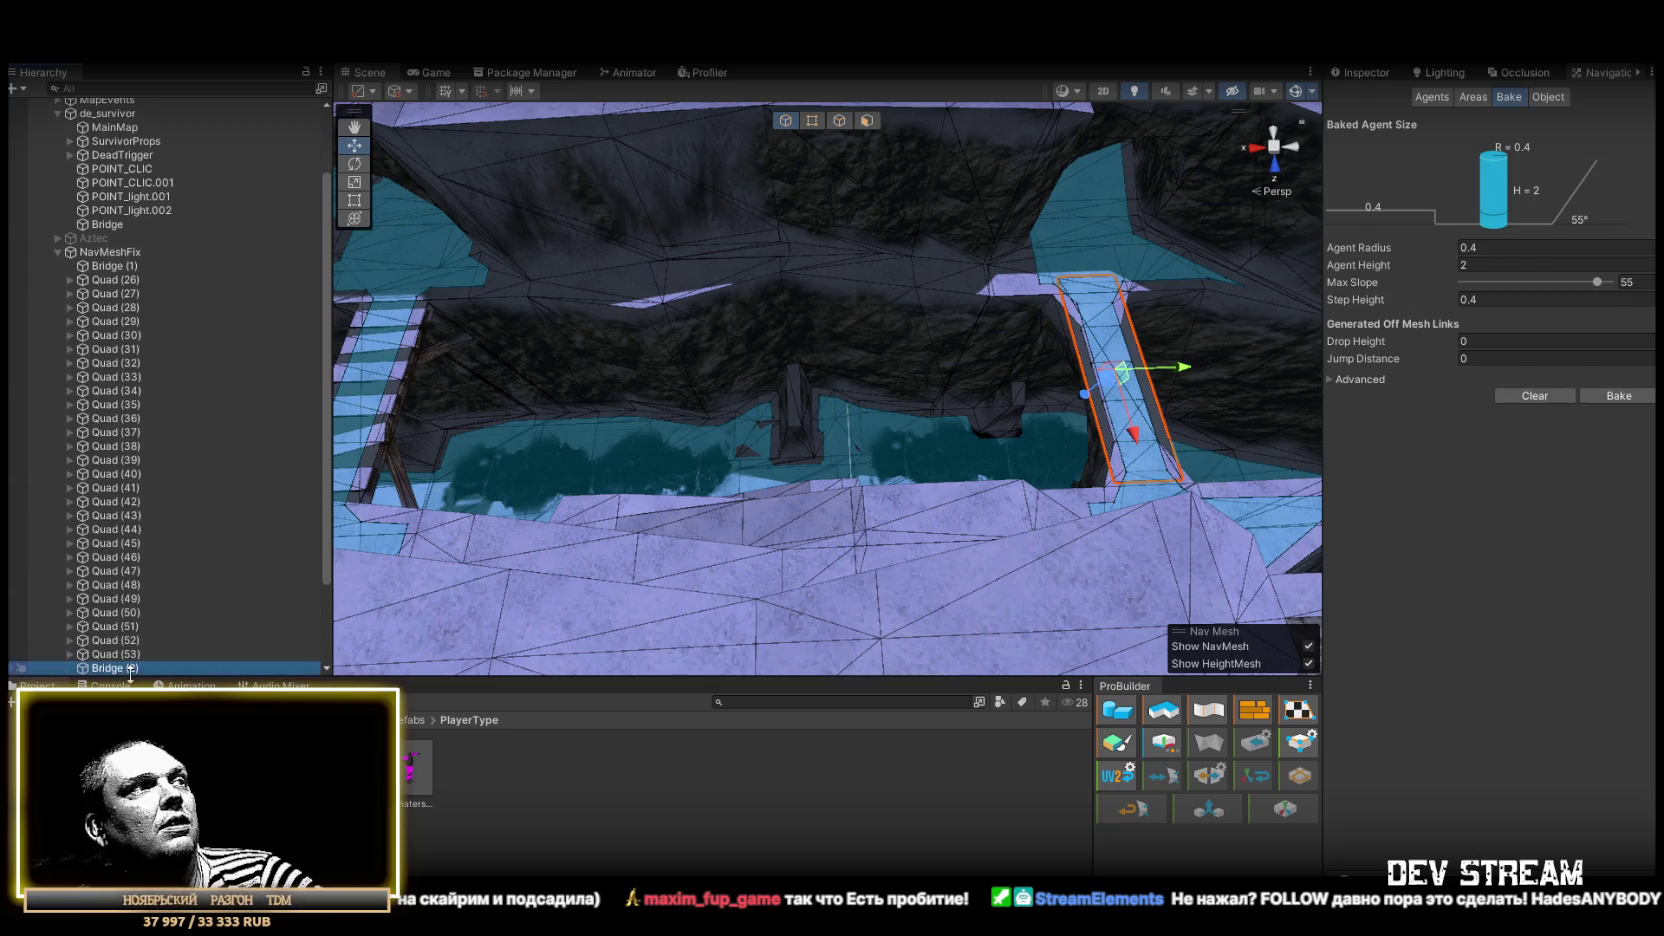
{"action": "left_click_drag", "start_coordinate": [161, 337], "coordinate": [134, 270]}
{"action": "mouse_move", "coordinate": [1182, 381]}
{"action": "left_mouse_down"}
{"action": "mouse_move", "coordinate": [740, 385]}
{"action": "mouse_move", "coordinate": [630, 450]}
{"action": "mouse_move", "coordinate": [661, 353]}
{"action": "mouse_move", "coordinate": [691, 344]}
{"action": "left_mouse_up"}
{"action": "mouse_move", "coordinate": [1100, 432]}
{"action": "left_mouse_down"}
{"action": "mouse_move", "coordinate": [891, 427]}
{"action": "mouse_move", "coordinate": [941, 428]}
{"action": "left_mouse_up"}
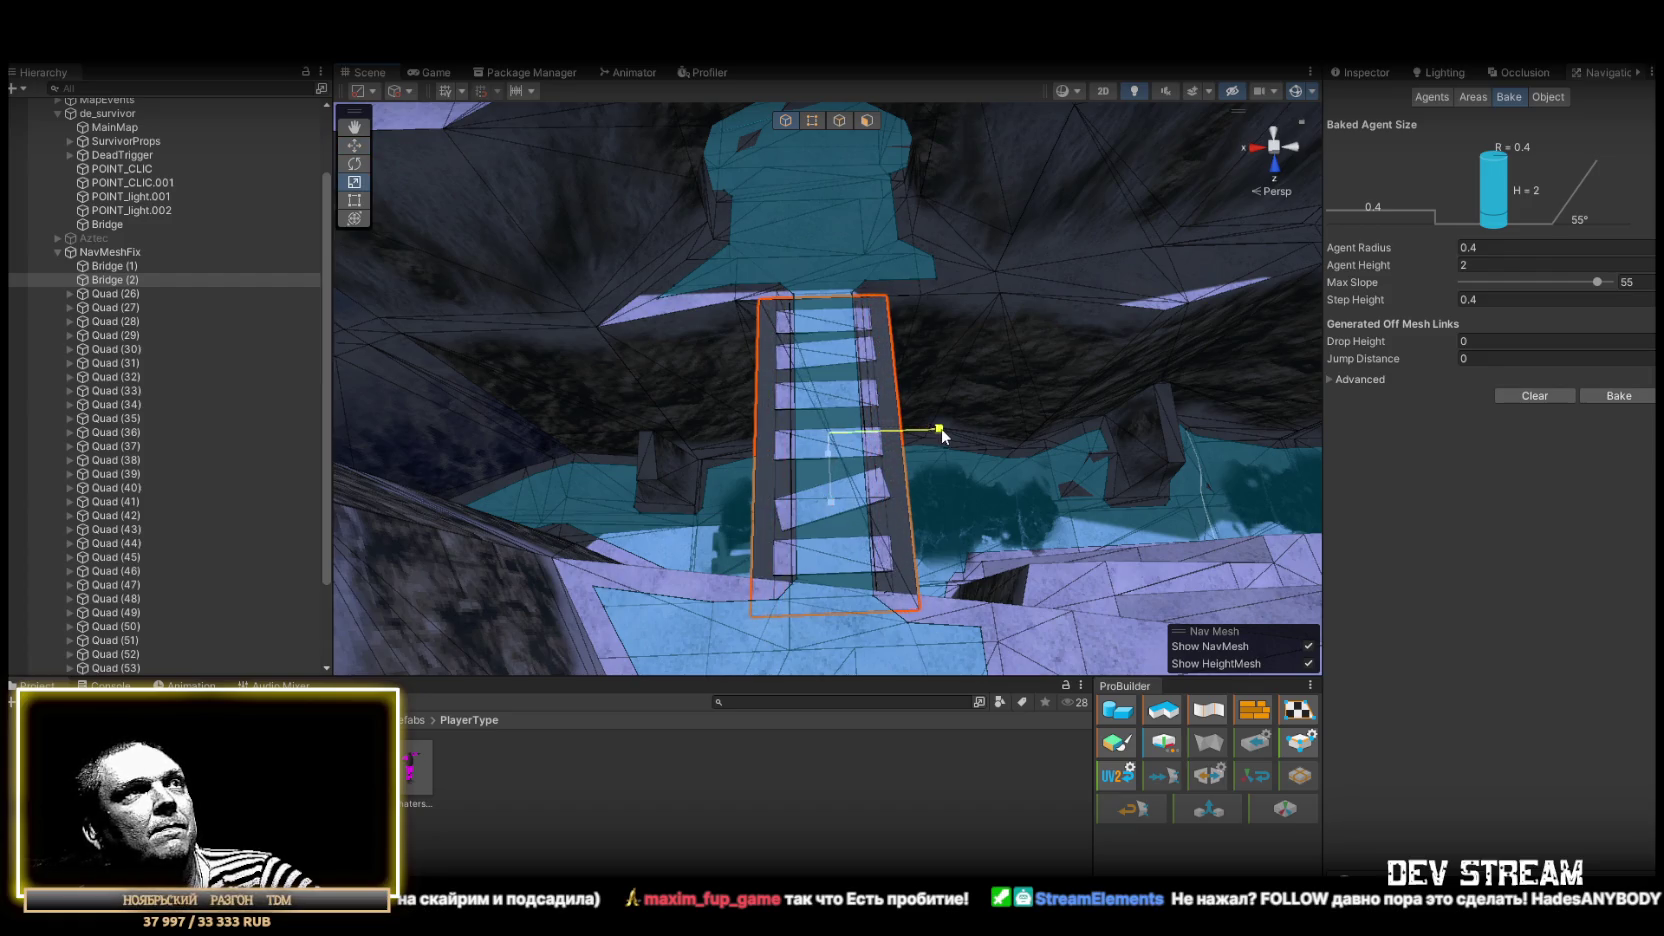
{"action": "left_click", "coordinate": [1626, 399]}
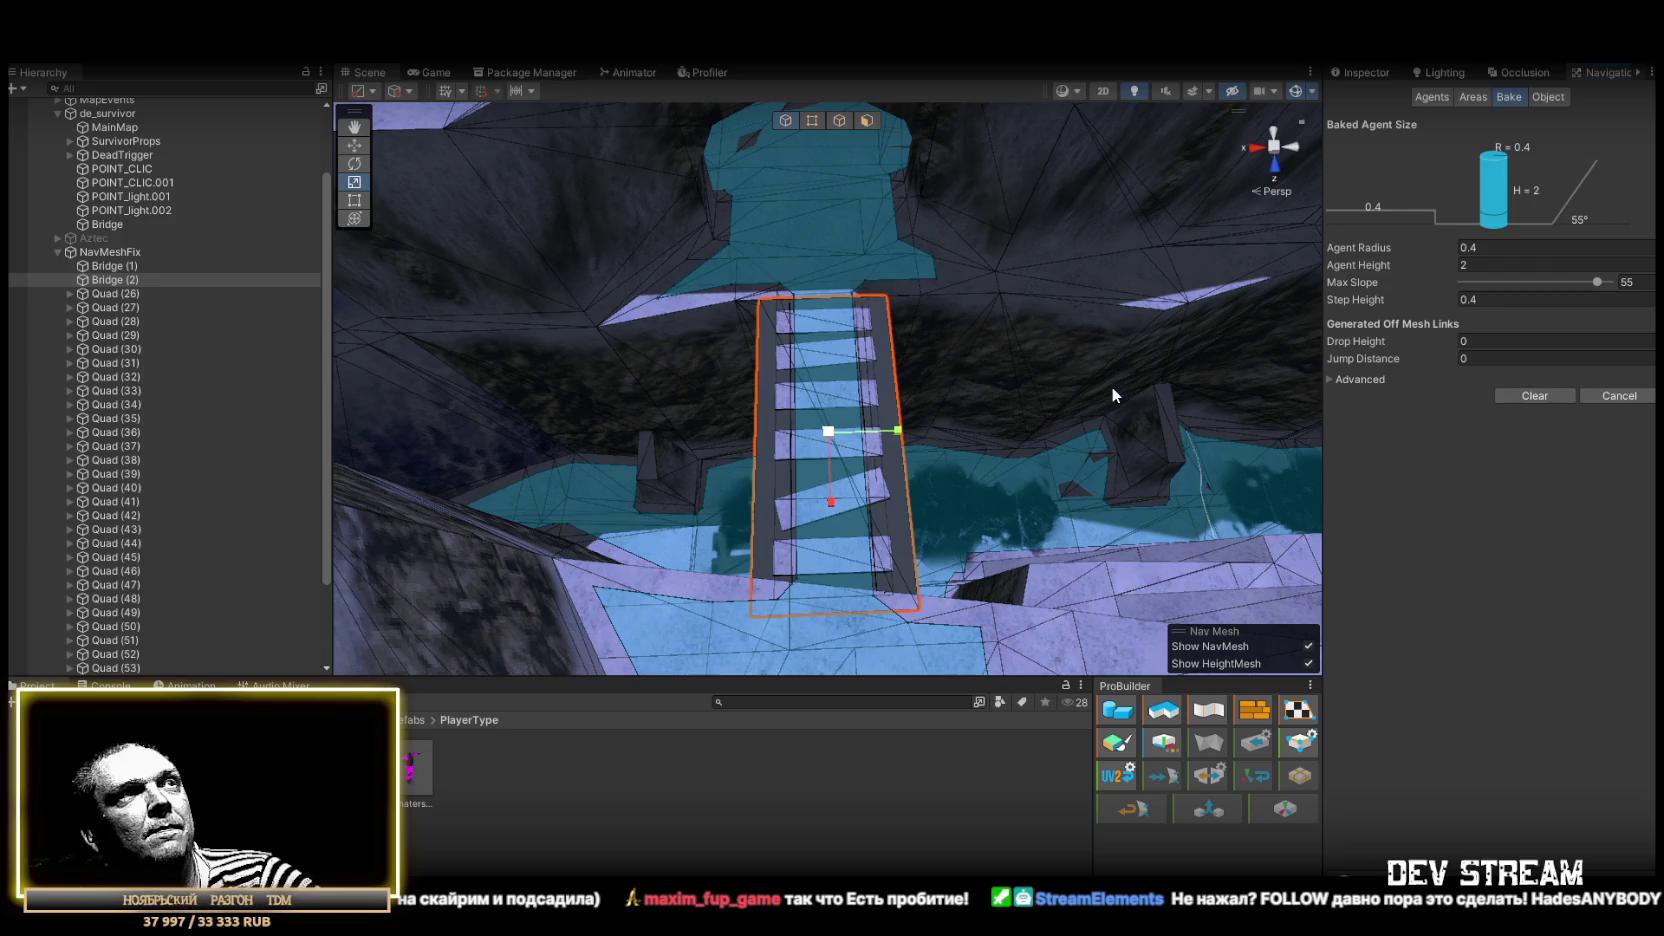
Narrow Bridge (2) sideways and inspect the navmesh across it from above
{"action": "scroll", "coordinate": [940, 395], "scroll_direction": "up", "scroll_amount": 3}
{"action": "left_click_drag", "start_coordinate": [908, 414], "coordinate": [895, 412]}
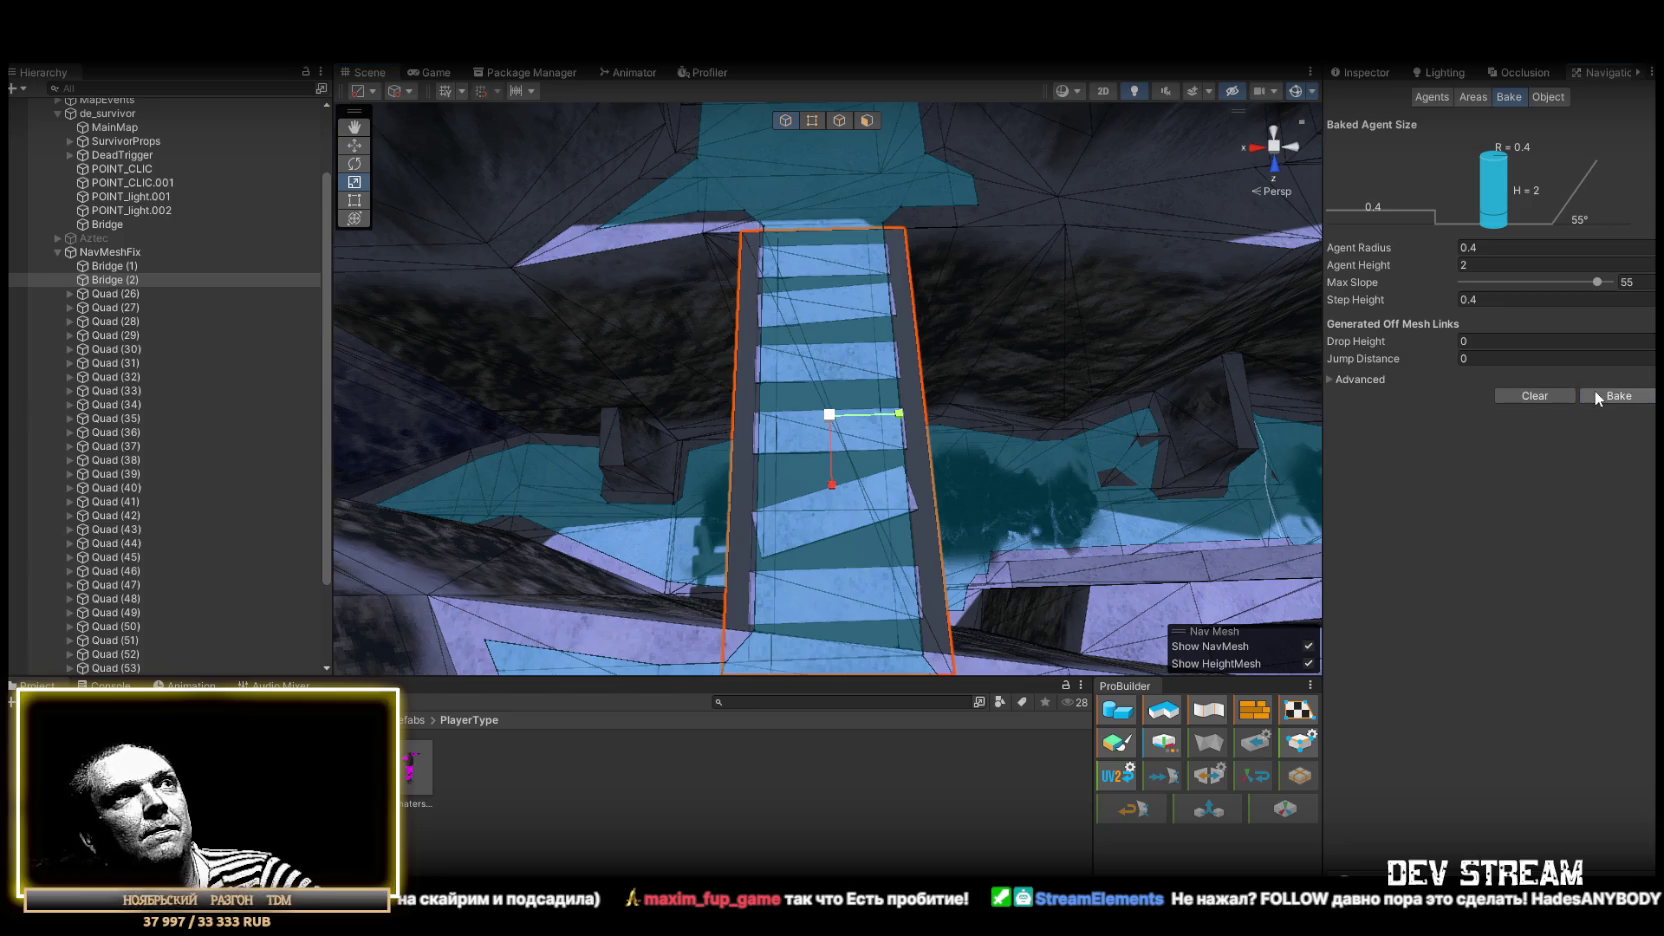
{"action": "mouse_move", "coordinate": [1050, 370]}
{"action": "left_mouse_down"}
{"action": "mouse_move", "coordinate": [970, 327]}
{"action": "mouse_move", "coordinate": [1004, 320]}
{"action": "left_mouse_up"}
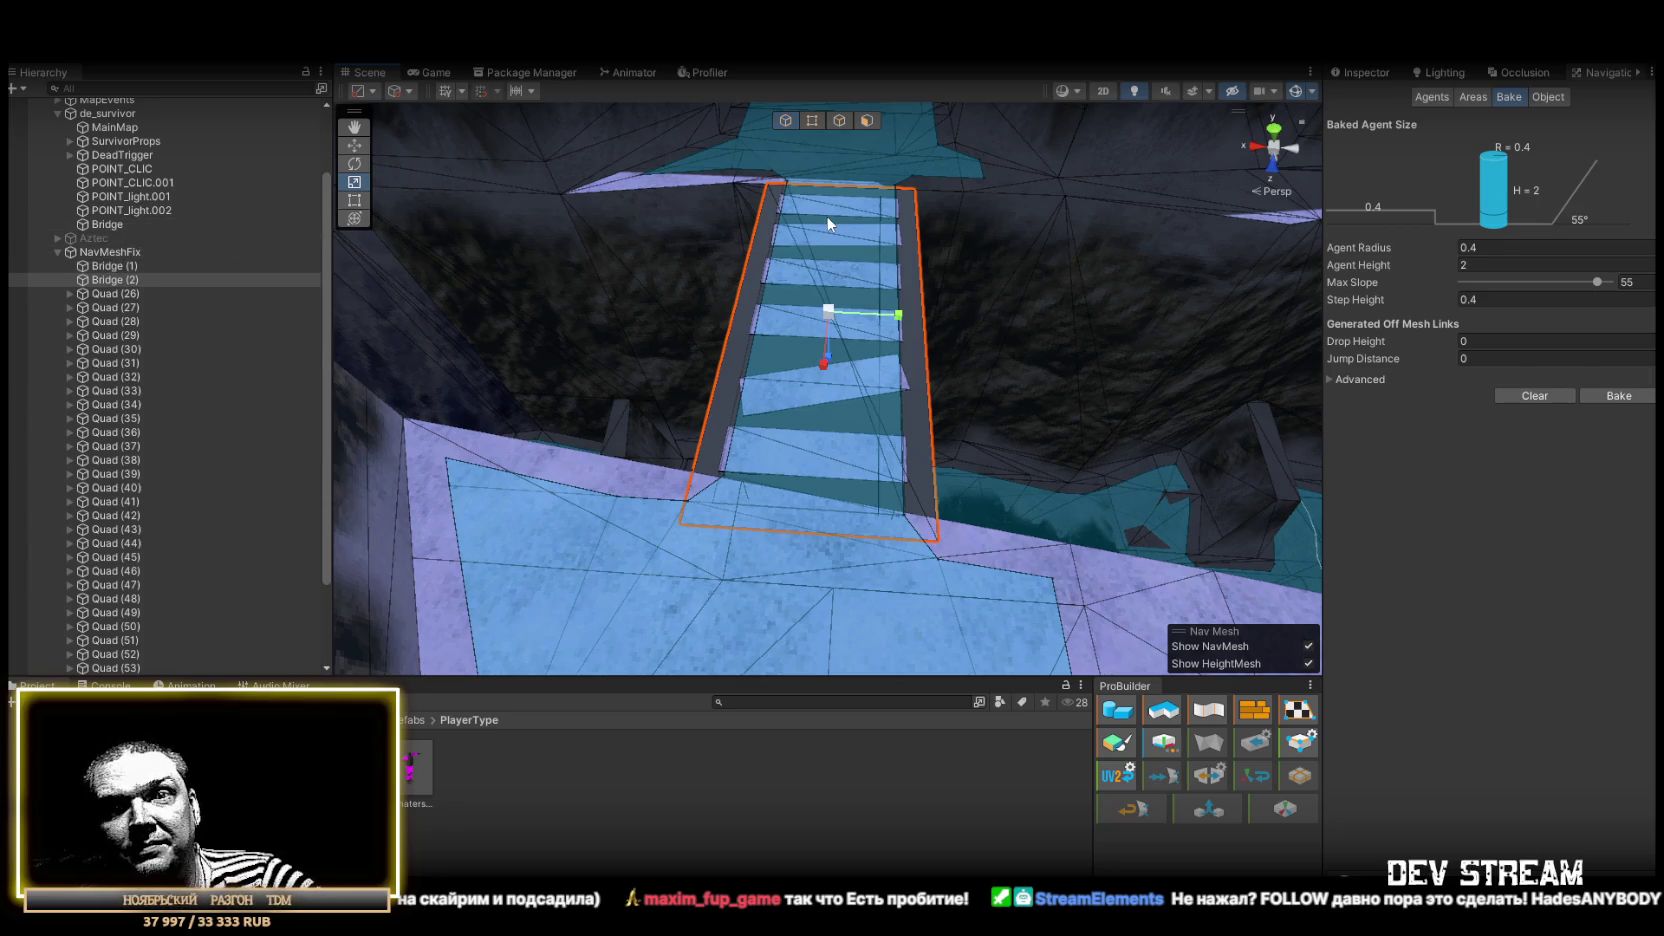
{"action": "scroll", "coordinate": [829, 224], "scroll_direction": "down", "scroll_amount": 3}
{"action": "left_click_drag", "start_coordinate": [829, 224], "coordinate": [1045, 232]}
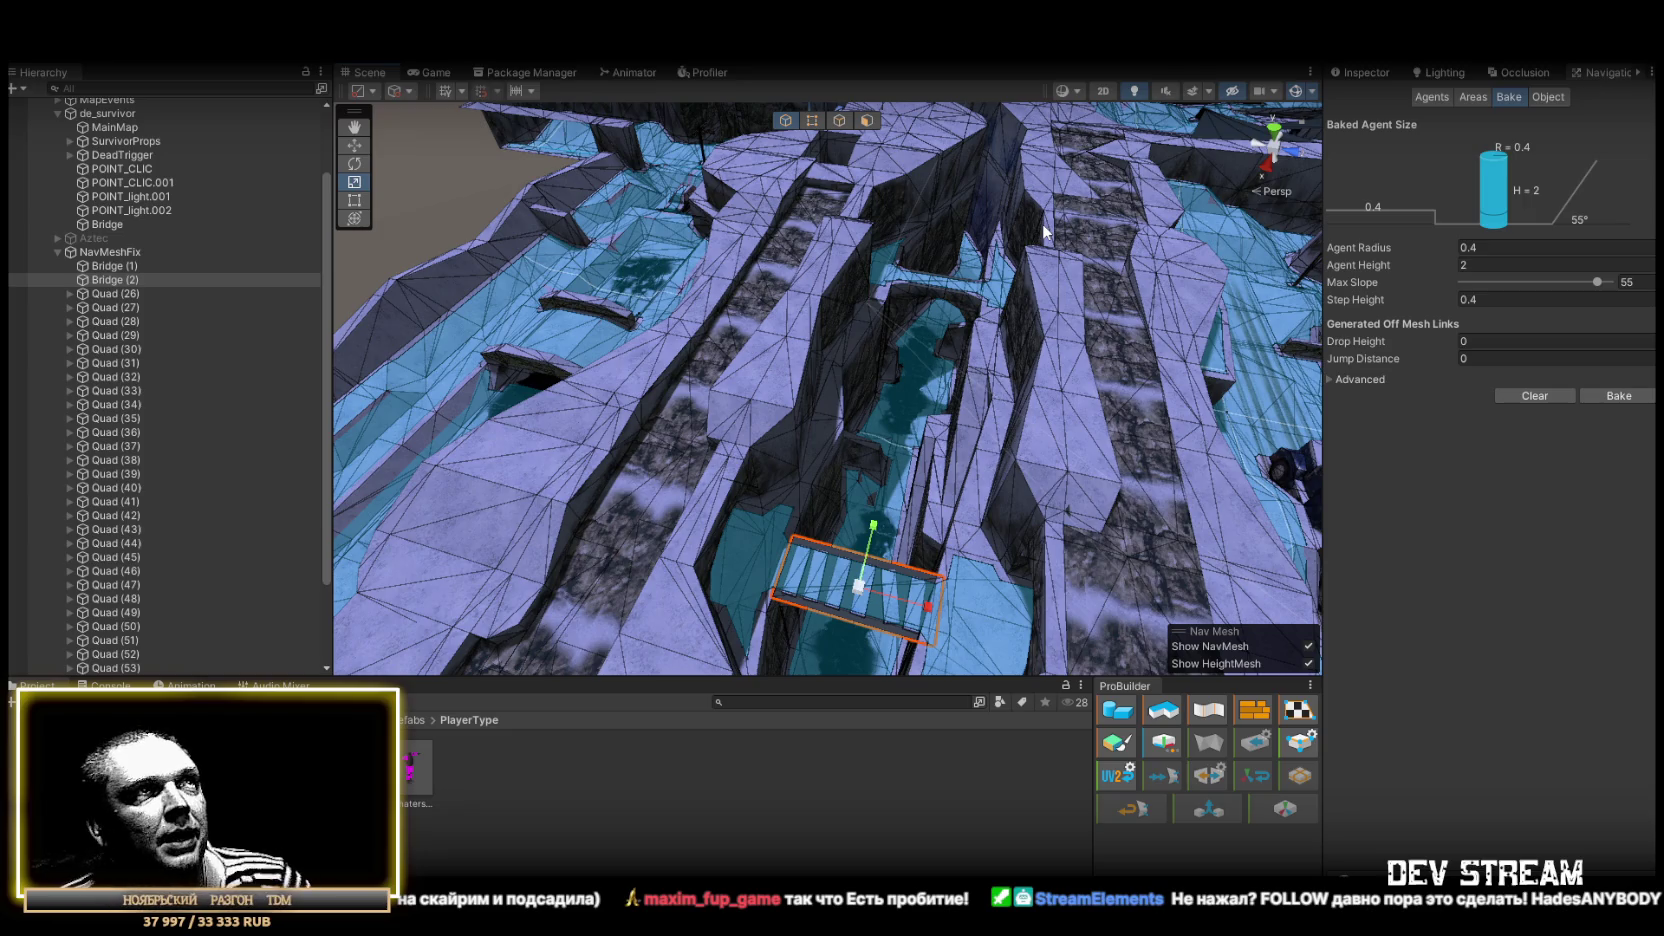
{"action": "mouse_move", "coordinate": [1053, 230]}
{"action": "left_mouse_down"}
{"action": "mouse_move", "coordinate": [950, 215]}
{"action": "mouse_move", "coordinate": [832, 253]}
{"action": "mouse_move", "coordinate": [569, 142]}
{"action": "mouse_move", "coordinate": [1091, 60]}
{"action": "mouse_move", "coordinate": [859, 259]}
{"action": "mouse_move", "coordinate": [1077, 260]}
{"action": "mouse_move", "coordinate": [698, 266]}
{"action": "mouse_move", "coordinate": [1209, 287]}
{"action": "mouse_move", "coordinate": [1133, 267]}
{"action": "mouse_move", "coordinate": [988, 357]}
{"action": "mouse_move", "coordinate": [914, 380]}
{"action": "mouse_move", "coordinate": [973, 386]}
{"action": "mouse_move", "coordinate": [567, 398]}
{"action": "mouse_move", "coordinate": [940, 409]}
{"action": "mouse_move", "coordinate": [1163, 386]}
{"action": "mouse_move", "coordinate": [1110, 472]}
{"action": "mouse_move", "coordinate": [1061, 508]}
{"action": "mouse_move", "coordinate": [958, 505]}
{"action": "mouse_move", "coordinate": [900, 470]}
{"action": "mouse_move", "coordinate": [1170, 446]}
{"action": "mouse_move", "coordinate": [645, 426]}
{"action": "left_mouse_up"}
{"action": "mouse_move", "coordinate": [415, 768]}
{"action": "left_mouse_down"}
{"action": "mouse_move", "coordinate": [910, 472]}
{"action": "mouse_move", "coordinate": [893, 392]}
{"action": "mouse_move", "coordinate": [840, 447]}
{"action": "mouse_move", "coordinate": [862, 536]}
{"action": "left_mouse_up"}
{"action": "key", "text": "ctrl+z"}
{"action": "mouse_move", "coordinate": [789, 443]}
{"action": "left_mouse_down"}
{"action": "mouse_move", "coordinate": [267, 420]}
{"action": "mouse_move", "coordinate": [692, 536]}
{"action": "mouse_move", "coordinate": [908, 503]}
{"action": "mouse_move", "coordinate": [891, 494]}
{"action": "mouse_move", "coordinate": [1082, 430]}
{"action": "mouse_move", "coordinate": [1051, 375]}
{"action": "mouse_move", "coordinate": [1159, 375]}
{"action": "mouse_move", "coordinate": [1166, 405]}
{"action": "mouse_move", "coordinate": [980, 410]}
{"action": "mouse_move", "coordinate": [1018, 420]}
{"action": "mouse_move", "coordinate": [737, 515]}
{"action": "mouse_move", "coordinate": [631, 524]}
{"action": "mouse_move", "coordinate": [557, 494]}
{"action": "mouse_move", "coordinate": [594, 476]}
{"action": "mouse_move", "coordinate": [650, 494]}
{"action": "mouse_move", "coordinate": [698, 483]}
{"action": "mouse_move", "coordinate": [746, 545]}
{"action": "mouse_move", "coordinate": [724, 555]}
{"action": "mouse_move", "coordinate": [475, 472]}
{"action": "mouse_move", "coordinate": [698, 516]}
{"action": "mouse_move", "coordinate": [1053, 500]}
{"action": "mouse_move", "coordinate": [1329, 556]}
{"action": "mouse_move", "coordinate": [1505, 474]}
{"action": "mouse_move", "coordinate": [1232, 500]}
{"action": "mouse_move", "coordinate": [706, 483]}
{"action": "mouse_move", "coordinate": [606, 535]}
{"action": "mouse_move", "coordinate": [1003, 546]}
{"action": "mouse_move", "coordinate": [1290, 528]}
{"action": "mouse_move", "coordinate": [1077, 386]}
{"action": "mouse_move", "coordinate": [1192, 539]}
{"action": "mouse_move", "coordinate": [1149, 444]}
{"action": "mouse_move", "coordinate": [963, 358]}
{"action": "mouse_move", "coordinate": [1141, 383]}
{"action": "left_mouse_up"}
Deactivate Bridge (1) through Quad (53) under NavMeshFix and collapse the group
{"action": "left_click", "coordinate": [112, 324]}
{"action": "scroll", "coordinate": [168, 472], "scroll_direction": "down", "scroll_amount": 4}
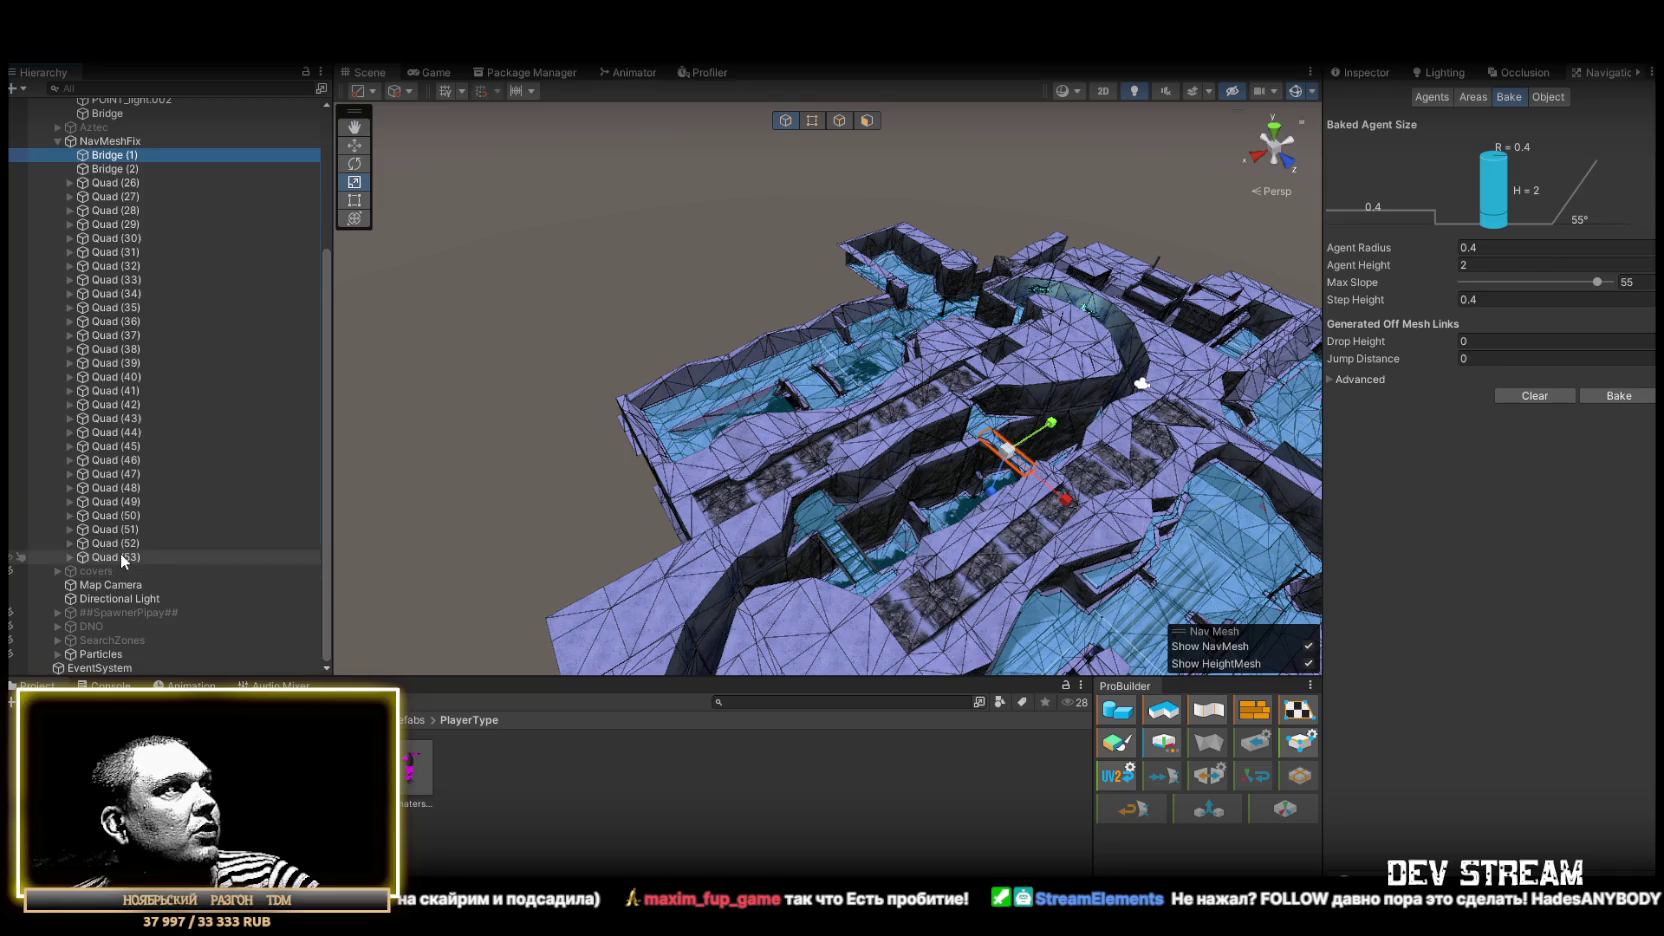
{"action": "left_click", "coordinate": [120, 558], "text": "shift"}
{"action": "left_click", "coordinate": [1378, 75]}
{"action": "left_click", "coordinate": [1368, 96]}
{"action": "scroll", "coordinate": [179, 228], "scroll_direction": "up", "scroll_amount": 4}
{"action": "left_click", "coordinate": [57, 297]}
Look through Aztec's MainMap, Stairse and Shadows parts, then delete the Aztec object
{"action": "left_click", "coordinate": [56, 327]}
{"action": "left_click", "coordinate": [56, 327]}
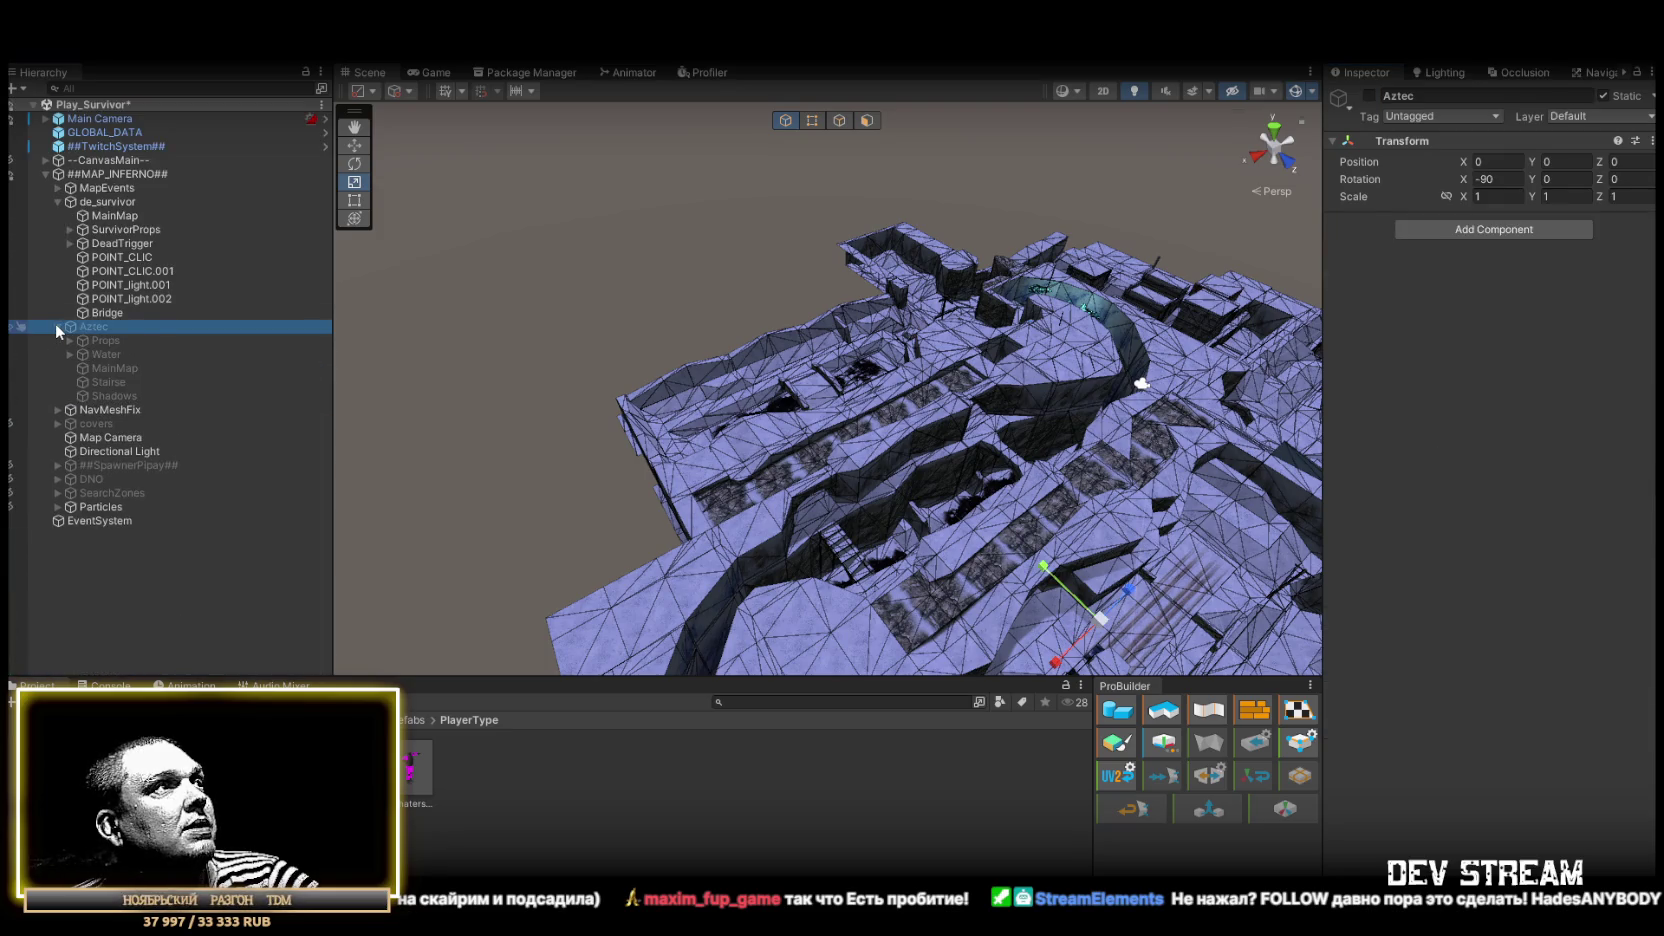
{"action": "left_click", "coordinate": [136, 368]}
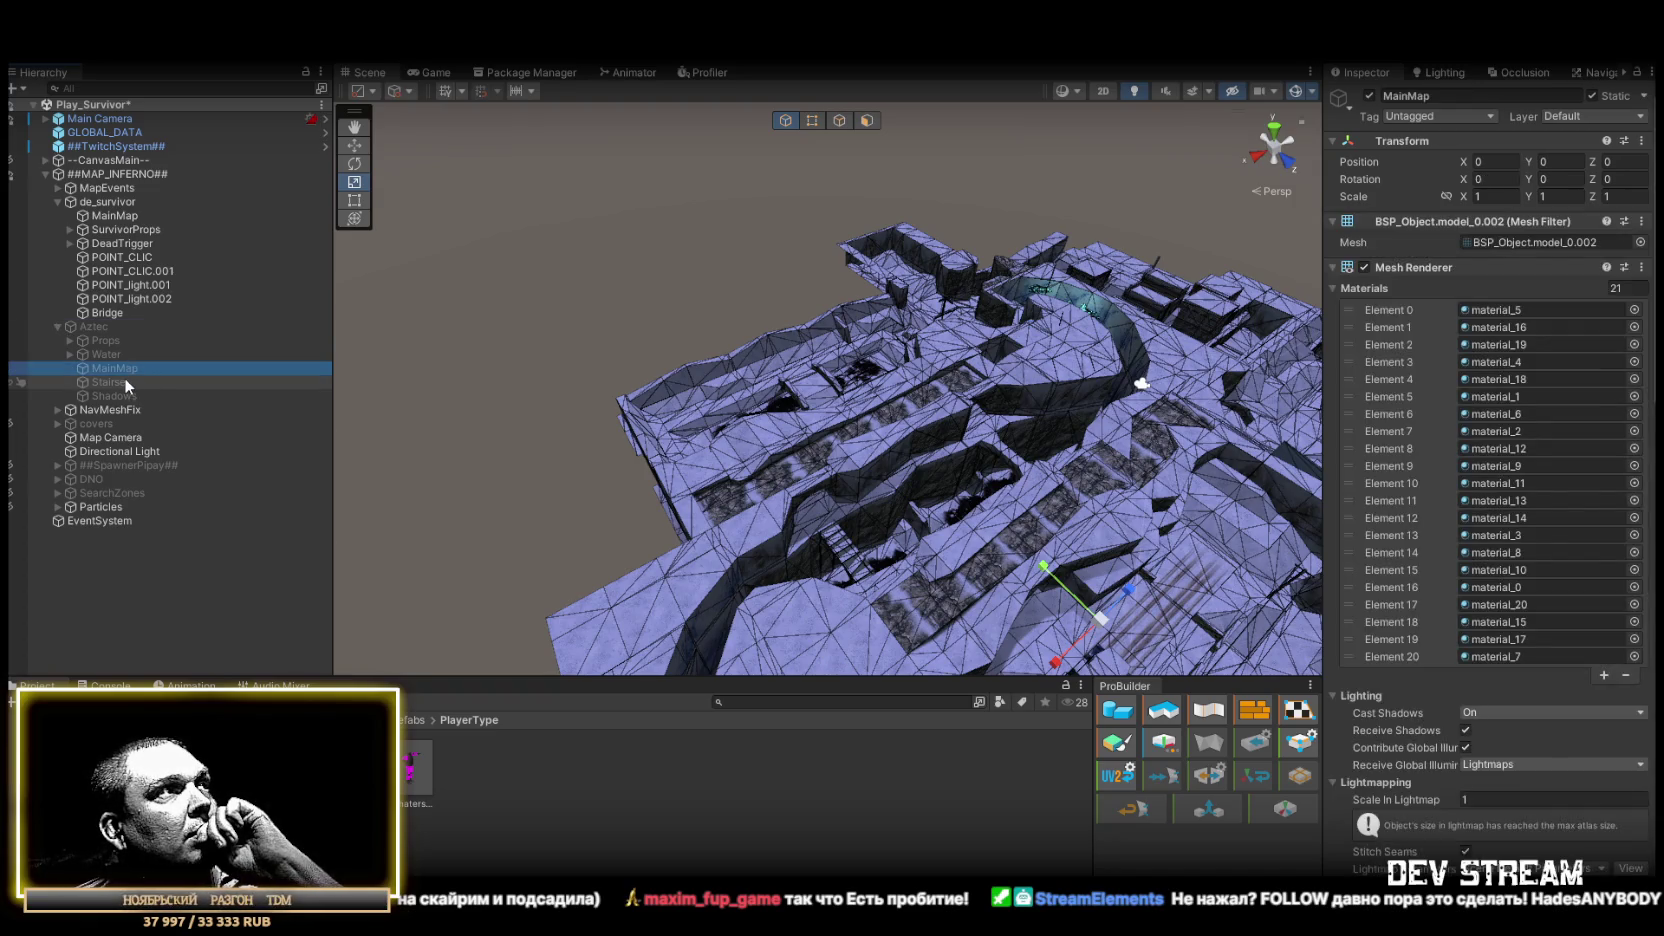
{"action": "left_click", "coordinate": [124, 378]}
{"action": "left_click", "coordinate": [135, 396]}
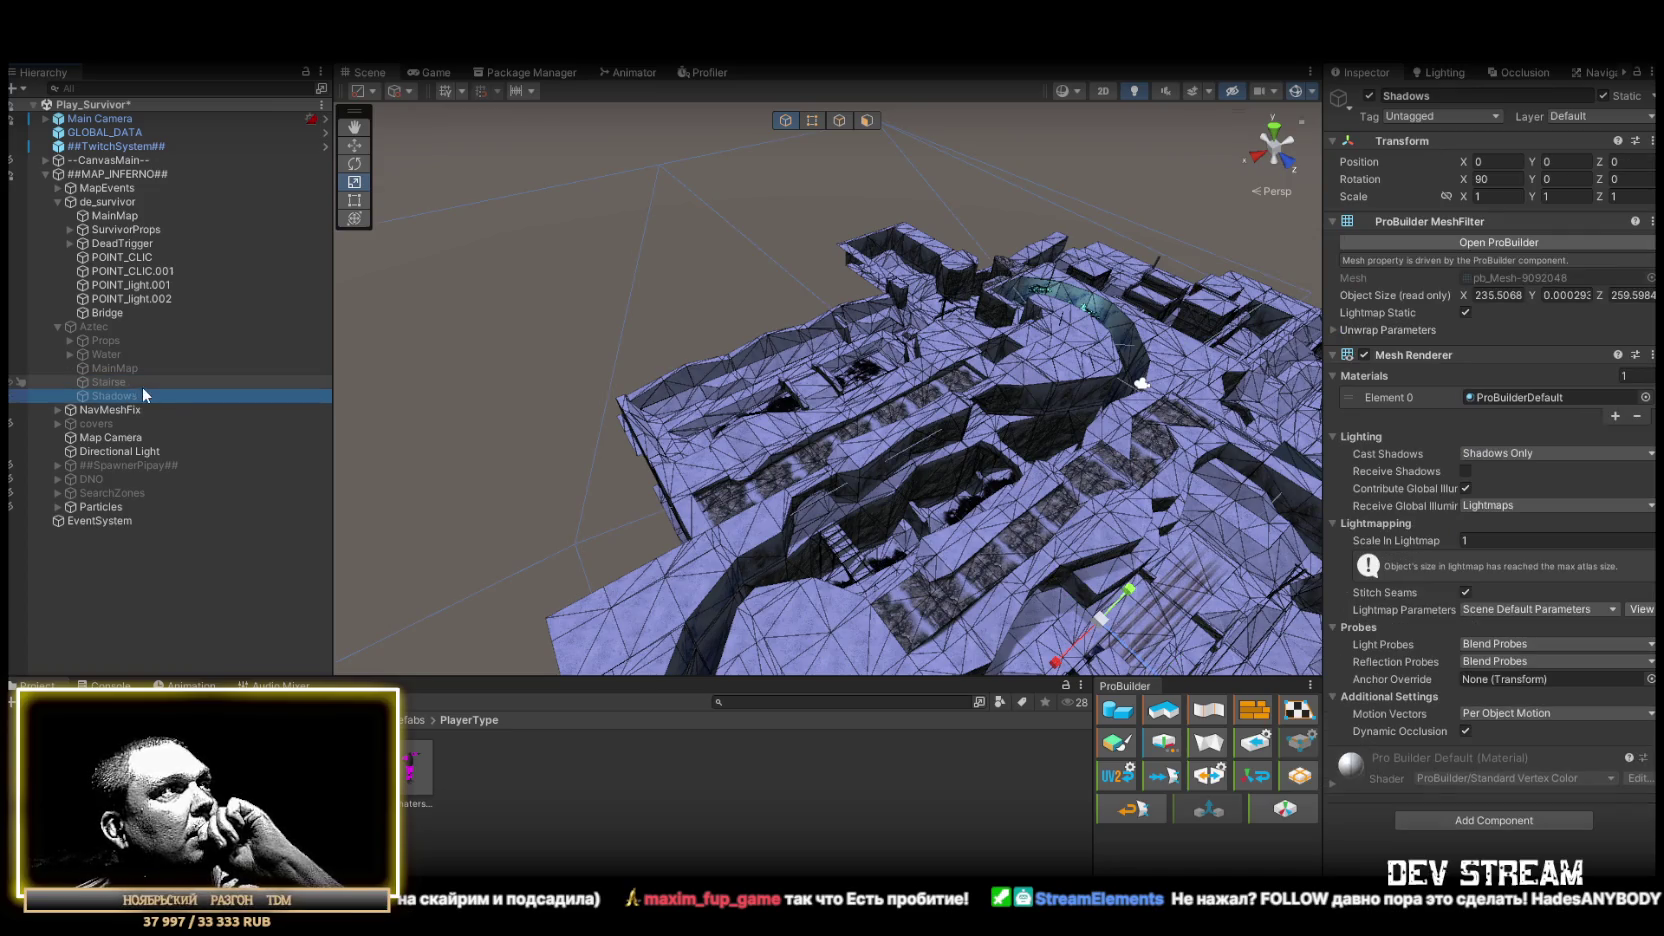
{"action": "left_click", "coordinate": [108, 368]}
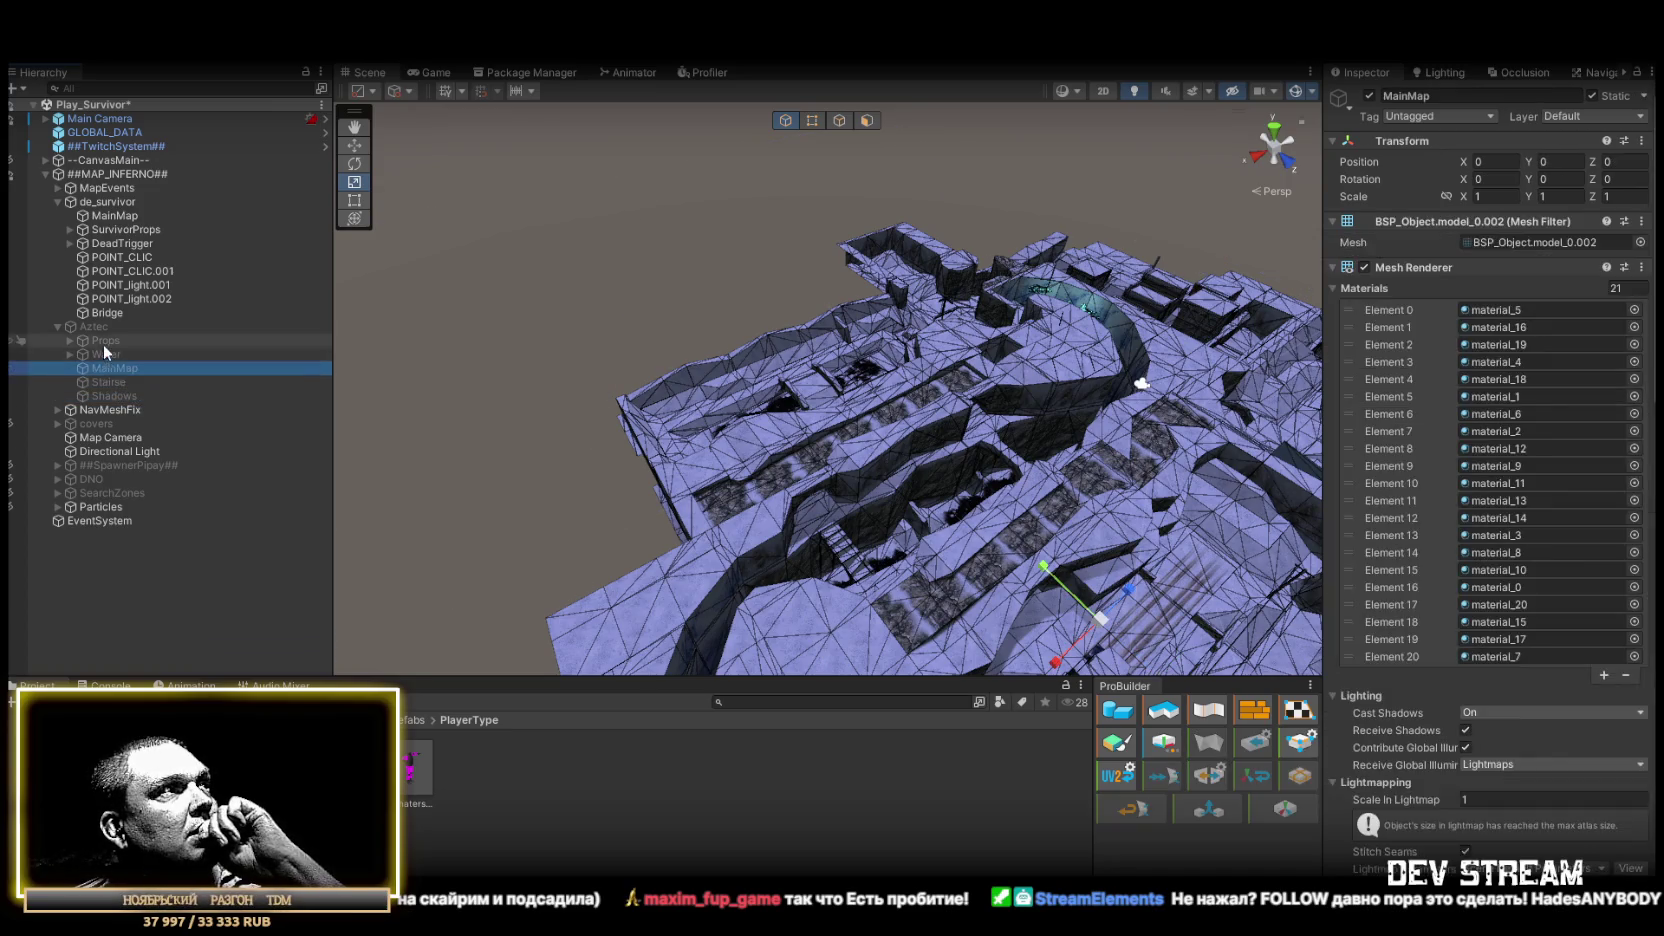
{"action": "left_click", "coordinate": [92, 327]}
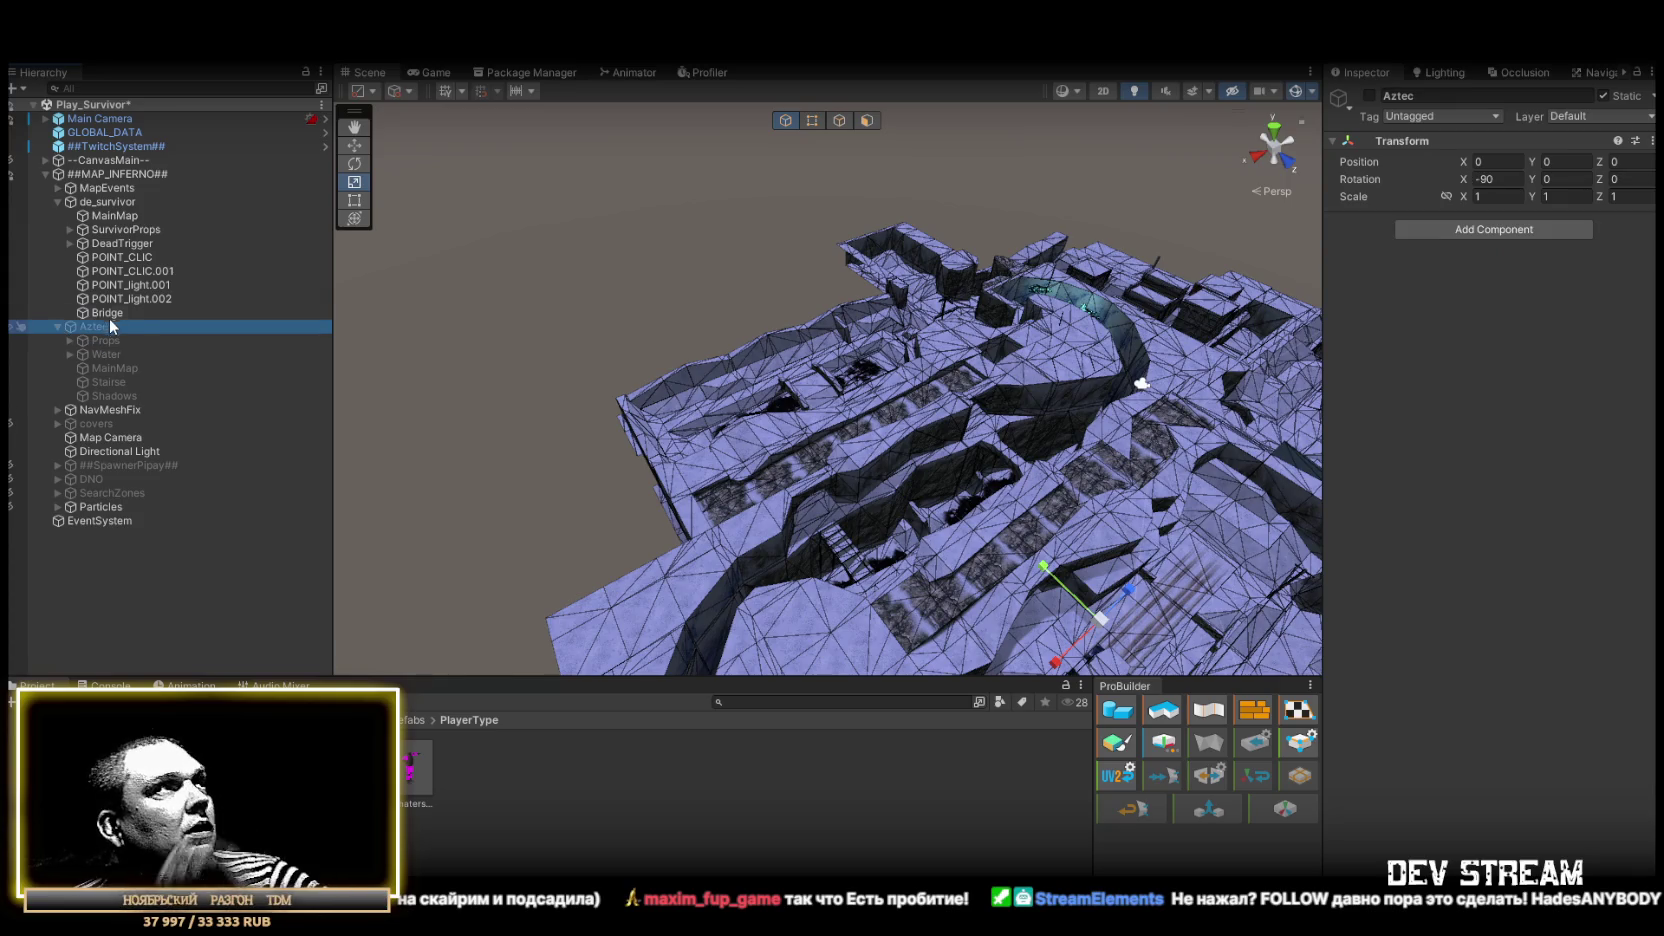
{"action": "key", "text": "Delete"}
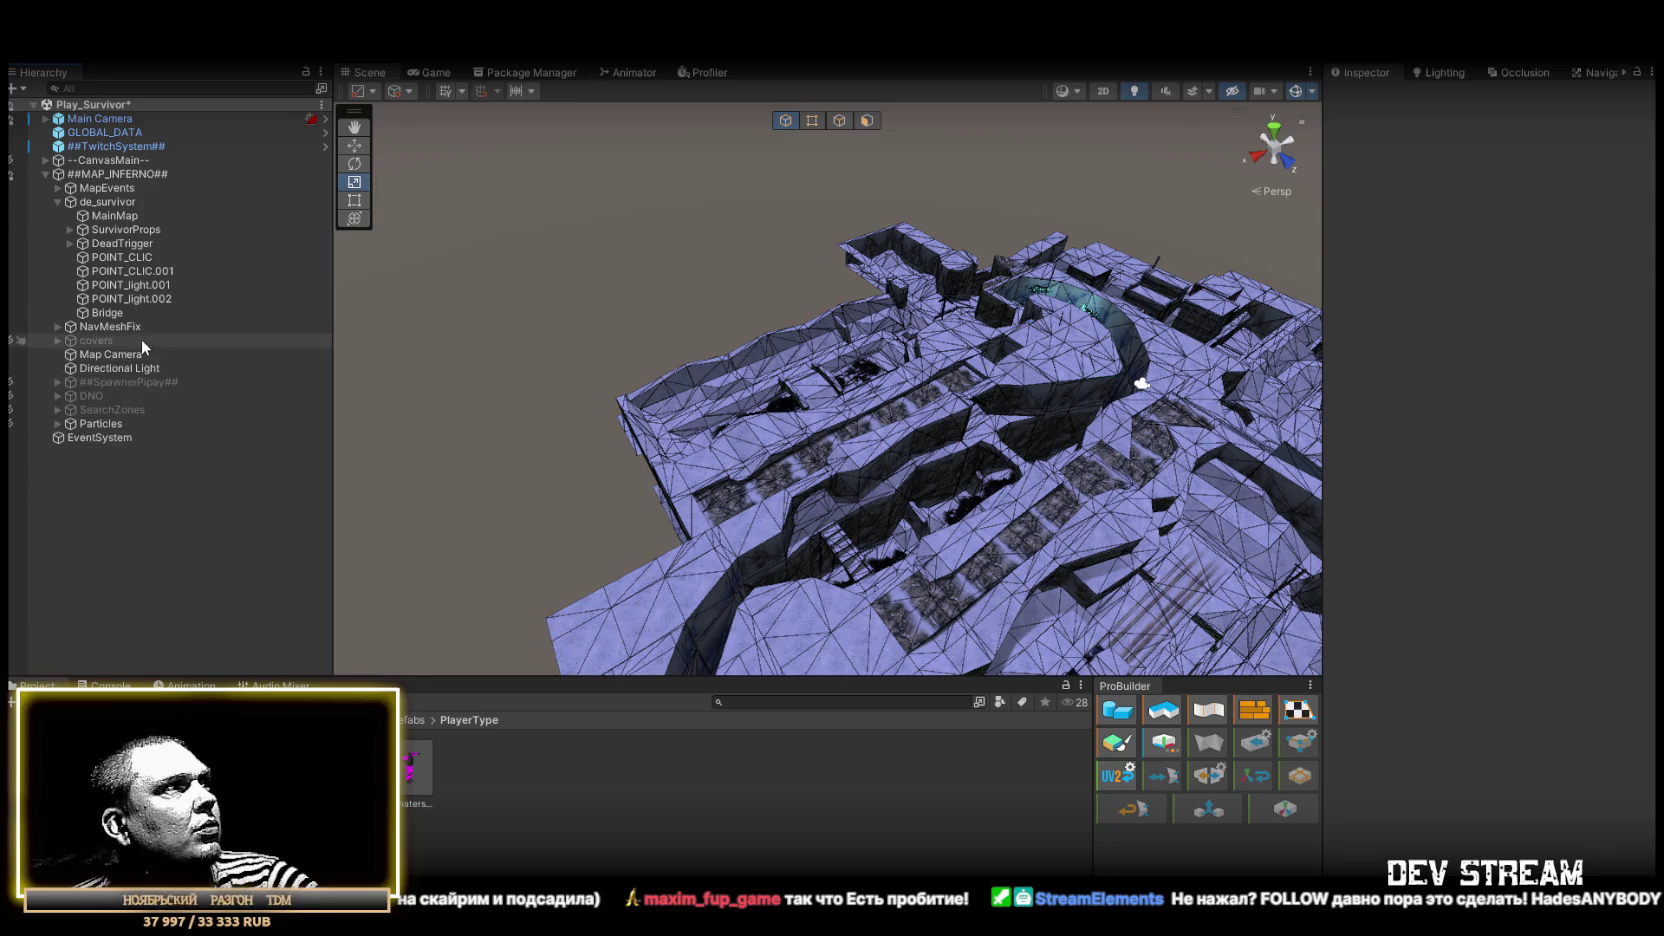
{"action": "left_click", "coordinate": [131, 356]}
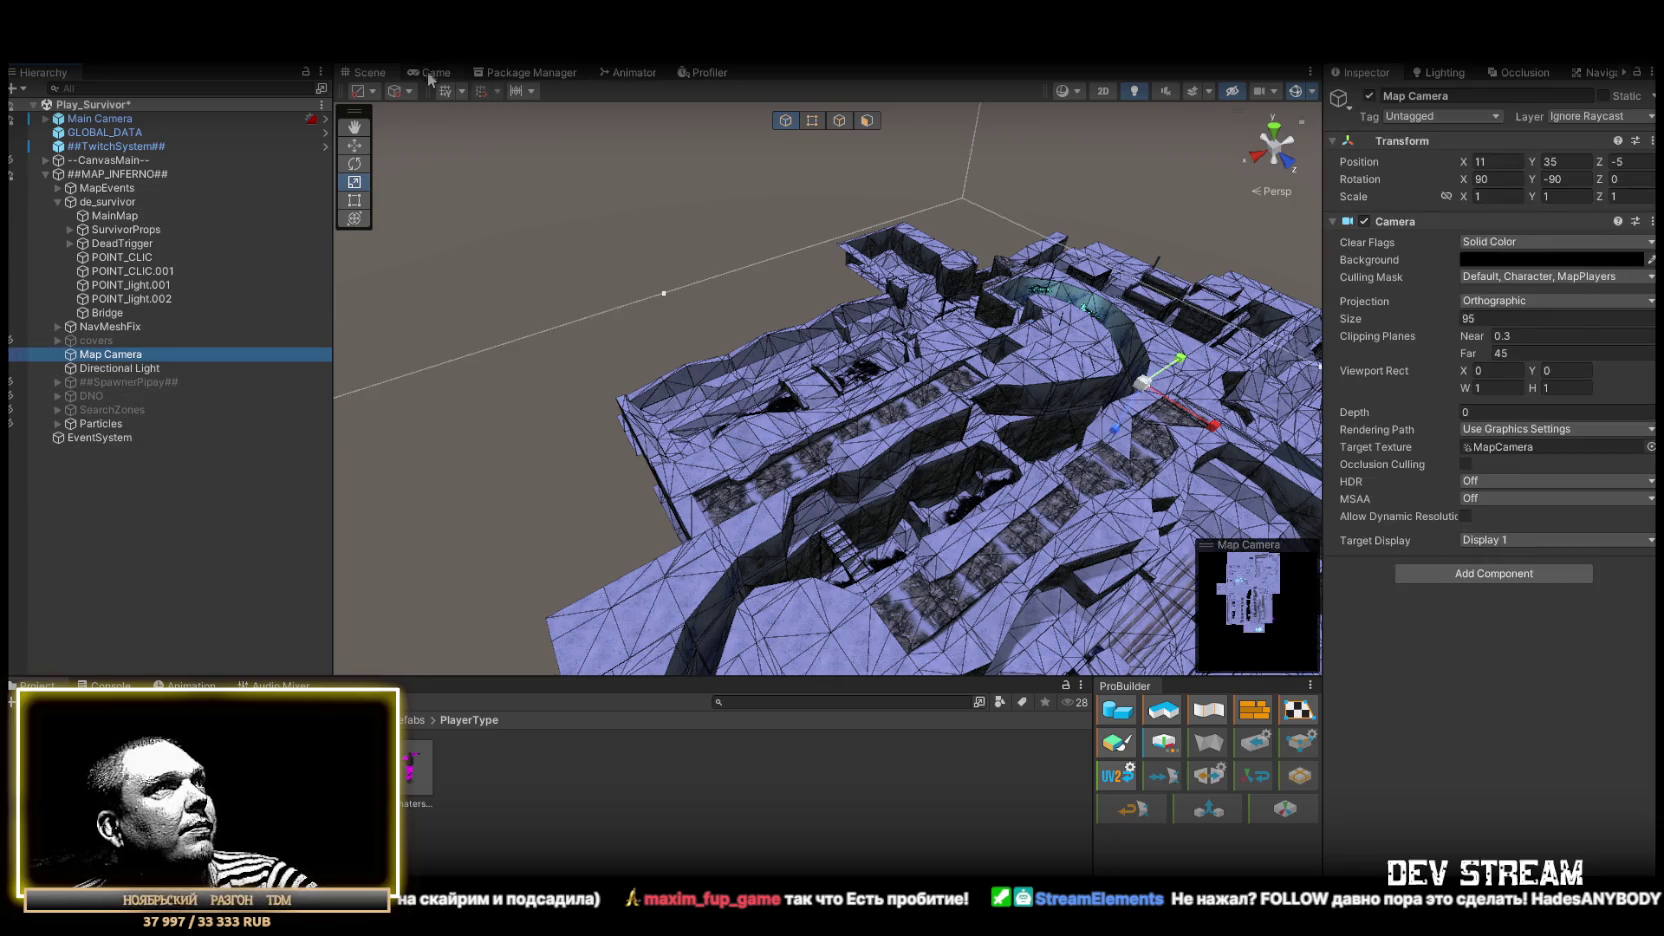
In the Game view, move Map Camera toward X -20, Z -20 and set its Y rotation to 90
{"action": "left_click", "coordinate": [430, 73]}
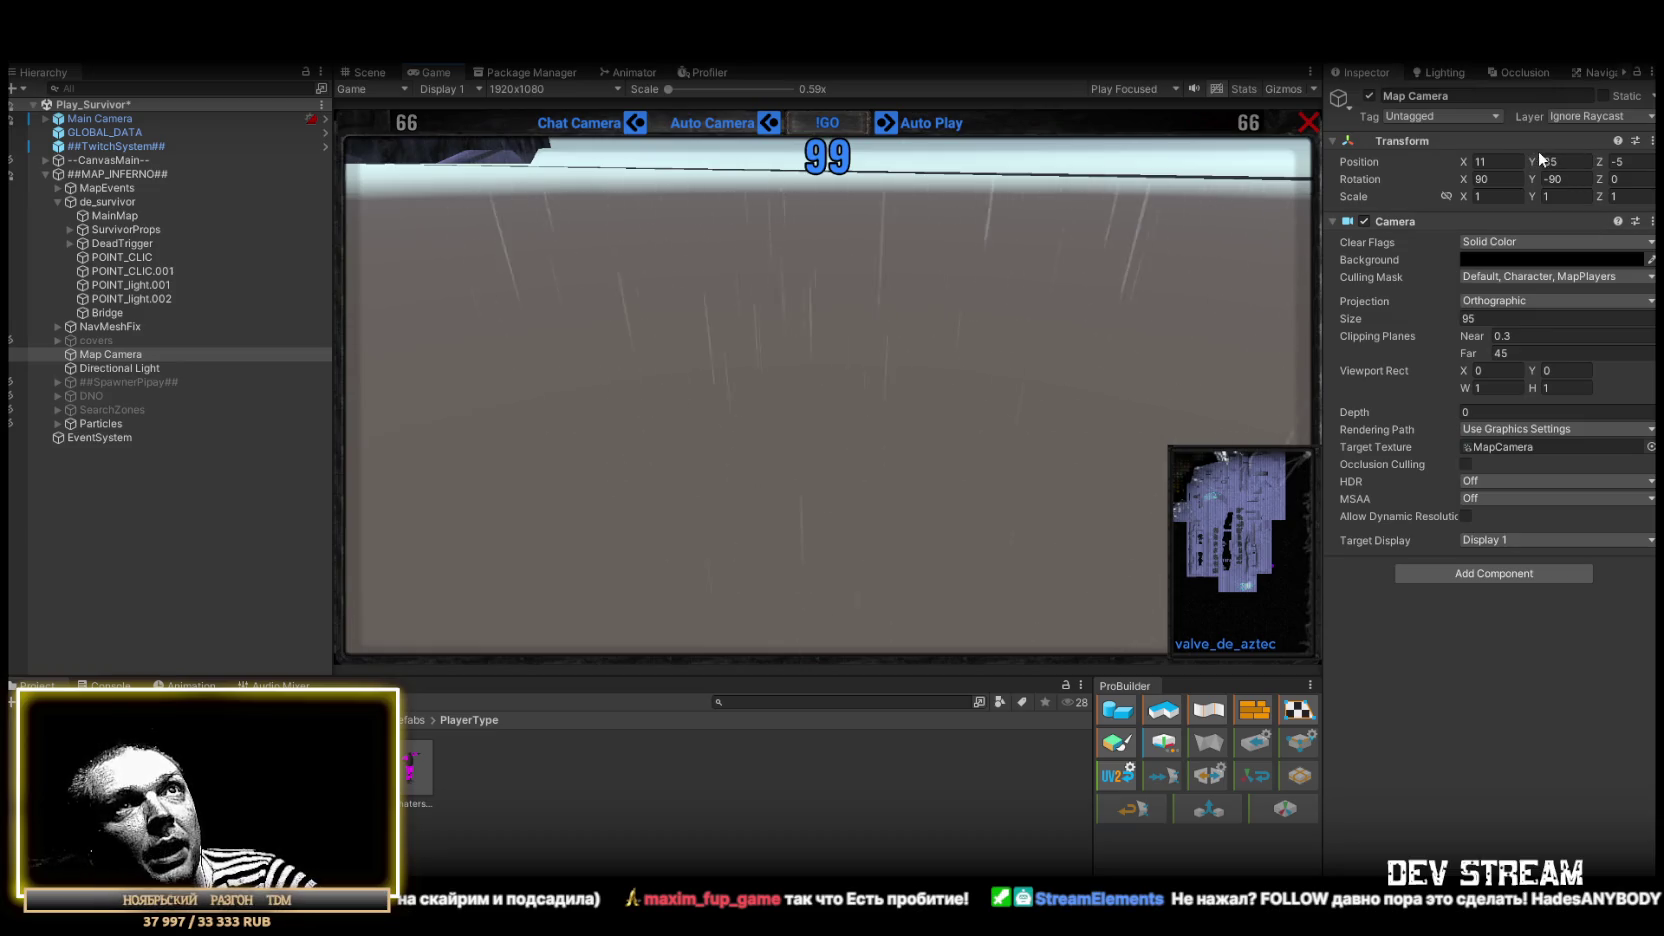
{"action": "left_click_drag", "start_coordinate": [1599, 160], "coordinate": [1521, 160]}
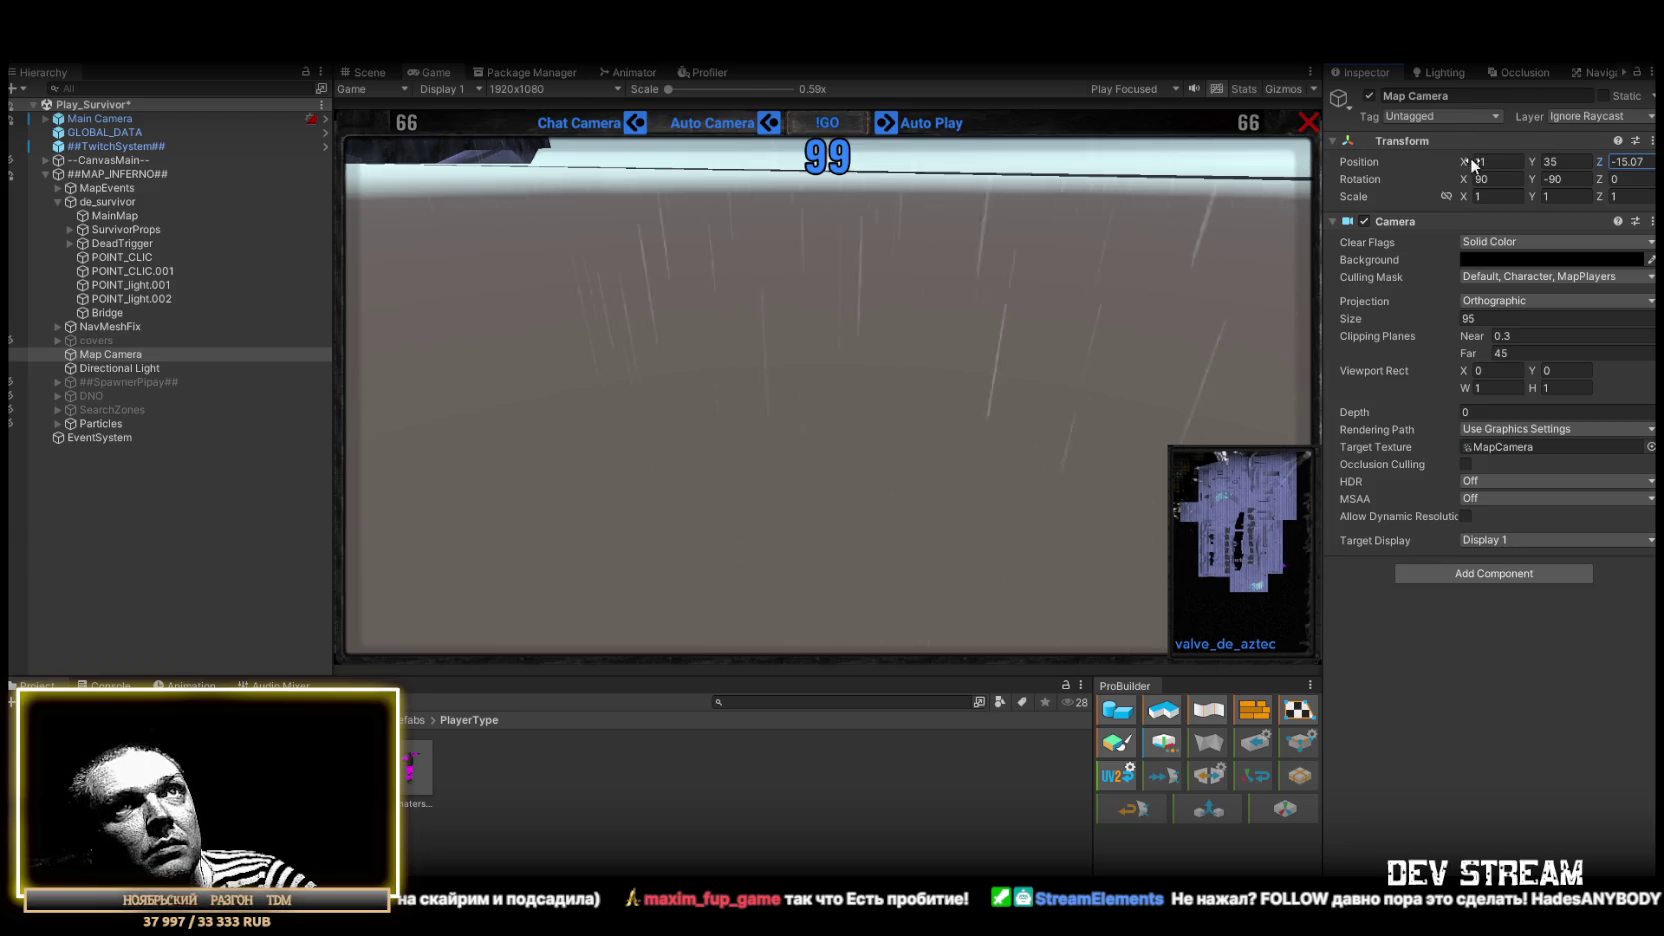
{"action": "left_click_drag", "start_coordinate": [1463, 161], "coordinate": [1063, 181]}
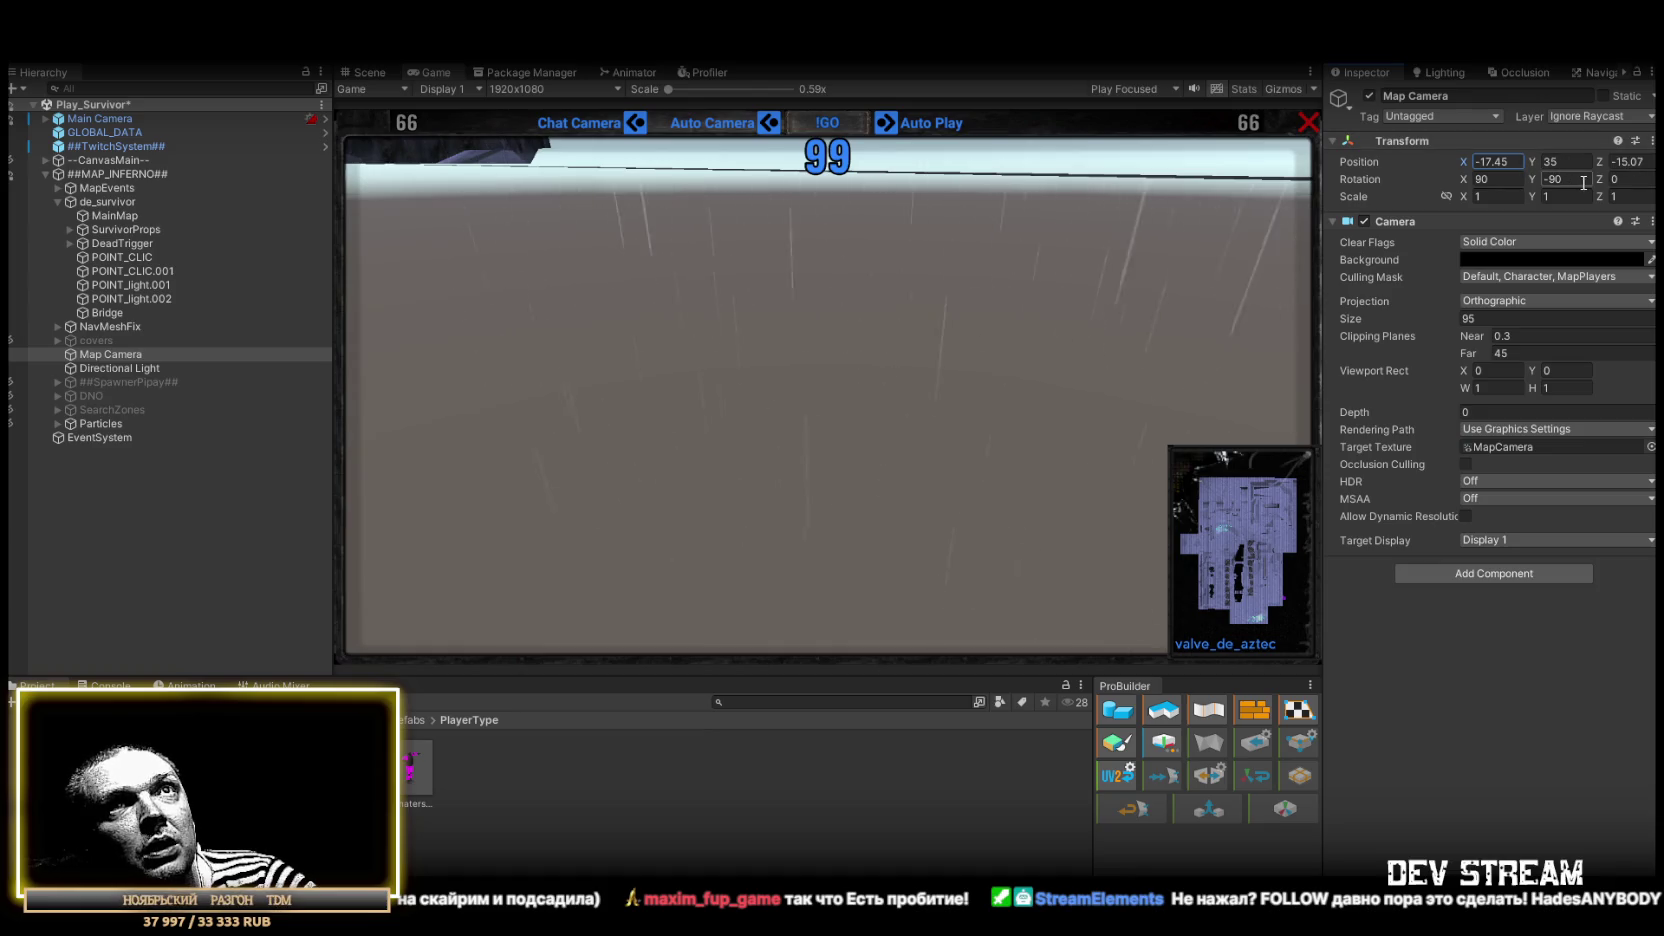
{"action": "type", "text": "90"}
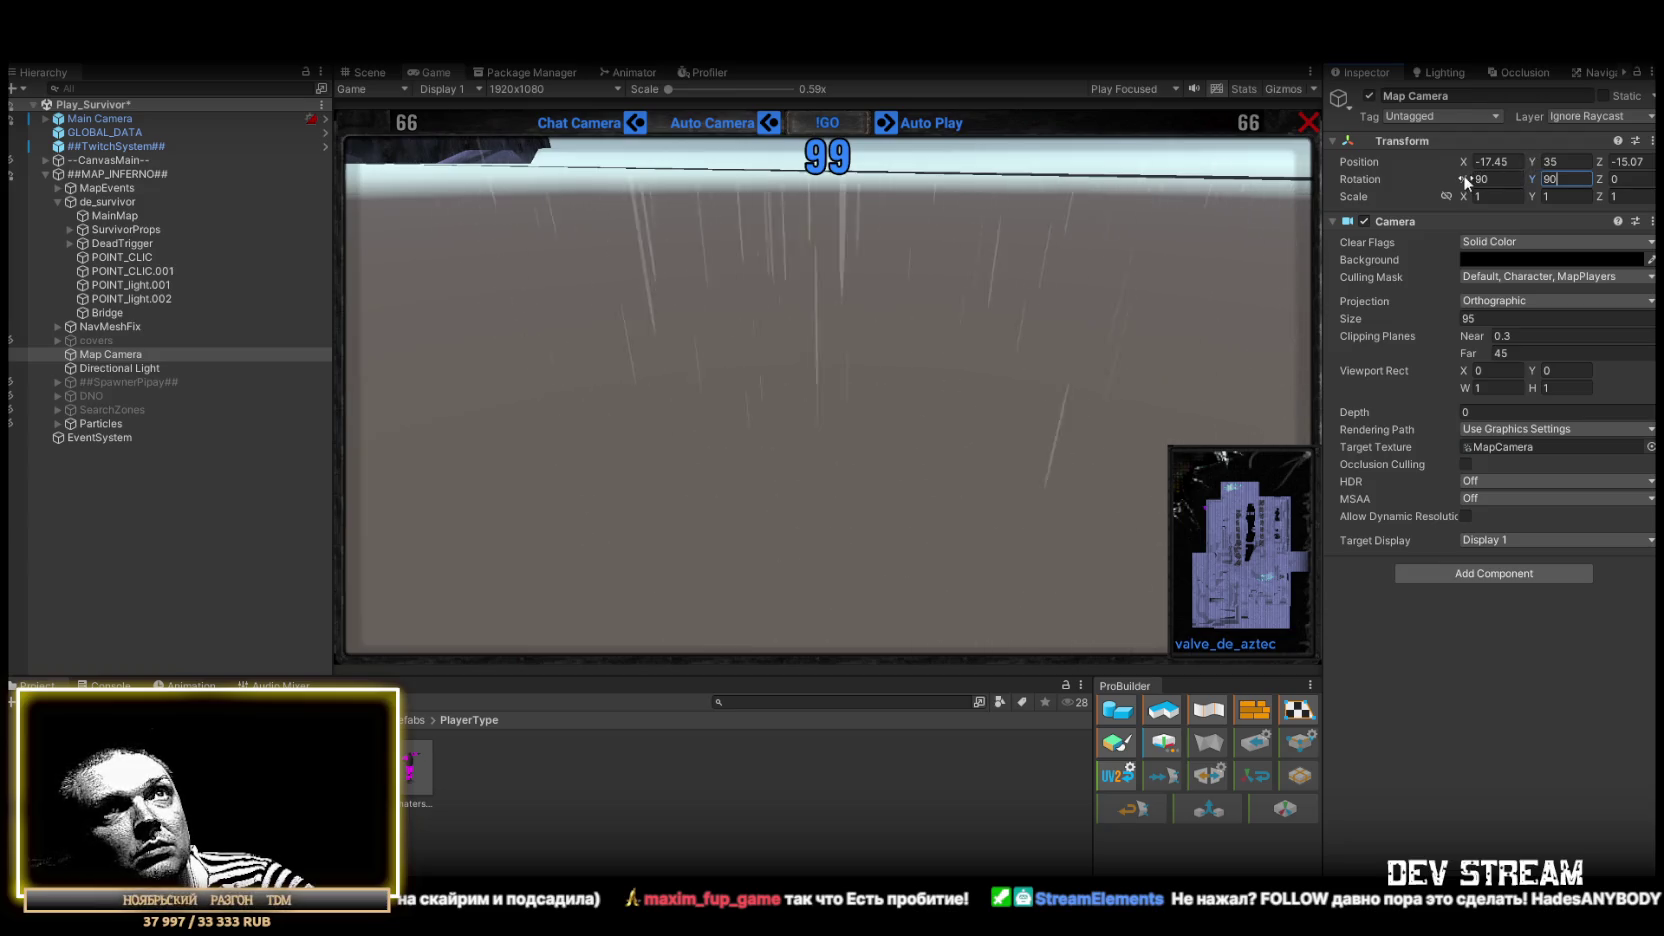
{"action": "mouse_move", "coordinate": [1462, 159]}
{"action": "left_mouse_down"}
{"action": "mouse_move", "coordinate": [1488, 153]}
{"action": "mouse_move", "coordinate": [1407, 156]}
{"action": "left_mouse_up"}
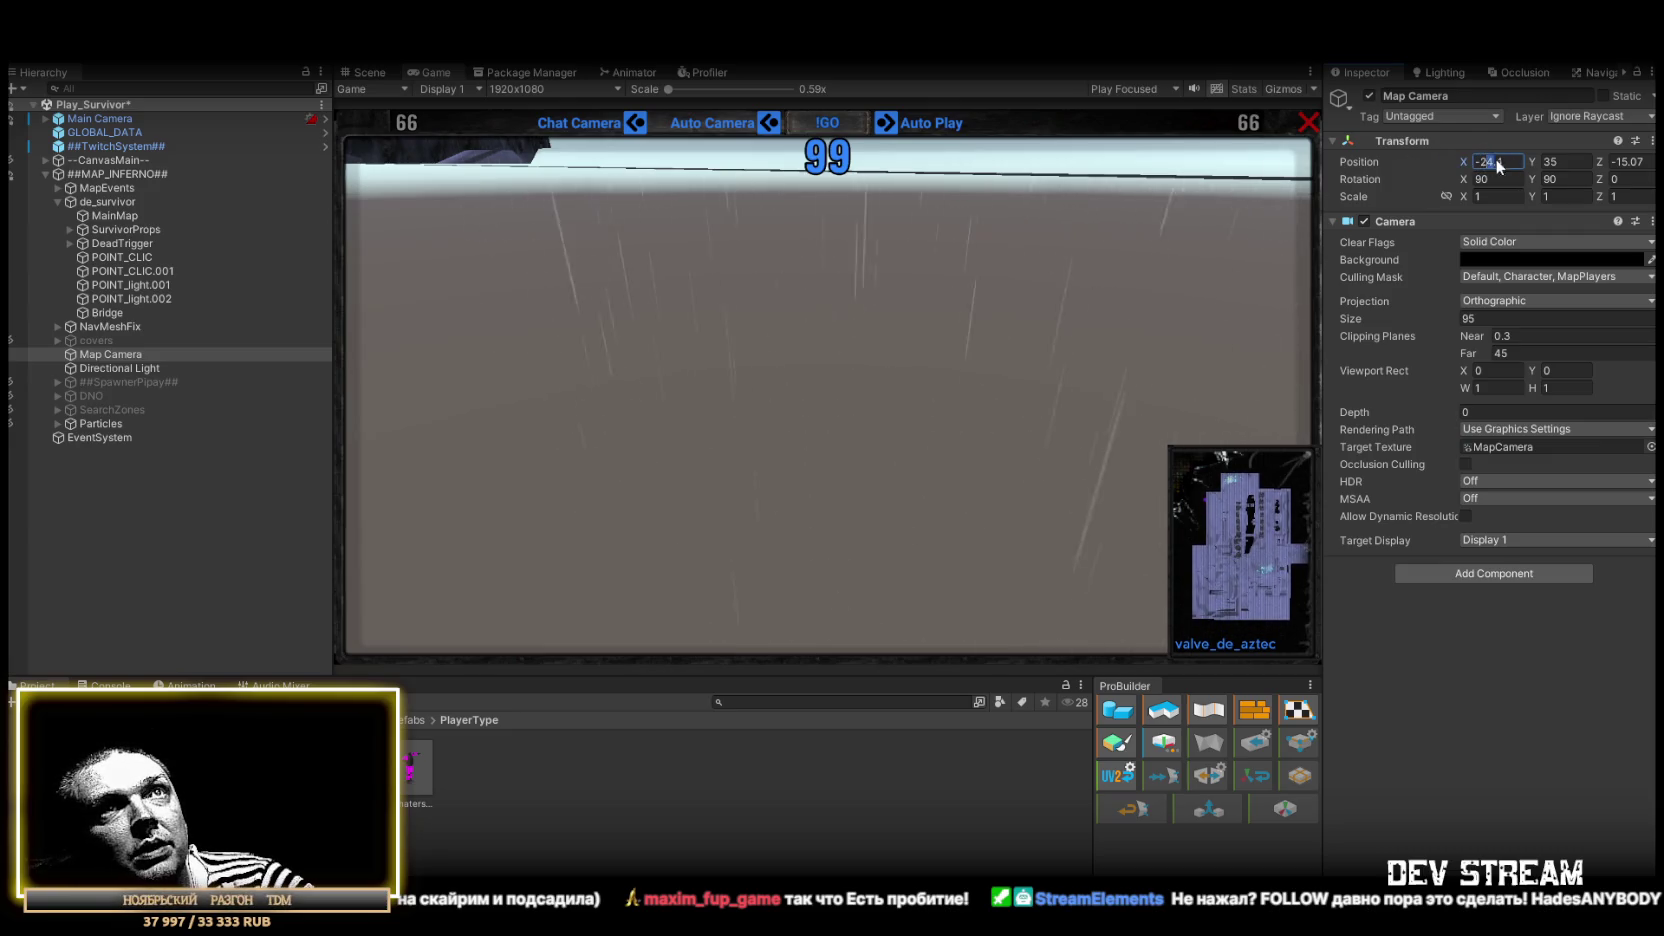
{"action": "left_click", "coordinate": [1611, 161]}
{"action": "type", "text": "-17.5"}
{"action": "type", "text": "-25"}
{"action": "left_click", "coordinate": [1630, 161]}
{"action": "type", "text": "-19.9"}
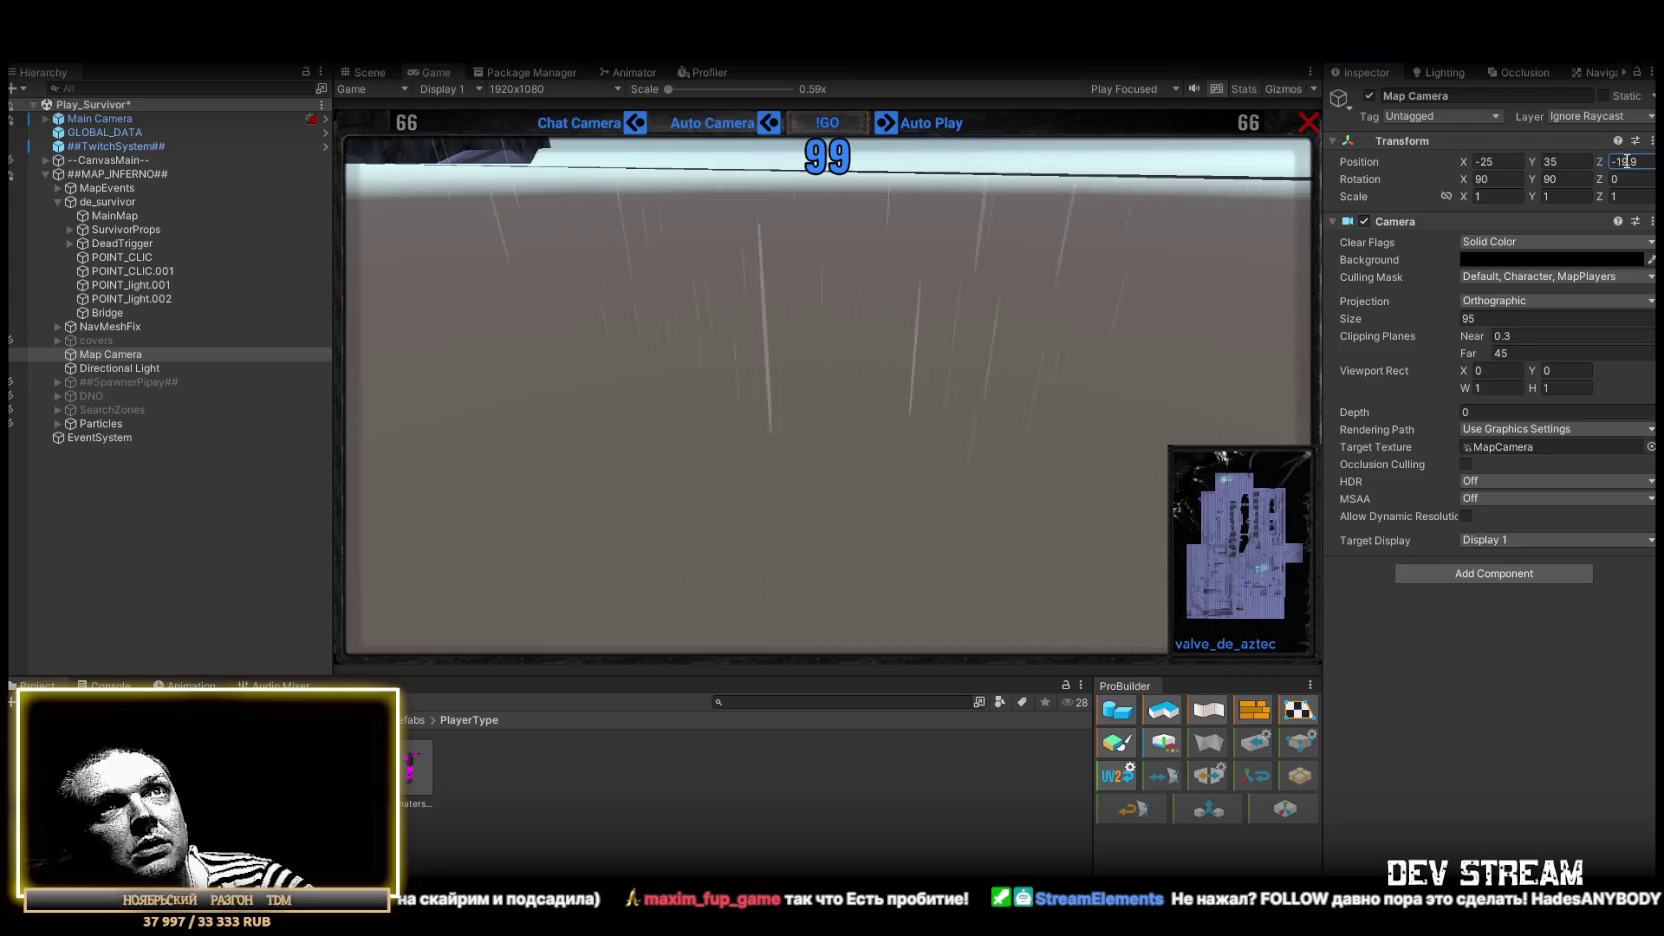
{"action": "type", "text": "-20"}
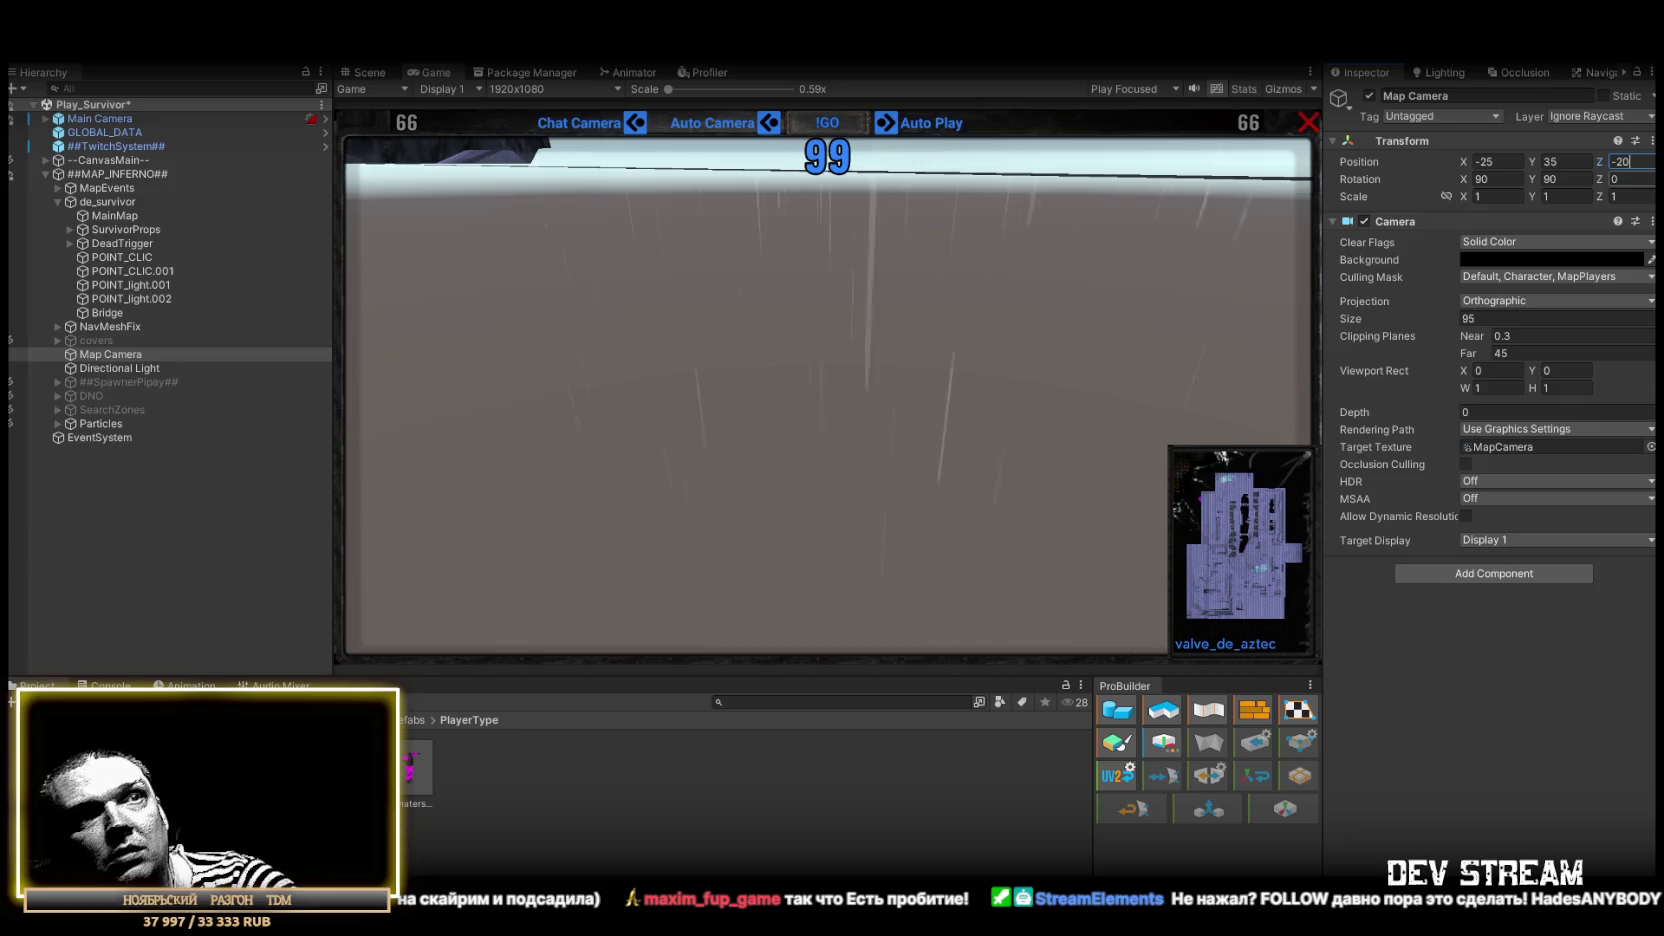
Set Map Camera's size to 80 and X position to -20, leaving the rendering path unchanged
{"action": "mouse_move", "coordinate": [1356, 317]}
{"action": "left_mouse_down"}
{"action": "mouse_move", "coordinate": [1216, 311]}
{"action": "mouse_move", "coordinate": [1230, 310]}
{"action": "left_mouse_up"}
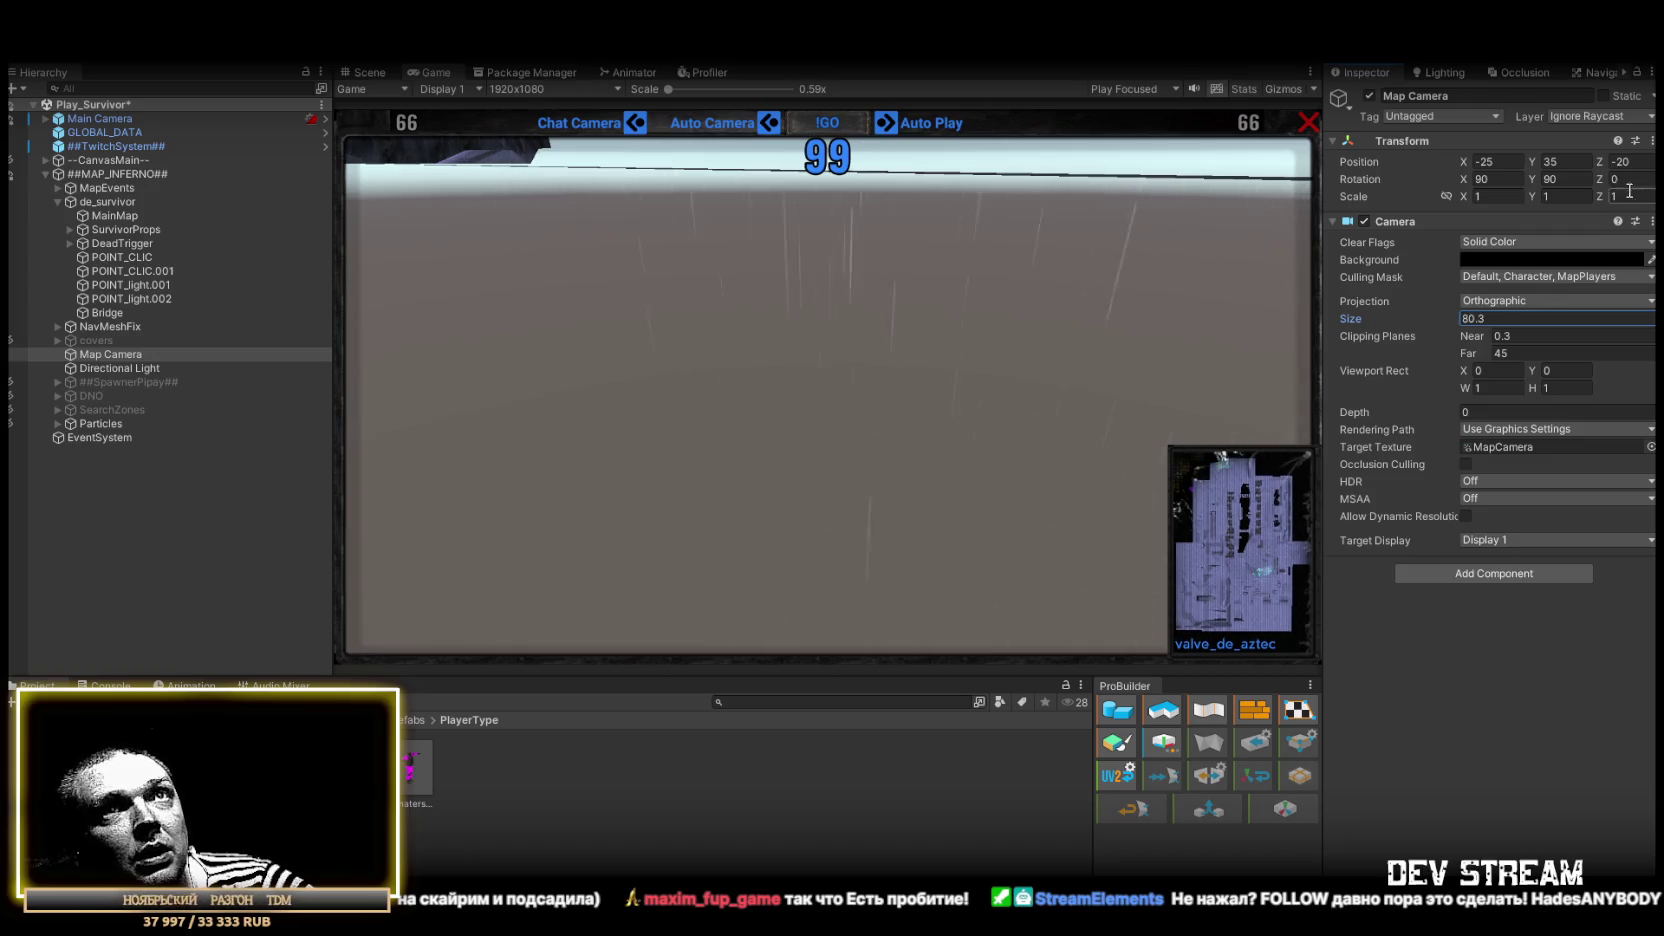
{"action": "key", "text": "BackSpace"}
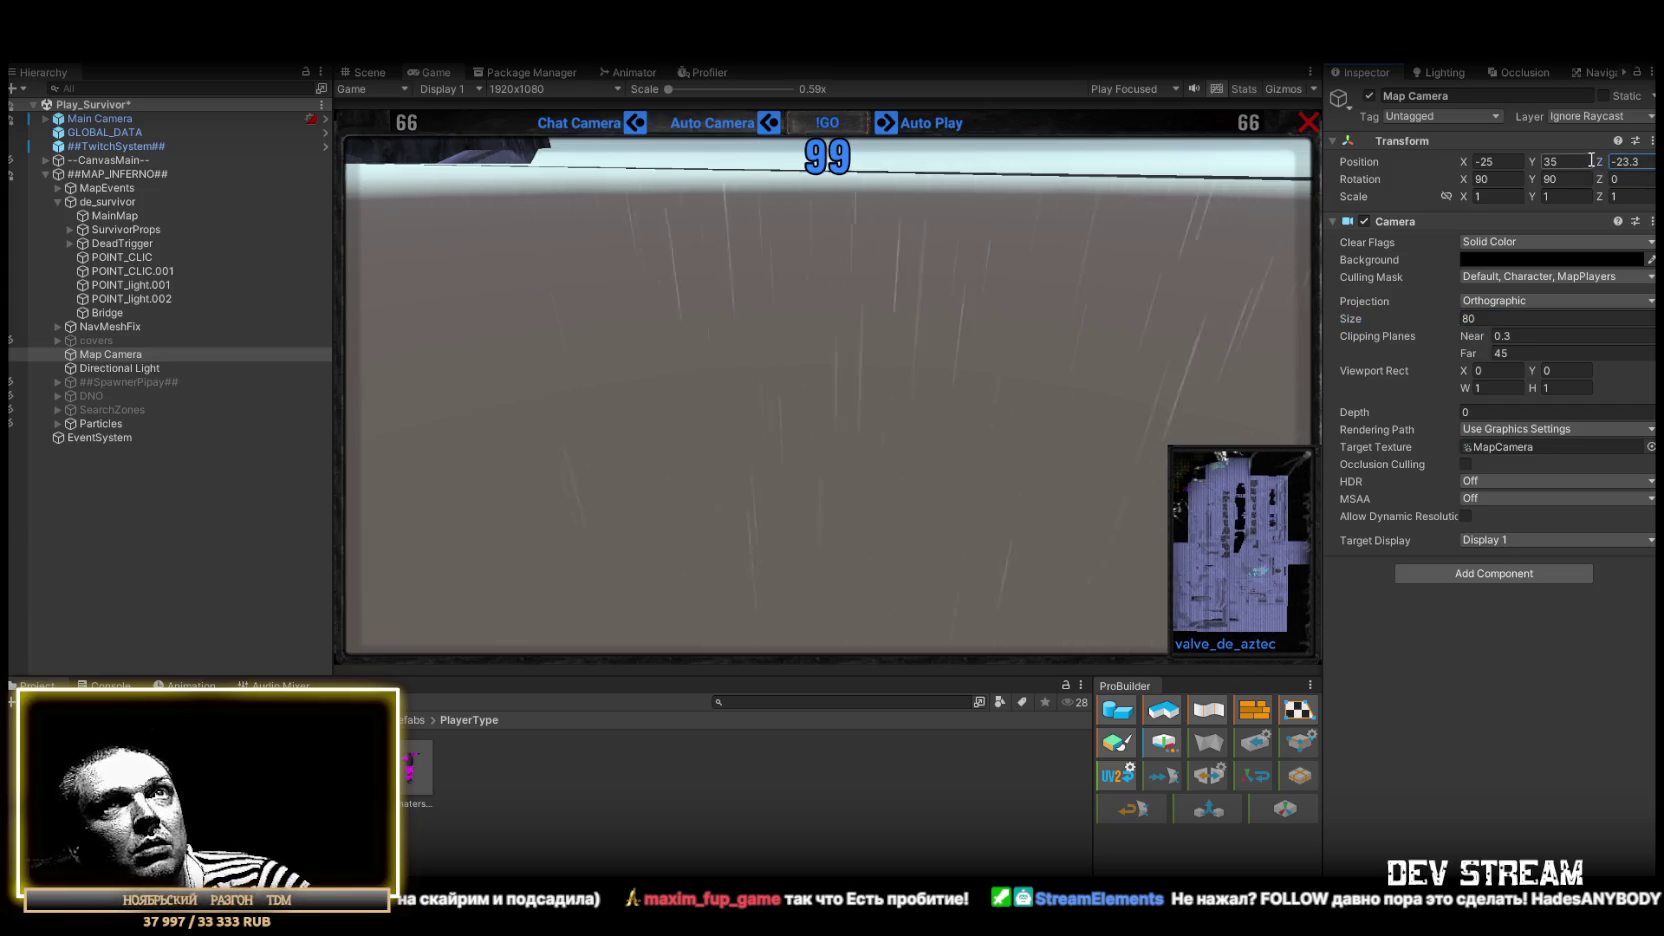
{"action": "left_click", "coordinate": [1466, 162]}
{"action": "mouse_move", "coordinate": [1466, 163]}
{"action": "left_mouse_down"}
{"action": "mouse_move", "coordinate": [1443, 160]}
{"action": "mouse_move", "coordinate": [1500, 168]}
{"action": "left_mouse_up"}
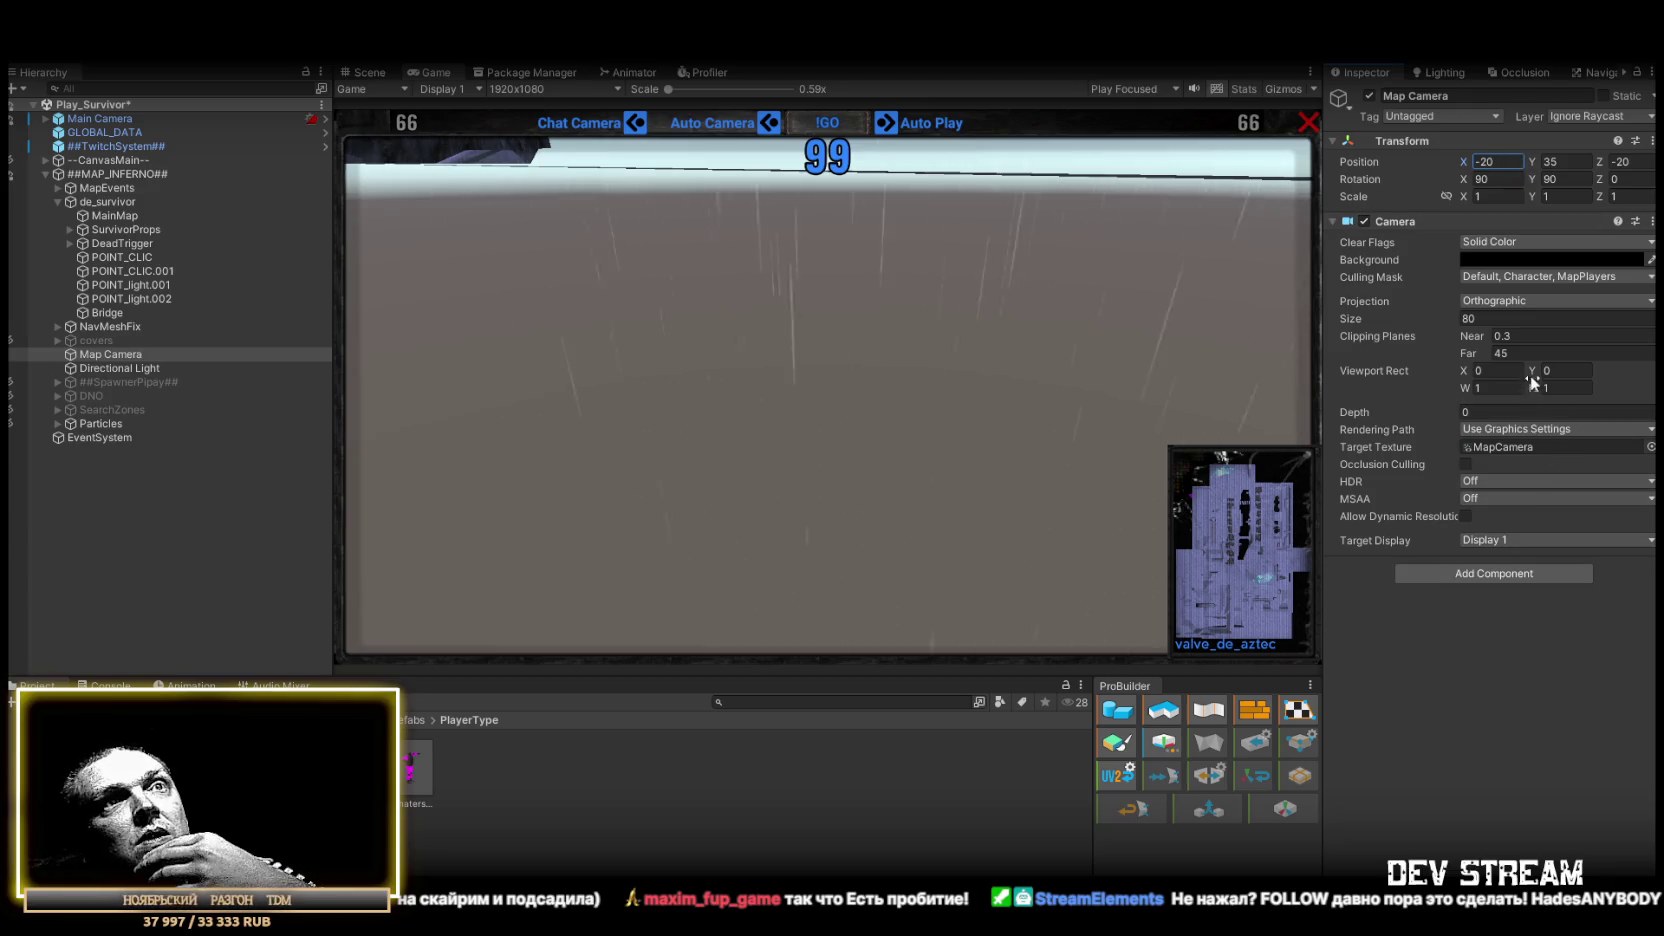
{"action": "left_click", "coordinate": [1537, 430]}
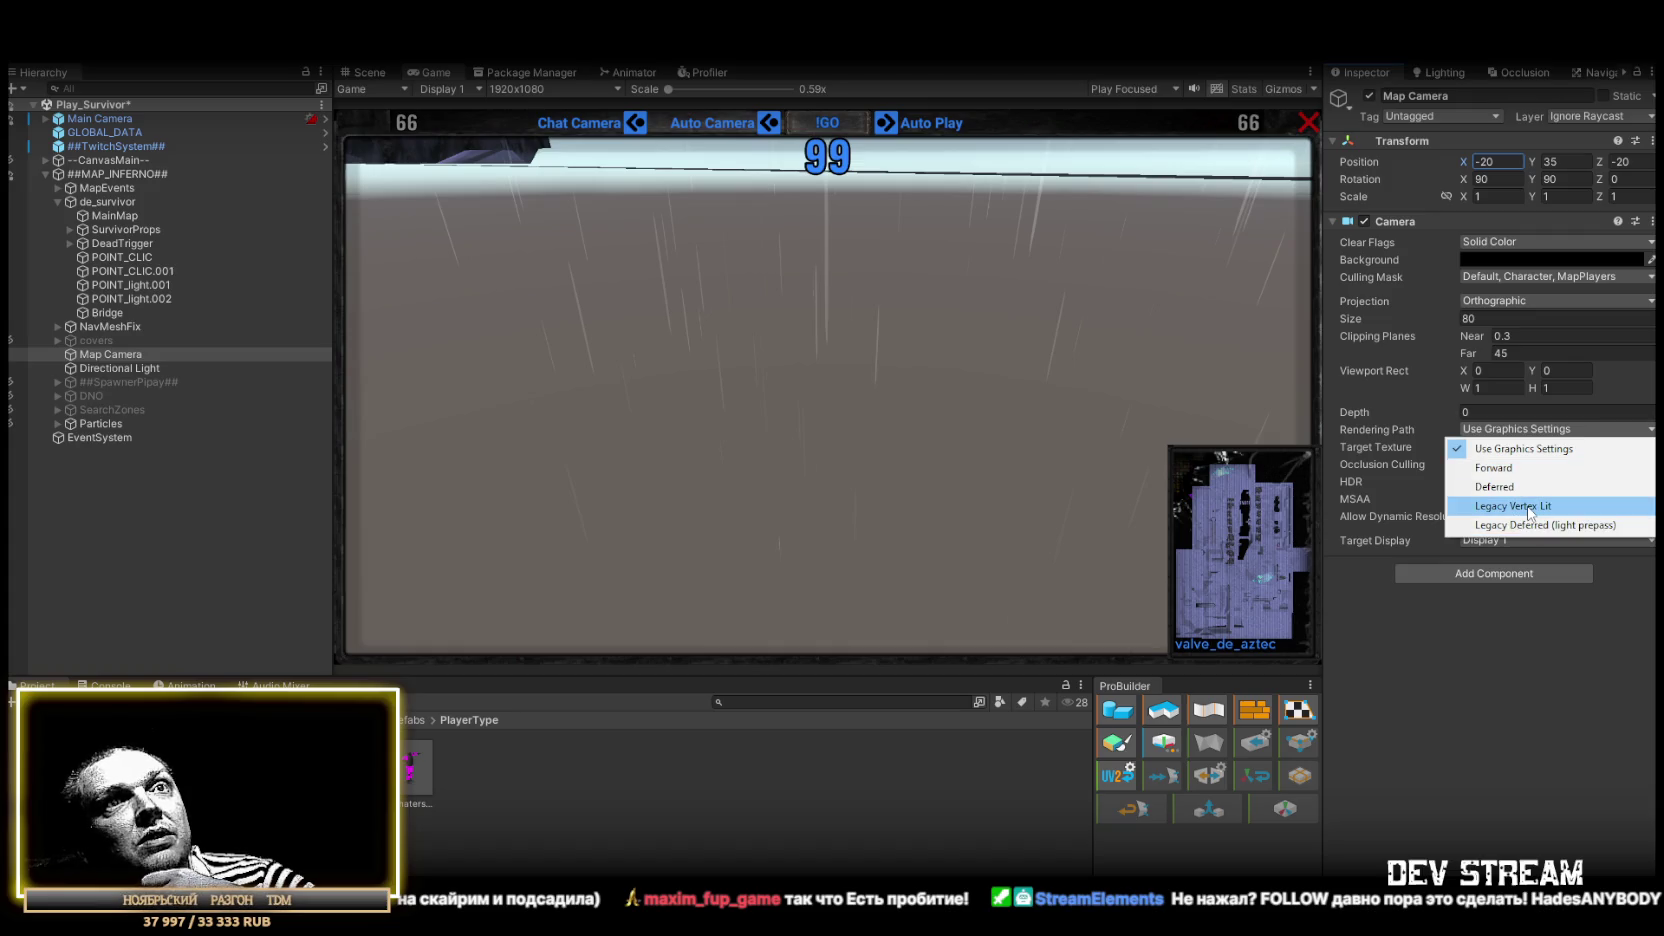
{"action": "left_click", "coordinate": [1462, 708]}
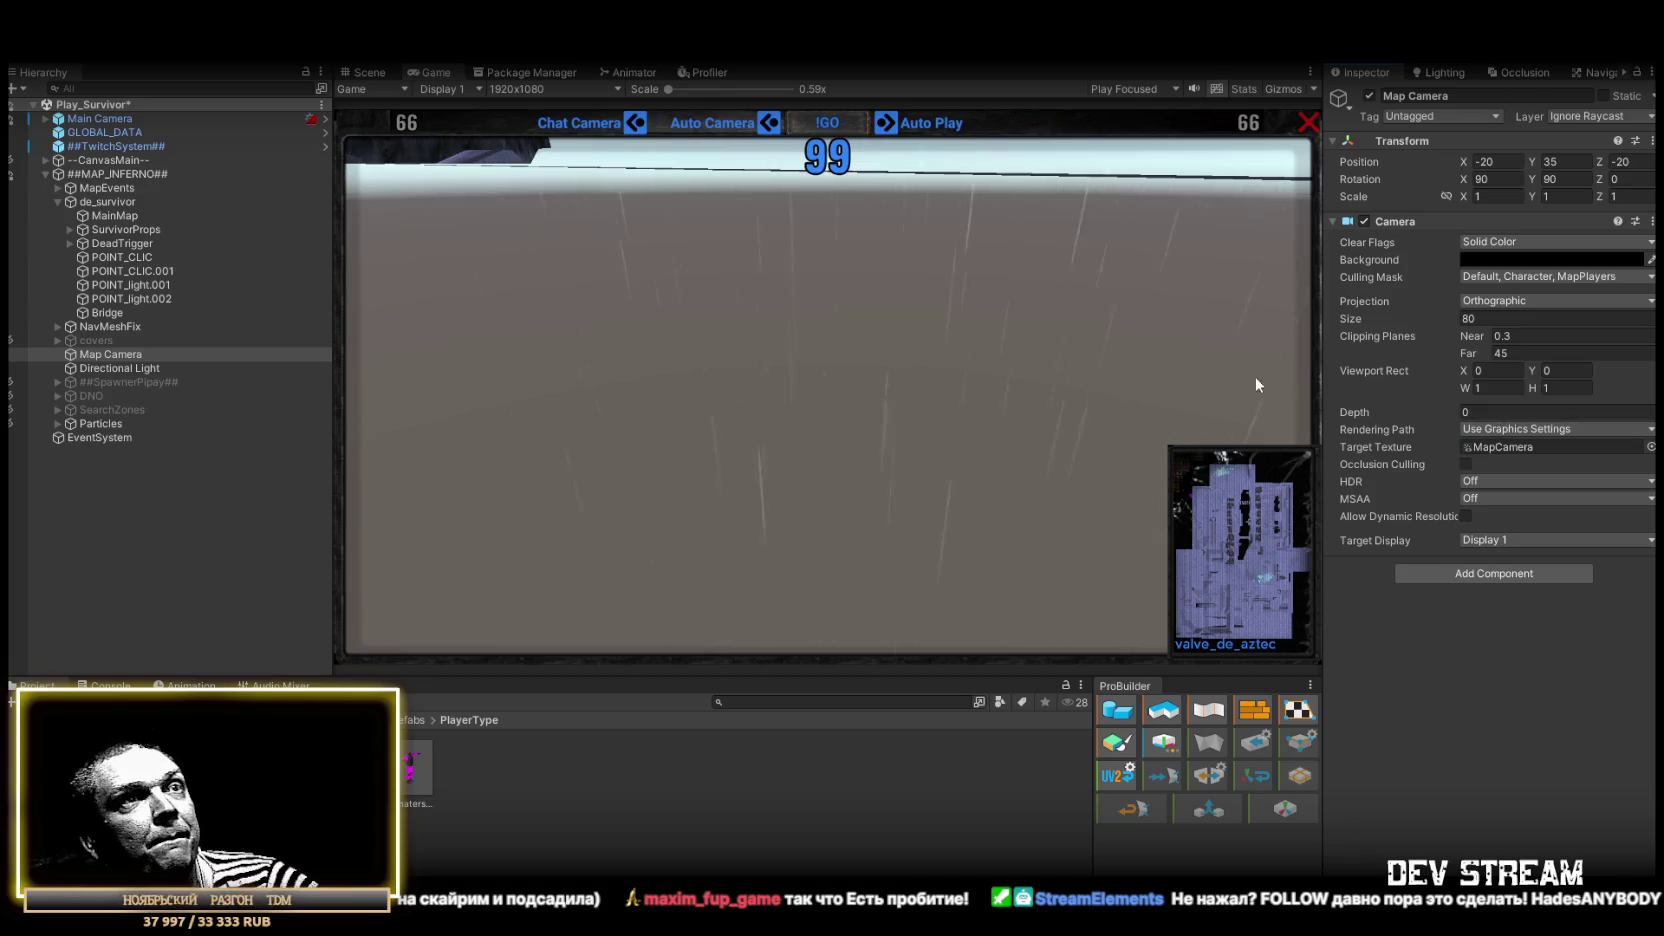
Try the Forward rendering path, revert to Use Graphics Settings, and save the scene
{"action": "left_click", "coordinate": [1530, 429]}
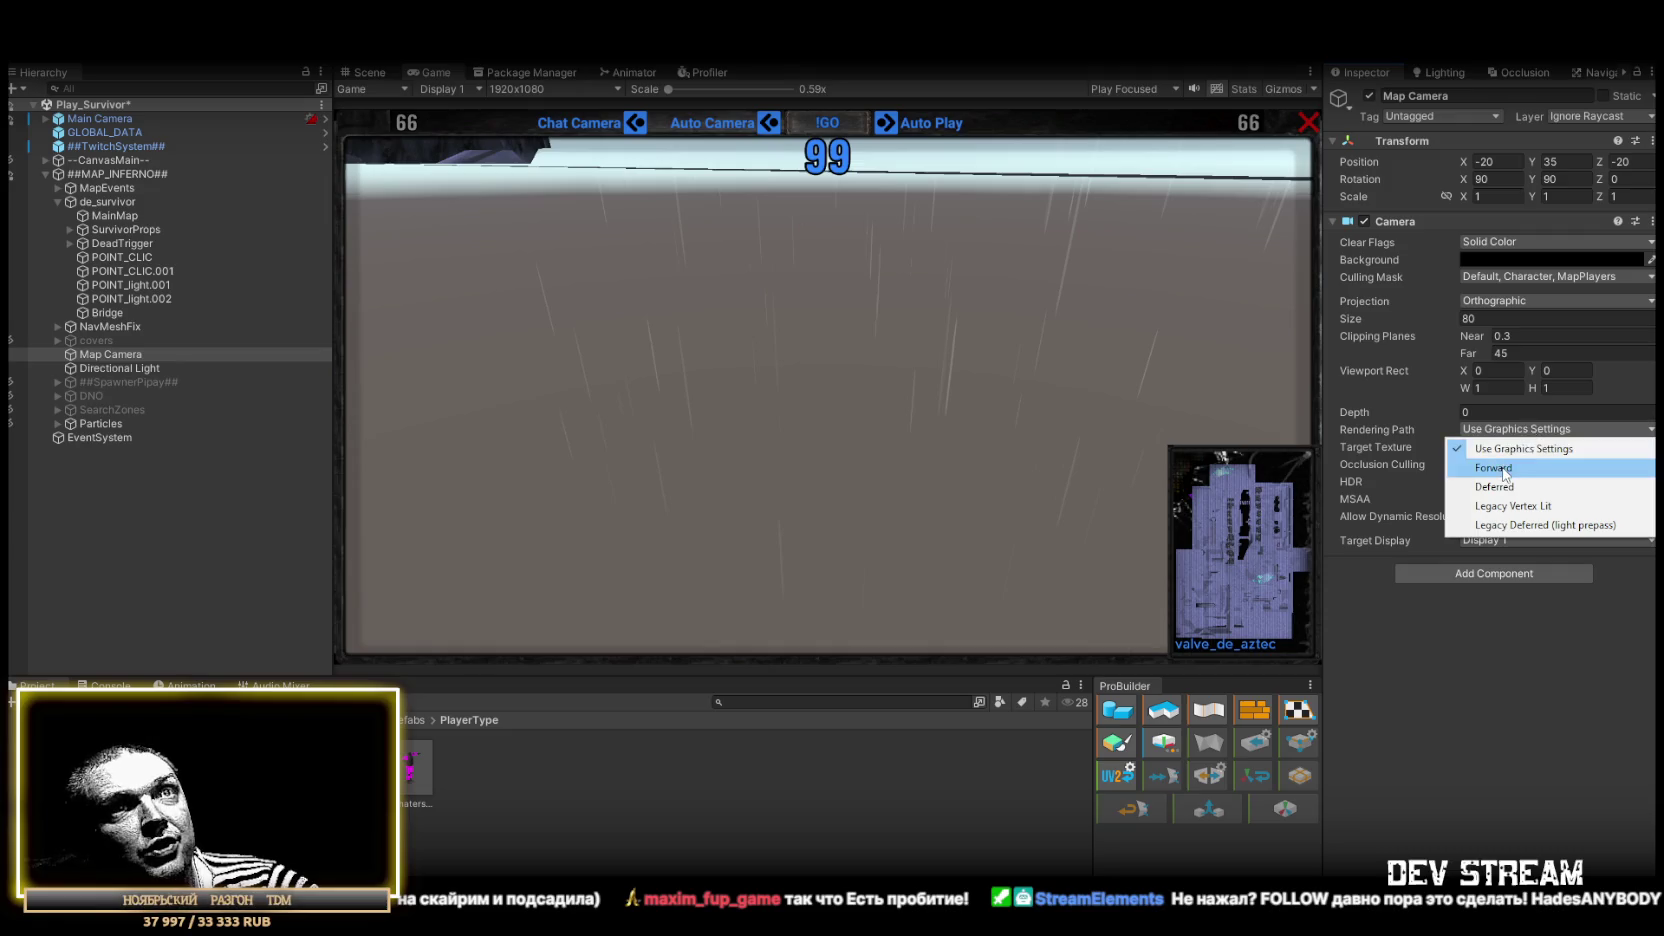
{"action": "left_click", "coordinate": [1502, 463]}
{"action": "left_click", "coordinate": [1521, 432]}
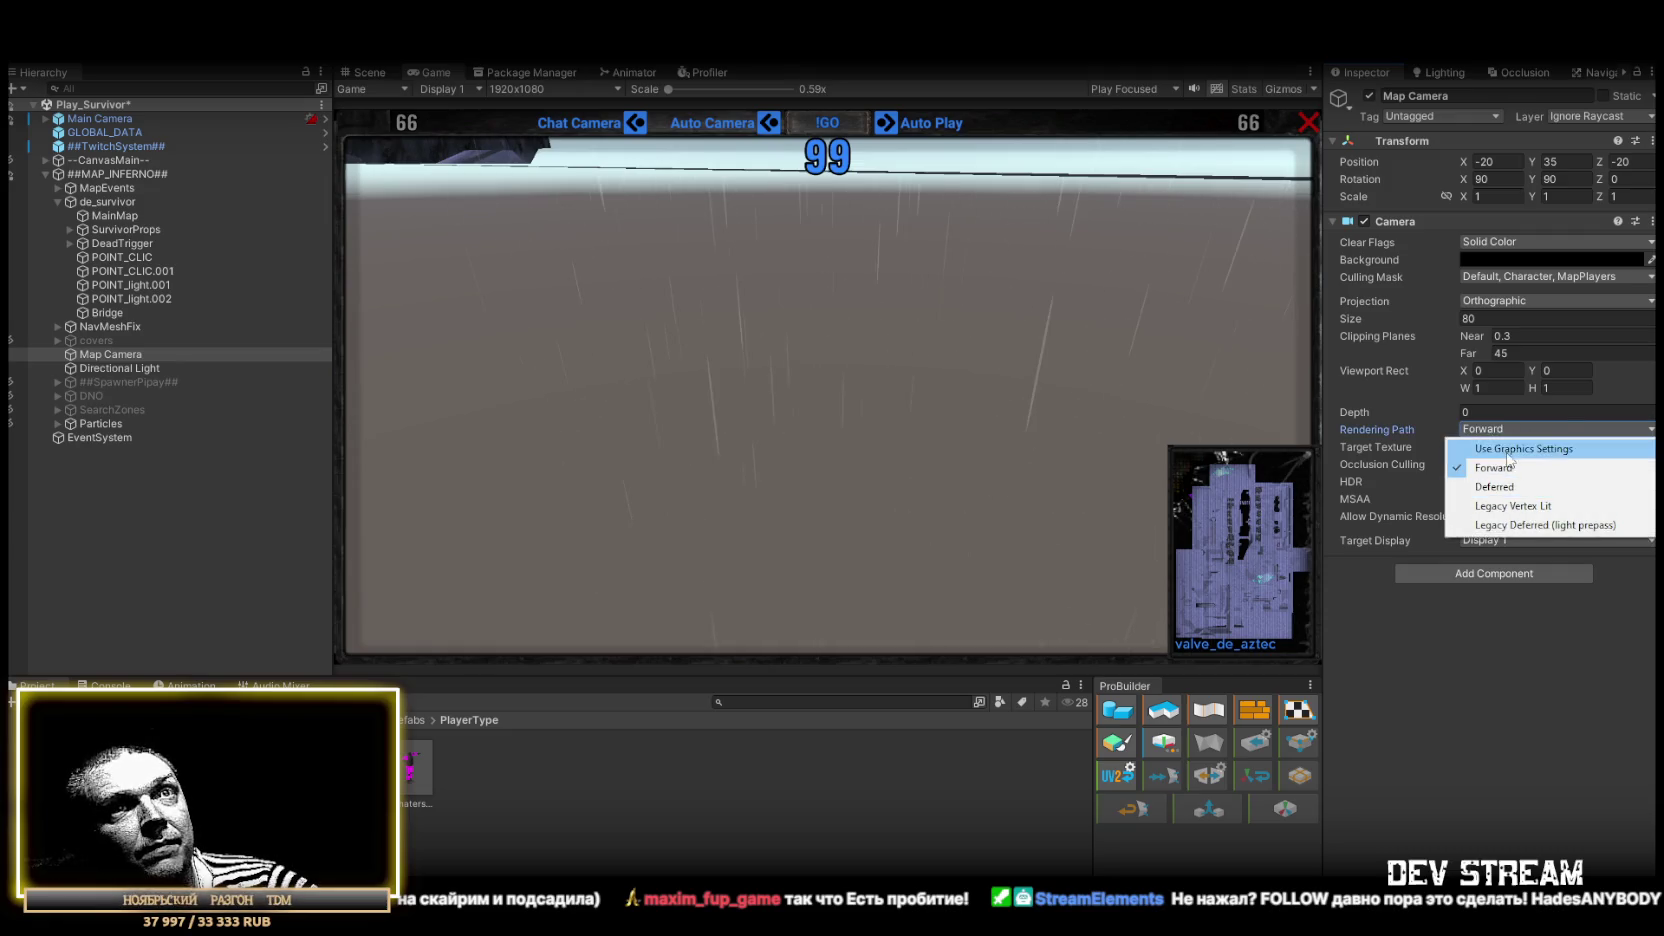
{"action": "left_click", "coordinate": [1502, 447]}
{"action": "key", "text": "ctrl+s"}
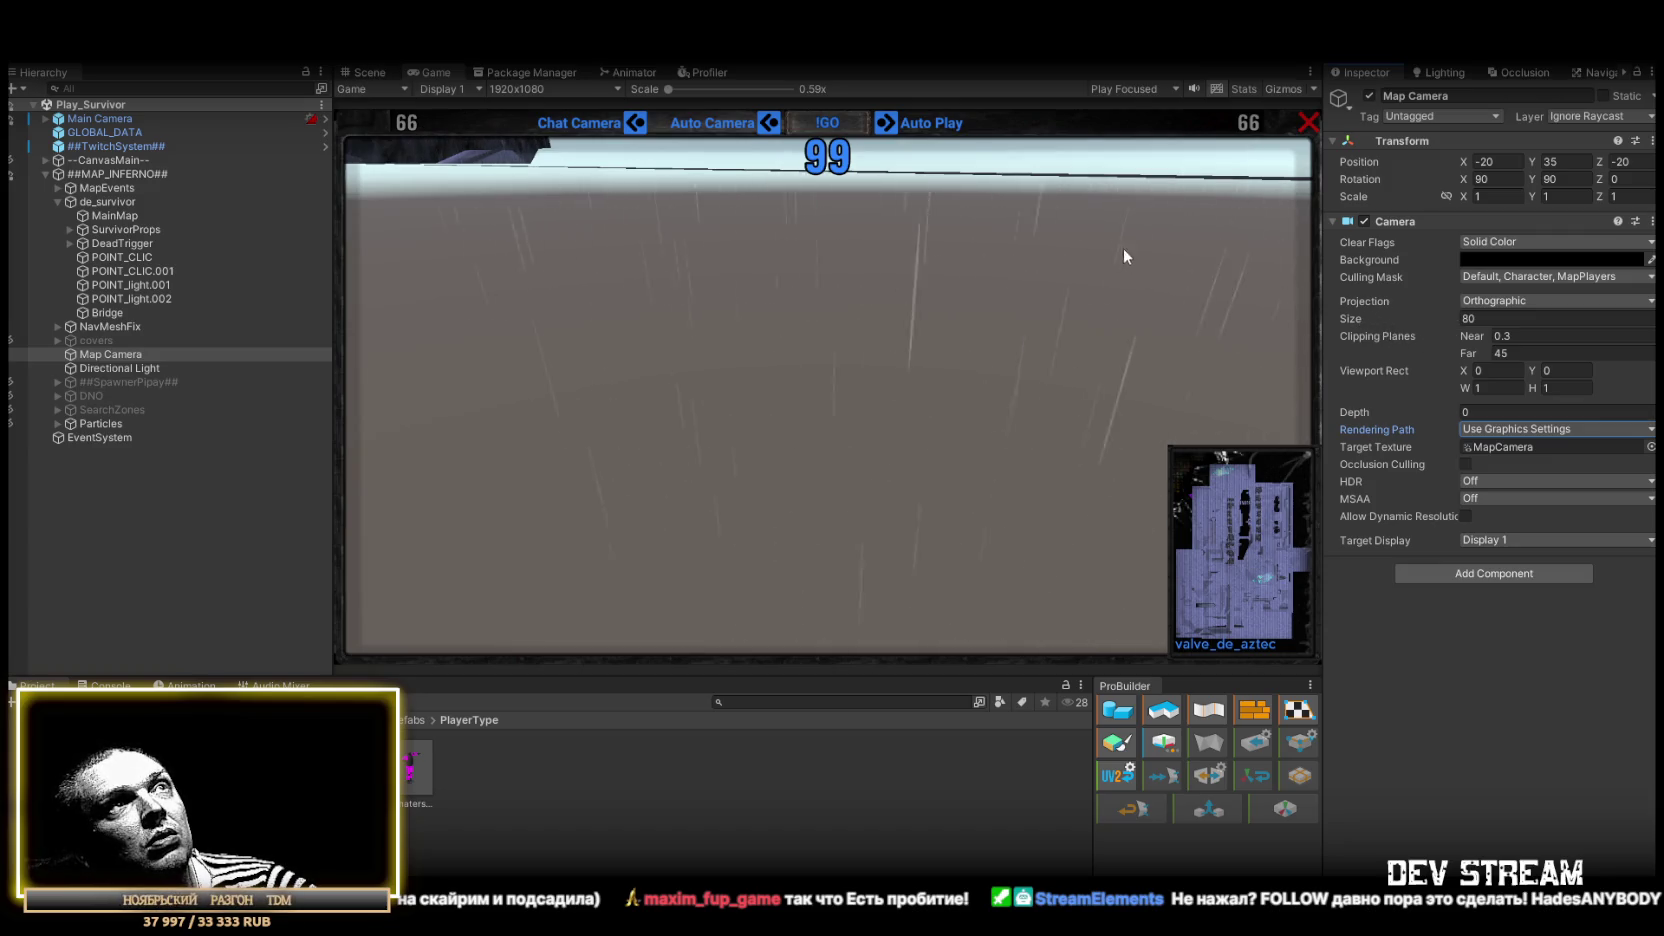
Undo a far clipping plane change so it stays at 45, and return to the Scene view
{"action": "mouse_move", "coordinate": [1468, 353]}
{"action": "left_mouse_down"}
{"action": "mouse_move", "coordinate": [1607, 346]}
{"action": "mouse_move", "coordinate": [36, 344]}
{"action": "left_mouse_up"}
{"action": "key", "text": "ctrl+z"}
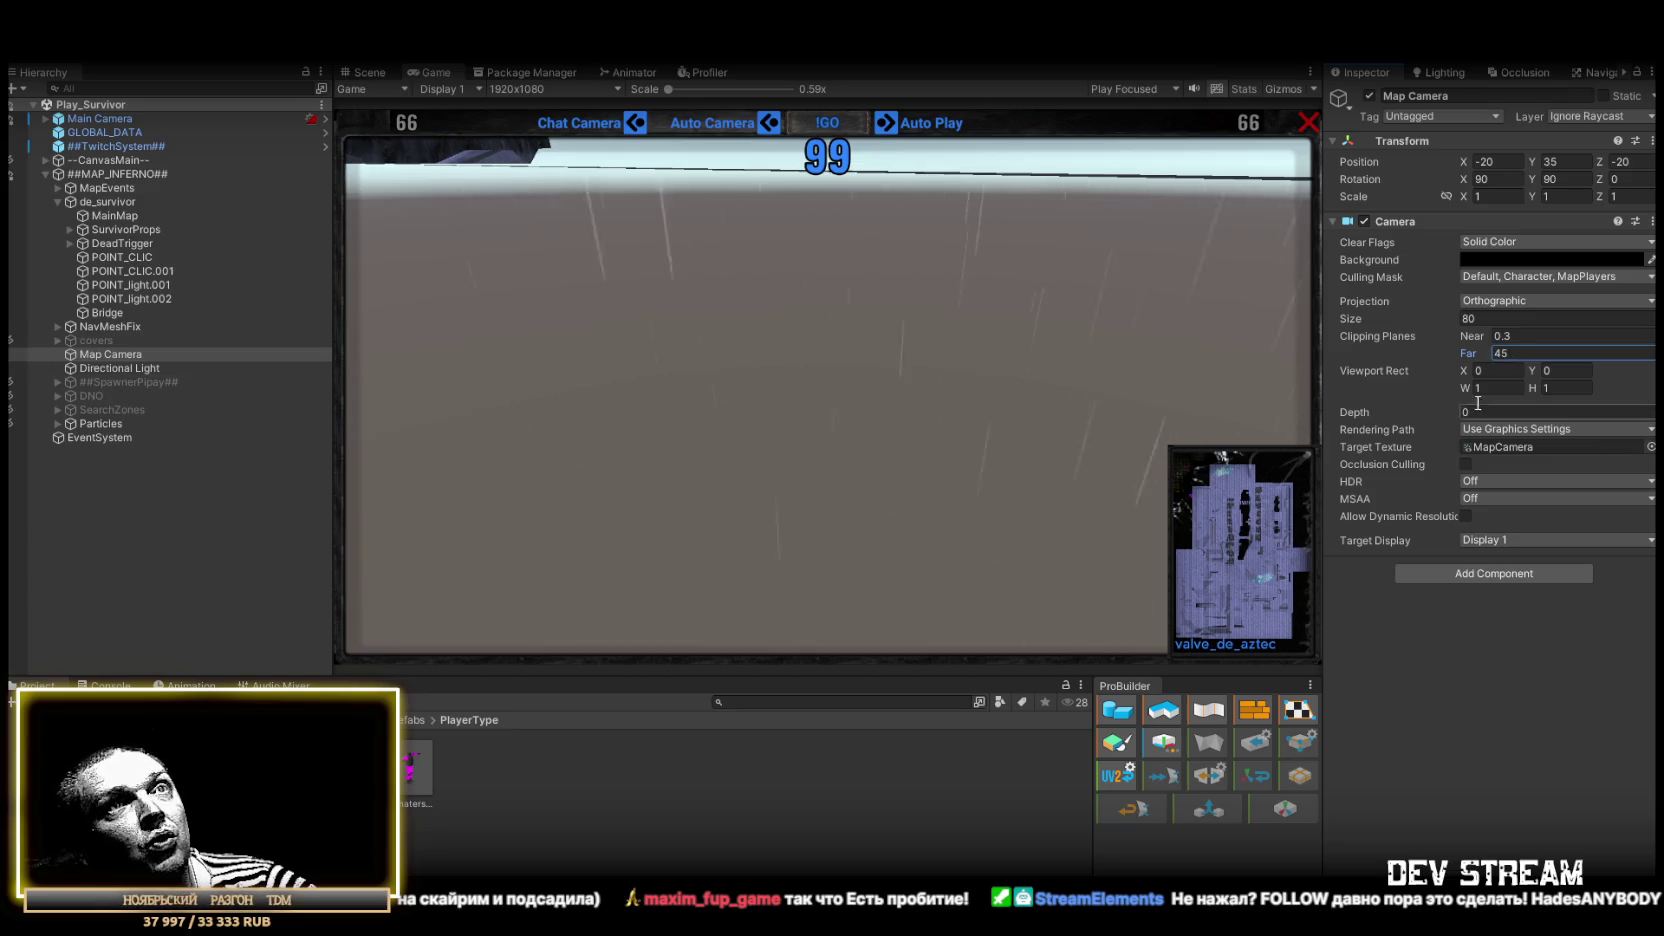
{"action": "left_click", "coordinate": [369, 71]}
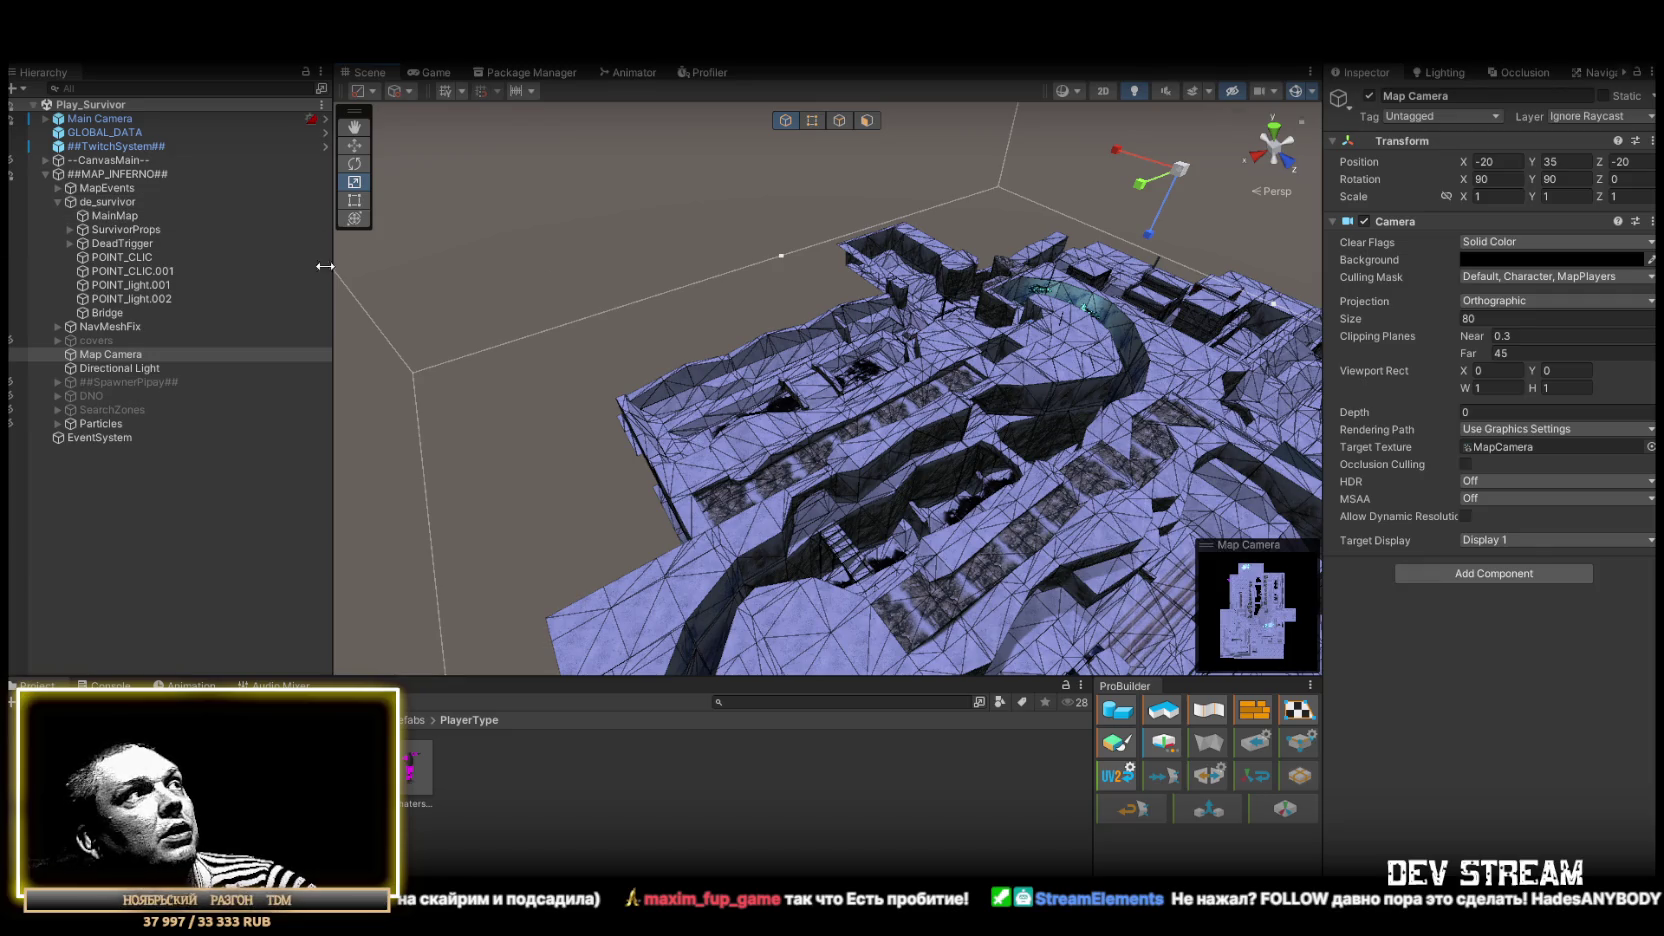
Look over de_survivor from above, collapse its children and select the Map Camera
{"action": "left_click", "coordinate": [125, 200]}
{"action": "left_click_drag", "start_coordinate": [800, 450], "coordinate": [800, 260]}
{"action": "mouse_move", "coordinate": [868, 200]}
{"action": "left_mouse_down"}
{"action": "mouse_move", "coordinate": [880, 227]}
{"action": "mouse_move", "coordinate": [882, 185]}
{"action": "mouse_move", "coordinate": [860, 205]}
{"action": "left_mouse_up"}
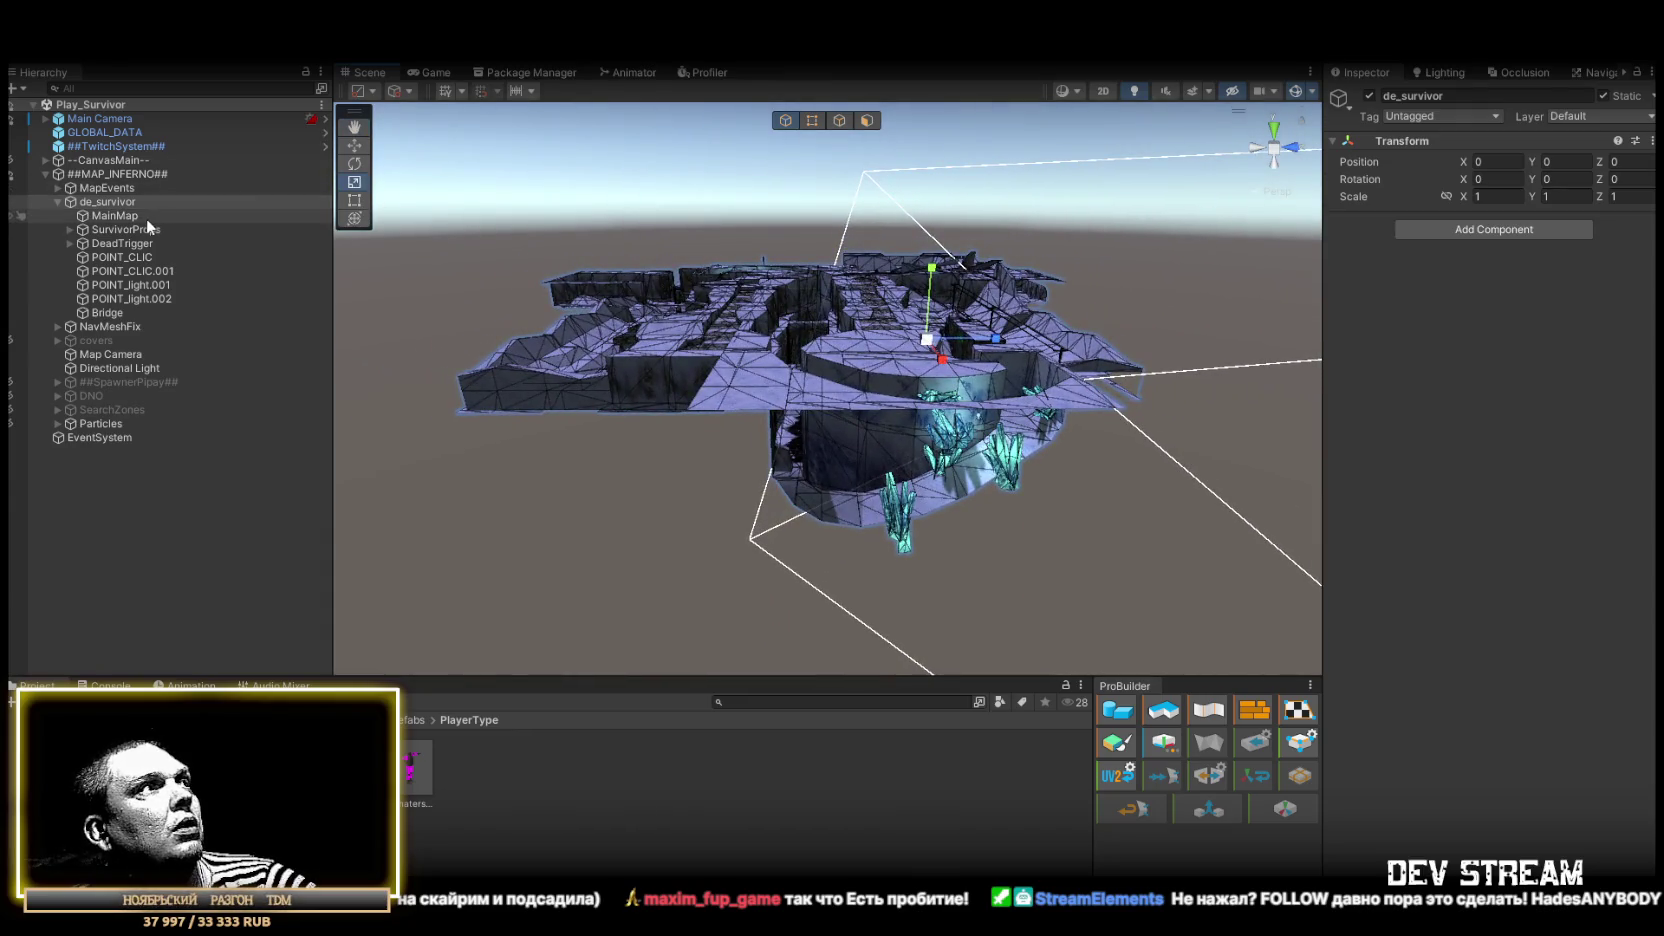
{"action": "left_click", "coordinate": [55, 201]}
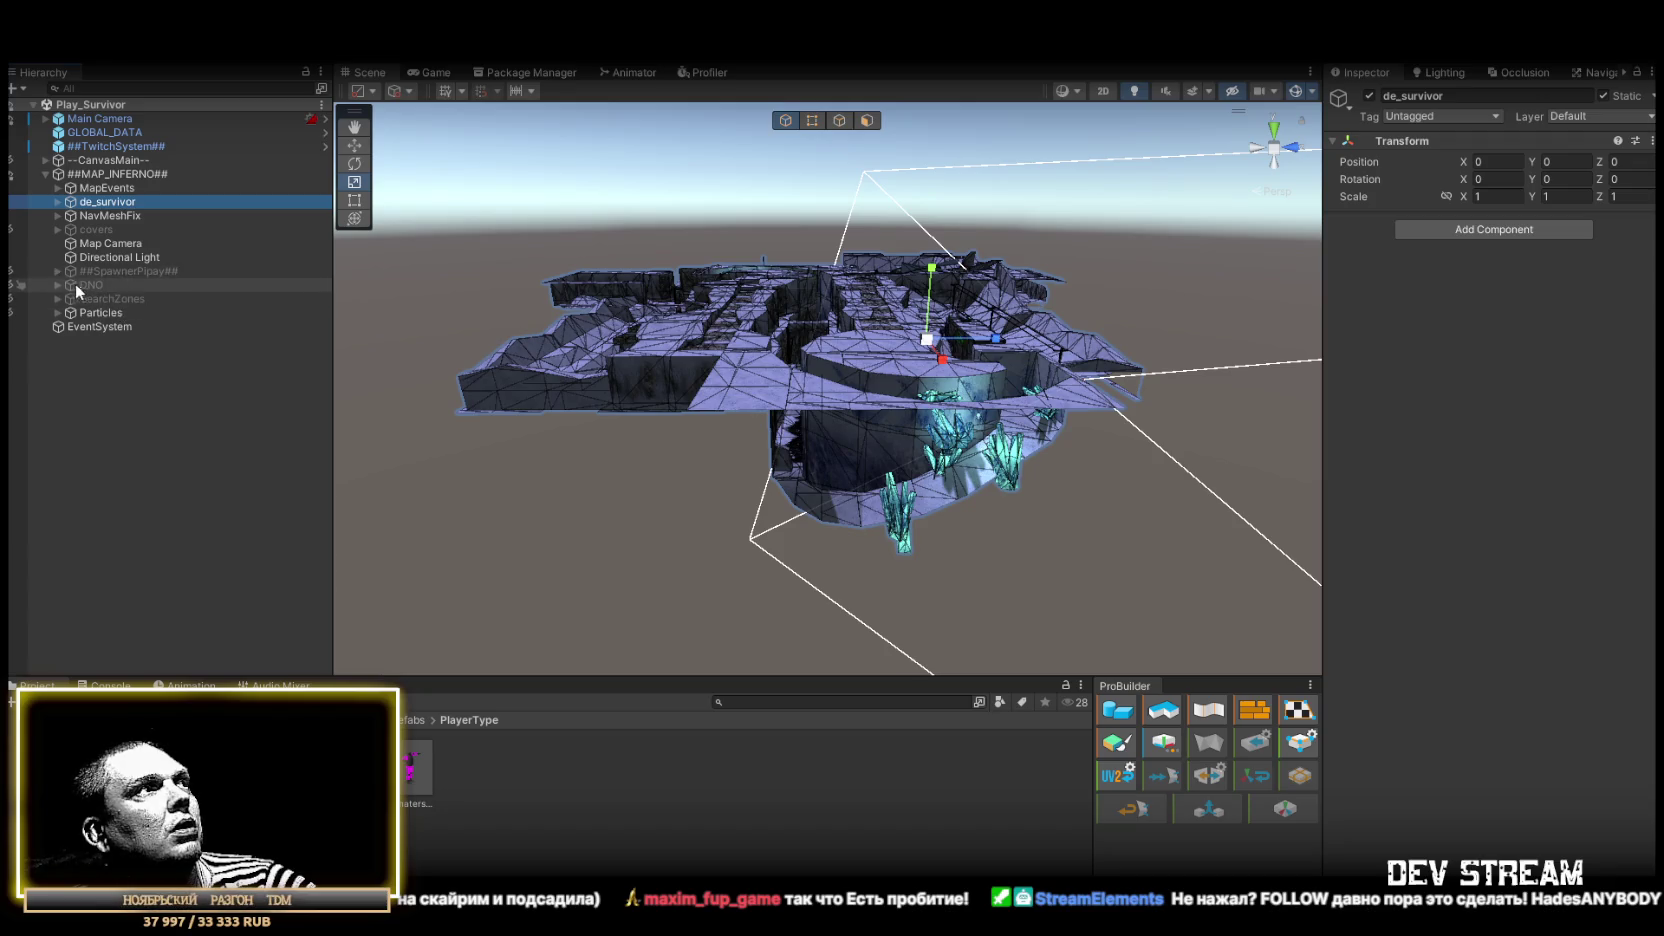
{"action": "left_click", "coordinate": [100, 243]}
{"action": "scroll", "coordinate": [1240, 183], "scroll_direction": "down", "scroll_amount": 3}
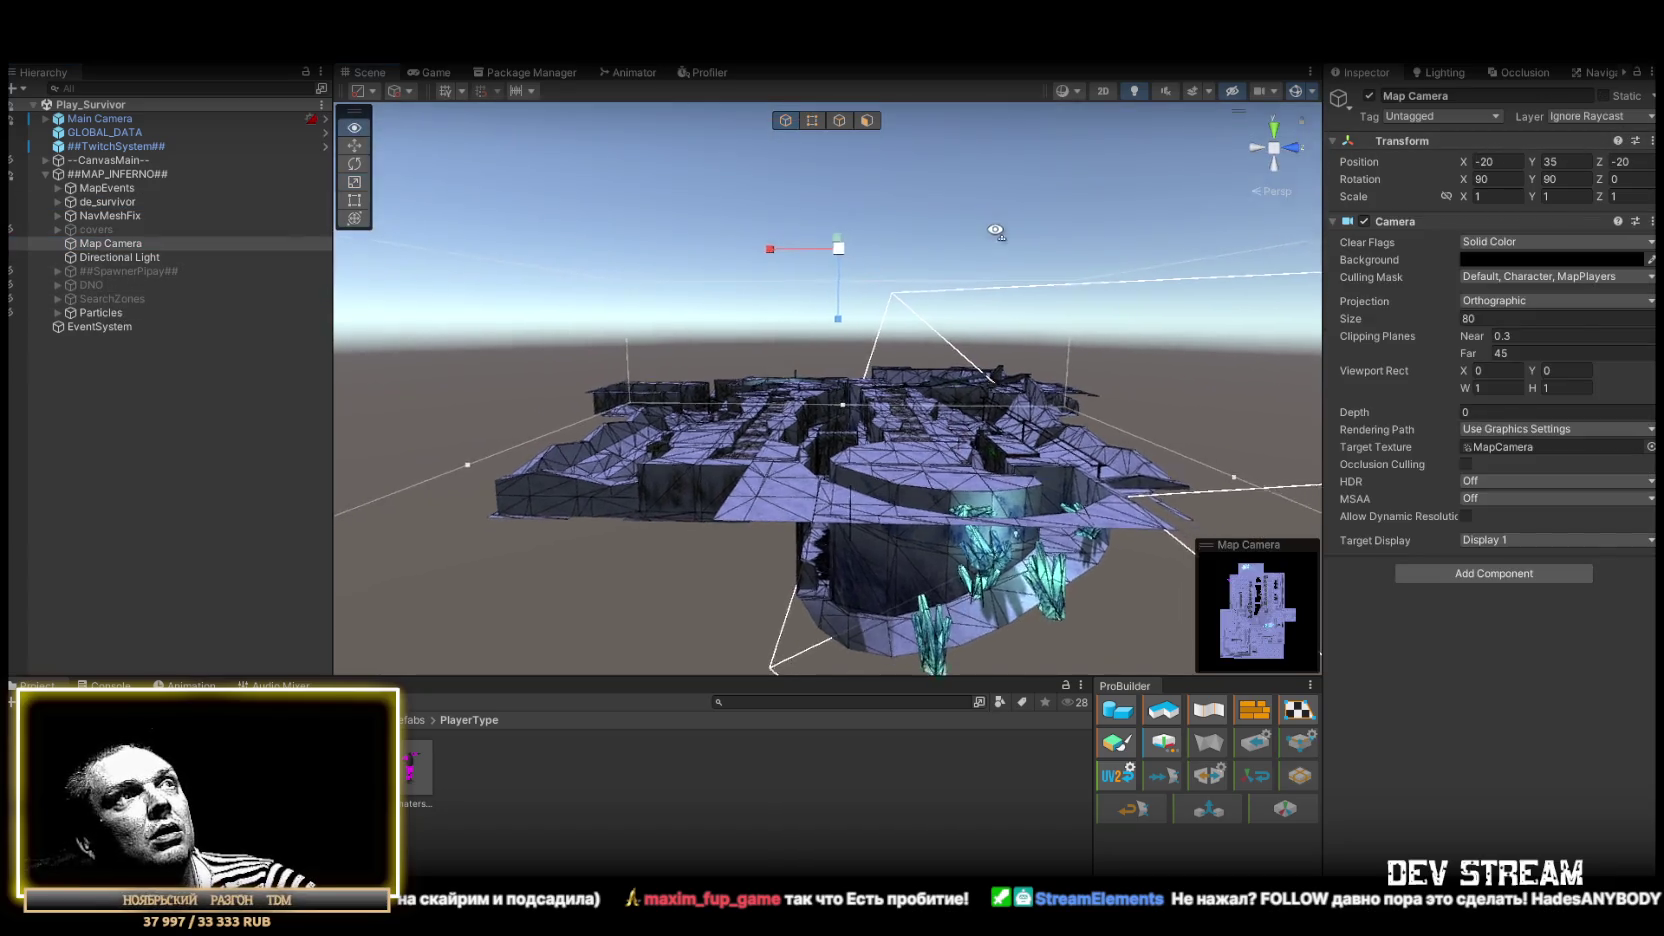
{"action": "mouse_move", "coordinate": [840, 300]}
{"action": "left_mouse_down"}
{"action": "mouse_move", "coordinate": [850, 370]}
{"action": "mouse_move", "coordinate": [971, 355]}
{"action": "left_mouse_up"}
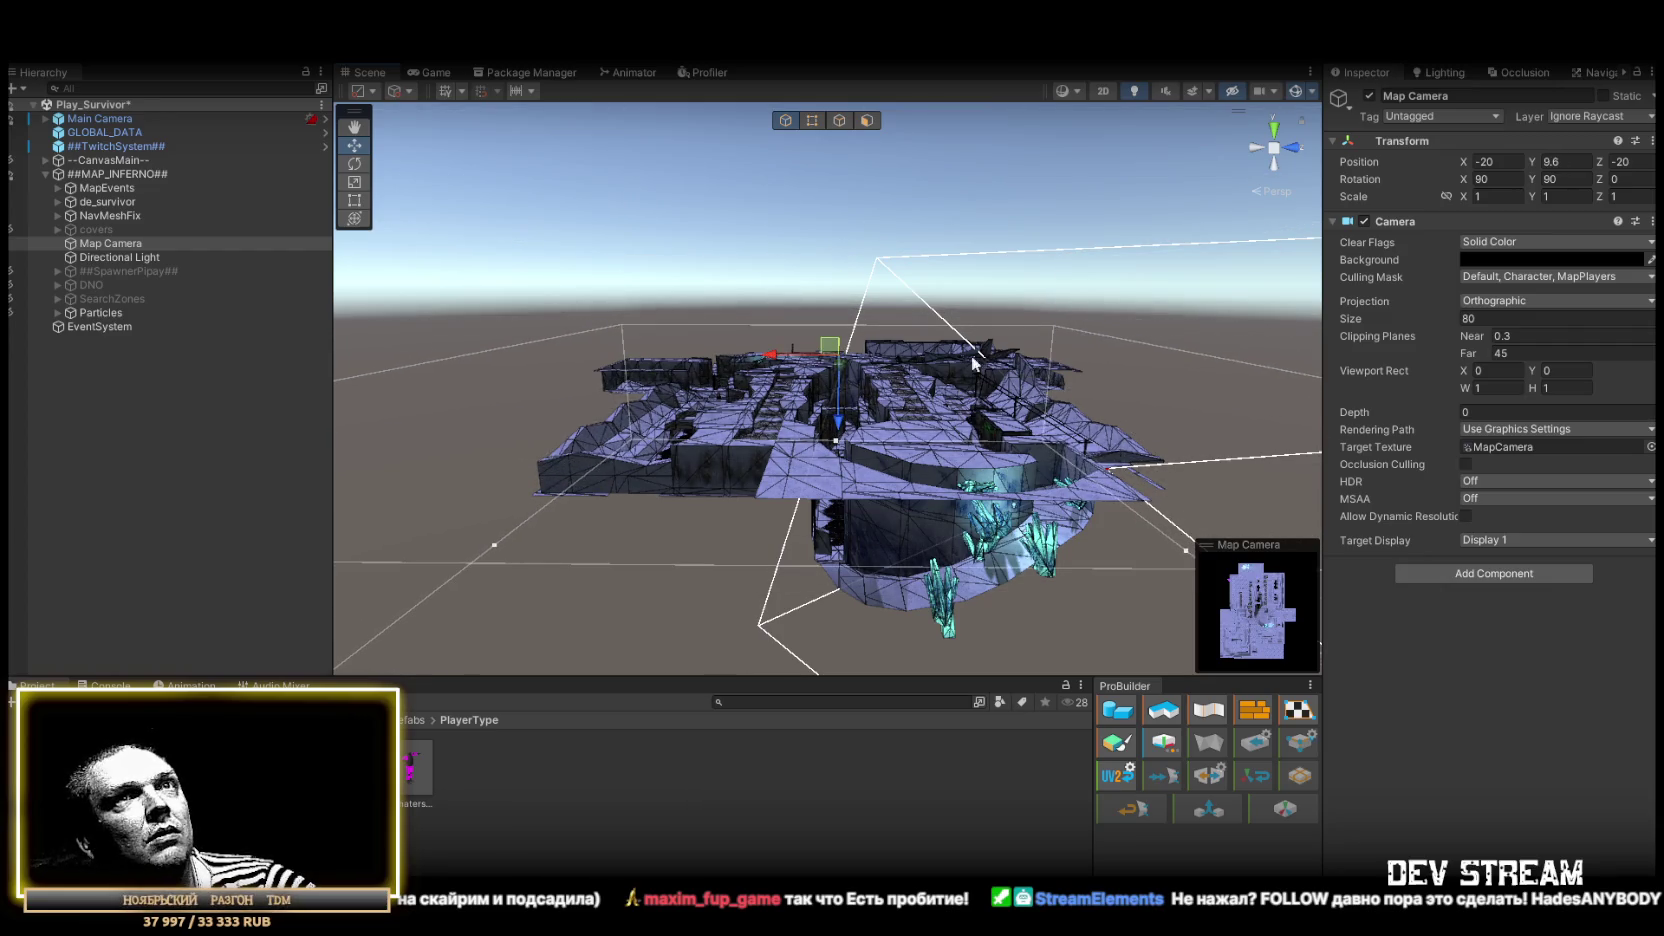
Set Map Camera's Y position to 15, check the minimap in Game view, then fly over the map
{"action": "left_click", "coordinate": [1586, 163]}
{"action": "type", "text": "10"}
{"action": "mouse_move", "coordinate": [1004, 303]}
{"action": "left_mouse_down"}
{"action": "mouse_move", "coordinate": [941, 256]}
{"action": "mouse_move", "coordinate": [960, 340]}
{"action": "left_mouse_up"}
{"action": "left_click", "coordinate": [429, 73]}
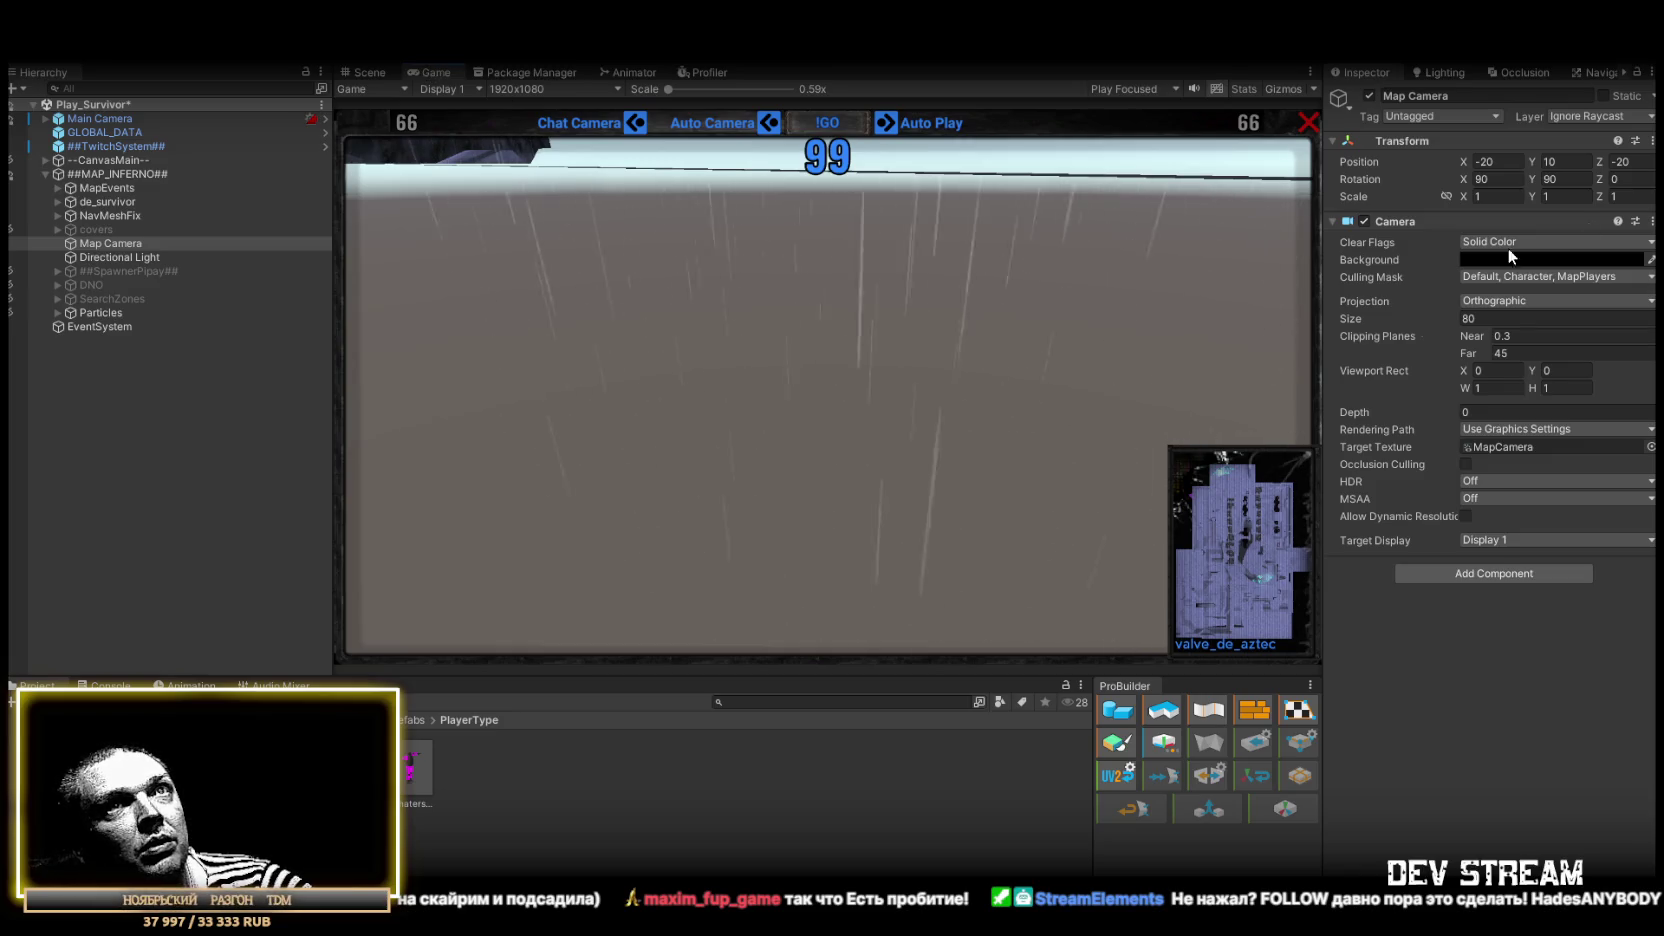
{"action": "left_click", "coordinate": [1557, 164]}
{"action": "type", "text": "15"}
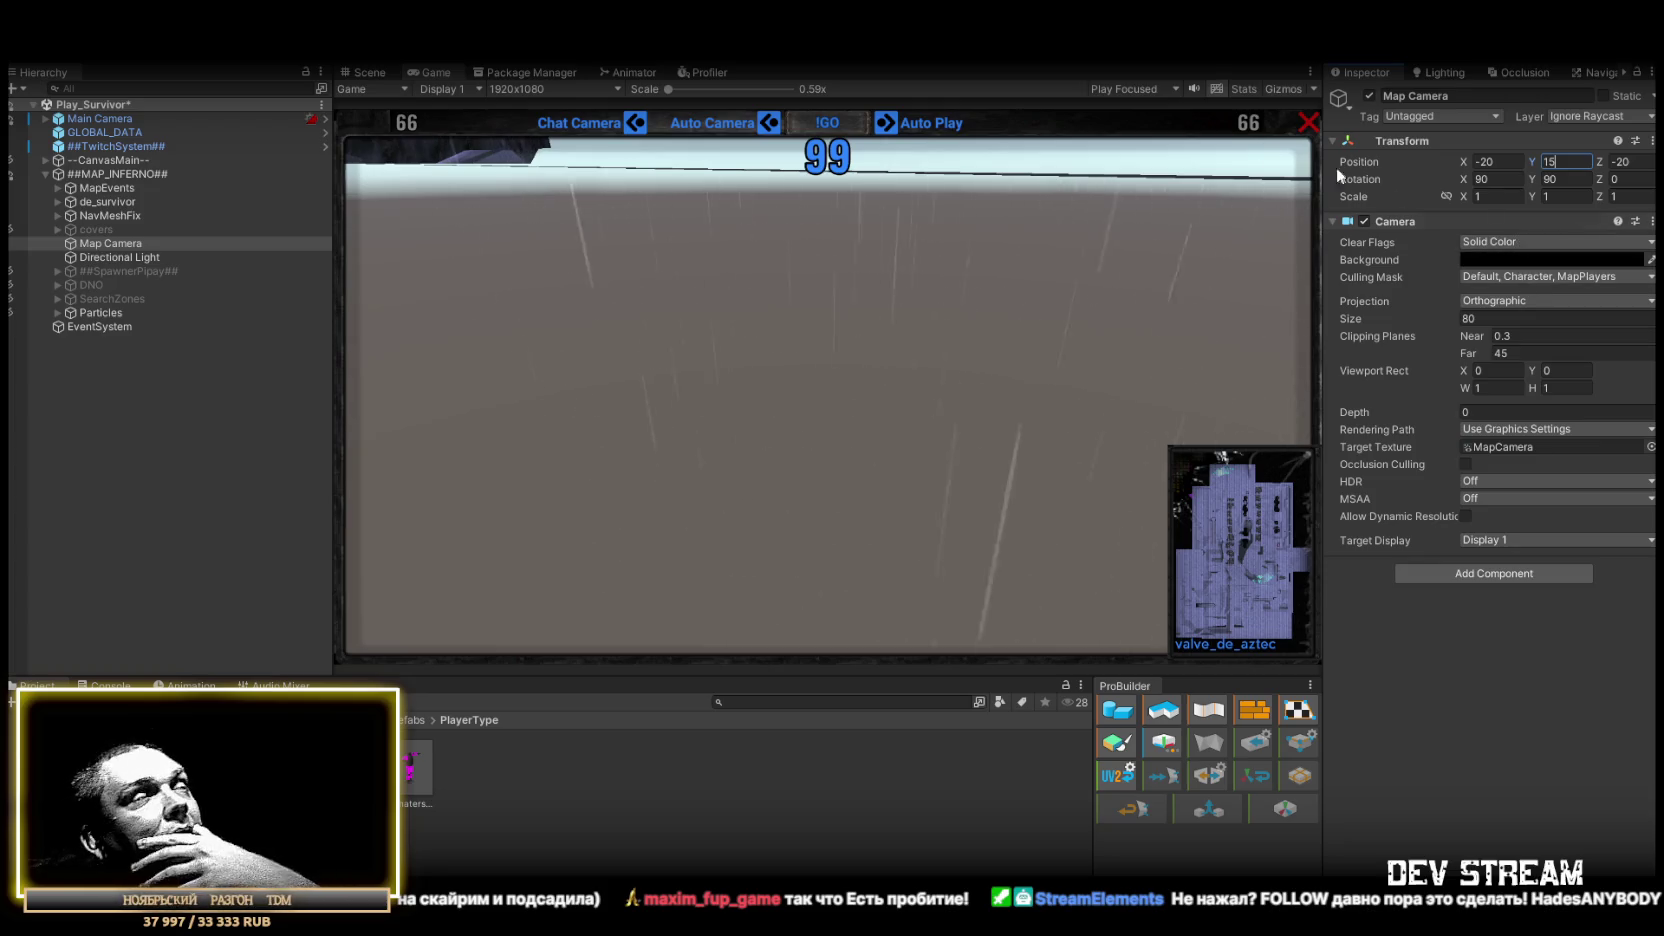
{"action": "left_click", "coordinate": [360, 73]}
{"action": "left_click_drag", "start_coordinate": [998, 290], "coordinate": [600, 276]}
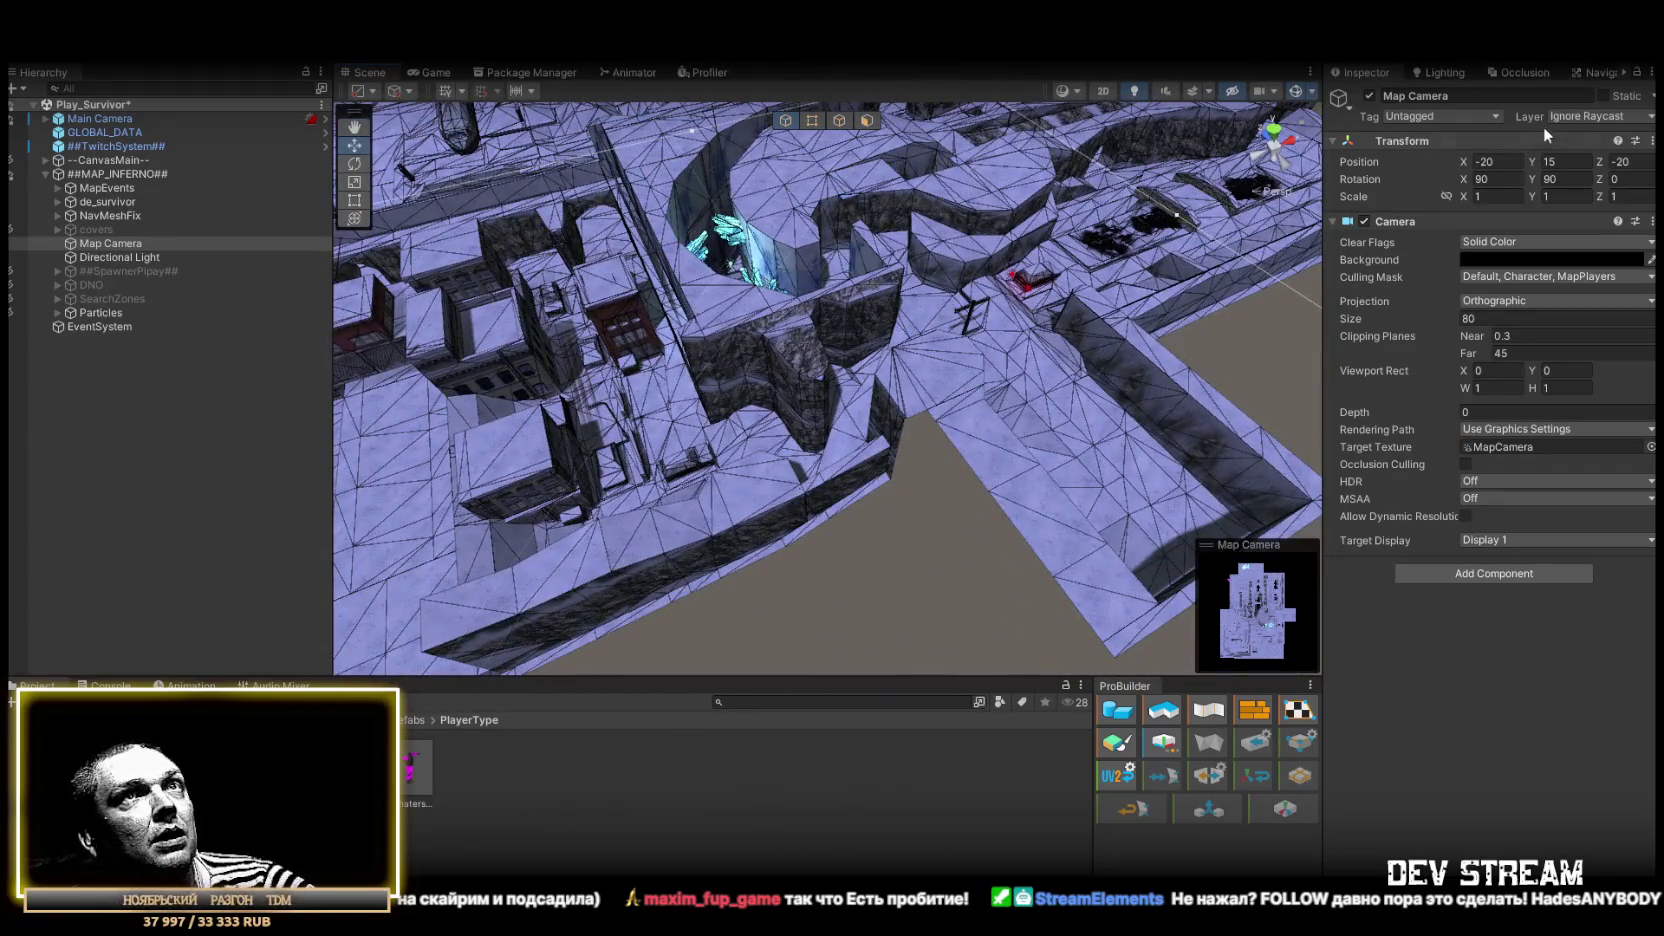
Review the Navigation Bake panel and the scenes listed in Build Settings
{"action": "left_click", "coordinate": [1595, 78]}
{"action": "scroll", "coordinate": [705, 272], "scroll_direction": "down", "scroll_amount": 5}
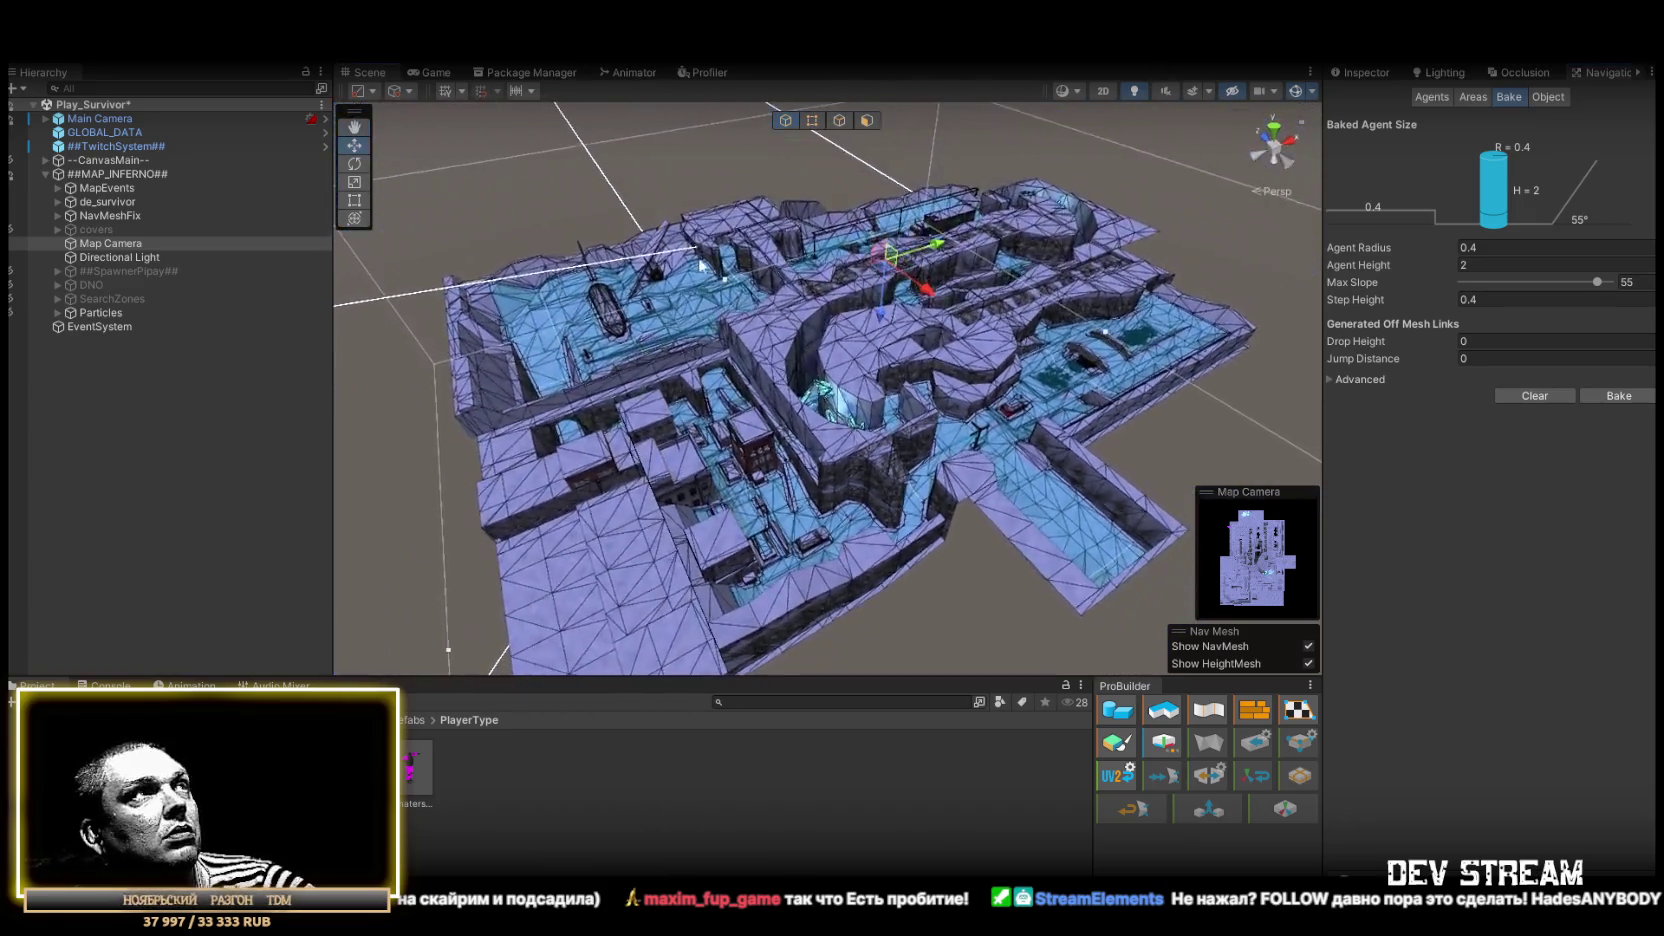
{"action": "left_click", "coordinate": [22, 48]}
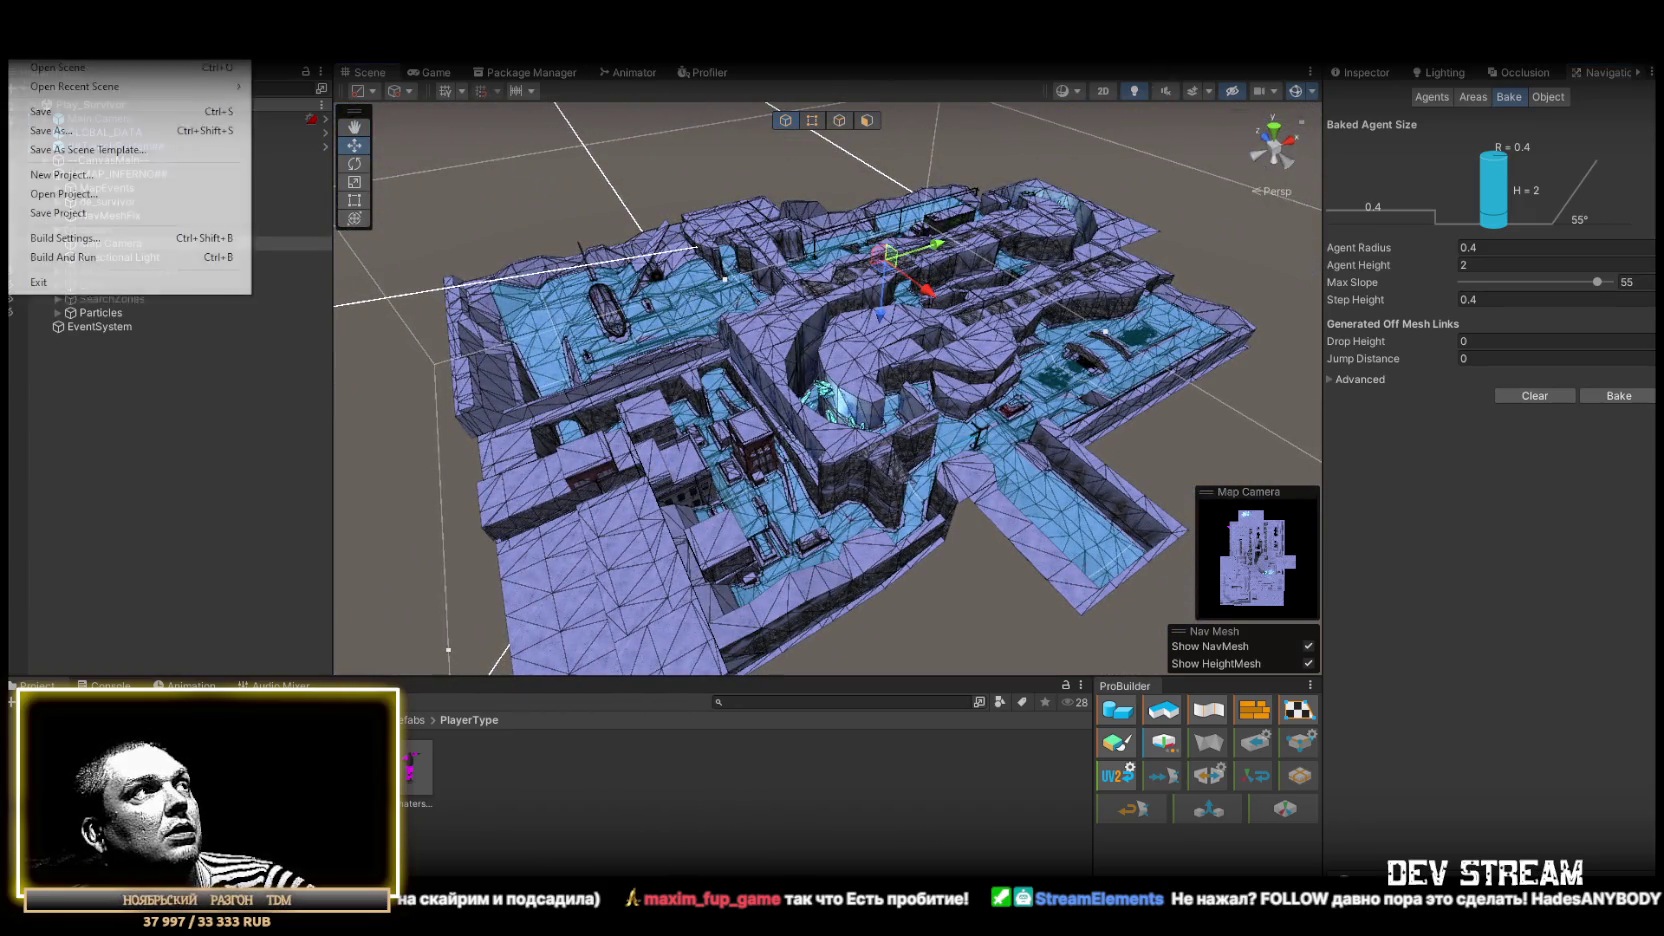
{"action": "left_click", "coordinate": [78, 244]}
{"action": "scroll", "coordinate": [786, 204], "scroll_direction": "down", "scroll_amount": 2}
{"action": "left_click", "coordinate": [1111, 127]}
Browse the old spawner group, then select SearchZones and switch it on in the Inspector
{"action": "mouse_move", "coordinate": [900, 350]}
{"action": "left_mouse_down"}
{"action": "mouse_move", "coordinate": [735, 376]}
{"action": "mouse_move", "coordinate": [785, 384]}
{"action": "mouse_move", "coordinate": [741, 361]}
{"action": "left_mouse_up"}
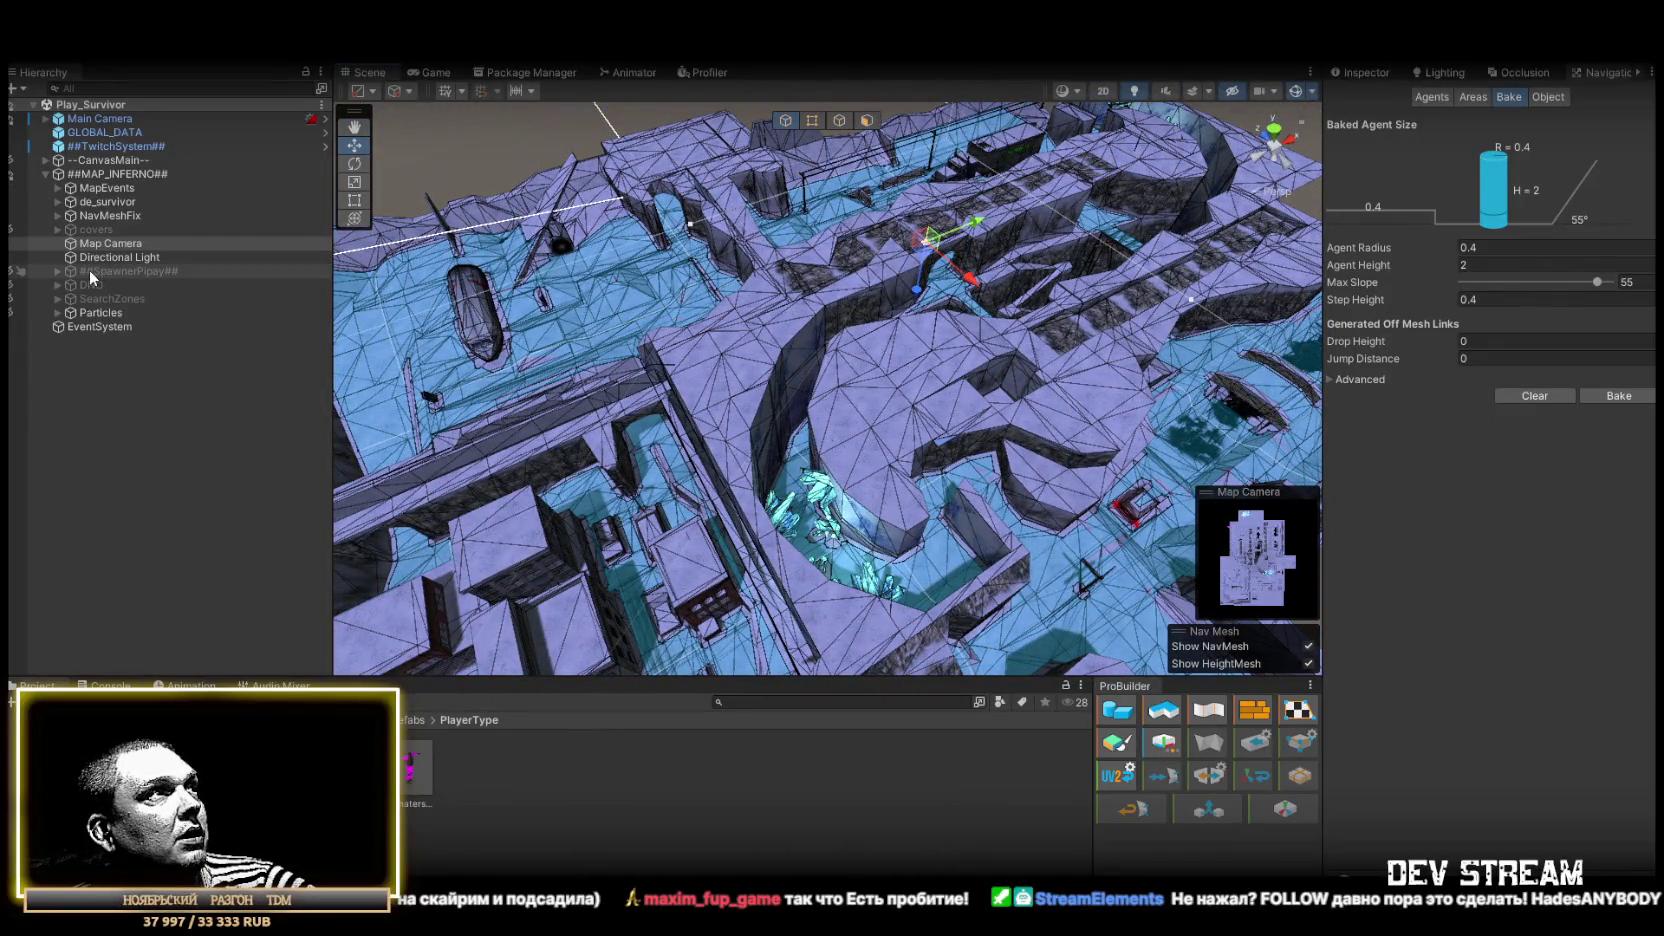
{"action": "left_click", "coordinate": [56, 270]}
{"action": "left_click", "coordinate": [35, 266]}
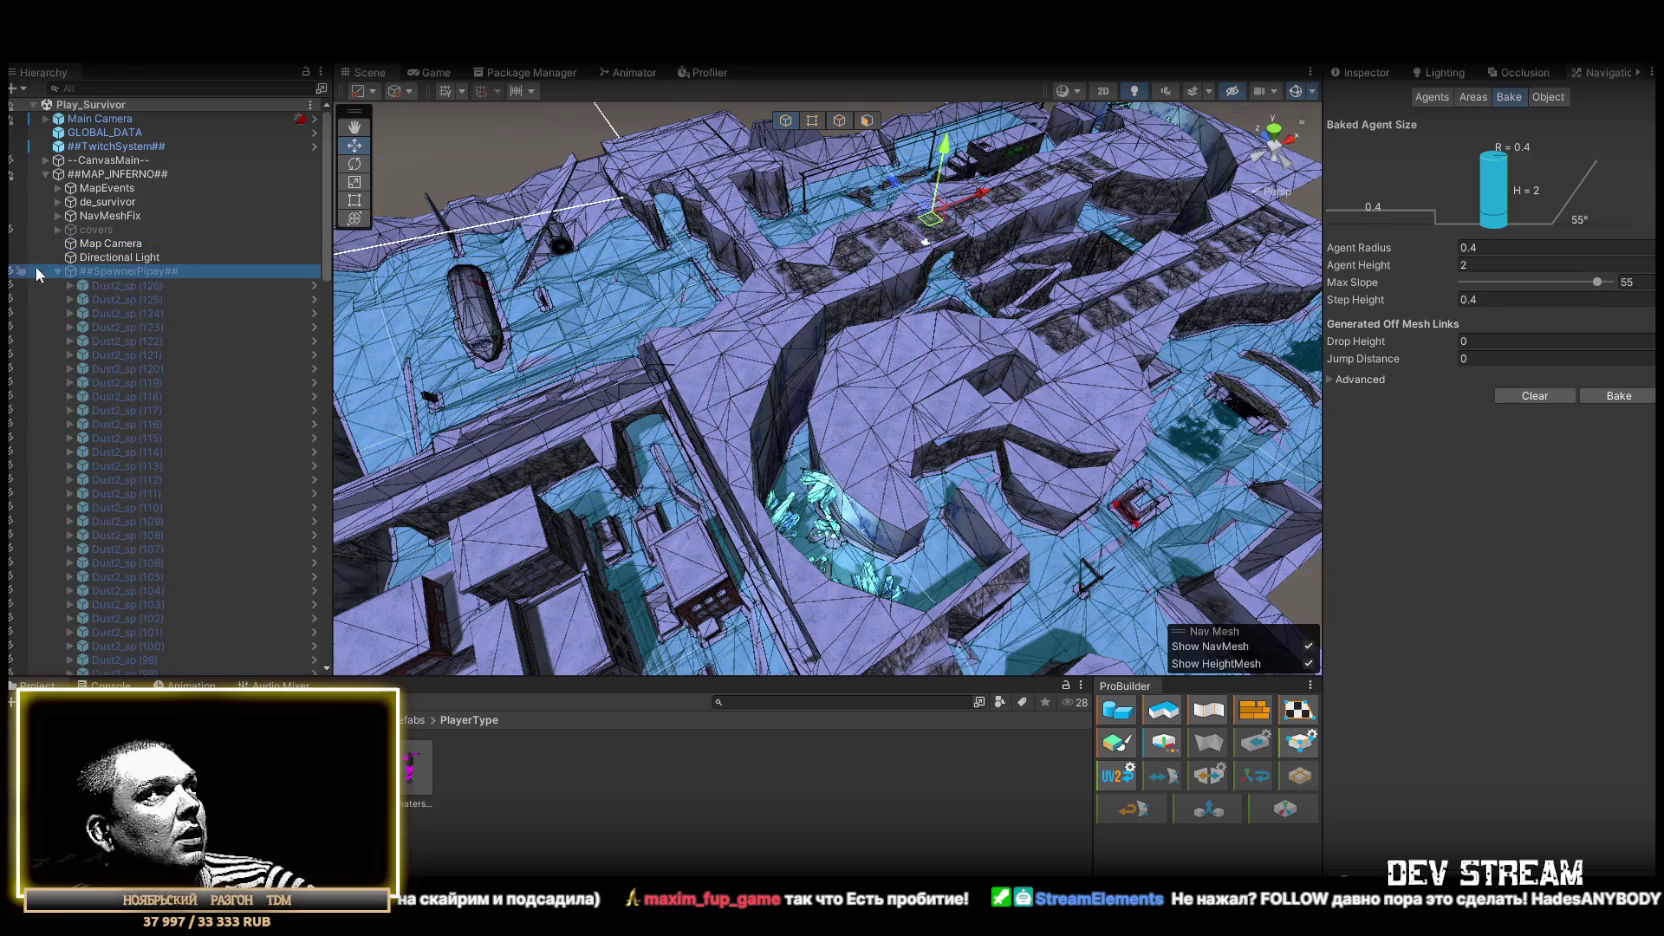
{"action": "left_click", "coordinate": [57, 270]}
{"action": "left_click", "coordinate": [90, 284]}
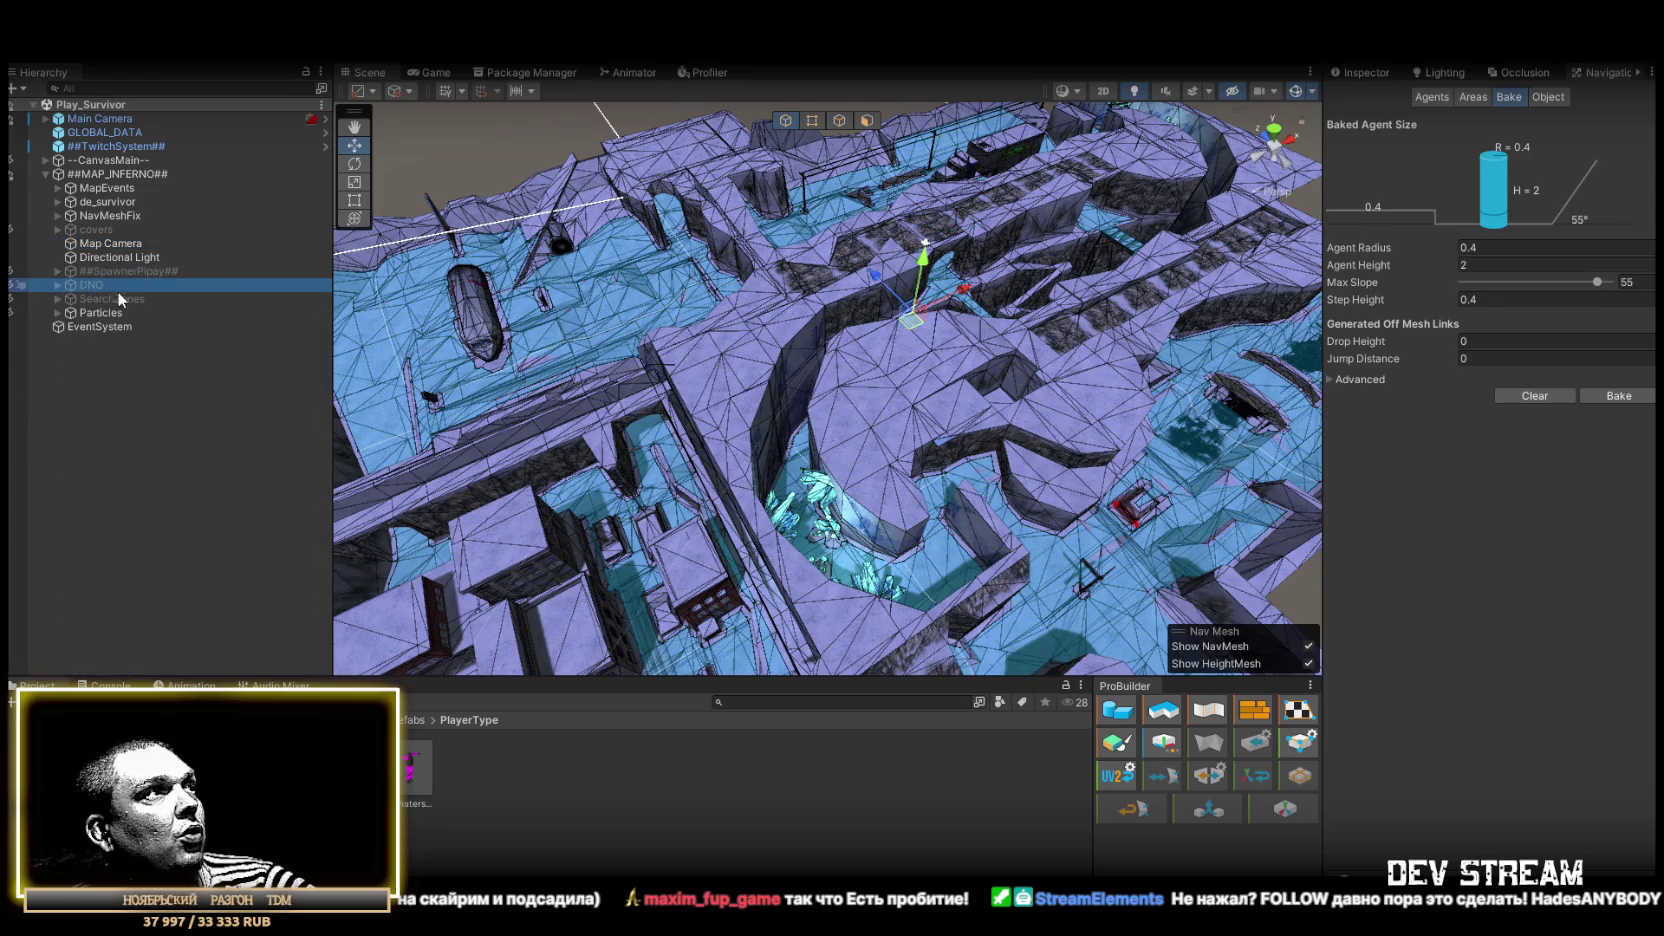
{"action": "left_click", "coordinate": [101, 299]}
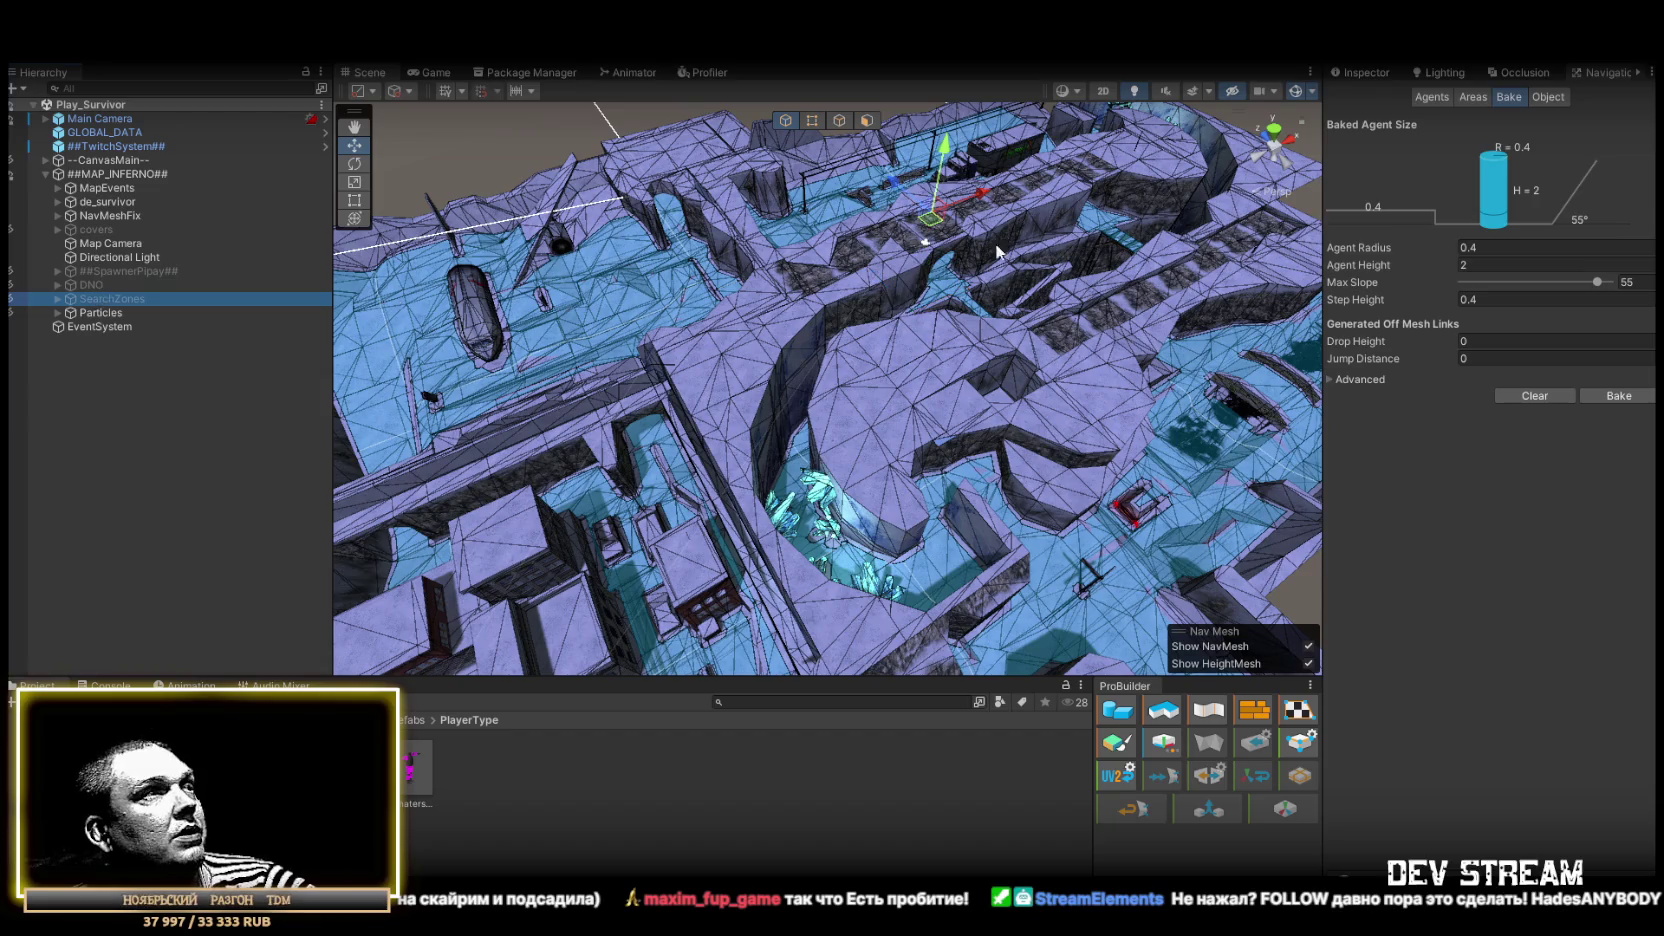
{"action": "left_click", "coordinate": [1374, 74]}
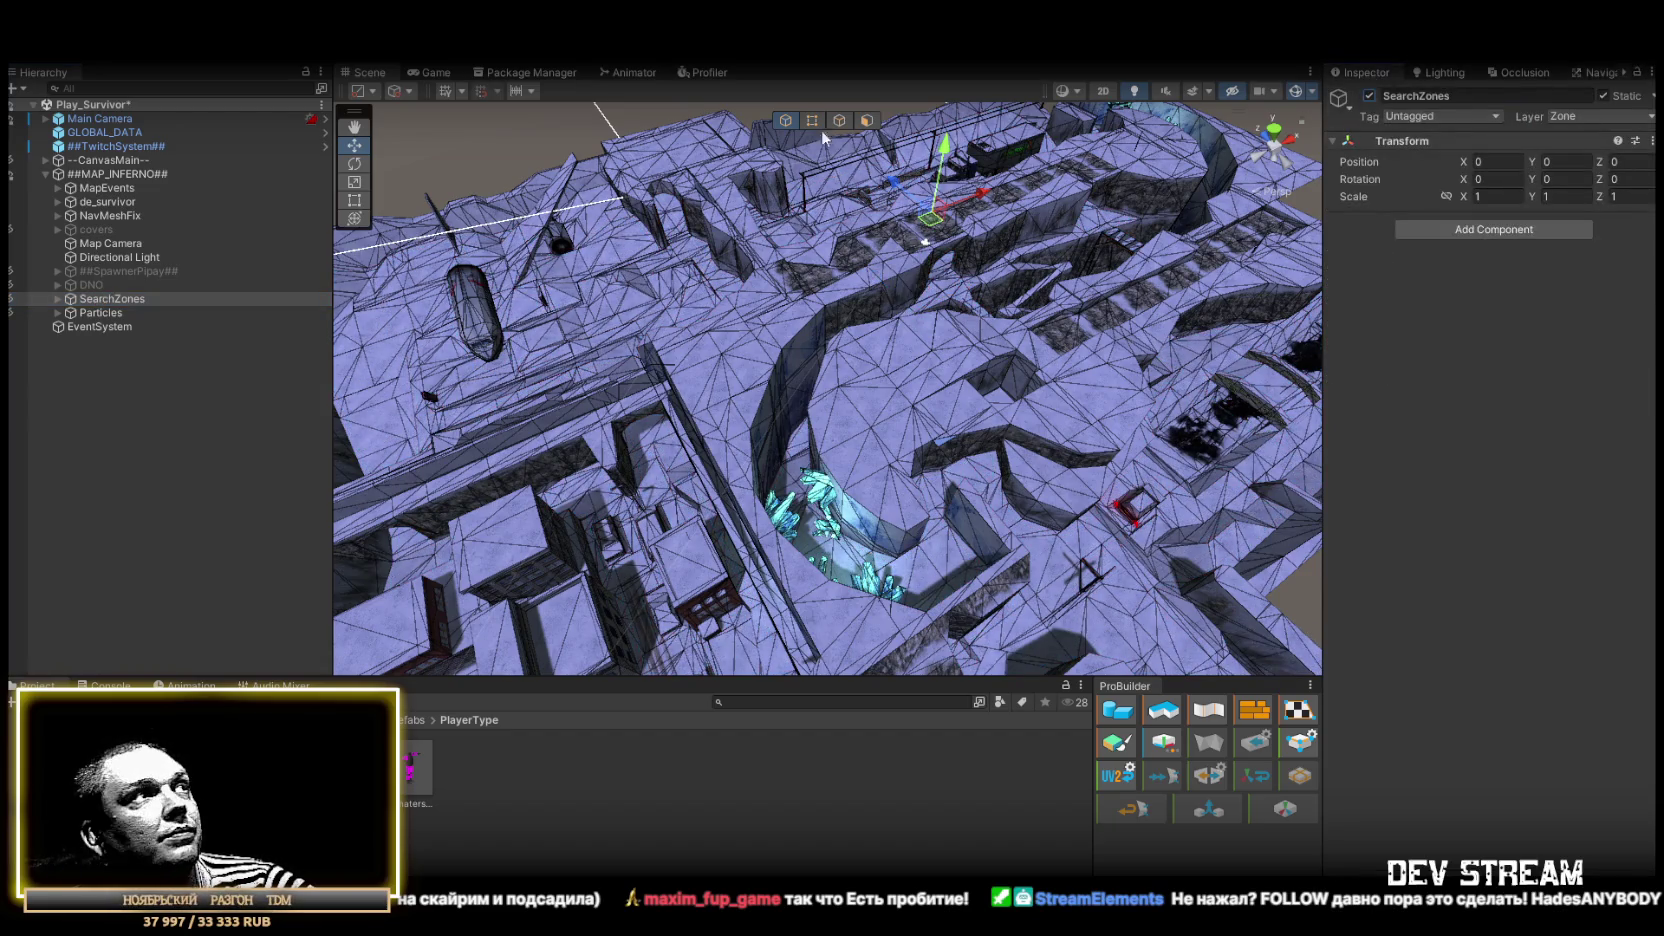
Delete SearchZoneBox (1) through (7), keeping only SearchZoneBox (0) selected
{"action": "left_click", "coordinate": [57, 298]}
{"action": "left_click", "coordinate": [135, 326]}
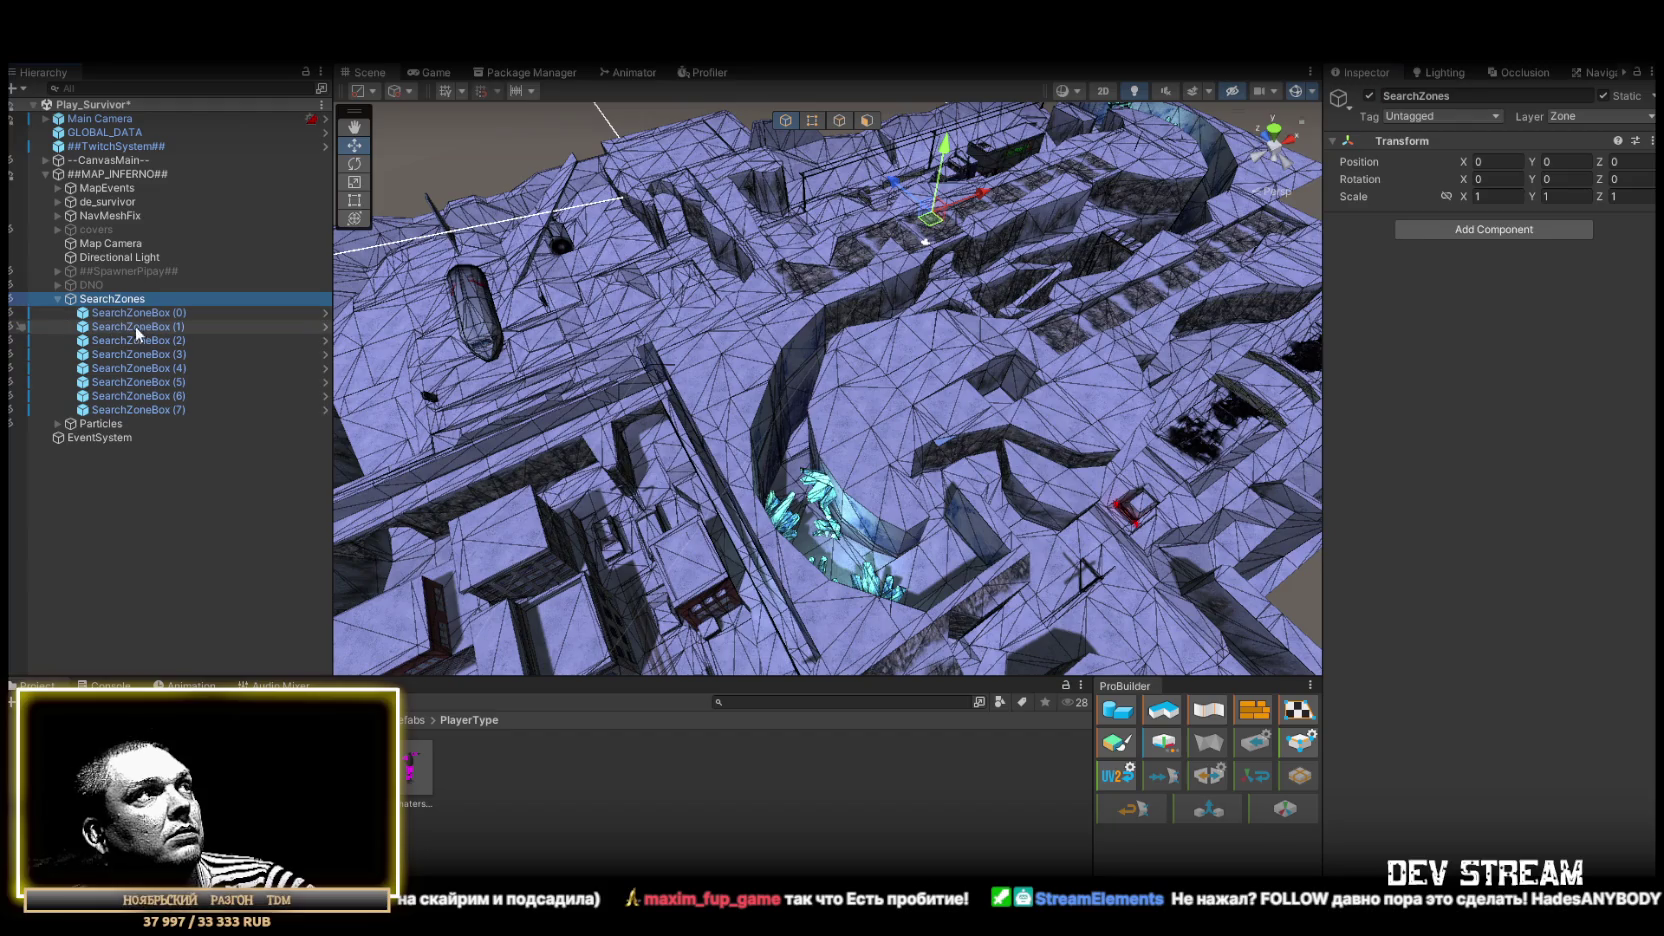
{"action": "left_click", "coordinate": [178, 410], "text": "shift"}
{"action": "key", "text": "Delete"}
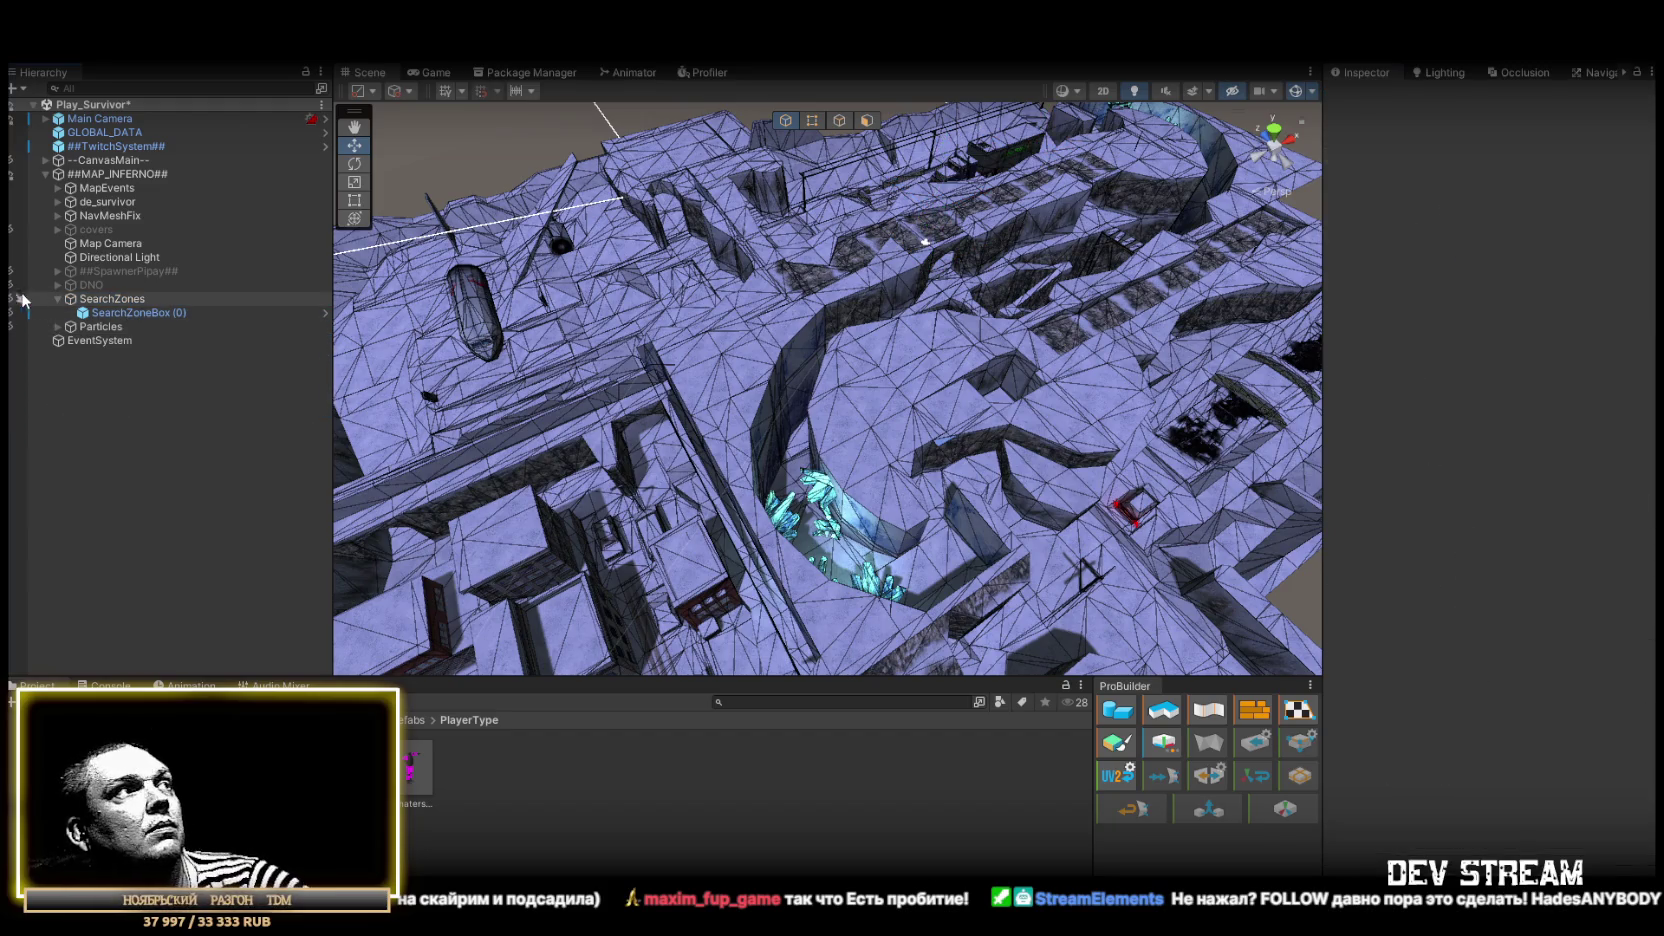
{"action": "left_click", "coordinate": [160, 314]}
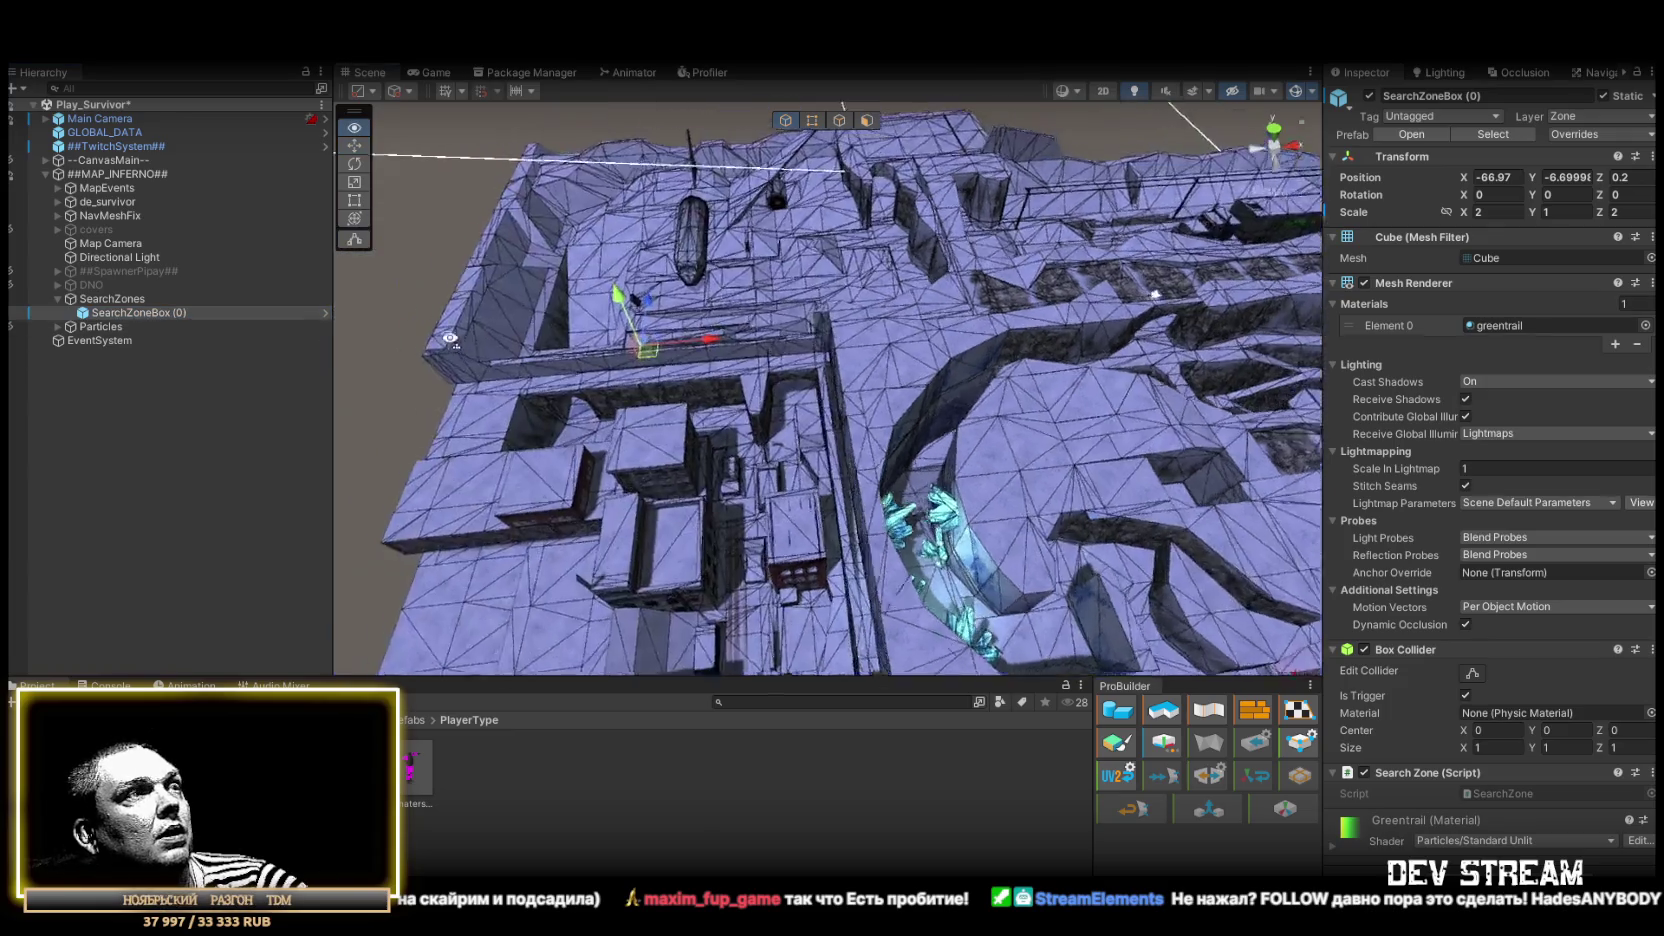
Nudge SearchZoneBox (0) across the floor and duplicate it as SearchZoneBox (1) at a new spot
{"action": "left_click_drag", "start_coordinate": [535, 296], "coordinate": [922, 381]}
{"action": "mouse_move", "coordinate": [735, 210]}
{"action": "left_mouse_down"}
{"action": "mouse_move", "coordinate": [640, 298]}
{"action": "mouse_move", "coordinate": [1131, 387]}
{"action": "mouse_move", "coordinate": [926, 448]}
{"action": "mouse_move", "coordinate": [840, 532]}
{"action": "left_mouse_up"}
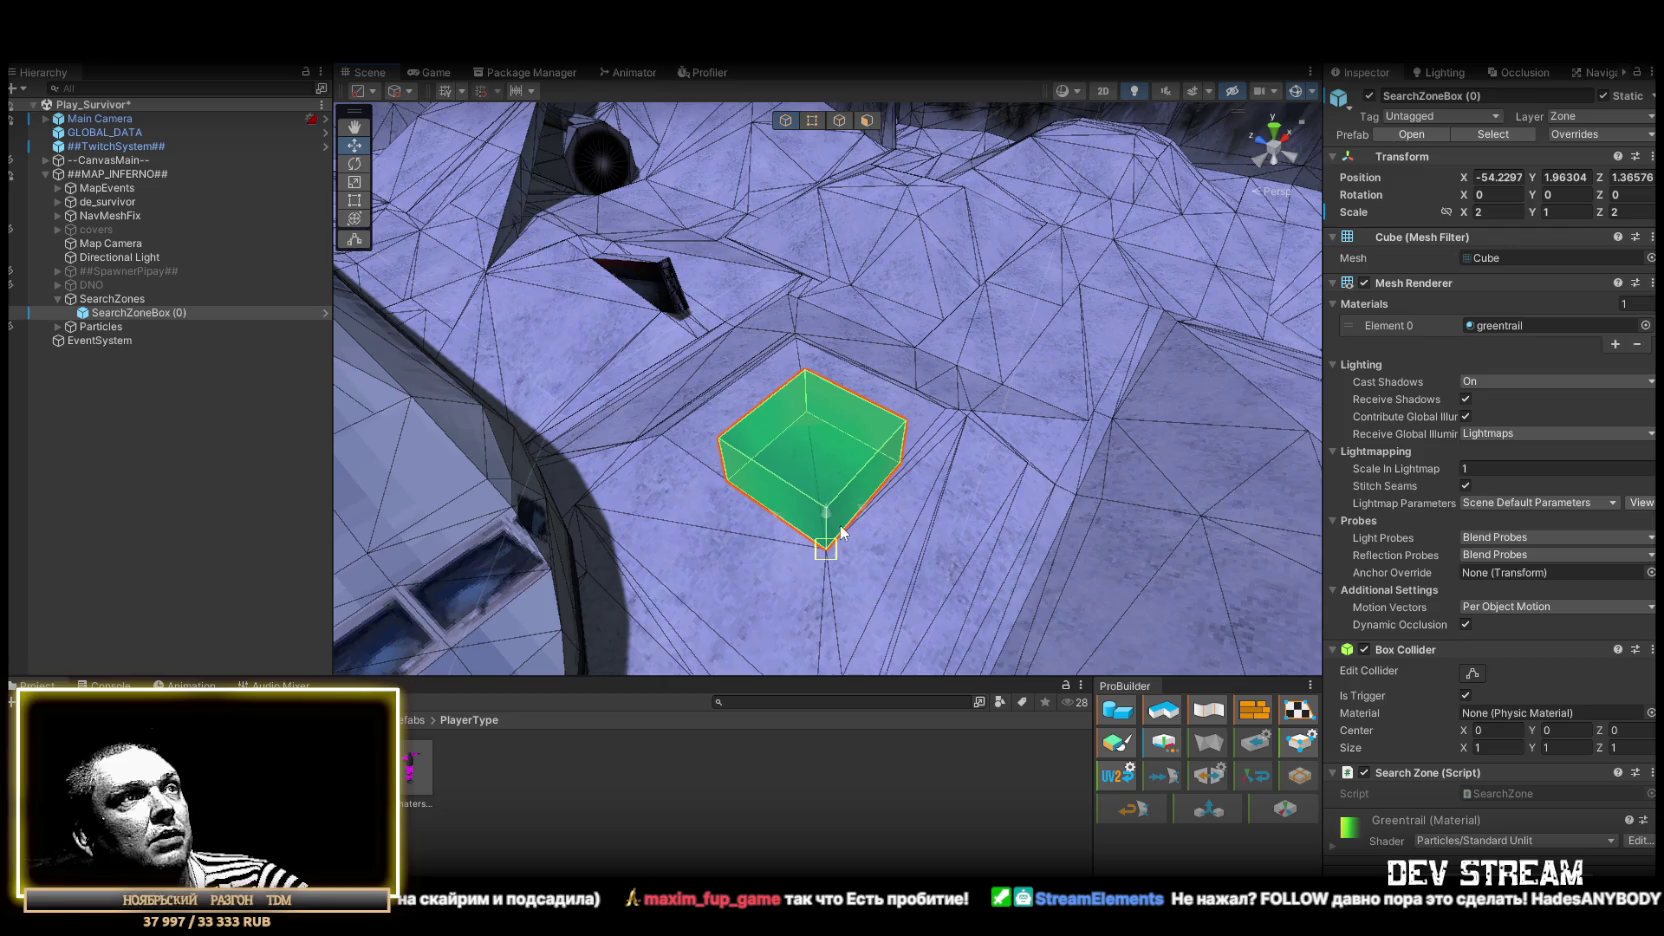
{"action": "left_click_drag", "start_coordinate": [824, 470], "coordinate": [785, 412]}
{"action": "mouse_move", "coordinate": [785, 412]}
{"action": "left_mouse_down"}
{"action": "mouse_move", "coordinate": [973, 397]}
{"action": "mouse_move", "coordinate": [761, 428]}
{"action": "mouse_move", "coordinate": [584, 491]}
{"action": "left_mouse_up"}
{"action": "key", "text": "ctrl+d"}
{"action": "mouse_move", "coordinate": [828, 383]}
{"action": "left_mouse_down"}
{"action": "mouse_move", "coordinate": [805, 378]}
{"action": "mouse_move", "coordinate": [772, 316]}
{"action": "mouse_move", "coordinate": [712, 340]}
{"action": "mouse_move", "coordinate": [1000, 517]}
{"action": "left_mouse_up"}
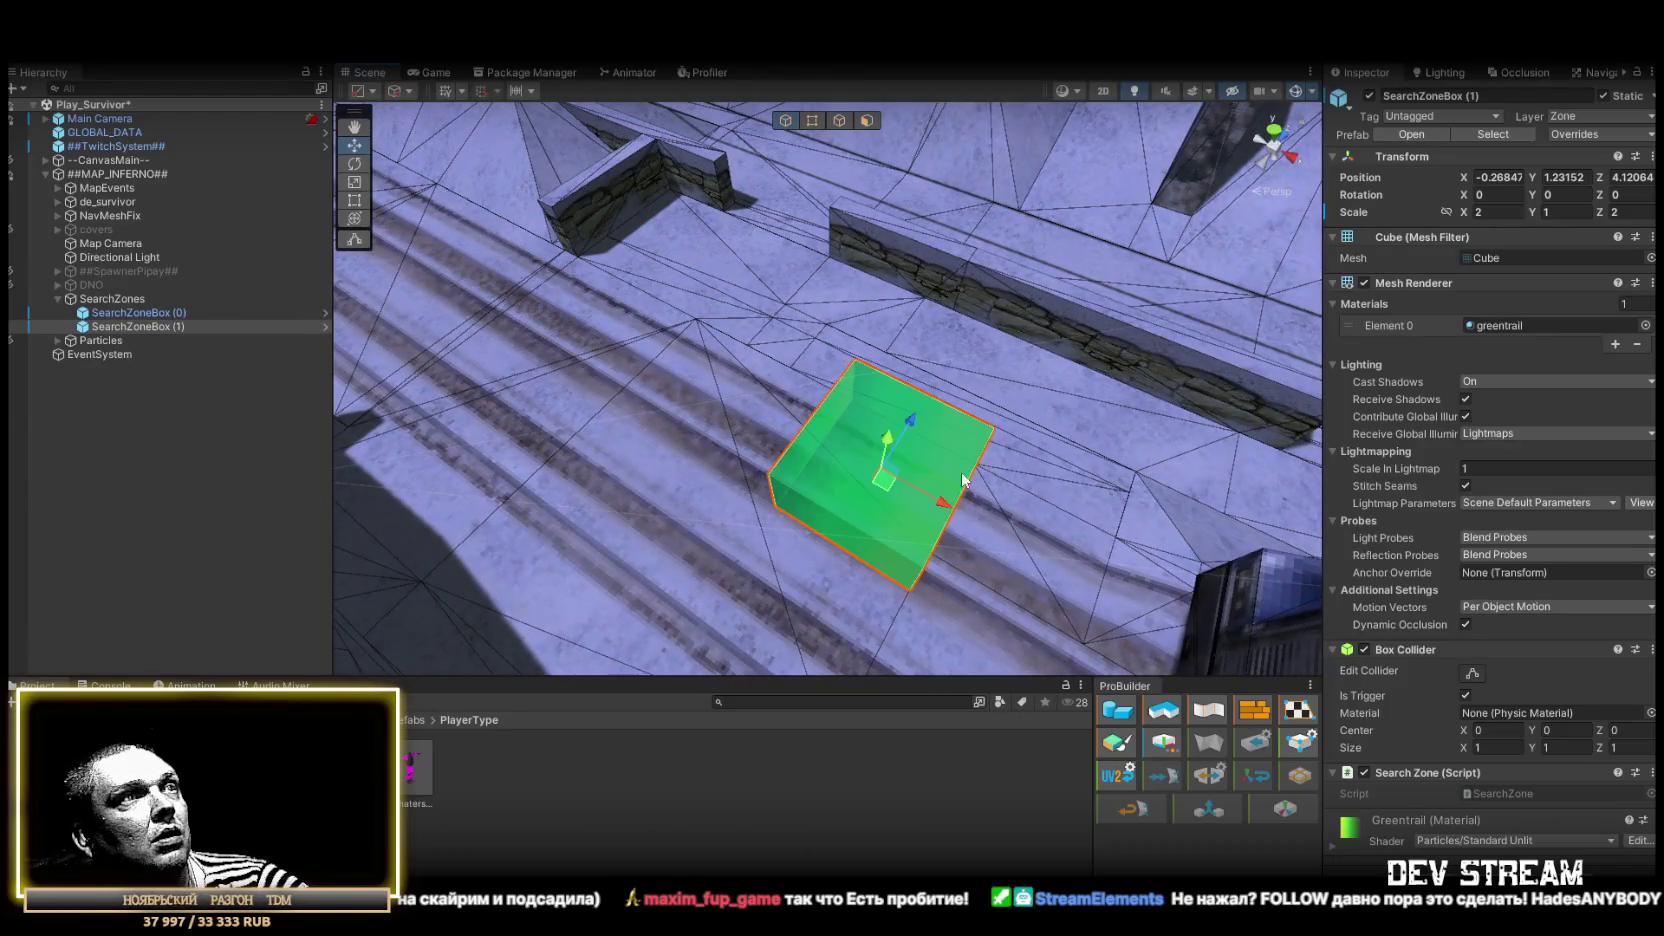
{"action": "mouse_move", "coordinate": [881, 478]}
{"action": "left_mouse_down"}
{"action": "mouse_move", "coordinate": [740, 468]}
{"action": "mouse_move", "coordinate": [710, 515]}
{"action": "mouse_move", "coordinate": [780, 513]}
{"action": "mouse_move", "coordinate": [1024, 348]}
{"action": "left_mouse_up"}
Place duplicates SearchZoneBox (2) in the narrow passage and SearchZoneBox (3) elsewhere on the map
{"action": "key", "text": "ctrl+d"}
{"action": "mouse_move", "coordinate": [975, 262]}
{"action": "left_mouse_down"}
{"action": "mouse_move", "coordinate": [594, 371]}
{"action": "mouse_move", "coordinate": [650, 410]}
{"action": "mouse_move", "coordinate": [568, 342]}
{"action": "mouse_move", "coordinate": [866, 342]}
{"action": "left_mouse_up"}
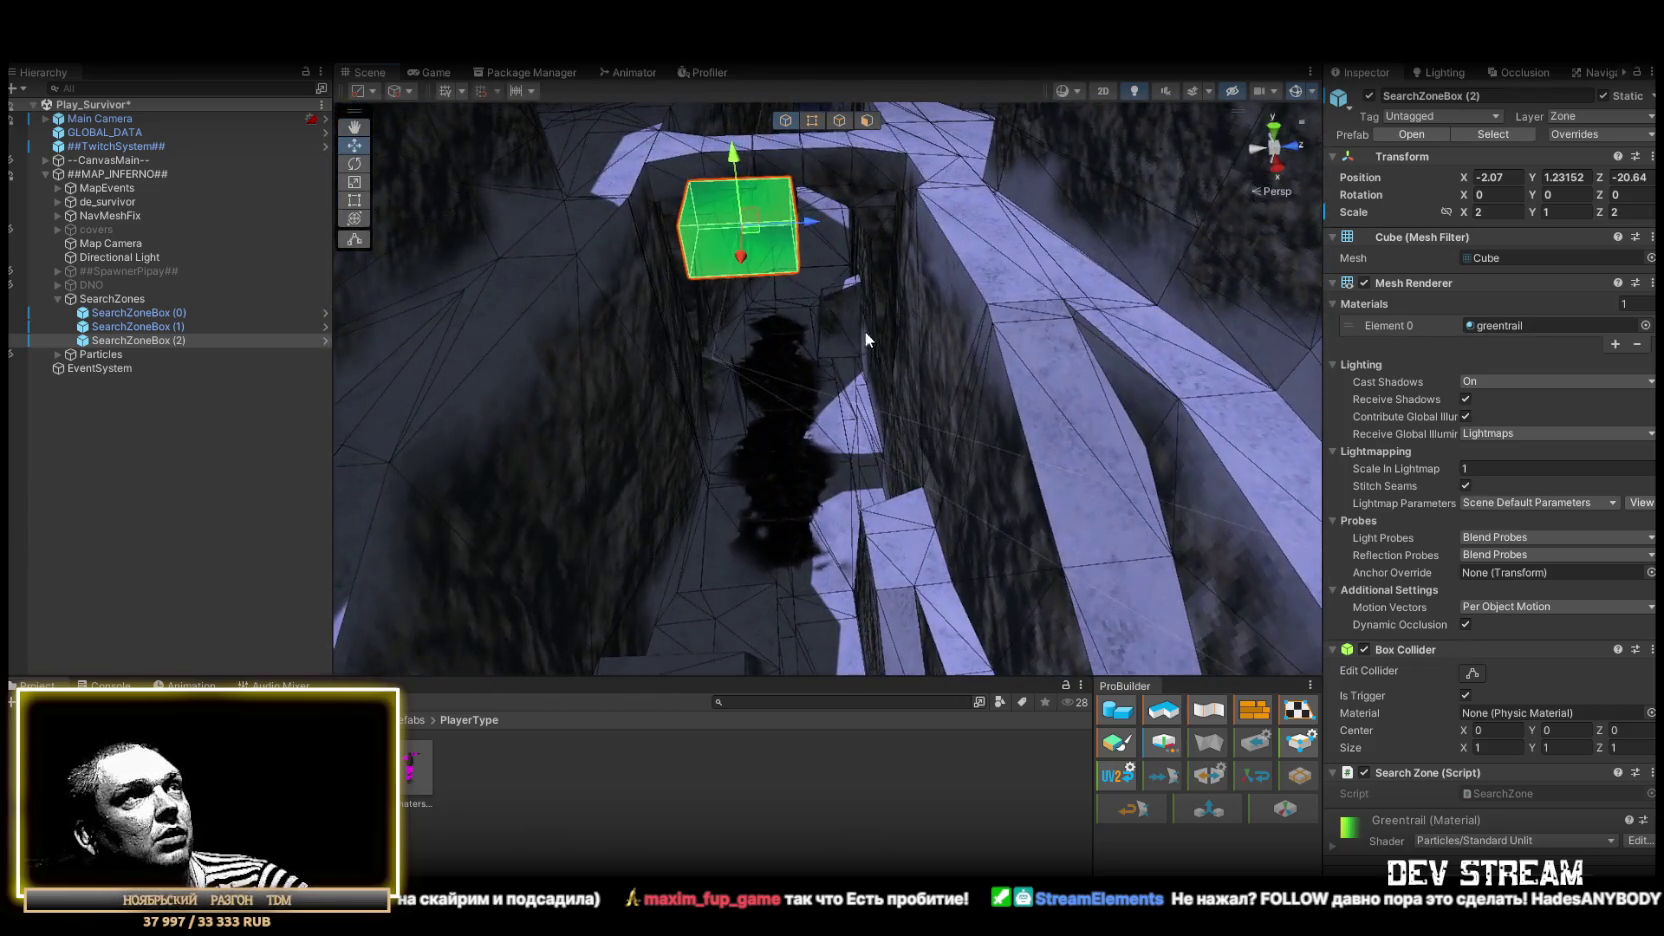
{"action": "mouse_move", "coordinate": [802, 284]}
{"action": "left_mouse_down"}
{"action": "mouse_move", "coordinate": [764, 549]}
{"action": "mouse_move", "coordinate": [790, 522]}
{"action": "mouse_move", "coordinate": [884, 527]}
{"action": "mouse_move", "coordinate": [1026, 459]}
{"action": "left_mouse_up"}
{"action": "key", "text": "ctrl+d"}
{"action": "mouse_move", "coordinate": [835, 458]}
{"action": "left_mouse_down"}
{"action": "mouse_move", "coordinate": [845, 420]}
{"action": "mouse_move", "coordinate": [785, 400]}
{"action": "mouse_move", "coordinate": [700, 430]}
{"action": "mouse_move", "coordinate": [731, 452]}
{"action": "left_mouse_up"}
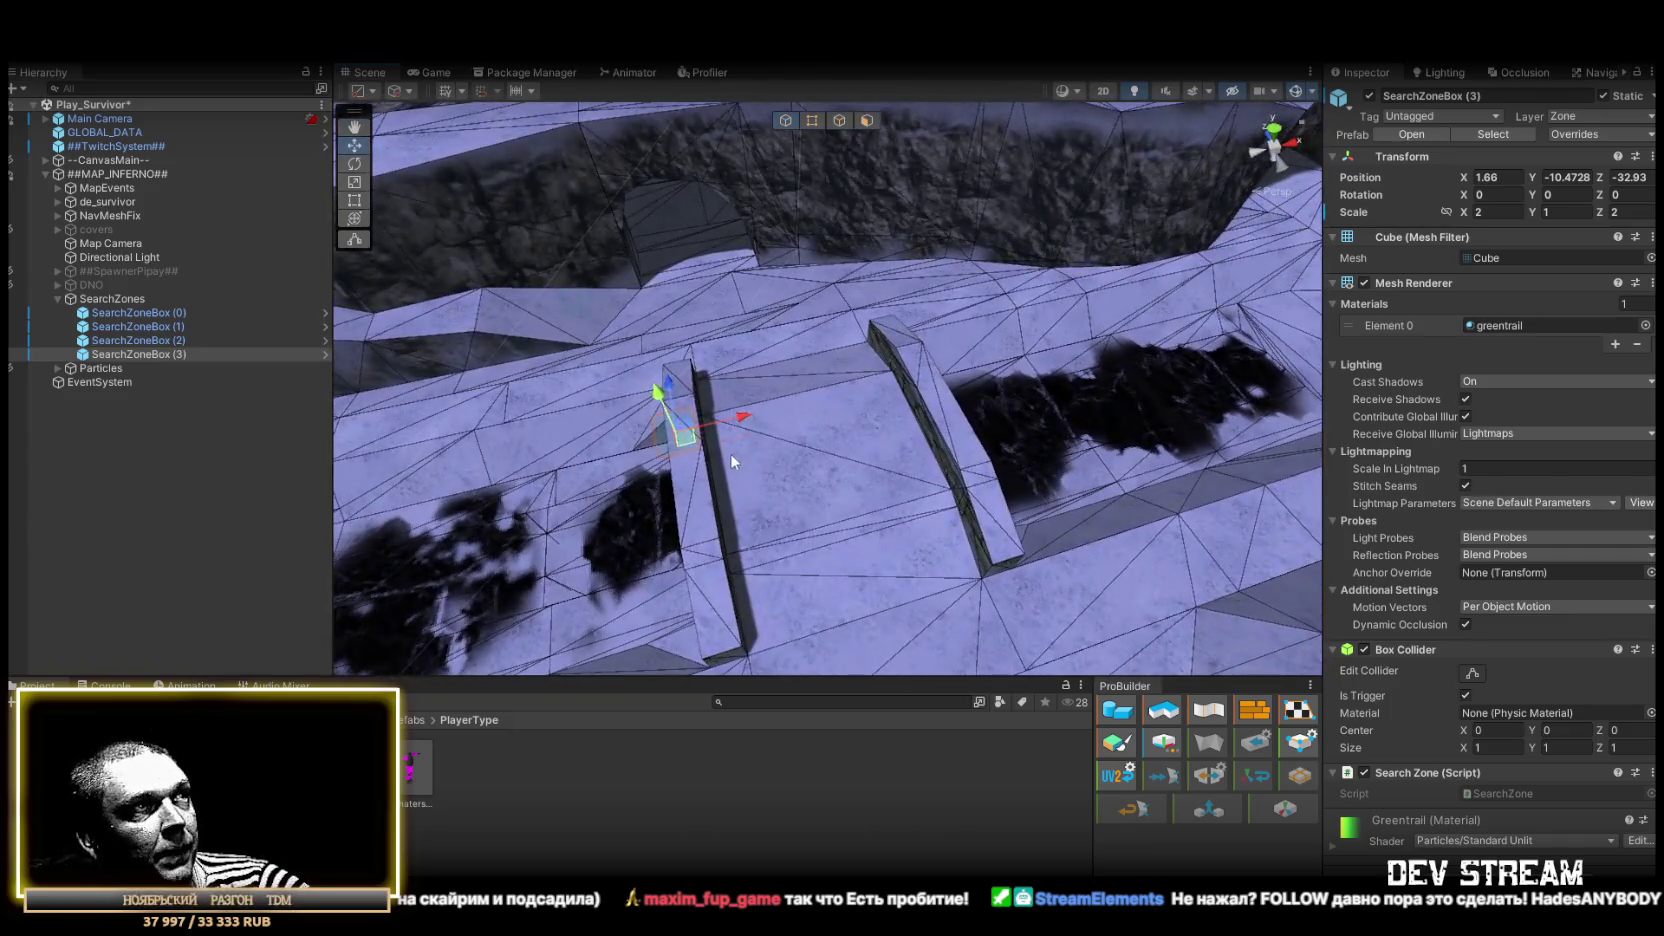
{"action": "mouse_move", "coordinate": [959, 499]}
{"action": "left_mouse_down"}
{"action": "mouse_move", "coordinate": [815, 458]}
{"action": "mouse_move", "coordinate": [790, 445]}
{"action": "mouse_move", "coordinate": [791, 420]}
{"action": "mouse_move", "coordinate": [701, 476]}
{"action": "left_mouse_up"}
Place duplicates SearchZoneBox (4) in the walled courtyard and SearchZoneBox (5) on the ground
{"action": "mouse_move", "coordinate": [405, 422]}
{"action": "left_mouse_down"}
{"action": "mouse_move", "coordinate": [983, 466]}
{"action": "mouse_move", "coordinate": [838, 280]}
{"action": "left_mouse_up"}
{"action": "key", "text": "ctrl+d"}
{"action": "left_click_drag", "start_coordinate": [876, 390], "coordinate": [975, 480]}
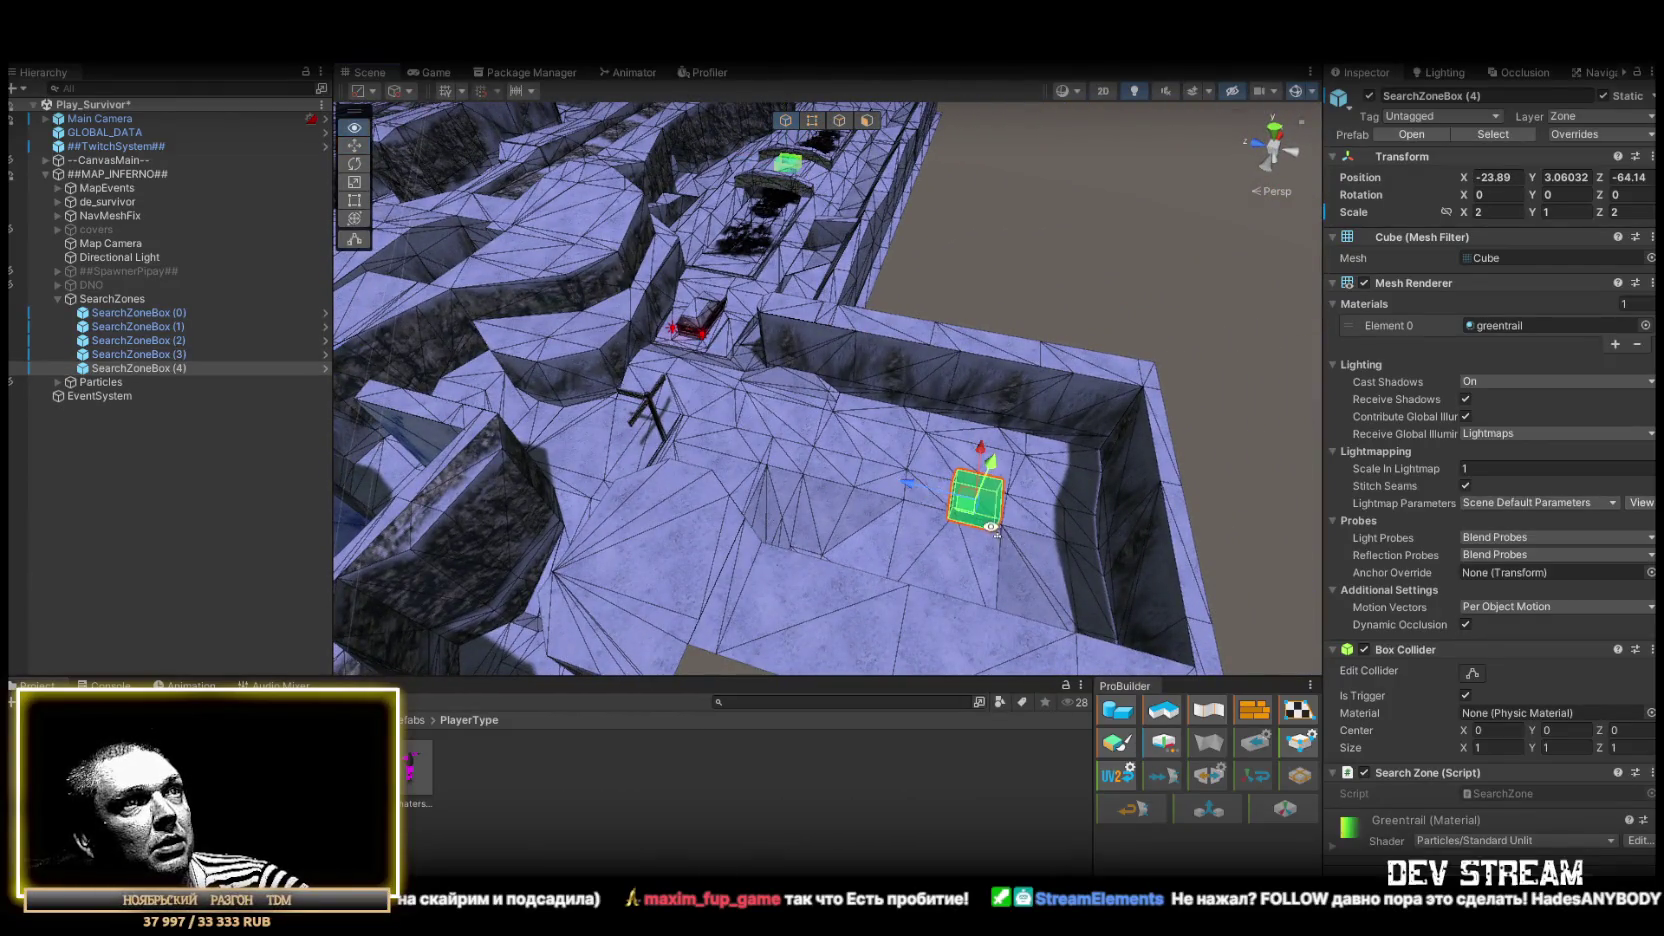
{"action": "scroll", "coordinate": [966, 525], "scroll_direction": "up", "scroll_amount": 5}
{"action": "mouse_move", "coordinate": [631, 480]}
{"action": "left_mouse_down"}
{"action": "mouse_move", "coordinate": [680, 460]}
{"action": "mouse_move", "coordinate": [778, 510]}
{"action": "mouse_move", "coordinate": [782, 440]}
{"action": "mouse_move", "coordinate": [717, 422]}
{"action": "mouse_move", "coordinate": [679, 384]}
{"action": "mouse_move", "coordinate": [481, 418]}
{"action": "mouse_move", "coordinate": [557, 468]}
{"action": "mouse_move", "coordinate": [700, 380]}
{"action": "mouse_move", "coordinate": [971, 259]}
{"action": "left_mouse_up"}
{"action": "key", "text": "ctrl+d"}
{"action": "mouse_move", "coordinate": [945, 186]}
{"action": "left_mouse_down"}
{"action": "mouse_move", "coordinate": [780, 446]}
{"action": "mouse_move", "coordinate": [732, 576]}
{"action": "mouse_move", "coordinate": [456, 603]}
{"action": "mouse_move", "coordinate": [302, 589]}
{"action": "mouse_move", "coordinate": [360, 560]}
{"action": "left_mouse_up"}
{"action": "mouse_move", "coordinate": [760, 480]}
{"action": "left_mouse_down"}
{"action": "mouse_move", "coordinate": [855, 628]}
{"action": "mouse_move", "coordinate": [1062, 531]}
{"action": "mouse_move", "coordinate": [1096, 550]}
{"action": "mouse_move", "coordinate": [1221, 497]}
{"action": "left_mouse_up"}
Place duplicate SearchZoneBox (6) at another spot, then inspect the point light by the chest
{"action": "scroll", "coordinate": [1210, 480], "scroll_direction": "down", "scroll_amount": 5}
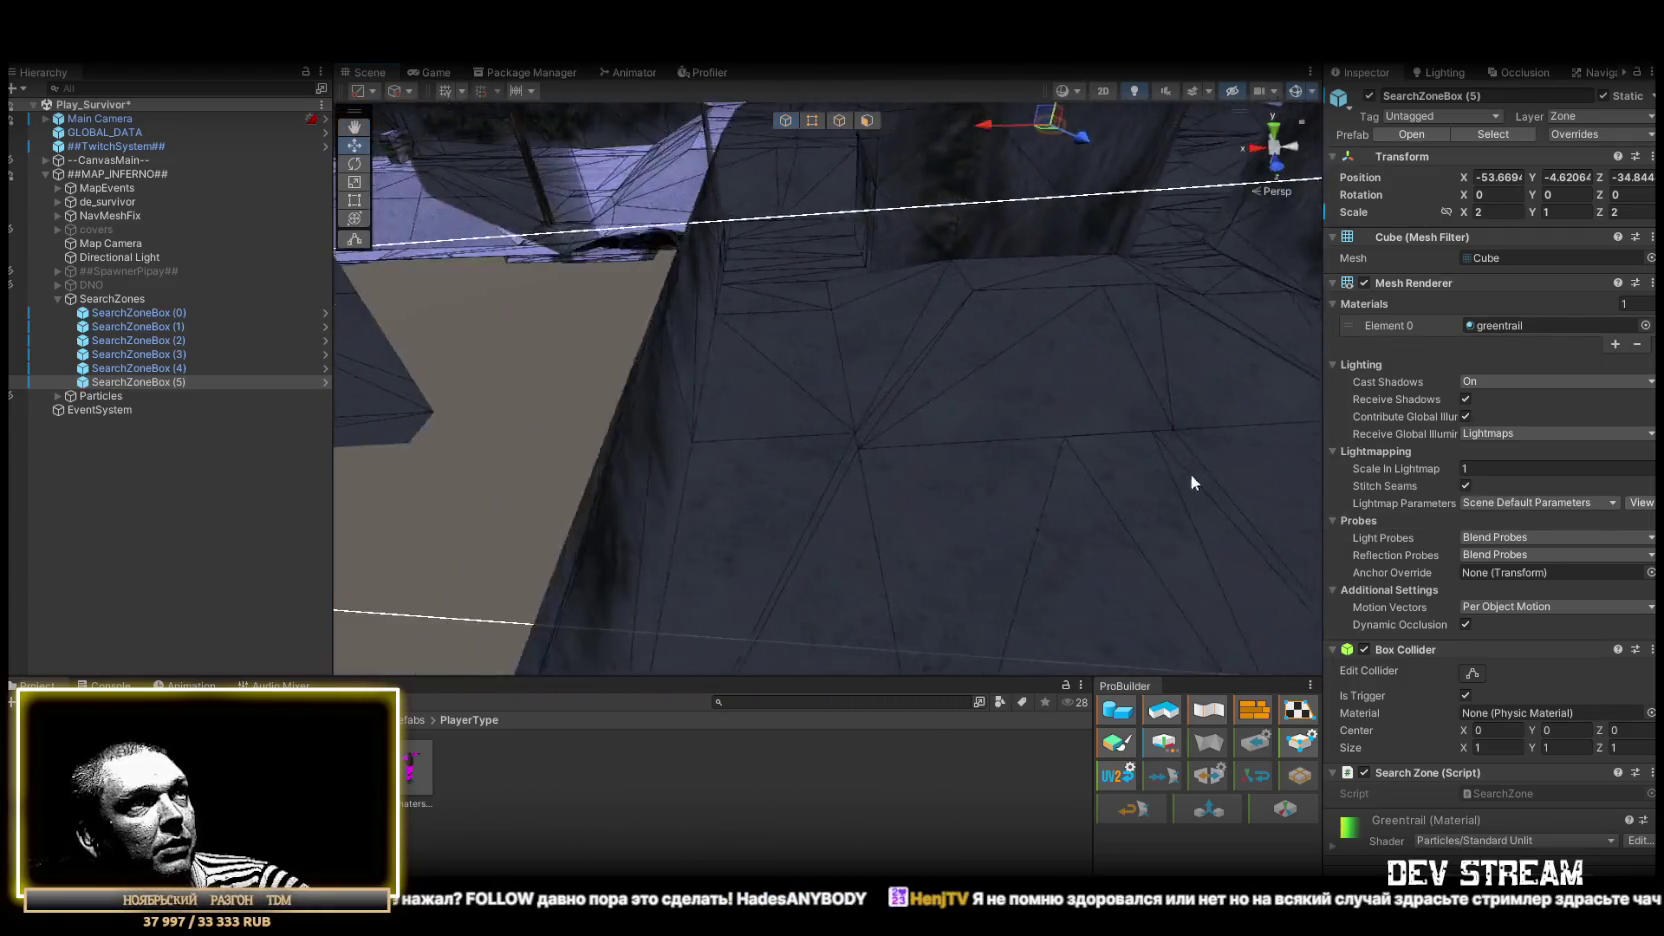
{"action": "key", "text": "ctrl+d"}
{"action": "mouse_move", "coordinate": [665, 197]}
{"action": "left_mouse_down"}
{"action": "mouse_move", "coordinate": [945, 335]}
{"action": "mouse_move", "coordinate": [1080, 520]}
{"action": "mouse_move", "coordinate": [960, 509]}
{"action": "left_mouse_up"}
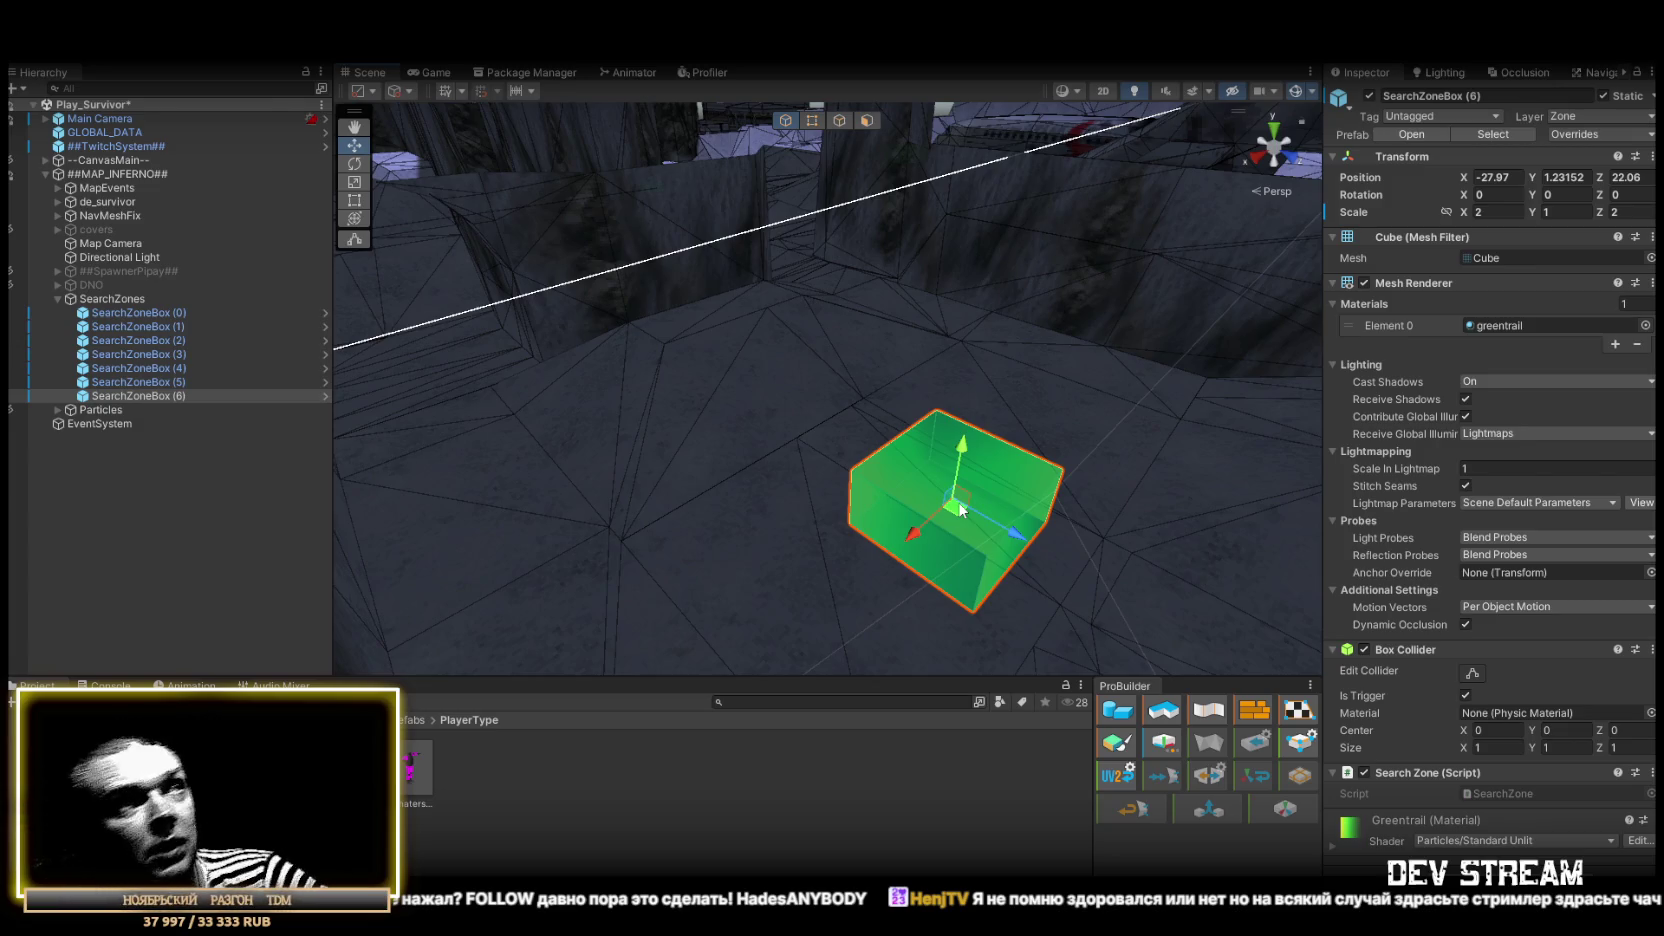
{"action": "mouse_move", "coordinate": [960, 470]}
{"action": "left_mouse_down"}
{"action": "mouse_move", "coordinate": [1020, 488]}
{"action": "mouse_move", "coordinate": [893, 424]}
{"action": "mouse_move", "coordinate": [897, 408]}
{"action": "mouse_move", "coordinate": [800, 420]}
{"action": "mouse_move", "coordinate": [673, 364]}
{"action": "mouse_move", "coordinate": [755, 415]}
{"action": "mouse_move", "coordinate": [907, 403]}
{"action": "mouse_move", "coordinate": [783, 488]}
{"action": "mouse_move", "coordinate": [828, 489]}
{"action": "mouse_move", "coordinate": [786, 373]}
{"action": "left_mouse_up"}
{"action": "scroll", "coordinate": [907, 403], "scroll_direction": "down", "scroll_amount": 5}
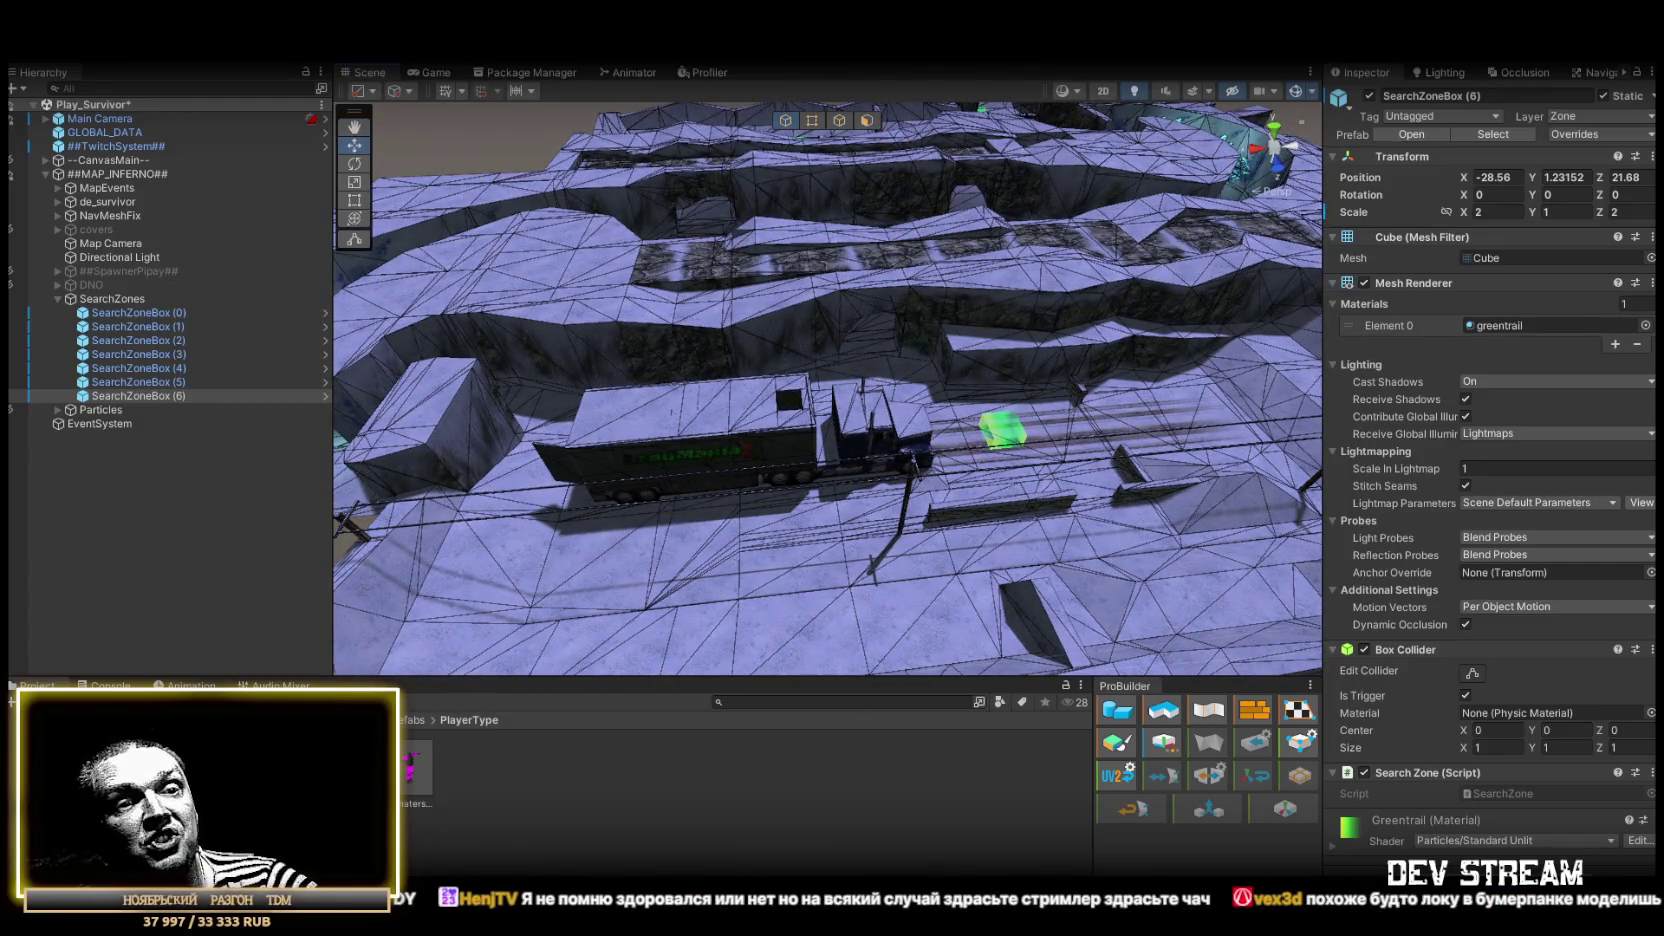
{"action": "mouse_move", "coordinate": [921, 178]}
{"action": "left_mouse_down"}
{"action": "mouse_move", "coordinate": [850, 260]}
{"action": "mouse_move", "coordinate": [933, 322]}
{"action": "mouse_move", "coordinate": [903, 320]}
{"action": "mouse_move", "coordinate": [1081, 327]}
{"action": "mouse_move", "coordinate": [1256, 383]}
{"action": "mouse_move", "coordinate": [1062, 401]}
{"action": "mouse_move", "coordinate": [829, 308]}
{"action": "mouse_move", "coordinate": [925, 267]}
{"action": "mouse_move", "coordinate": [891, 297]}
{"action": "mouse_move", "coordinate": [857, 274]}
{"action": "mouse_move", "coordinate": [780, 501]}
{"action": "mouse_move", "coordinate": [704, 313]}
{"action": "mouse_move", "coordinate": [740, 330]}
{"action": "mouse_move", "coordinate": [724, 409]}
{"action": "mouse_move", "coordinate": [870, 347]}
{"action": "mouse_move", "coordinate": [894, 315]}
{"action": "left_mouse_up"}
{"action": "left_click", "coordinate": [1032, 338]}
Inspect the chest's POINT_CLIC light, then move SearchZoneBox (2) to X 8.43, Z -20.6 beneath the bridge
{"action": "left_click", "coordinate": [1035, 342]}
{"action": "mouse_move", "coordinate": [1035, 342]}
{"action": "left_mouse_down"}
{"action": "mouse_move", "coordinate": [680, 475]}
{"action": "mouse_move", "coordinate": [691, 378]}
{"action": "mouse_move", "coordinate": [650, 345]}
{"action": "mouse_move", "coordinate": [982, 406]}
{"action": "mouse_move", "coordinate": [1051, 383]}
{"action": "mouse_move", "coordinate": [854, 494]}
{"action": "mouse_move", "coordinate": [705, 490]}
{"action": "mouse_move", "coordinate": [665, 551]}
{"action": "mouse_move", "coordinate": [727, 520]}
{"action": "mouse_move", "coordinate": [1060, 530]}
{"action": "mouse_move", "coordinate": [940, 557]}
{"action": "mouse_move", "coordinate": [751, 476]}
{"action": "mouse_move", "coordinate": [640, 470]}
{"action": "mouse_move", "coordinate": [769, 442]}
{"action": "mouse_move", "coordinate": [812, 456]}
{"action": "left_mouse_up"}
{"action": "left_click", "coordinate": [700, 508]}
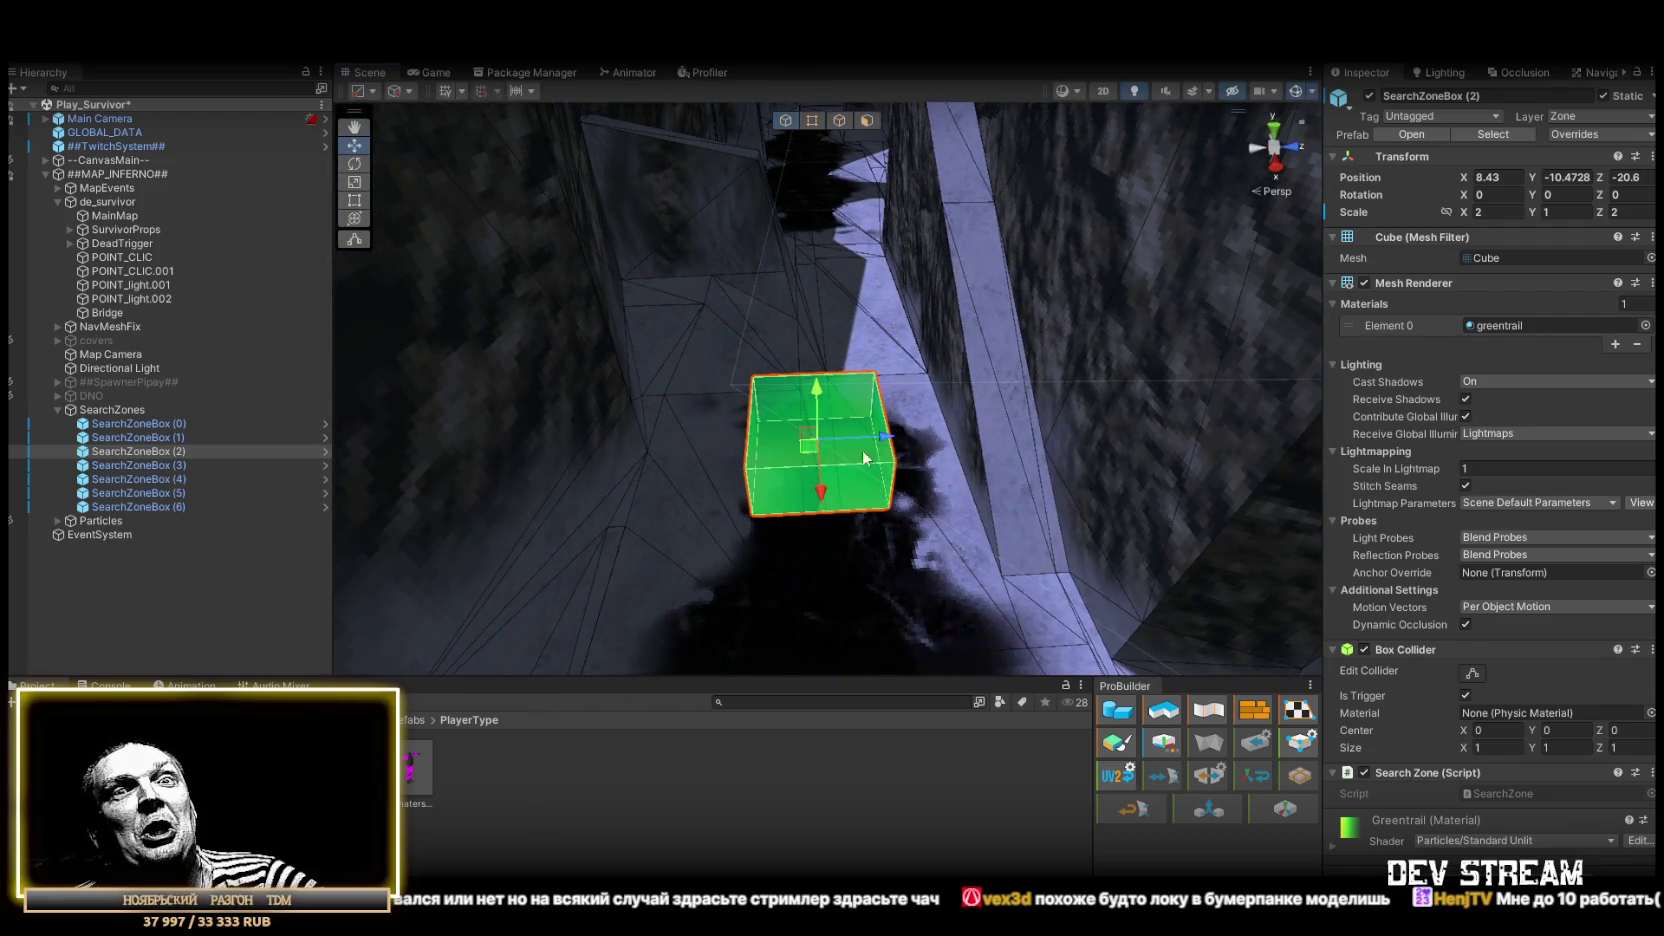
{"action": "scroll", "coordinate": [845, 458], "scroll_direction": "down", "scroll_amount": 10}
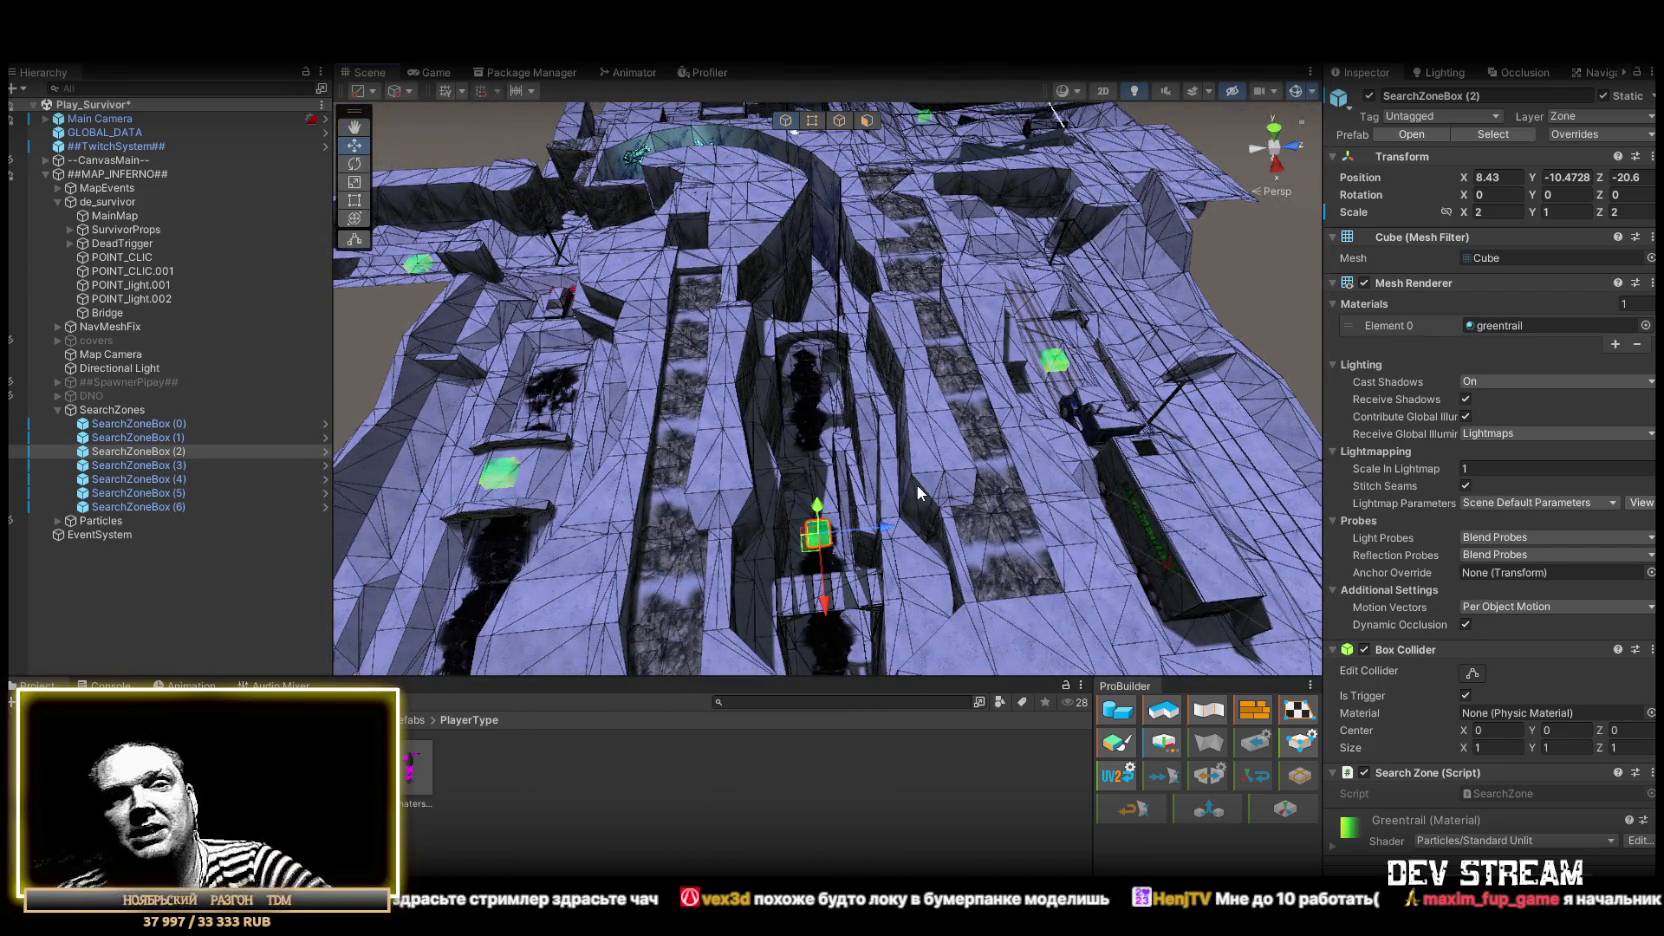
{"action": "mouse_move", "coordinate": [897, 437]}
{"action": "left_mouse_down"}
{"action": "mouse_move", "coordinate": [475, 505]}
{"action": "mouse_move", "coordinate": [456, 490]}
{"action": "mouse_move", "coordinate": [587, 378]}
{"action": "left_mouse_up"}
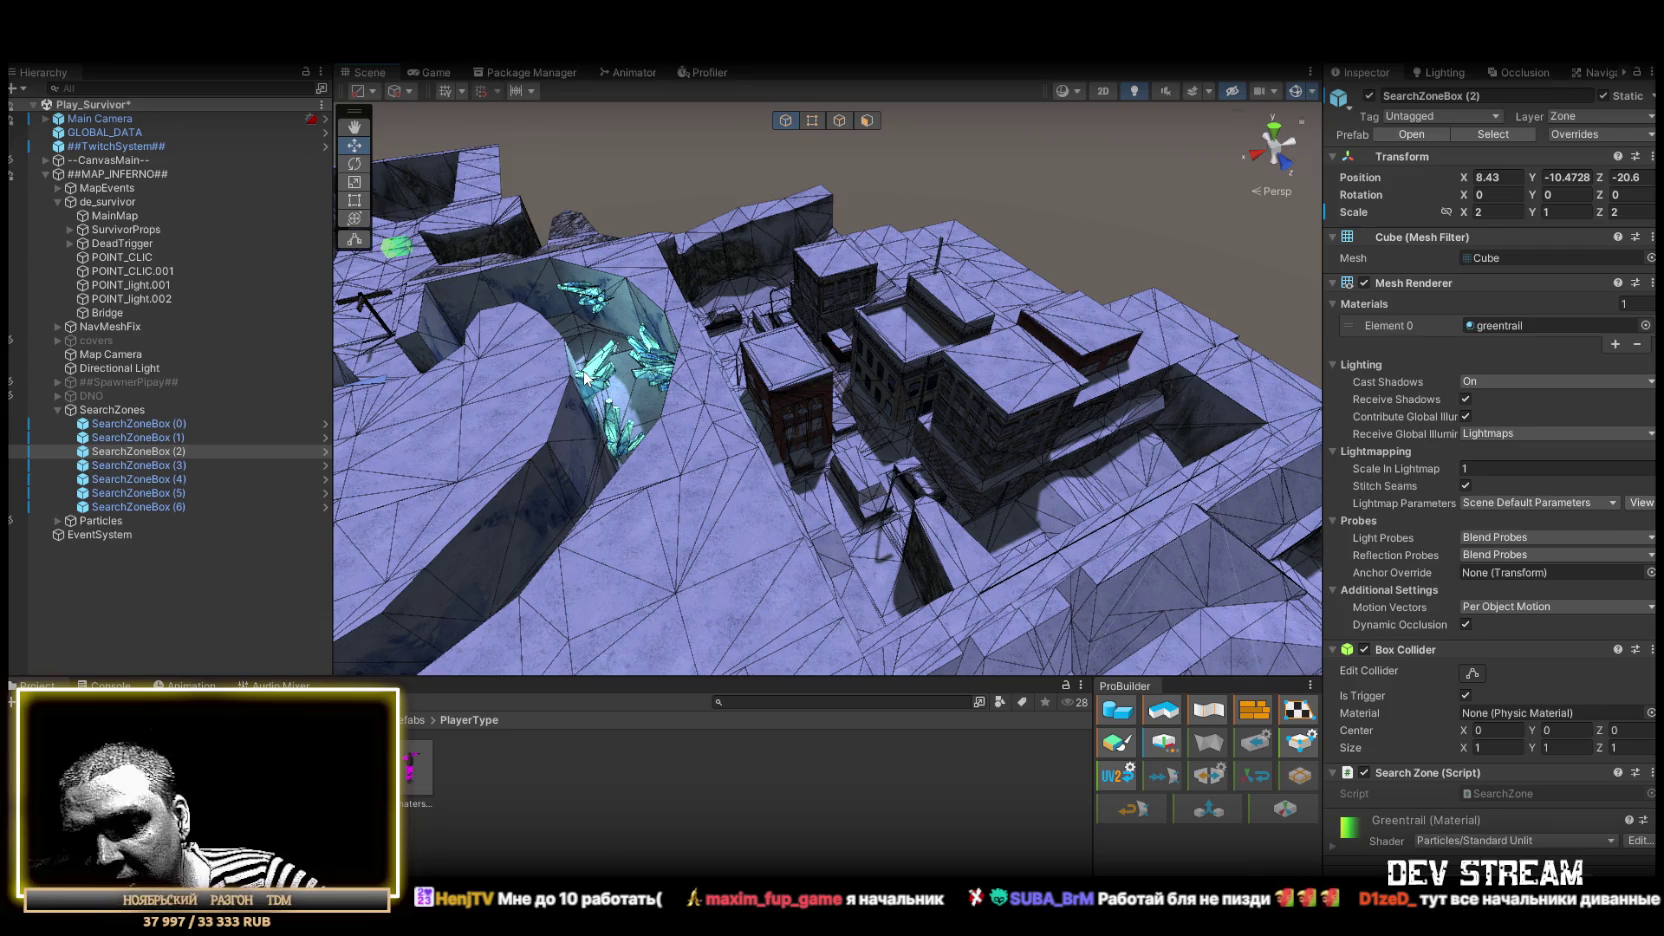
{"action": "mouse_move", "coordinate": [585, 378]}
{"action": "left_mouse_down"}
{"action": "mouse_move", "coordinate": [800, 400]}
{"action": "mouse_move", "coordinate": [972, 462]}
{"action": "mouse_move", "coordinate": [910, 472]}
{"action": "mouse_move", "coordinate": [951, 435]}
{"action": "mouse_move", "coordinate": [447, 430]}
{"action": "mouse_move", "coordinate": [802, 430]}
{"action": "mouse_move", "coordinate": [869, 372]}
{"action": "mouse_move", "coordinate": [761, 427]}
{"action": "mouse_move", "coordinate": [906, 336]}
{"action": "left_mouse_up"}
{"action": "left_click", "coordinate": [864, 394]}
{"action": "mouse_move", "coordinate": [864, 394]}
{"action": "left_mouse_down"}
{"action": "mouse_move", "coordinate": [917, 393]}
{"action": "mouse_move", "coordinate": [712, 426]}
{"action": "mouse_move", "coordinate": [988, 552]}
{"action": "mouse_move", "coordinate": [978, 540]}
{"action": "mouse_move", "coordinate": [966, 566]}
{"action": "mouse_move", "coordinate": [995, 594]}
{"action": "mouse_move", "coordinate": [972, 552]}
{"action": "left_mouse_up"}
{"action": "left_click", "coordinate": [1570, 161]}
{"action": "key", "text": "ctrl+z"}
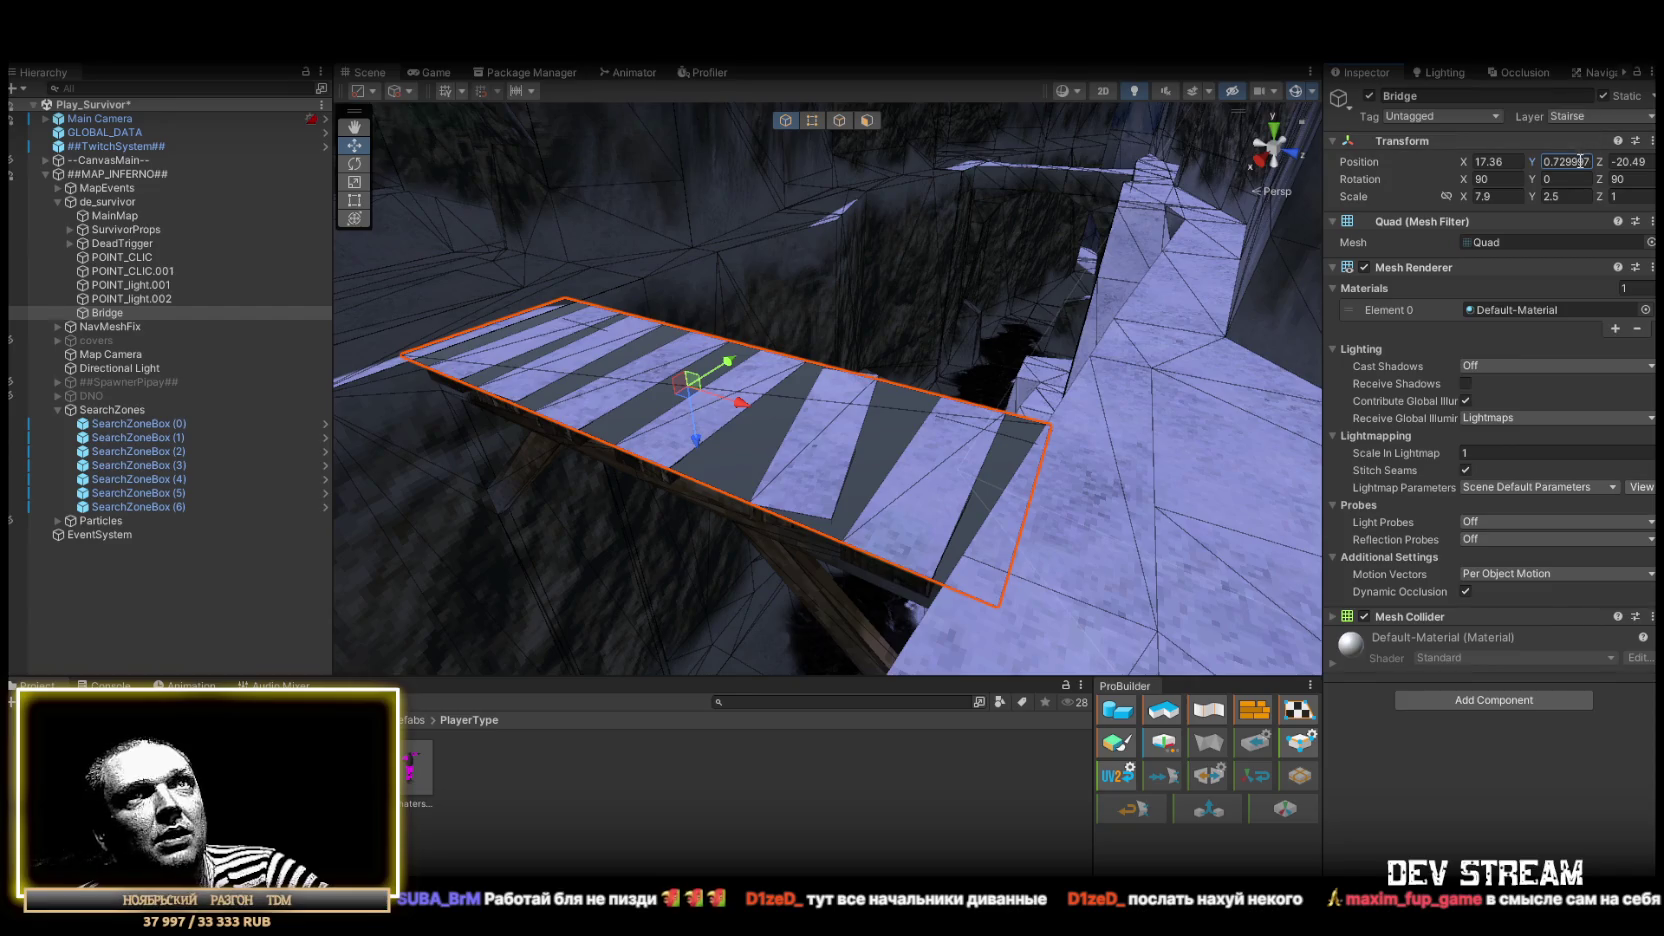
{"action": "mouse_move", "coordinate": [800, 392]}
{"action": "left_mouse_down"}
{"action": "mouse_move", "coordinate": [849, 384]}
{"action": "mouse_move", "coordinate": [1065, 443]}
{"action": "mouse_move", "coordinate": [1022, 474]}
{"action": "left_mouse_up"}
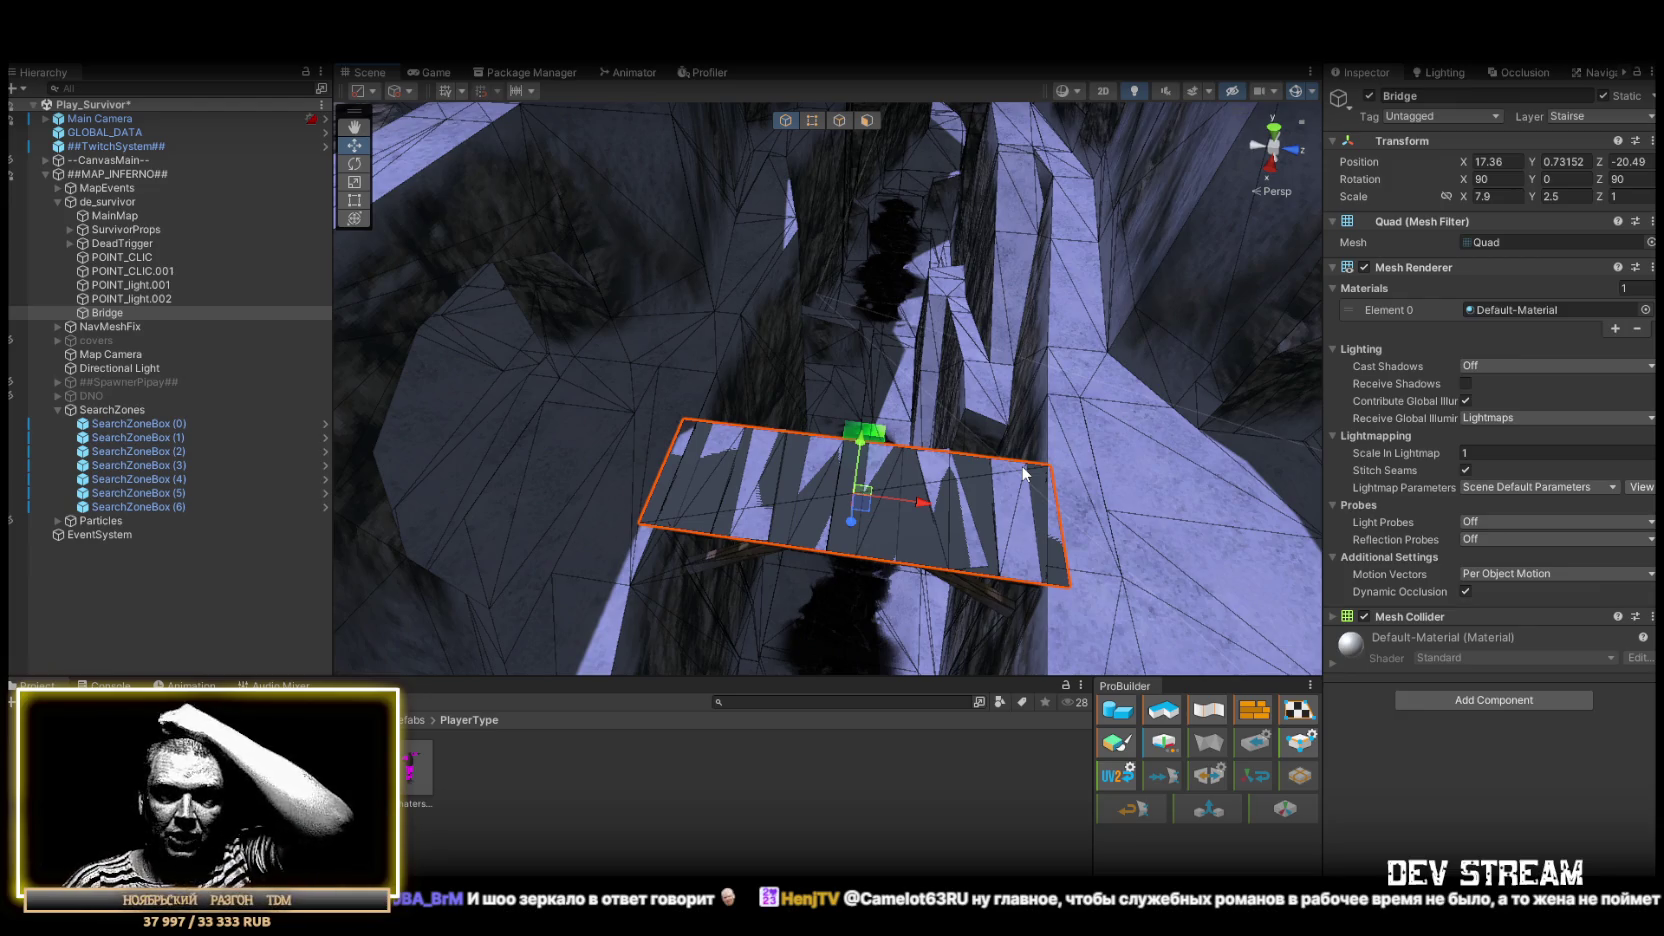
{"action": "mouse_move", "coordinate": [947, 416]}
{"action": "left_mouse_down"}
{"action": "mouse_move", "coordinate": [761, 360]}
{"action": "mouse_move", "coordinate": [894, 320]}
{"action": "mouse_move", "coordinate": [865, 290]}
{"action": "mouse_move", "coordinate": [669, 286]}
{"action": "mouse_move", "coordinate": [801, 323]}
{"action": "mouse_move", "coordinate": [885, 421]}
{"action": "mouse_move", "coordinate": [929, 371]}
{"action": "mouse_move", "coordinate": [982, 357]}
{"action": "left_mouse_up"}
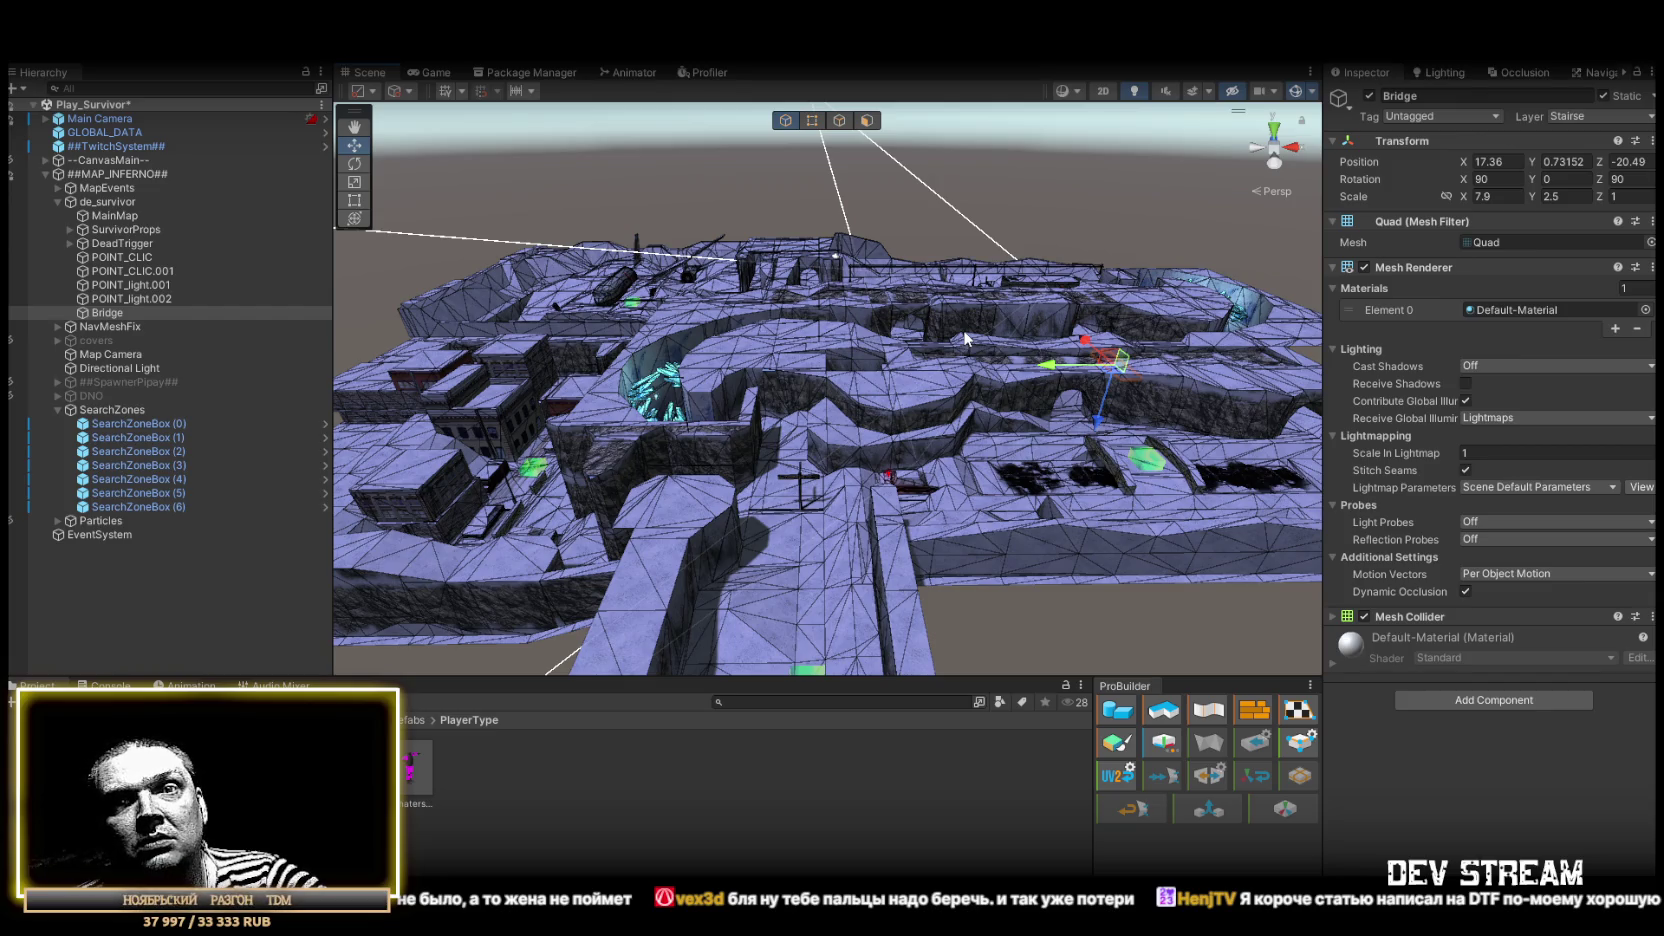
{"action": "mouse_move", "coordinate": [963, 330]}
{"action": "left_mouse_down"}
{"action": "mouse_move", "coordinate": [887, 533]}
{"action": "mouse_move", "coordinate": [1040, 452]}
{"action": "mouse_move", "coordinate": [536, 352]}
{"action": "mouse_move", "coordinate": [769, 371]}
{"action": "mouse_move", "coordinate": [1087, 432]}
{"action": "mouse_move", "coordinate": [795, 426]}
{"action": "mouse_move", "coordinate": [1223, 560]}
{"action": "mouse_move", "coordinate": [790, 483]}
{"action": "left_mouse_up"}
{"action": "left_click", "coordinate": [792, 425]}
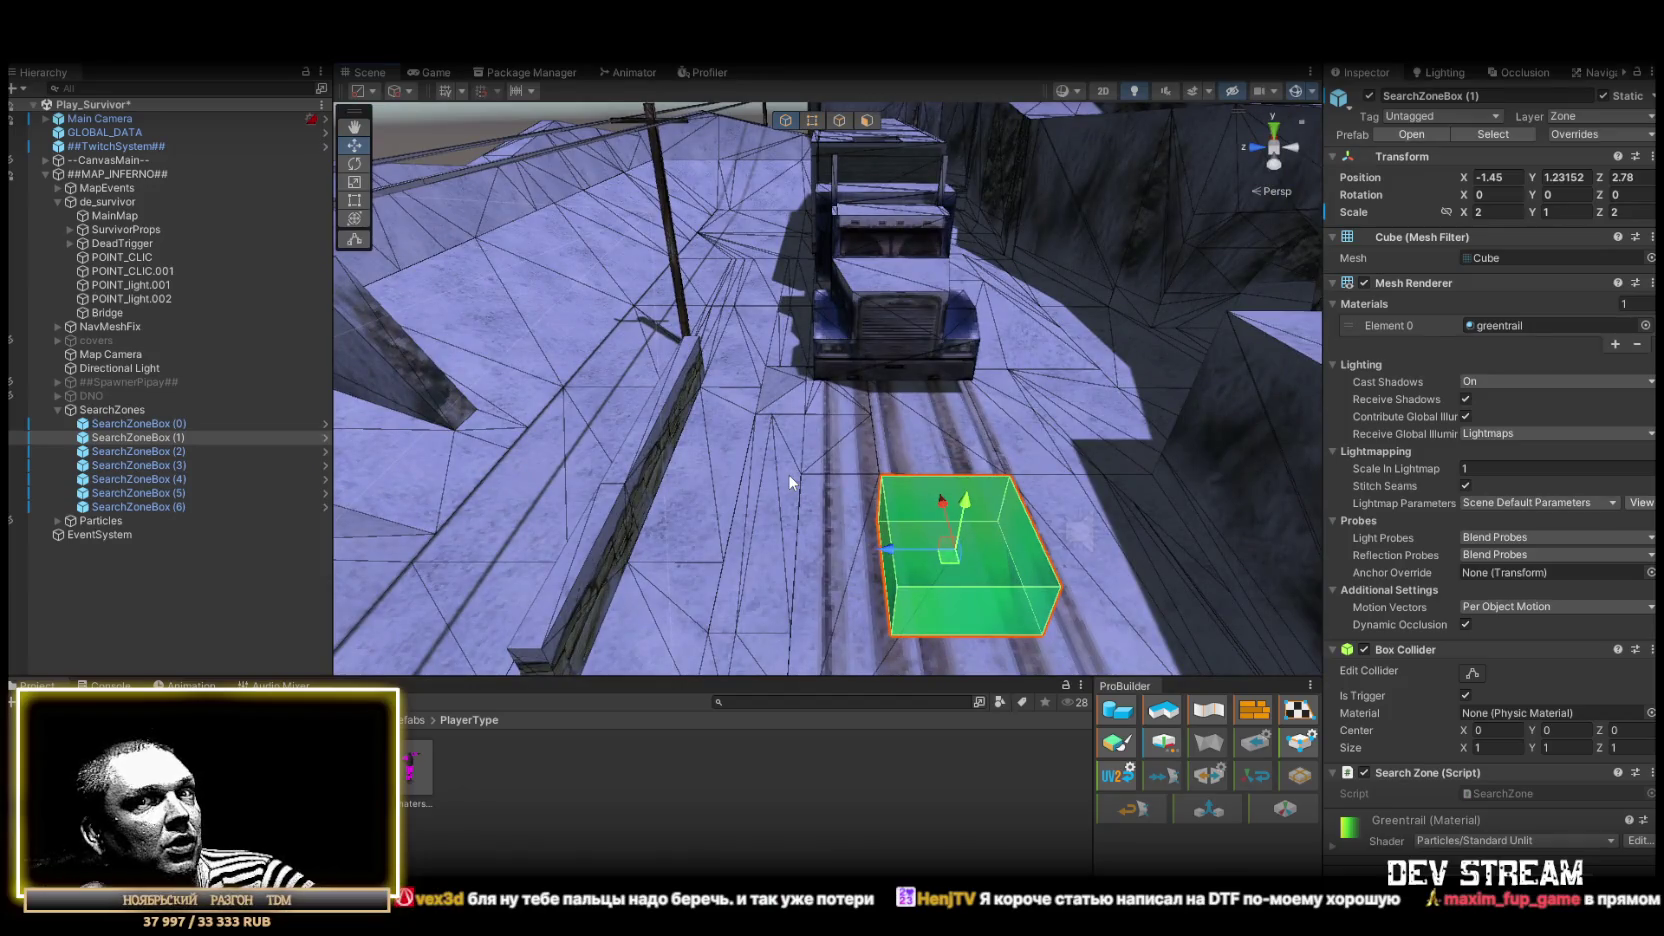
{"action": "left_click_drag", "start_coordinate": [792, 483], "coordinate": [945, 608]}
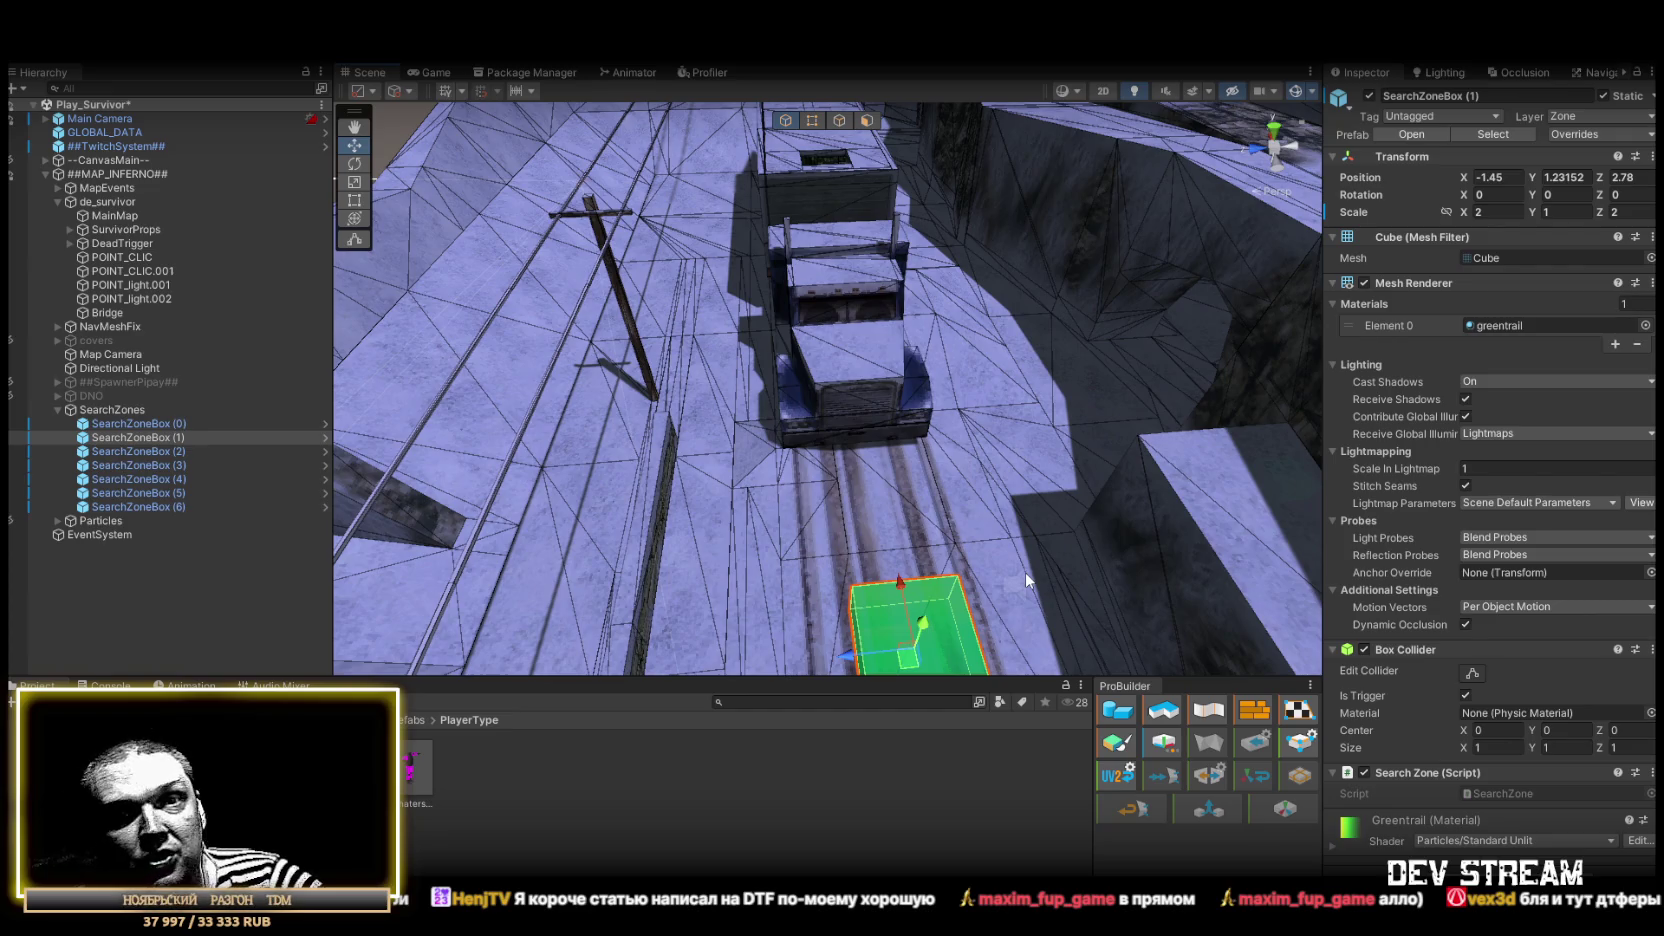
{"action": "mouse_move", "coordinate": [1024, 578]}
{"action": "left_mouse_down"}
{"action": "mouse_move", "coordinate": [978, 460]}
{"action": "mouse_move", "coordinate": [871, 386]}
{"action": "mouse_move", "coordinate": [870, 402]}
{"action": "mouse_move", "coordinate": [791, 364]}
{"action": "mouse_move", "coordinate": [657, 397]}
{"action": "mouse_move", "coordinate": [790, 520]}
{"action": "mouse_move", "coordinate": [938, 458]}
{"action": "mouse_move", "coordinate": [926, 497]}
{"action": "mouse_move", "coordinate": [836, 543]}
{"action": "mouse_move", "coordinate": [806, 580]}
{"action": "mouse_move", "coordinate": [838, 548]}
{"action": "mouse_move", "coordinate": [777, 477]}
{"action": "left_mouse_up"}
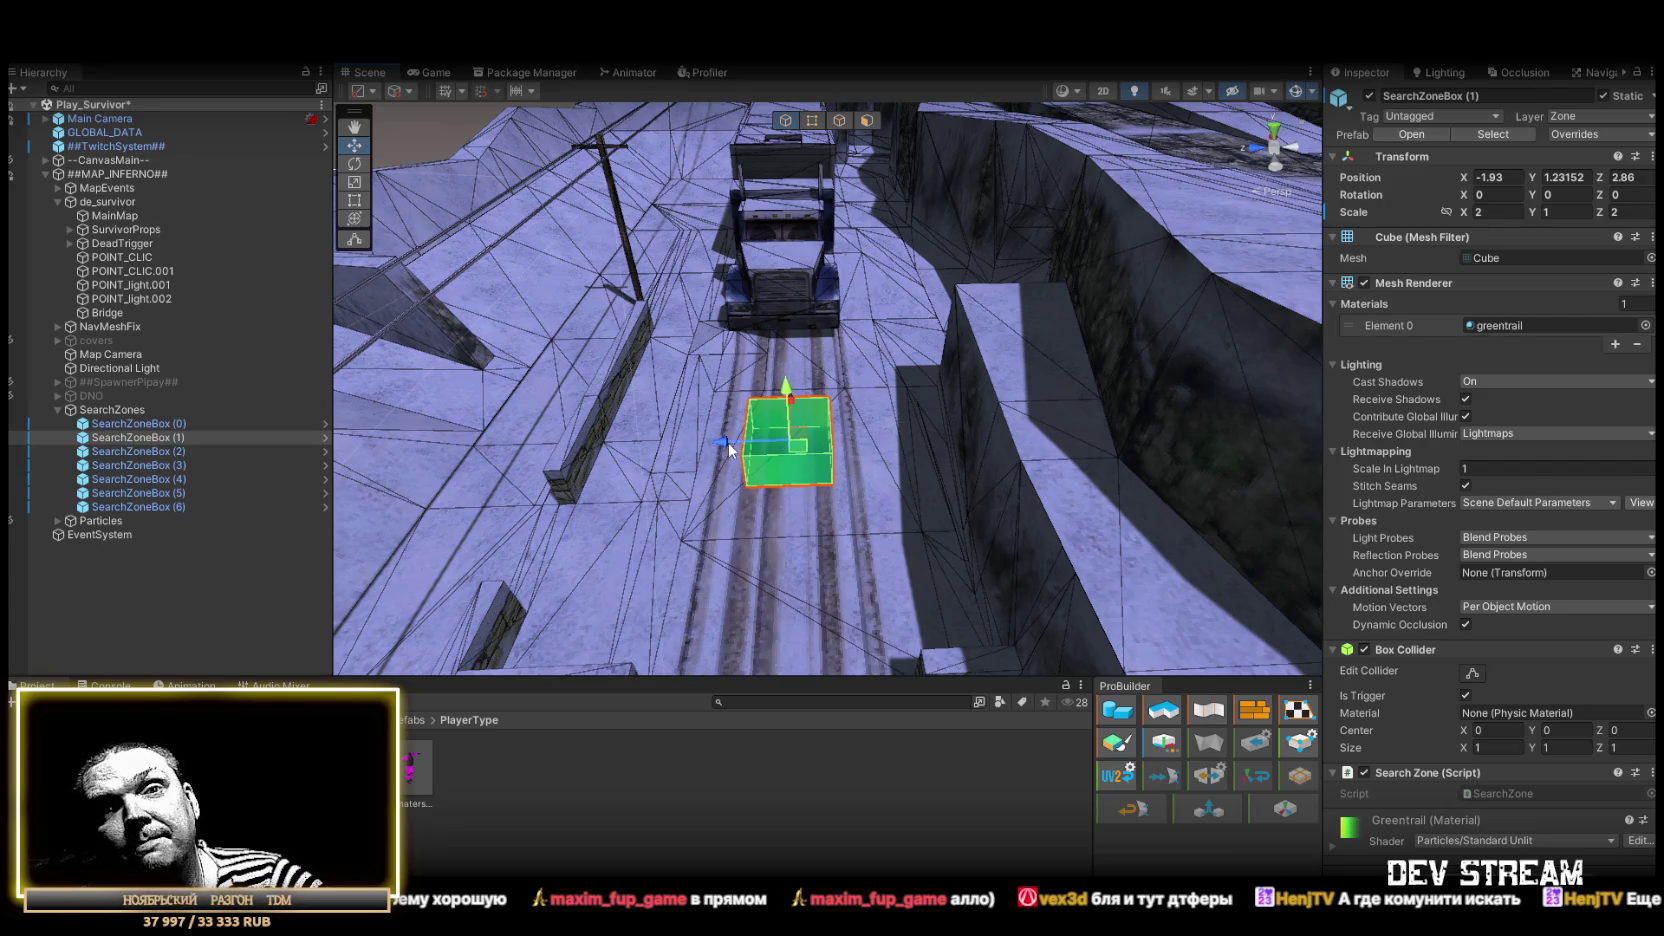
{"action": "left_click_drag", "start_coordinate": [729, 443], "coordinate": [996, 442]}
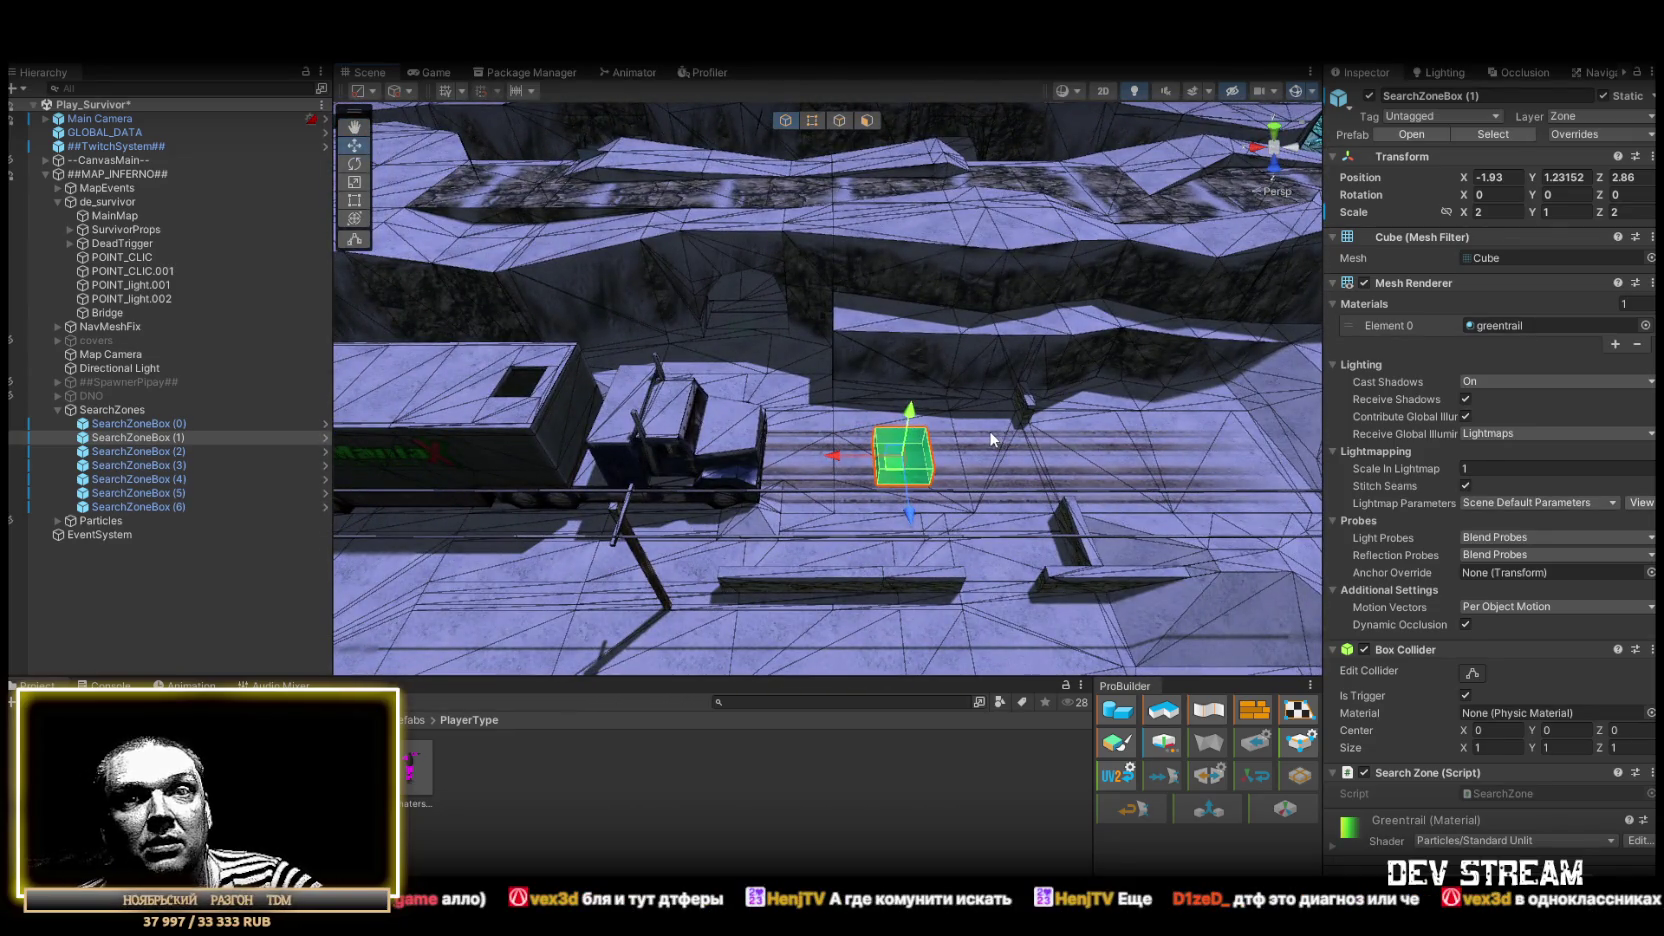
{"action": "left_click_drag", "start_coordinate": [990, 437], "coordinate": [980, 421]}
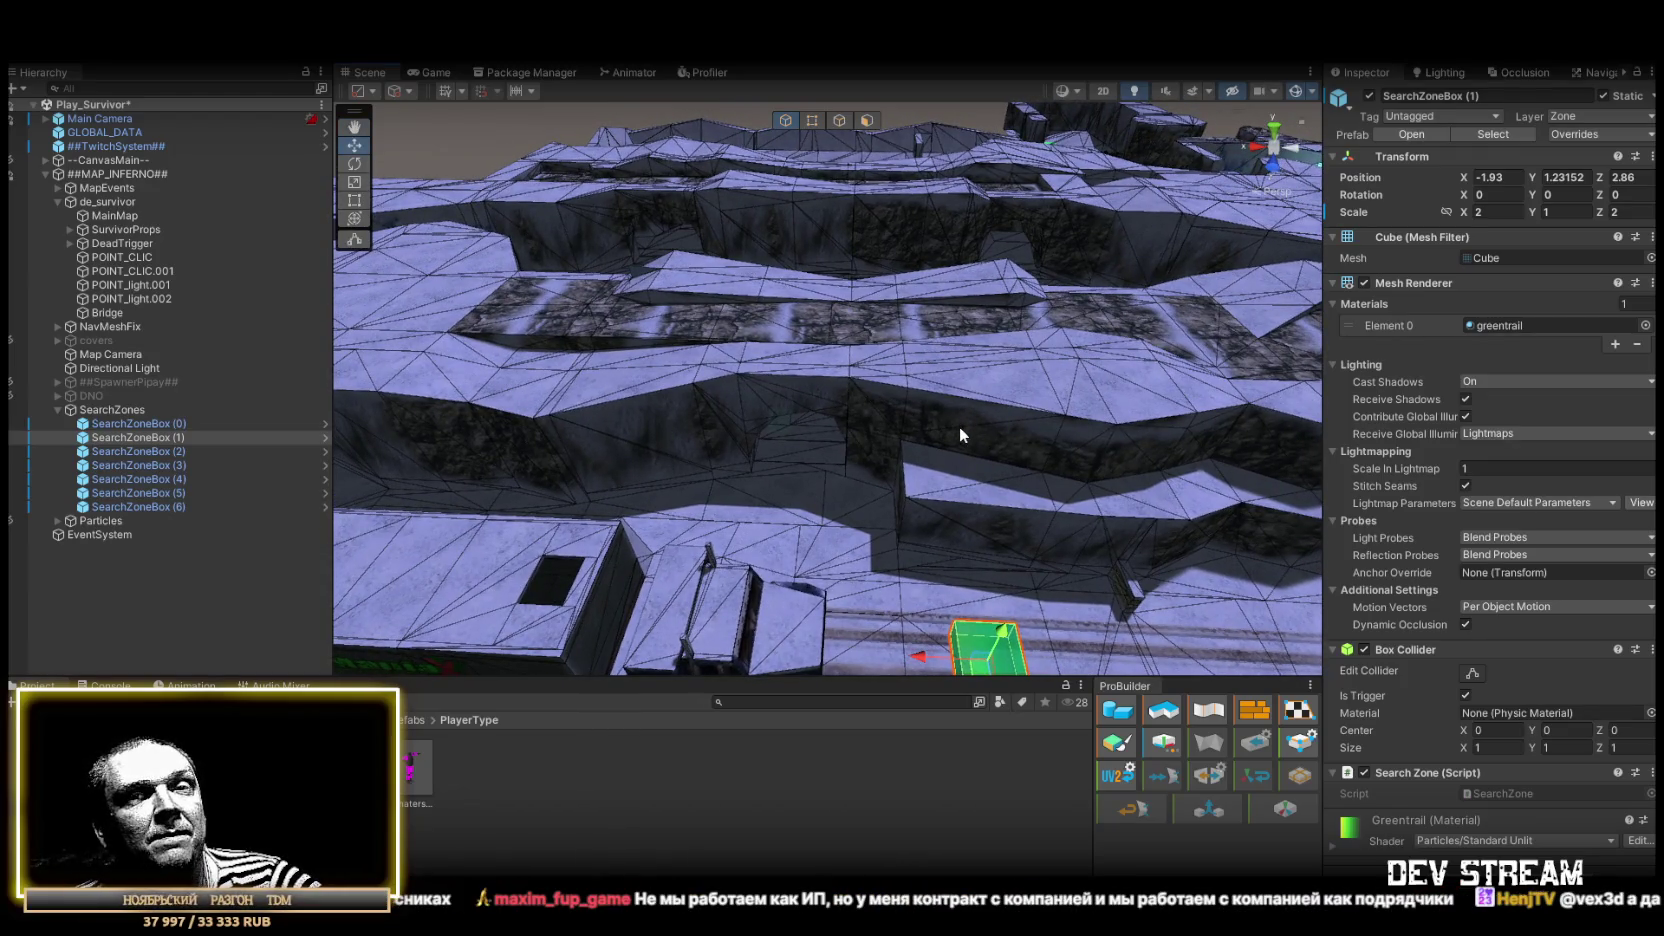
{"action": "mouse_move", "coordinate": [960, 435]}
{"action": "left_mouse_down"}
{"action": "mouse_move", "coordinate": [863, 402]}
{"action": "mouse_move", "coordinate": [1135, 414]}
{"action": "mouse_move", "coordinate": [643, 373]}
{"action": "mouse_move", "coordinate": [1177, 387]}
{"action": "mouse_move", "coordinate": [909, 384]}
{"action": "left_mouse_up"}
{"action": "left_click", "coordinate": [815, 406]}
{"action": "mouse_move", "coordinate": [815, 406]}
{"action": "left_mouse_down"}
{"action": "mouse_move", "coordinate": [822, 387]}
{"action": "mouse_move", "coordinate": [880, 433]}
{"action": "mouse_move", "coordinate": [1089, 452]}
{"action": "mouse_move", "coordinate": [920, 417]}
{"action": "mouse_move", "coordinate": [967, 387]}
{"action": "mouse_move", "coordinate": [760, 428]}
{"action": "mouse_move", "coordinate": [519, 424]}
{"action": "mouse_move", "coordinate": [747, 385]}
{"action": "left_mouse_up"}
{"action": "left_click", "coordinate": [774, 424]}
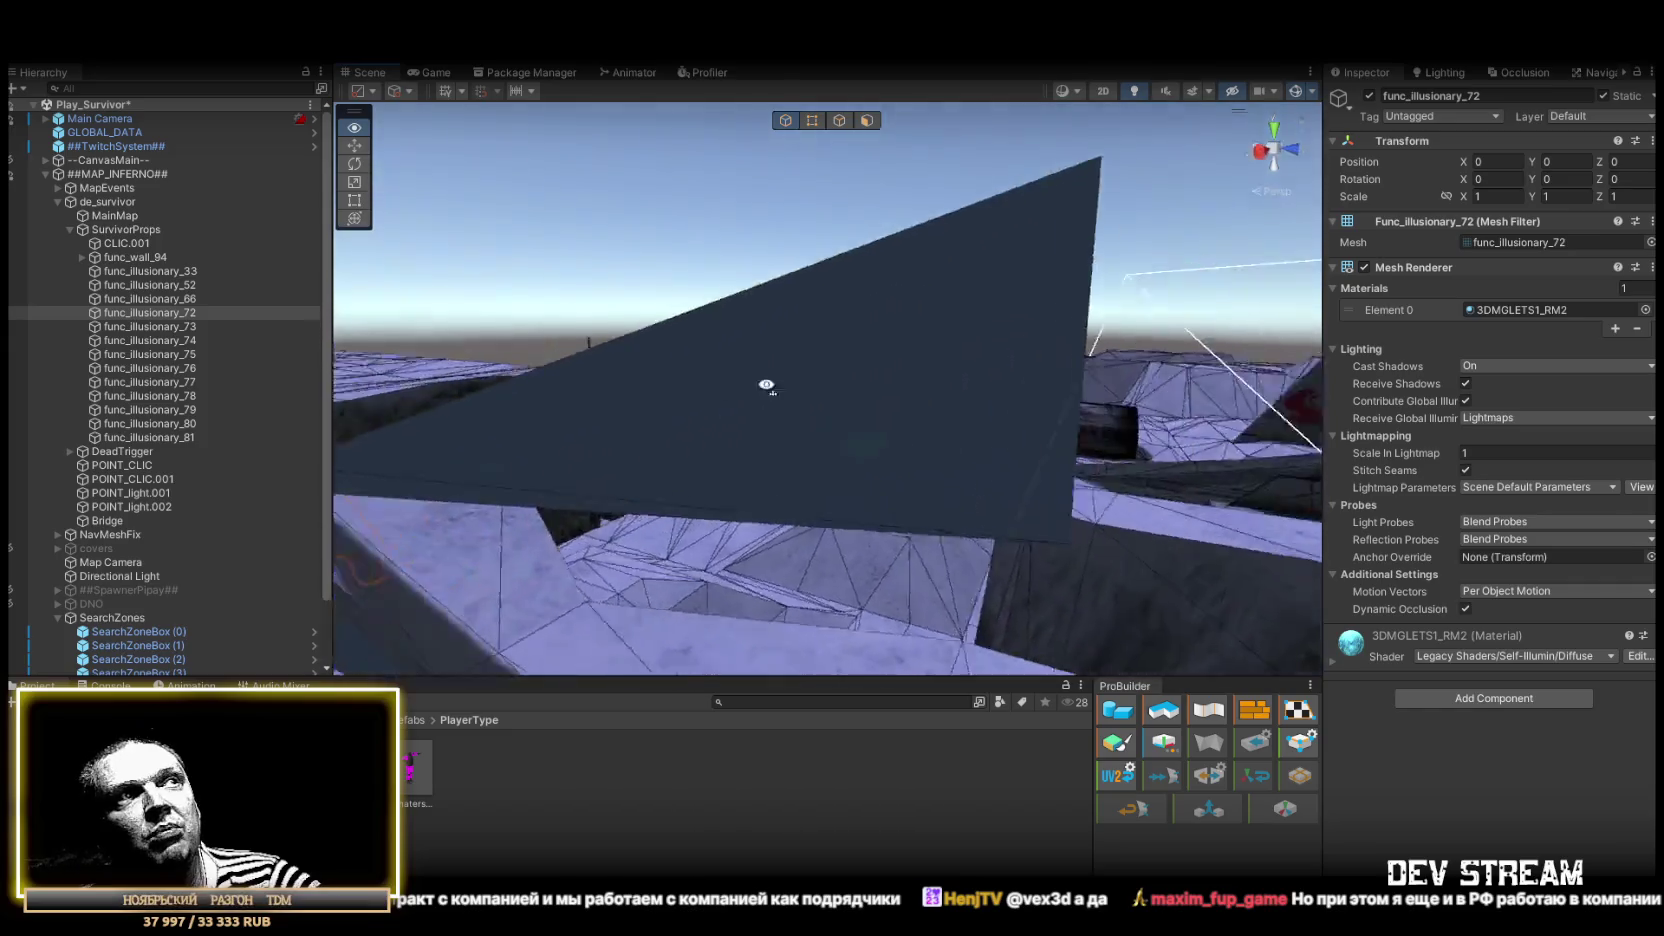
{"action": "mouse_move", "coordinate": [1085, 393]}
{"action": "left_mouse_down"}
{"action": "mouse_move", "coordinate": [690, 486]}
{"action": "mouse_move", "coordinate": [758, 475]}
{"action": "mouse_move", "coordinate": [744, 432]}
{"action": "mouse_move", "coordinate": [340, 443]}
{"action": "left_mouse_up"}
{"action": "mouse_move", "coordinate": [26, 439]}
{"action": "left_mouse_down"}
{"action": "mouse_move", "coordinate": [195, 465]}
{"action": "mouse_move", "coordinate": [1114, 453]}
{"action": "mouse_move", "coordinate": [776, 487]}
{"action": "mouse_move", "coordinate": [1077, 420]}
{"action": "mouse_move", "coordinate": [1342, 464]}
{"action": "mouse_move", "coordinate": [700, 468]}
{"action": "mouse_move", "coordinate": [855, 474]}
{"action": "mouse_move", "coordinate": [874, 437]}
{"action": "mouse_move", "coordinate": [777, 426]}
{"action": "mouse_move", "coordinate": [832, 462]}
{"action": "mouse_move", "coordinate": [920, 460]}
{"action": "mouse_move", "coordinate": [895, 475]}
{"action": "mouse_move", "coordinate": [958, 501]}
{"action": "mouse_move", "coordinate": [818, 466]}
{"action": "mouse_move", "coordinate": [965, 540]}
{"action": "left_mouse_up"}
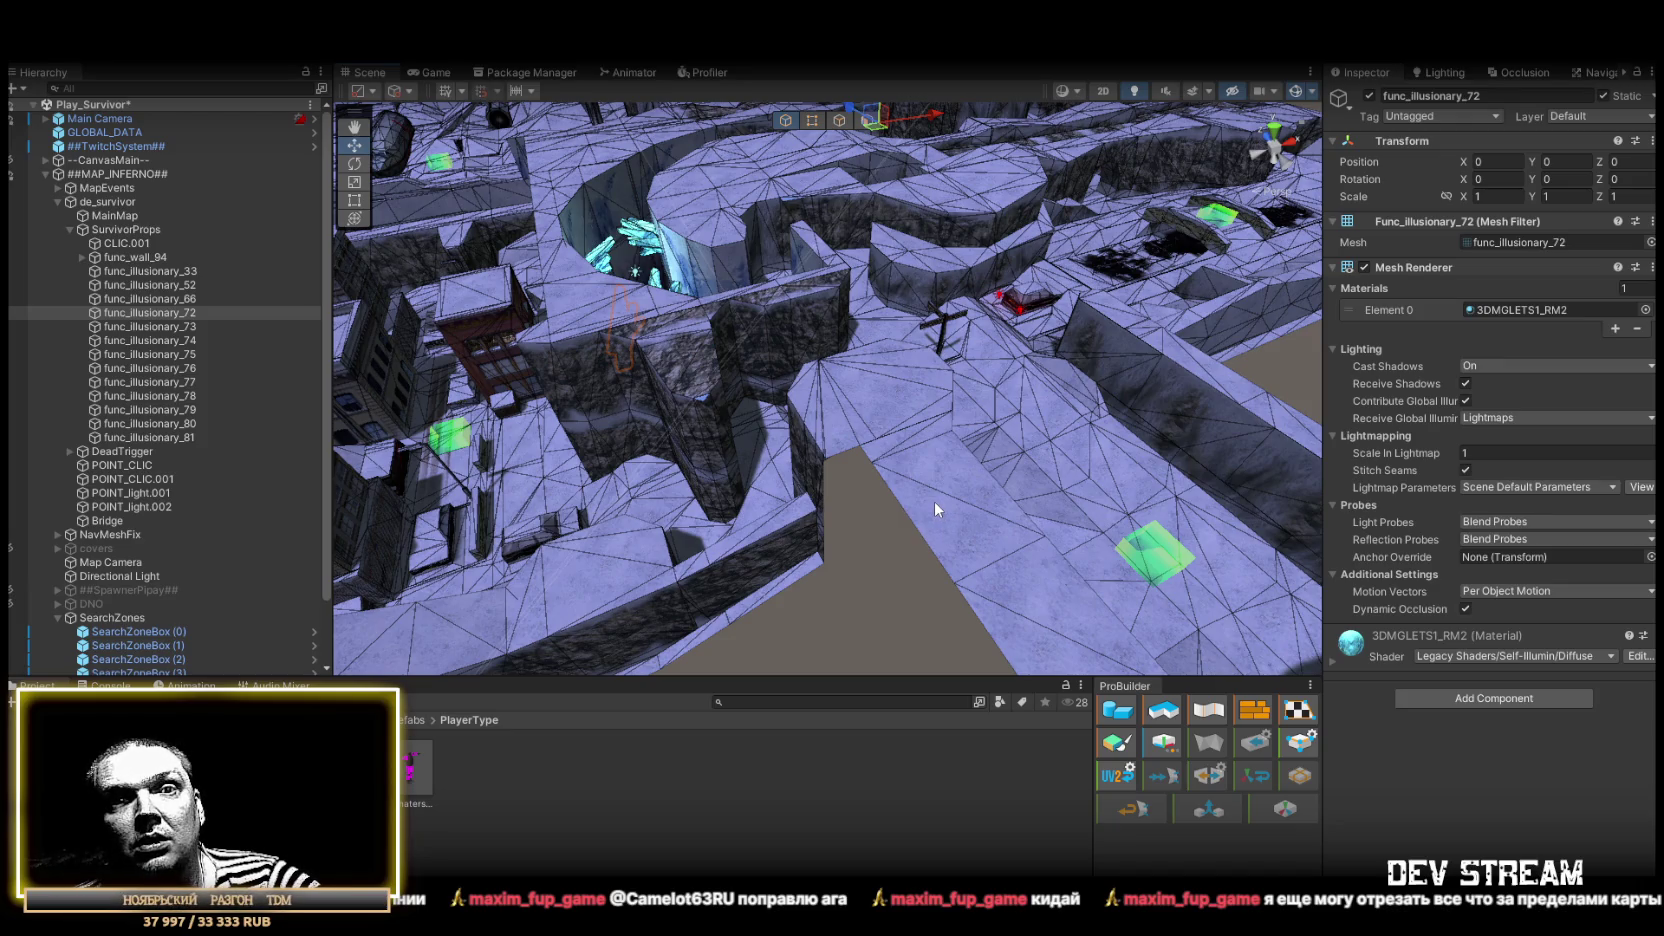
{"action": "mouse_move", "coordinate": [939, 430]}
{"action": "left_mouse_down"}
{"action": "mouse_move", "coordinate": [873, 367]}
{"action": "mouse_move", "coordinate": [980, 438]}
{"action": "mouse_move", "coordinate": [732, 487]}
{"action": "left_mouse_up"}
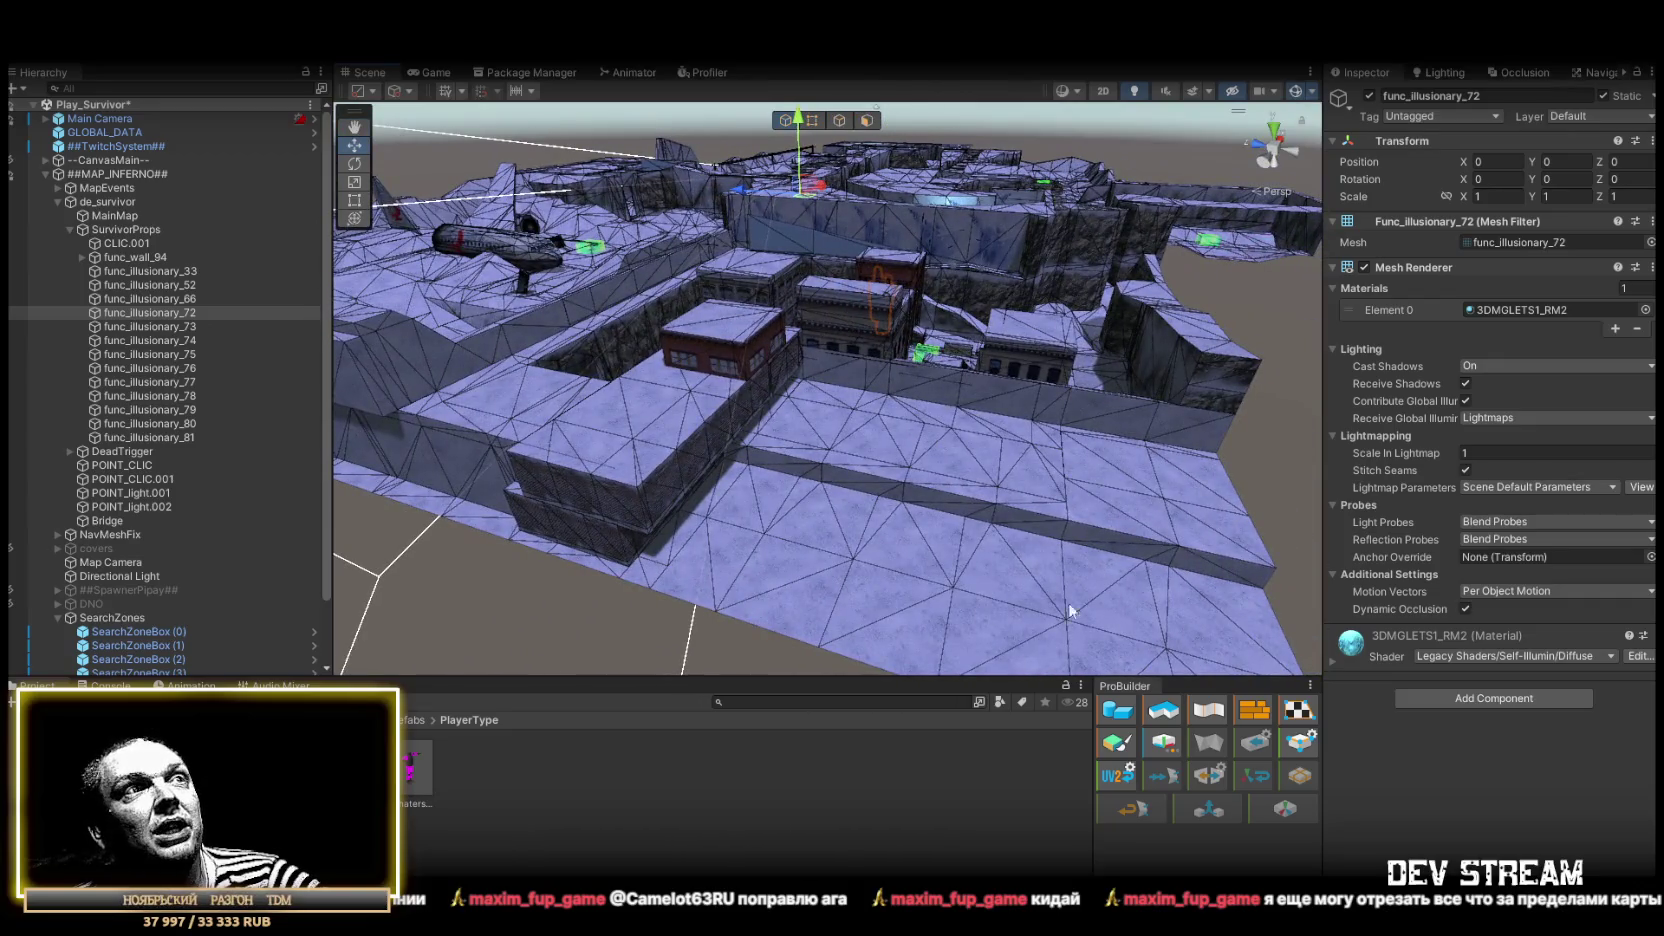
{"action": "scroll", "coordinate": [1069, 602], "scroll_direction": "up", "scroll_amount": 10}
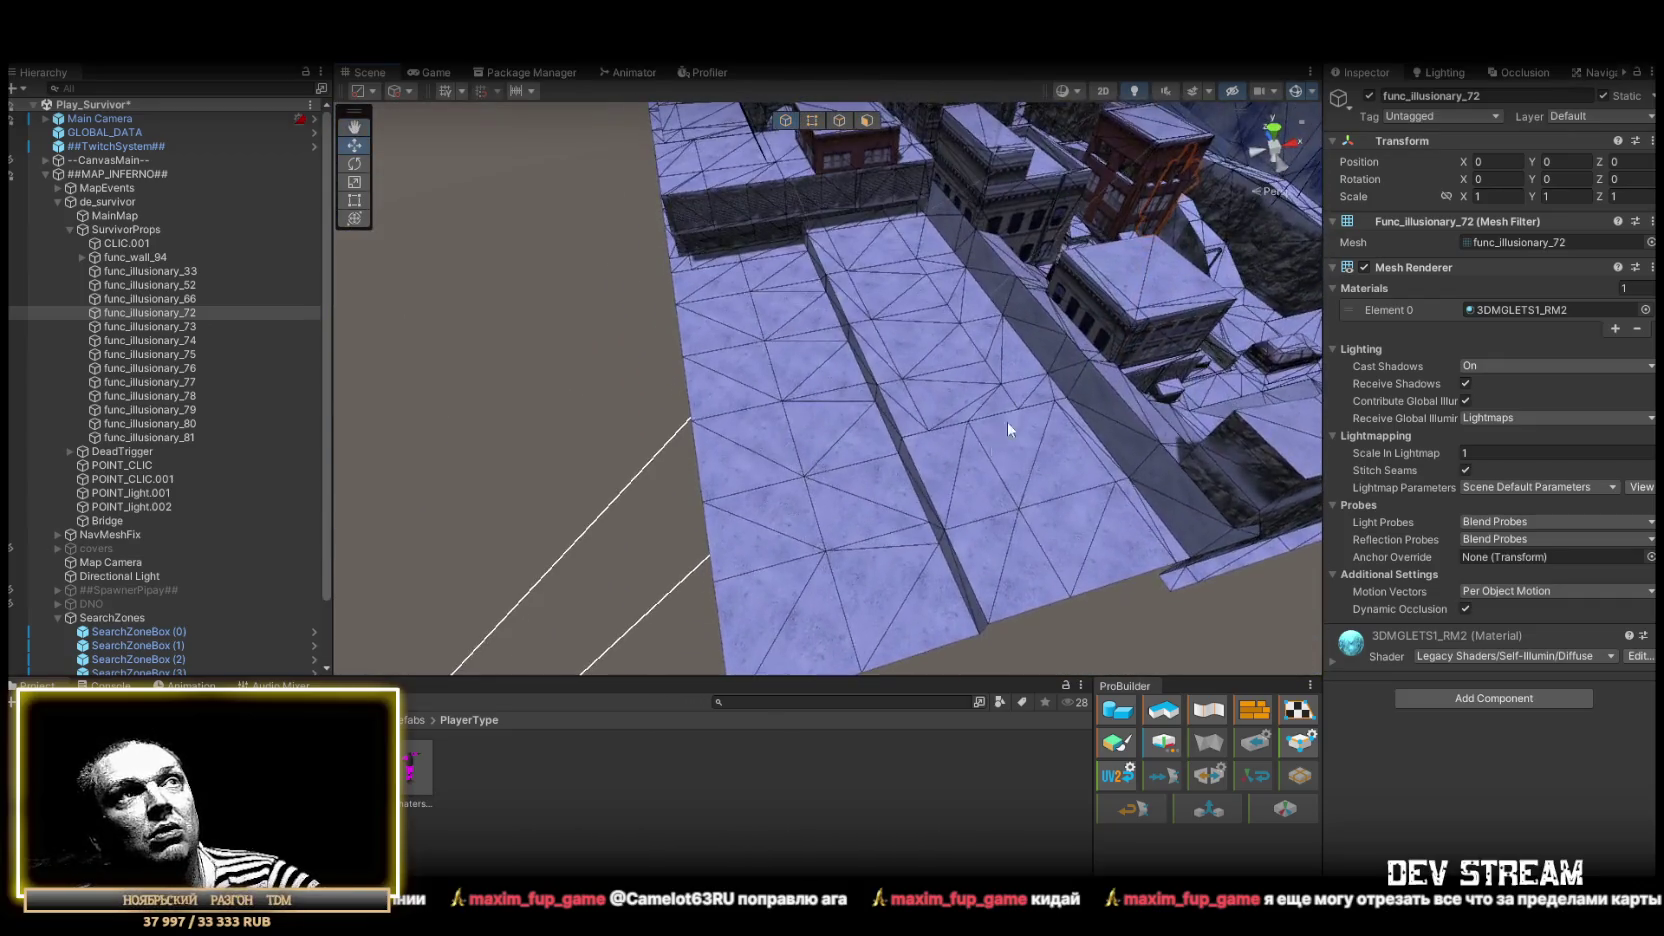
{"action": "mouse_move", "coordinate": [1008, 421]}
{"action": "left_mouse_down"}
{"action": "mouse_move", "coordinate": [880, 371]}
{"action": "mouse_move", "coordinate": [754, 409]}
{"action": "mouse_move", "coordinate": [1208, 472]}
{"action": "left_mouse_up"}
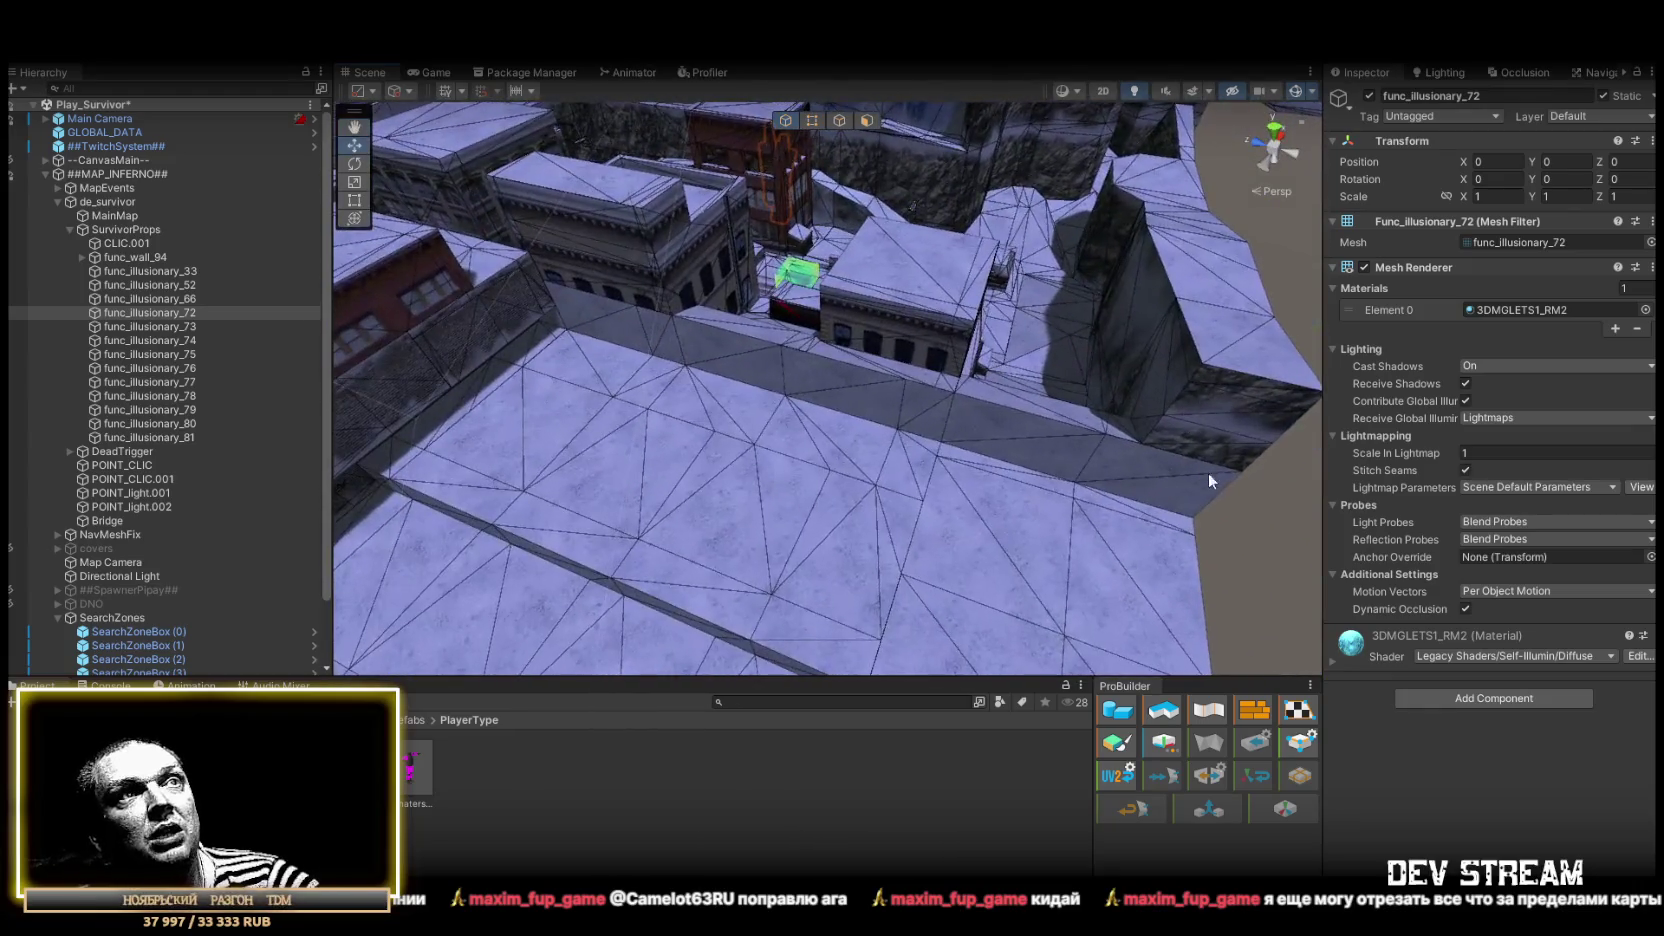
{"action": "left_click_drag", "start_coordinate": [594, 341], "coordinate": [525, 289]}
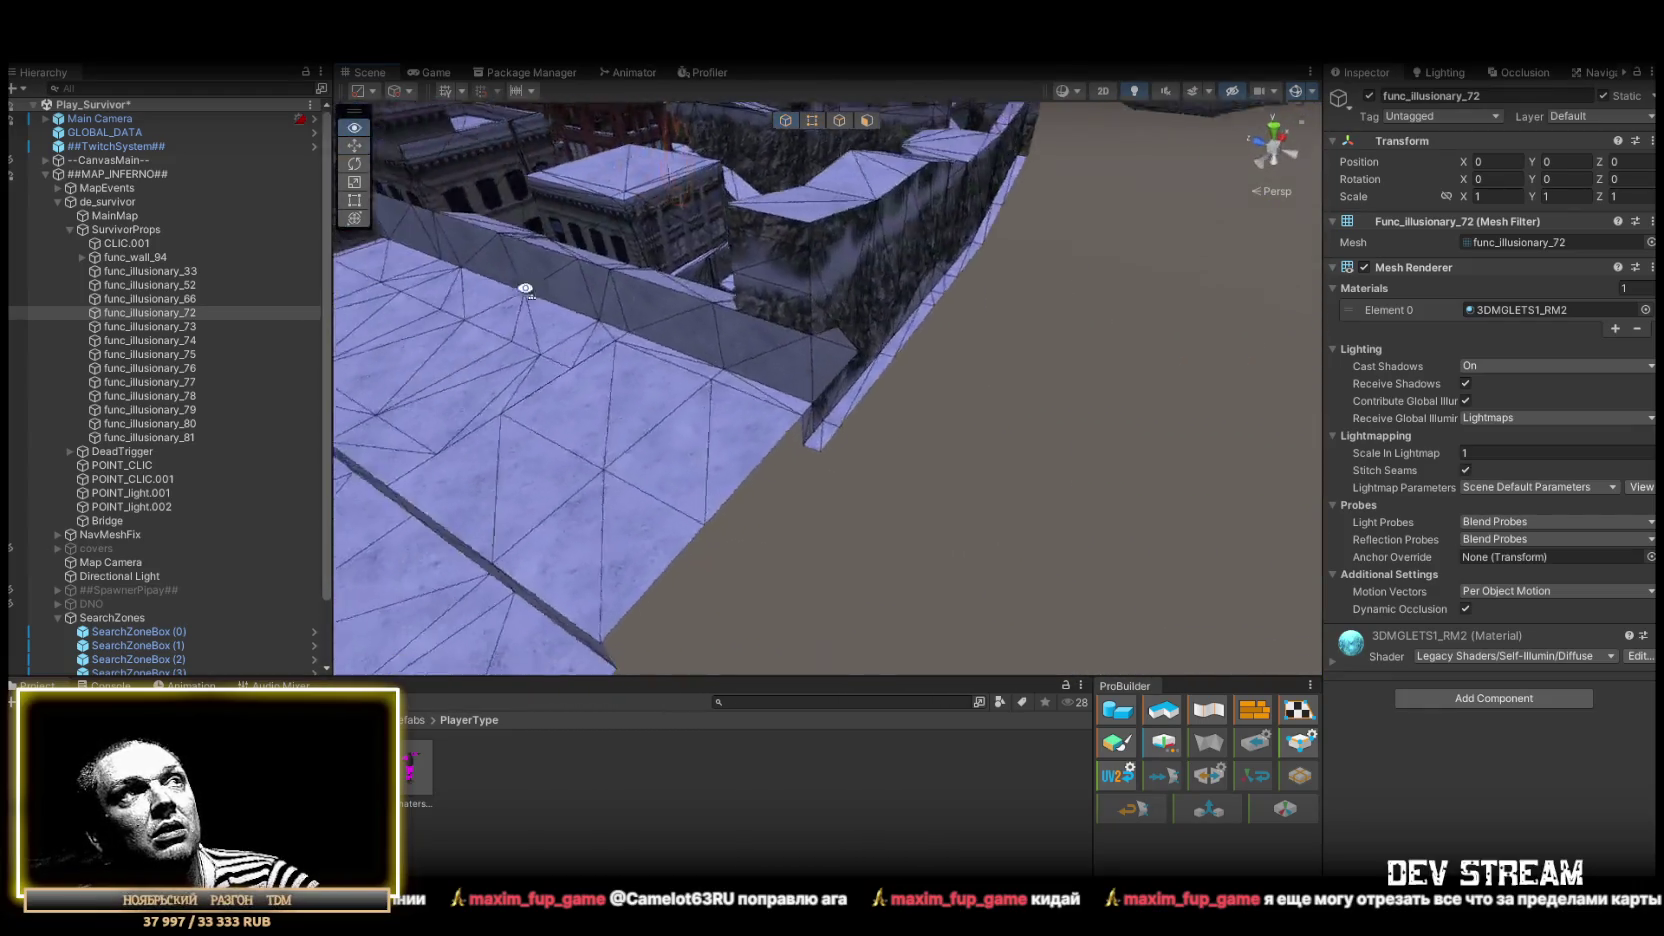
{"action": "mouse_move", "coordinate": [908, 328]}
{"action": "left_mouse_down"}
{"action": "mouse_move", "coordinate": [654, 308]}
{"action": "mouse_move", "coordinate": [949, 324]}
{"action": "left_mouse_up"}
{"action": "mouse_move", "coordinate": [1076, 367]}
{"action": "left_mouse_down"}
{"action": "mouse_move", "coordinate": [707, 311]}
{"action": "mouse_move", "coordinate": [1107, 464]}
{"action": "mouse_move", "coordinate": [777, 404]}
{"action": "mouse_move", "coordinate": [912, 472]}
{"action": "mouse_move", "coordinate": [488, 489]}
{"action": "mouse_move", "coordinate": [814, 456]}
{"action": "left_mouse_up"}
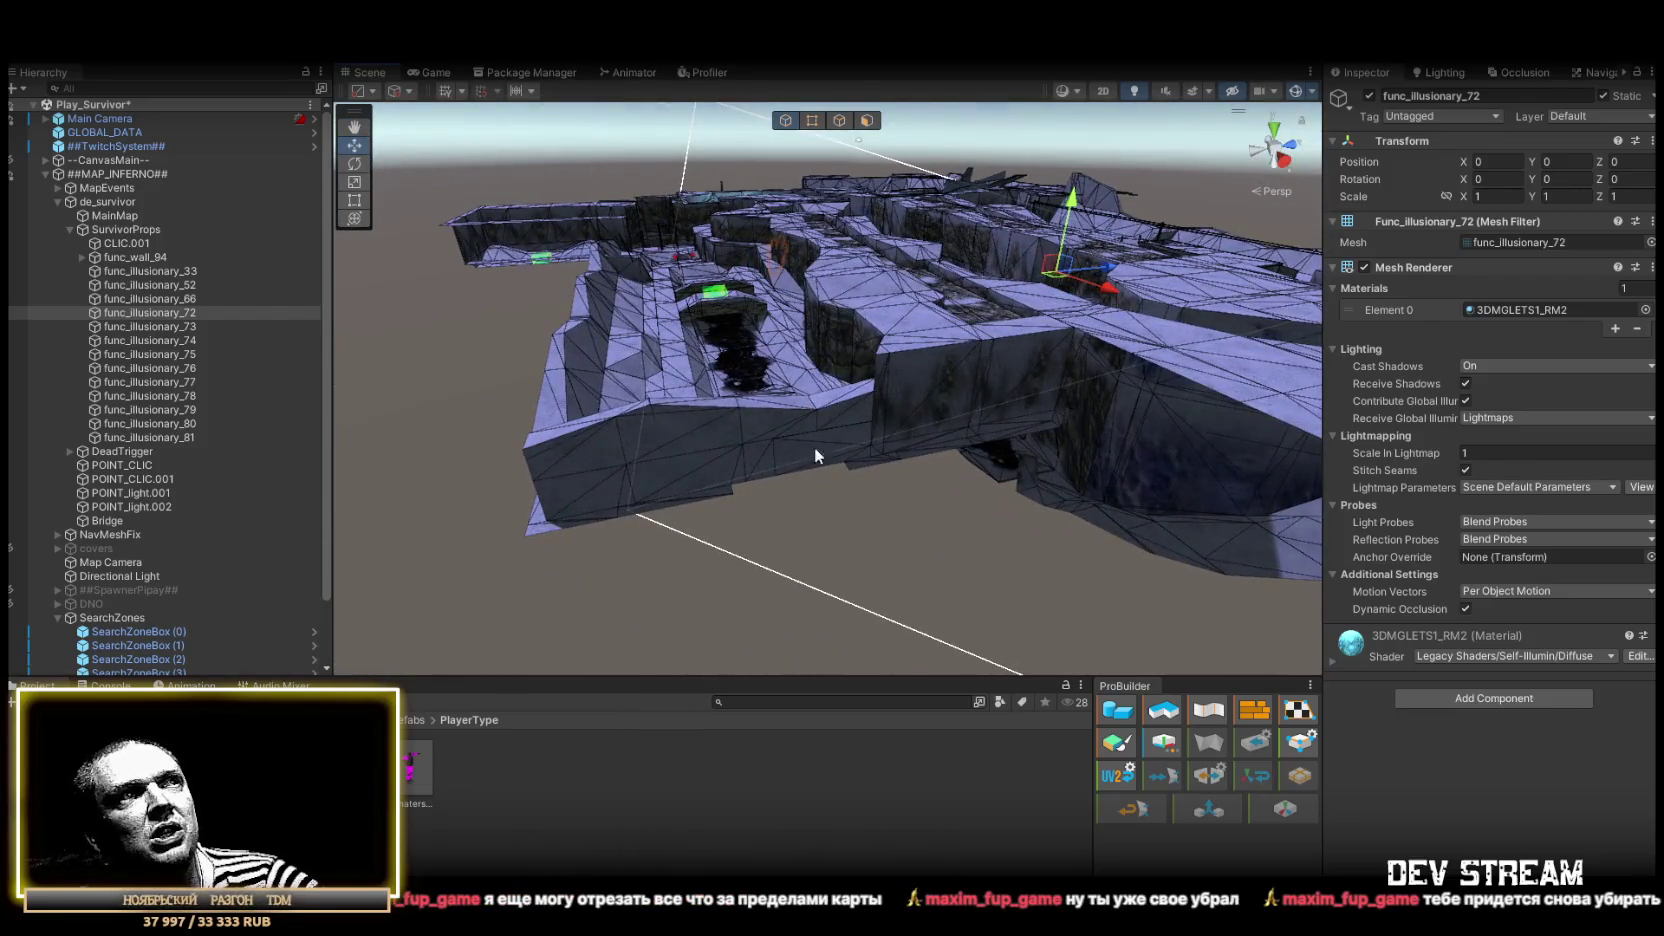
{"action": "mouse_move", "coordinate": [864, 295]}
{"action": "left_mouse_down"}
{"action": "mouse_move", "coordinate": [913, 306]}
{"action": "mouse_move", "coordinate": [777, 403]}
{"action": "left_mouse_up"}
{"action": "scroll", "coordinate": [777, 402], "scroll_direction": "down", "scroll_amount": 5}
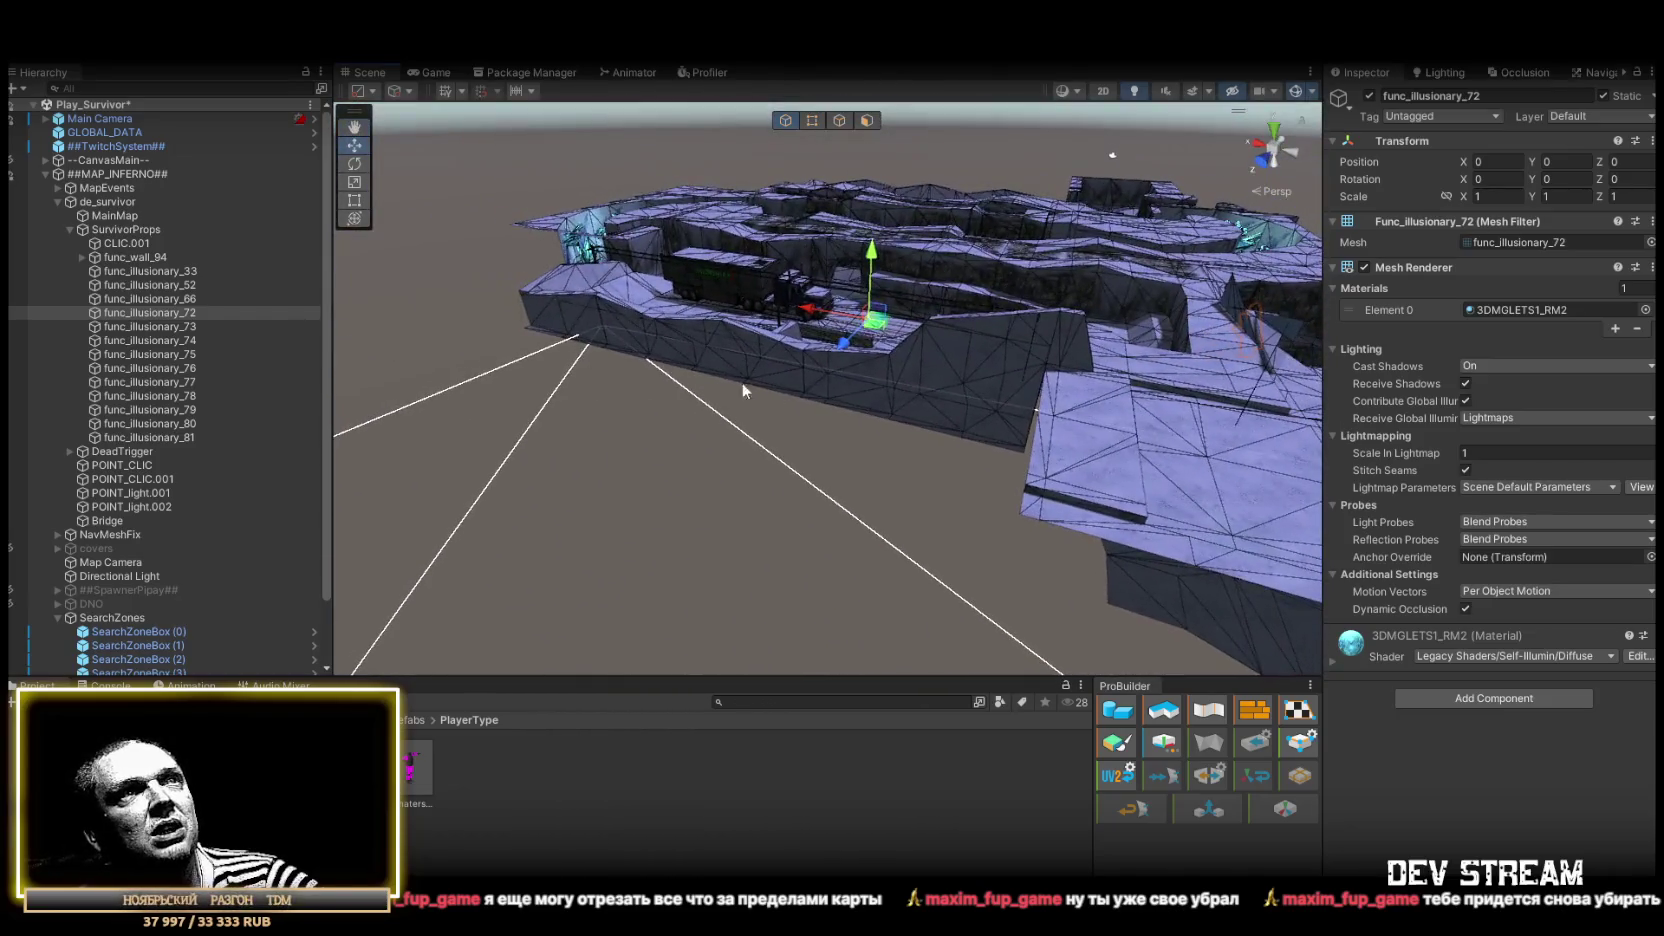
{"action": "mouse_move", "coordinate": [1051, 390]}
{"action": "left_mouse_down"}
{"action": "mouse_move", "coordinate": [780, 401]}
{"action": "mouse_move", "coordinate": [693, 158]}
{"action": "mouse_move", "coordinate": [473, 301]}
{"action": "mouse_move", "coordinate": [1176, 461]}
{"action": "left_mouse_up"}
{"action": "mouse_move", "coordinate": [805, 474]}
{"action": "left_mouse_down"}
{"action": "mouse_move", "coordinate": [762, 330]}
{"action": "mouse_move", "coordinate": [699, 354]}
{"action": "mouse_move", "coordinate": [778, 362]}
{"action": "mouse_move", "coordinate": [817, 391]}
{"action": "left_mouse_up"}
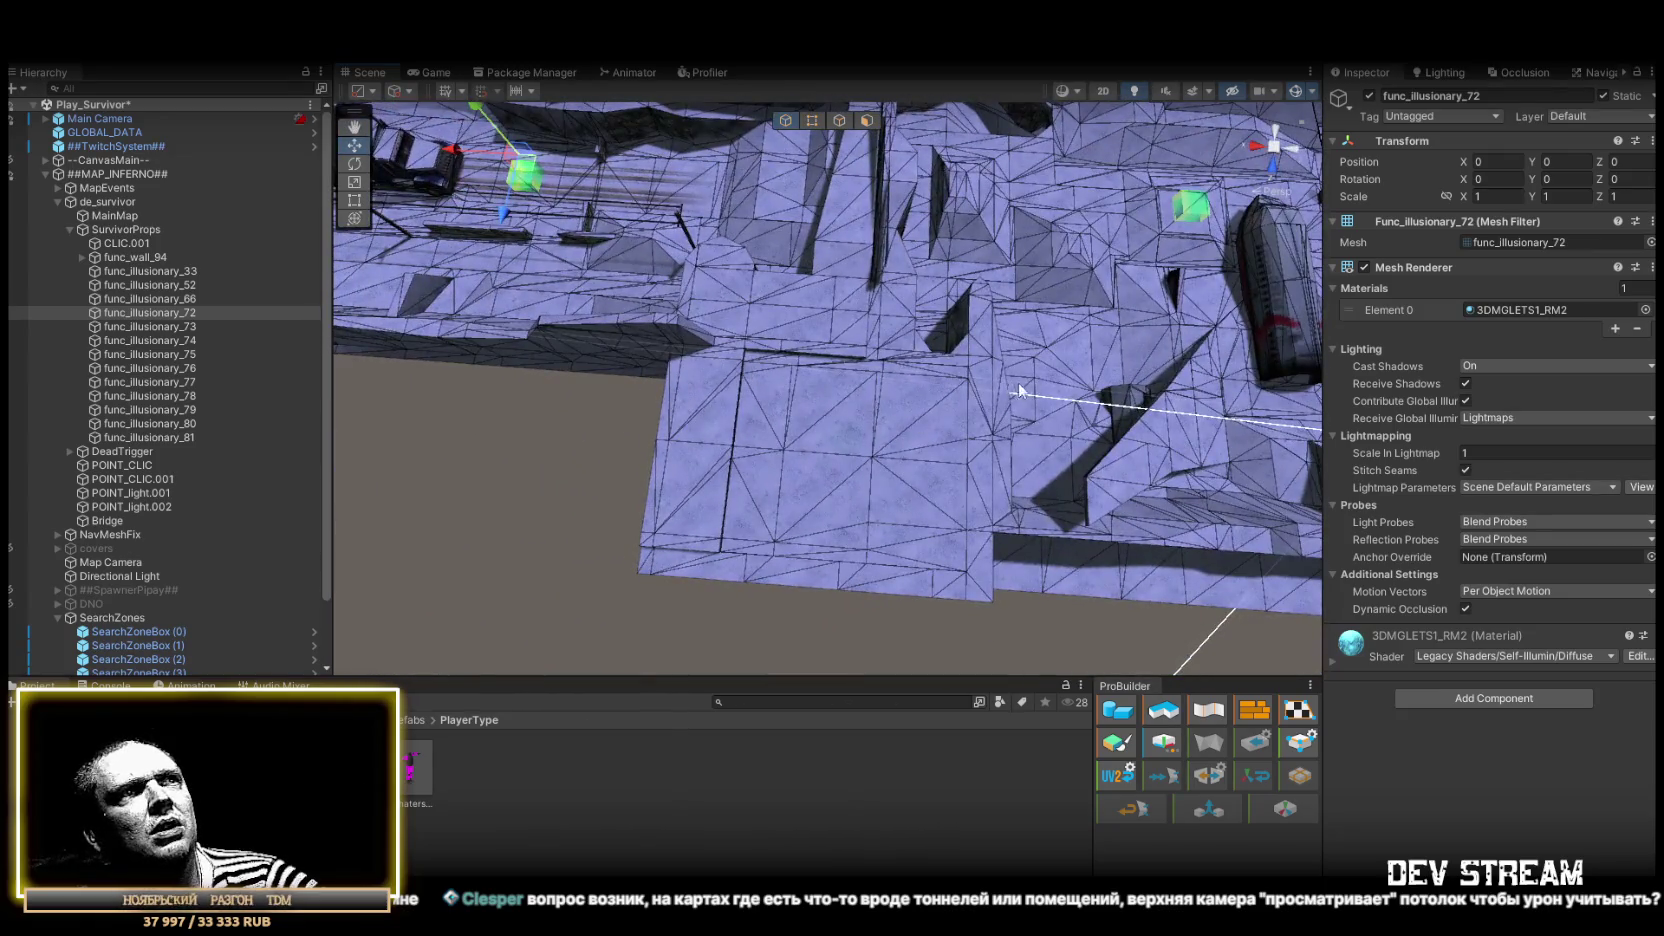
{"action": "mouse_move", "coordinate": [991, 395]}
{"action": "left_mouse_down"}
{"action": "mouse_move", "coordinate": [863, 263]}
{"action": "mouse_move", "coordinate": [765, 437]}
{"action": "mouse_move", "coordinate": [838, 423]}
{"action": "left_mouse_up"}
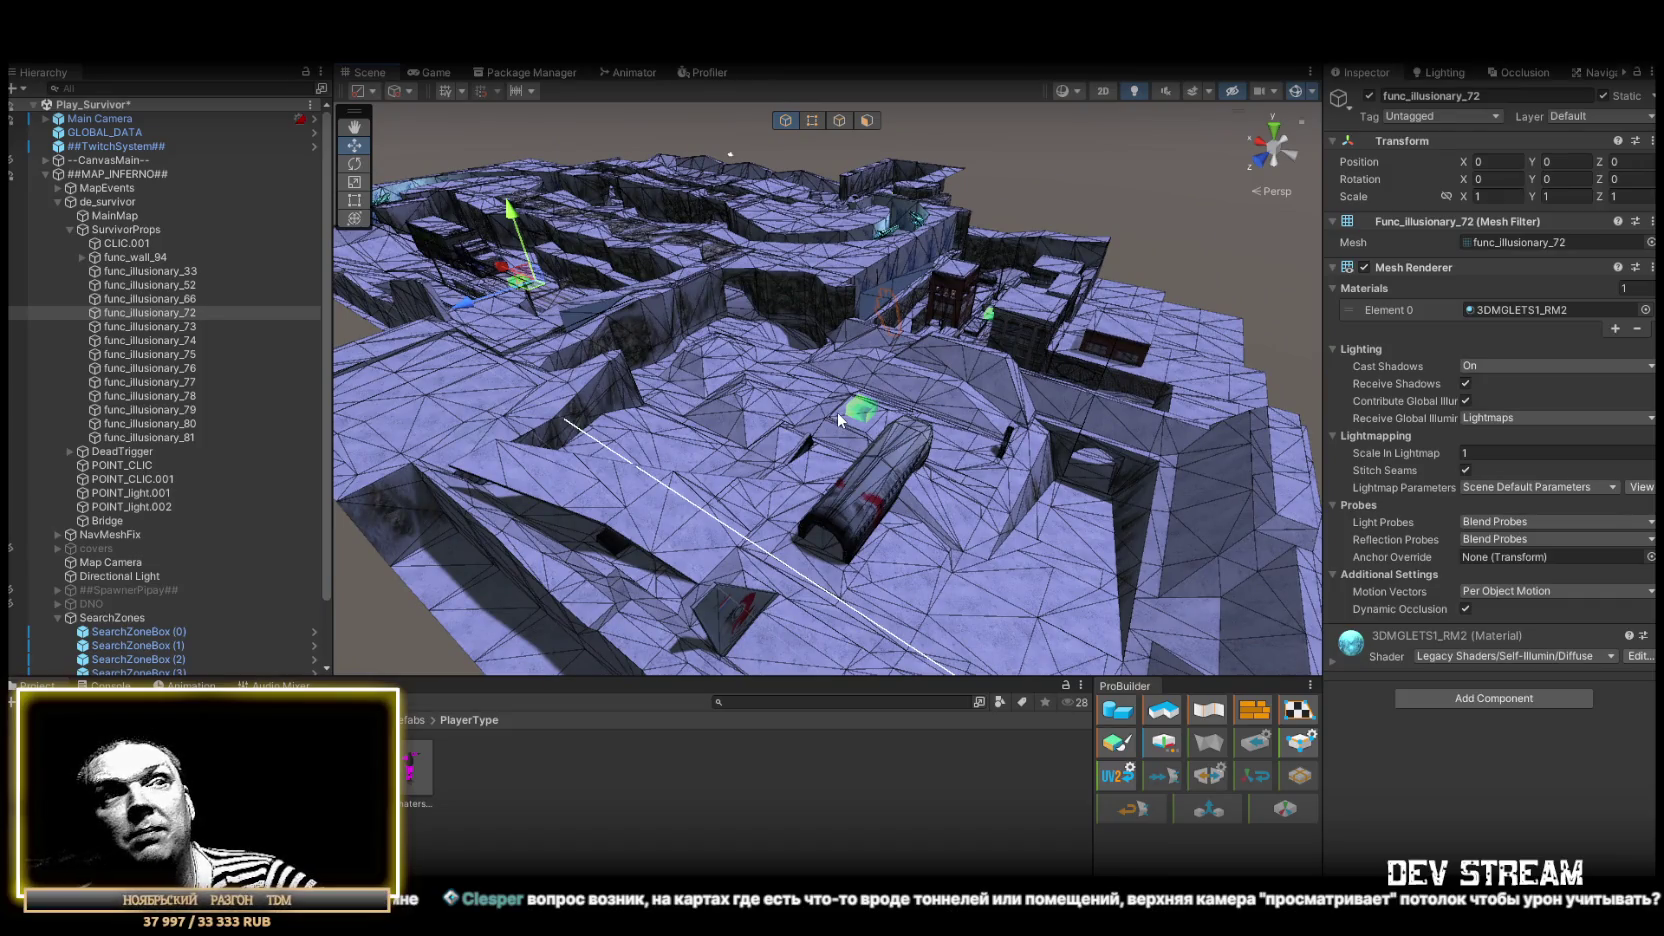
{"action": "left_click_drag", "start_coordinate": [837, 412], "coordinate": [955, 423]}
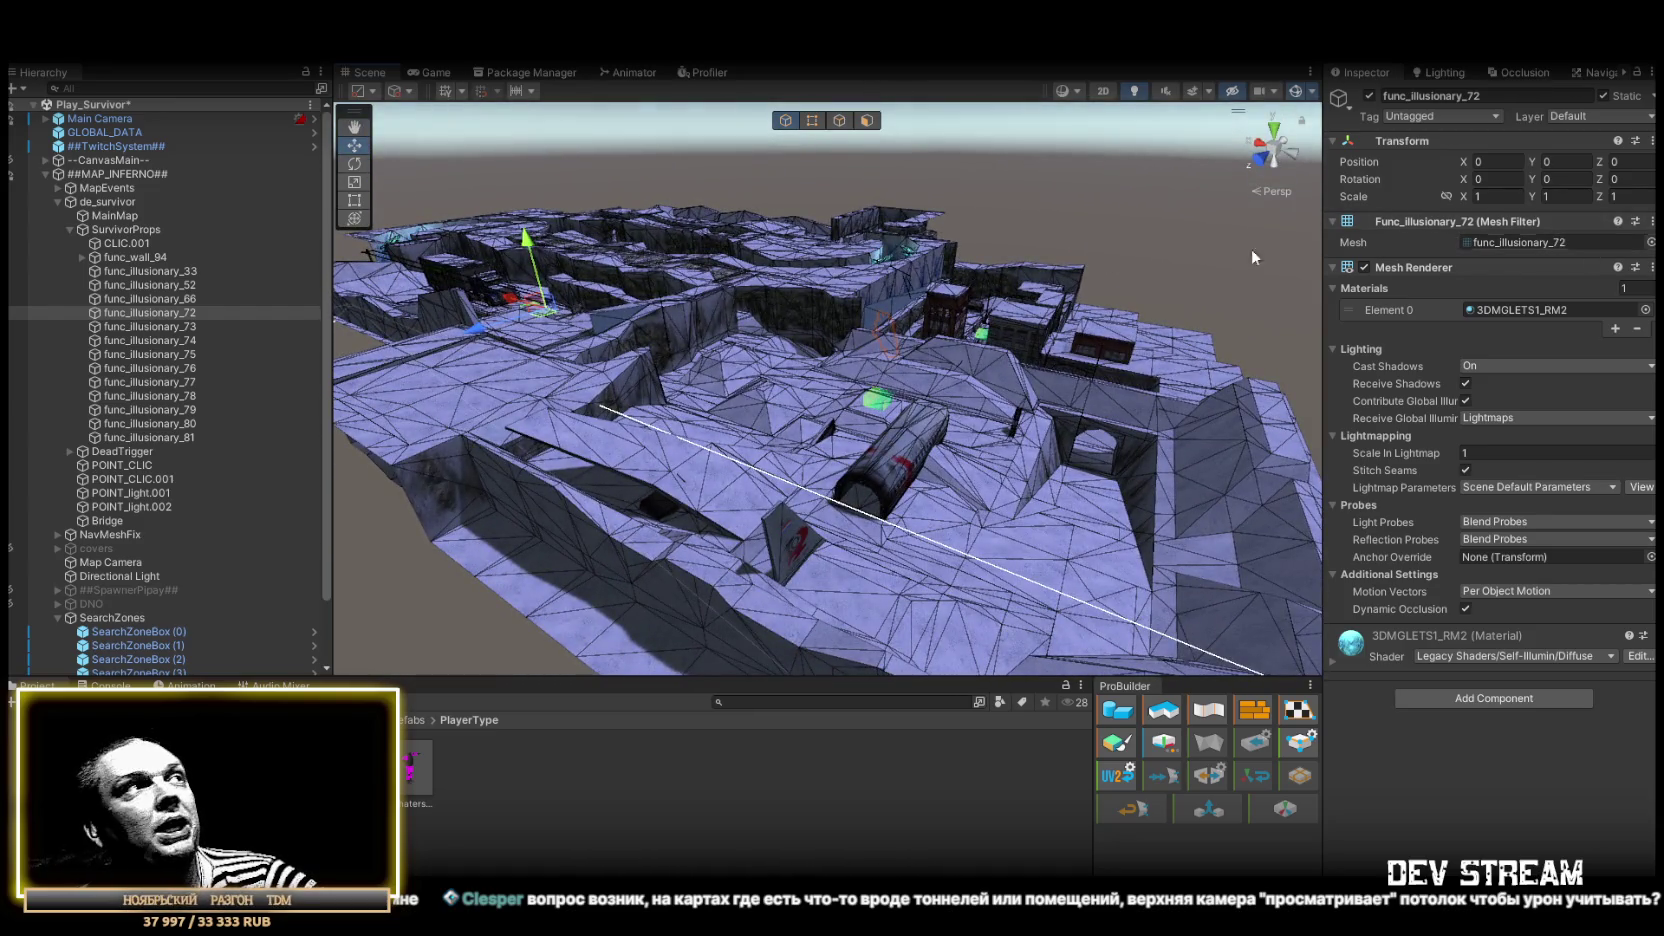
{"action": "left_click", "coordinate": [80, 215]}
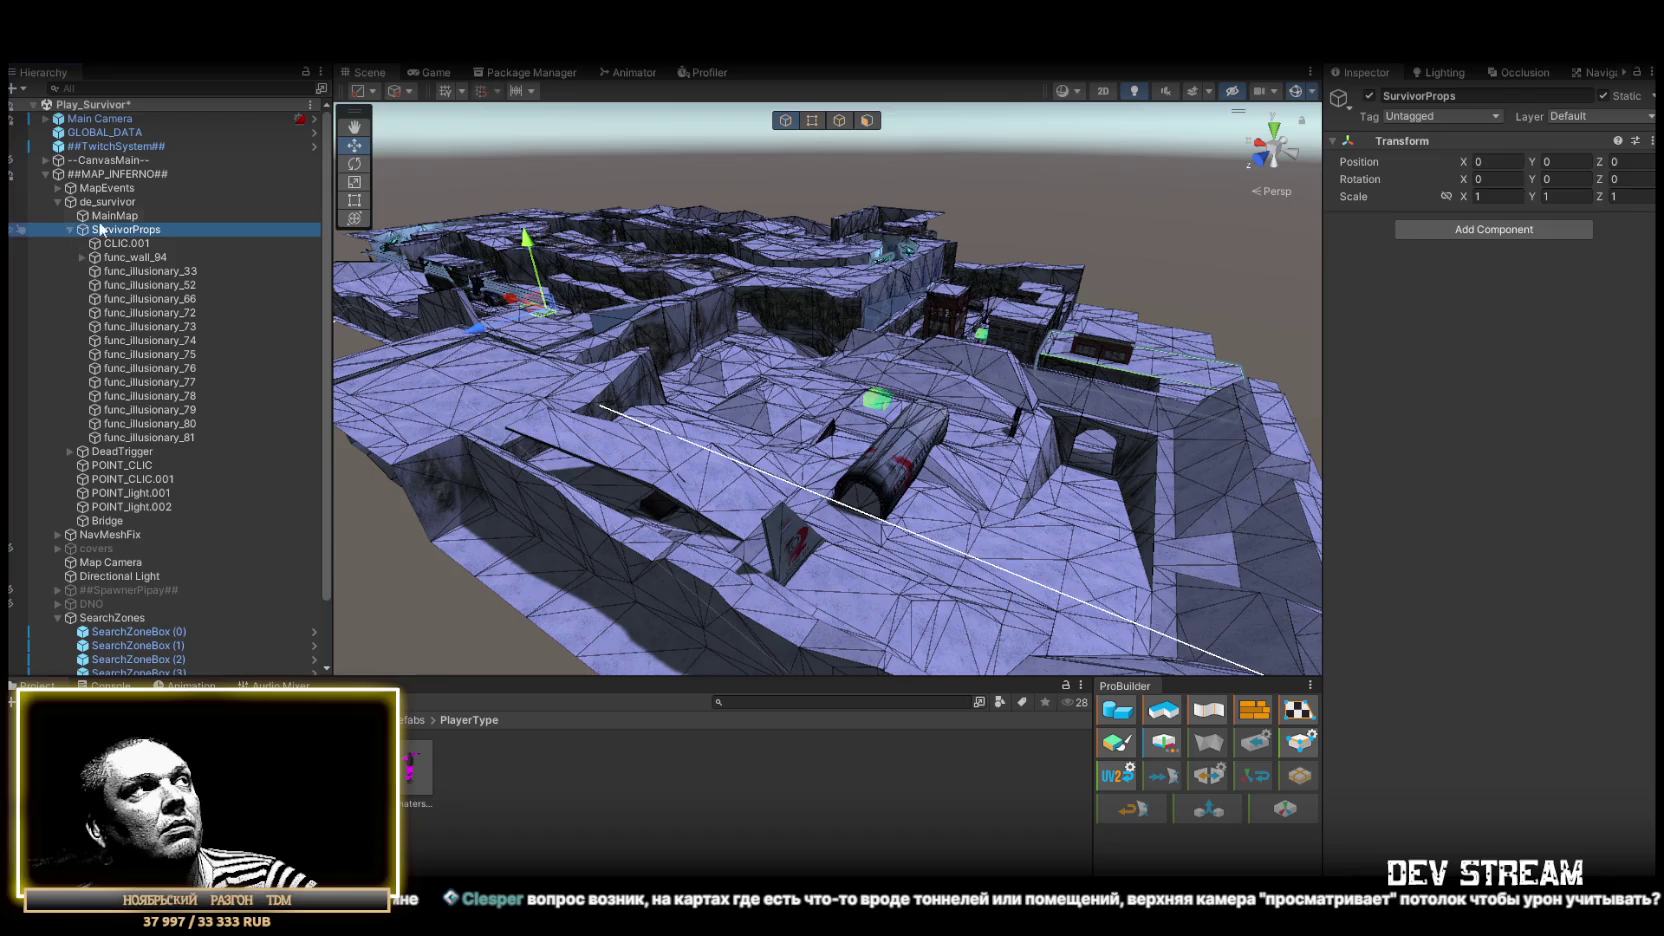
Toggle MainMap's Mesh Renderer off and on twice to compare the map with and without its mesh
{"action": "left_click", "coordinate": [70, 229]}
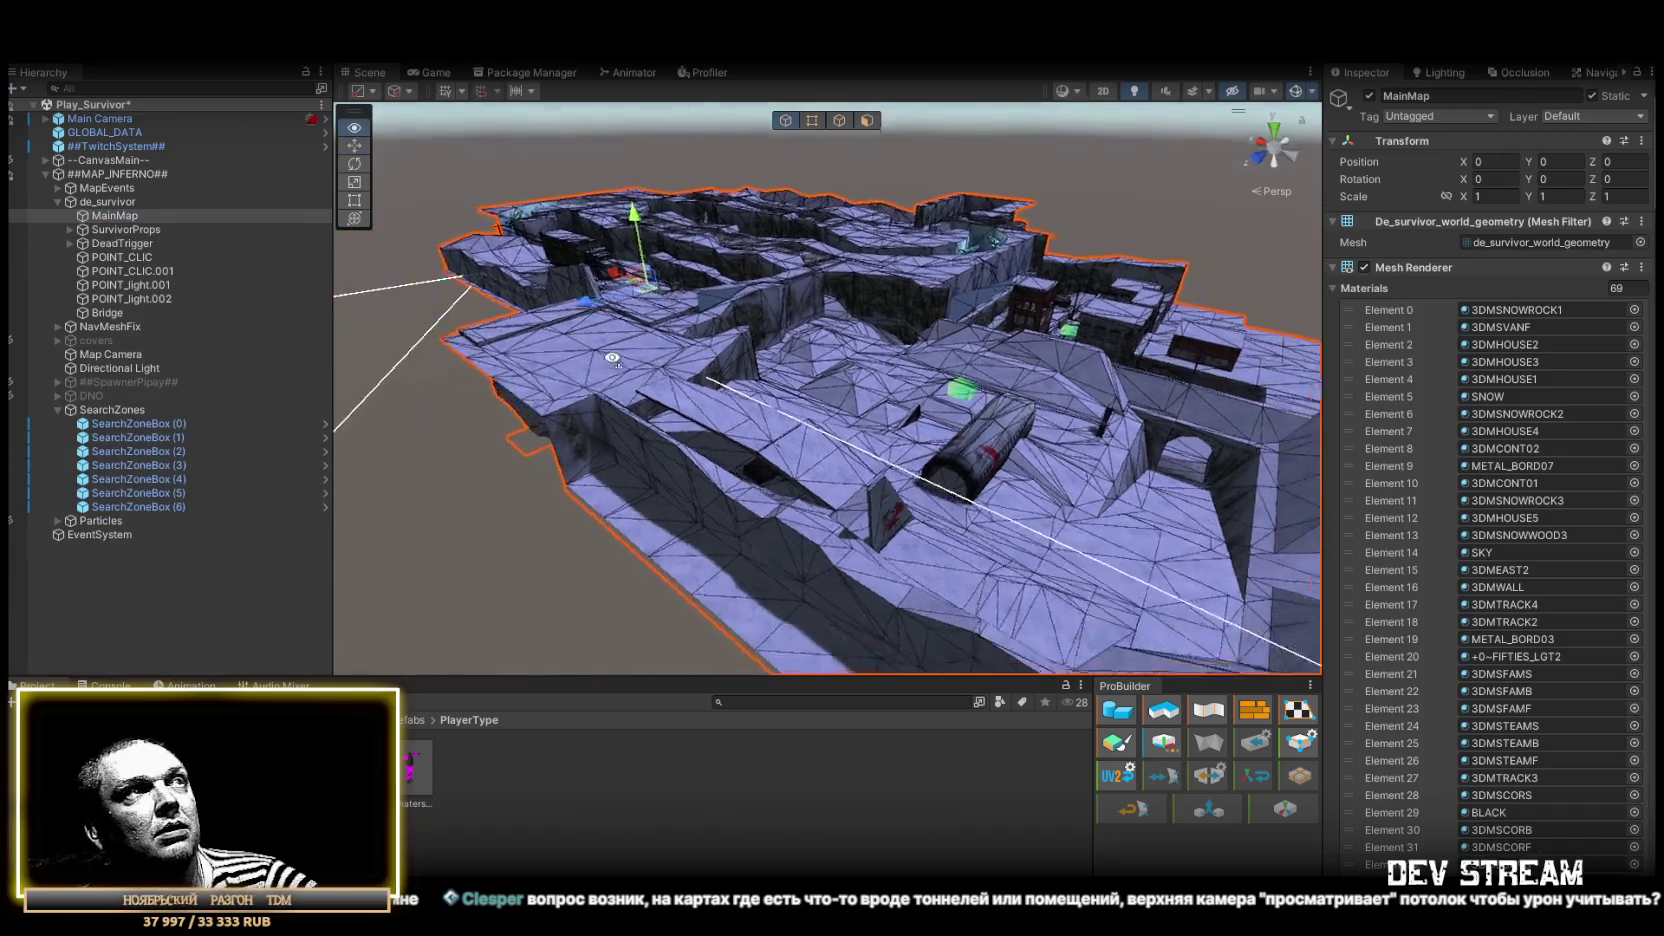
{"action": "left_click", "coordinate": [1365, 267]}
{"action": "left_click", "coordinate": [1365, 267]}
{"action": "left_click", "coordinate": [1365, 267]}
{"action": "left_click", "coordinate": [1365, 267]}
{"action": "mouse_move", "coordinate": [955, 408]}
{"action": "left_mouse_down"}
{"action": "mouse_move", "coordinate": [647, 141]}
{"action": "mouse_move", "coordinate": [884, 287]}
{"action": "mouse_move", "coordinate": [891, 215]}
{"action": "mouse_move", "coordinate": [761, 189]}
{"action": "mouse_move", "coordinate": [692, 202]}
{"action": "mouse_move", "coordinate": [1051, 249]}
{"action": "mouse_move", "coordinate": [985, 531]}
{"action": "mouse_move", "coordinate": [958, 576]}
{"action": "mouse_move", "coordinate": [977, 487]}
{"action": "mouse_move", "coordinate": [995, 498]}
{"action": "mouse_move", "coordinate": [740, 452]}
{"action": "mouse_move", "coordinate": [850, 445]}
{"action": "mouse_move", "coordinate": [661, 305]}
{"action": "mouse_move", "coordinate": [379, 355]}
{"action": "mouse_move", "coordinate": [498, 412]}
{"action": "mouse_move", "coordinate": [665, 449]}
{"action": "mouse_move", "coordinate": [958, 475]}
{"action": "mouse_move", "coordinate": [1148, 449]}
{"action": "mouse_move", "coordinate": [1122, 475]}
{"action": "mouse_move", "coordinate": [1148, 453]}
{"action": "mouse_move", "coordinate": [1092, 327]}
{"action": "mouse_move", "coordinate": [1105, 425]}
{"action": "mouse_move", "coordinate": [1125, 438]}
{"action": "mouse_move", "coordinate": [884, 513]}
{"action": "mouse_move", "coordinate": [431, 559]}
{"action": "mouse_move", "coordinate": [784, 327]}
{"action": "mouse_move", "coordinate": [784, 375]}
{"action": "mouse_move", "coordinate": [747, 453]}
{"action": "mouse_move", "coordinate": [687, 475]}
{"action": "left_mouse_up"}
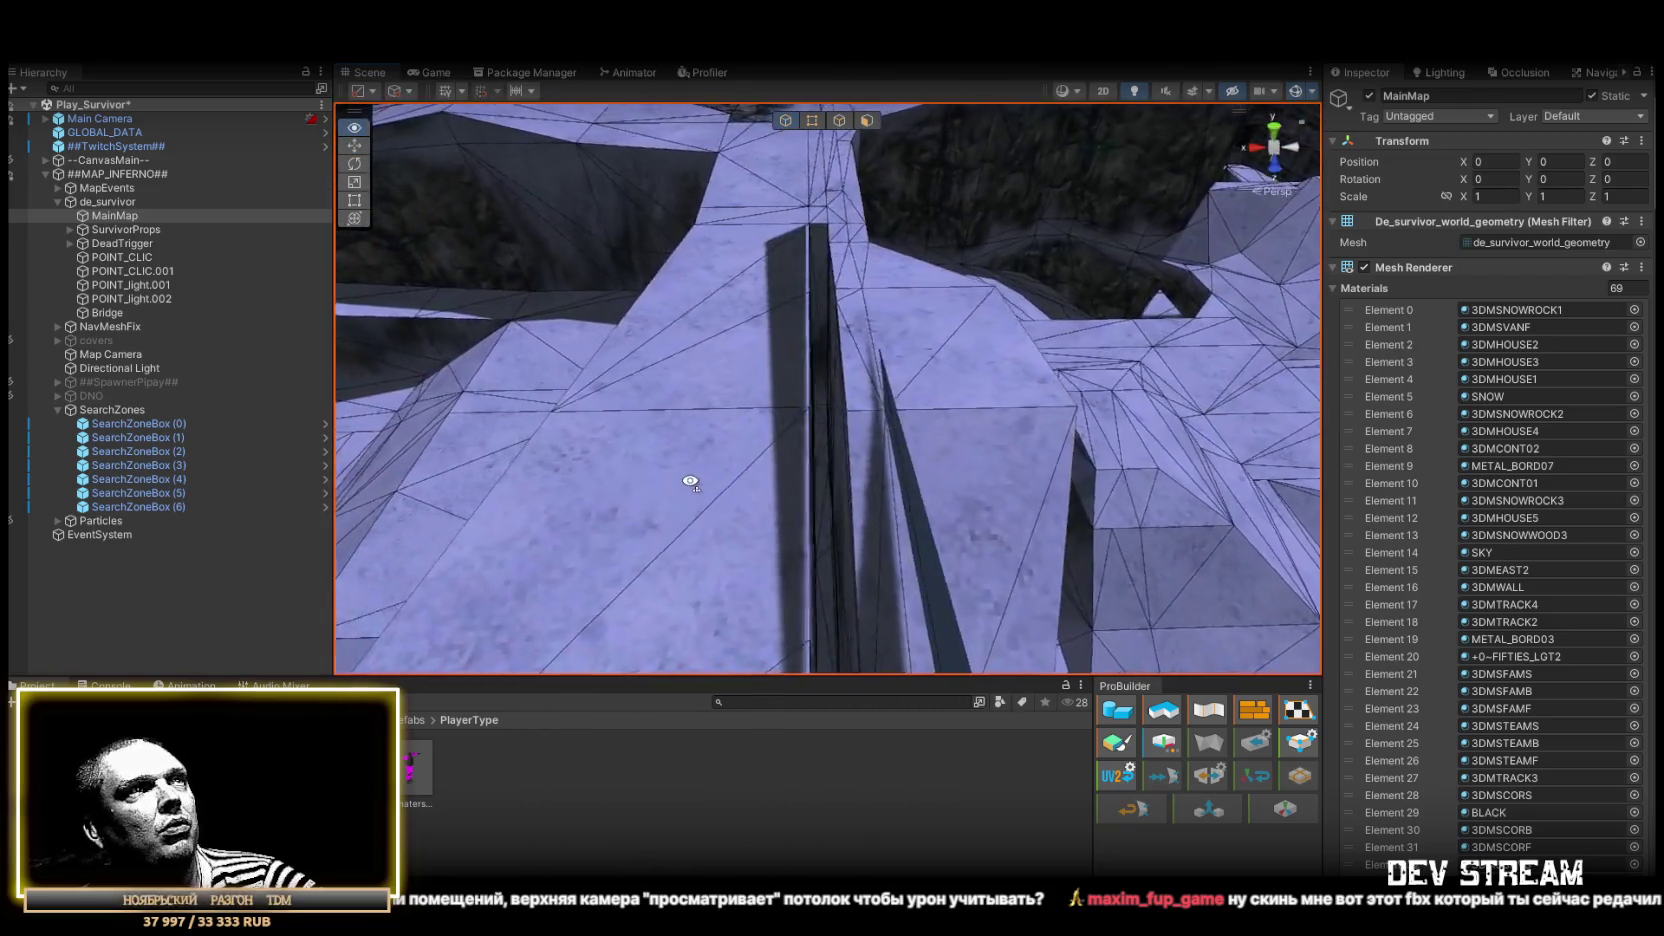
Frame MainMap and open its de_survivor_world_geometry mesh asset details
{"action": "key", "text": "f"}
{"action": "left_click", "coordinate": [1522, 242]}
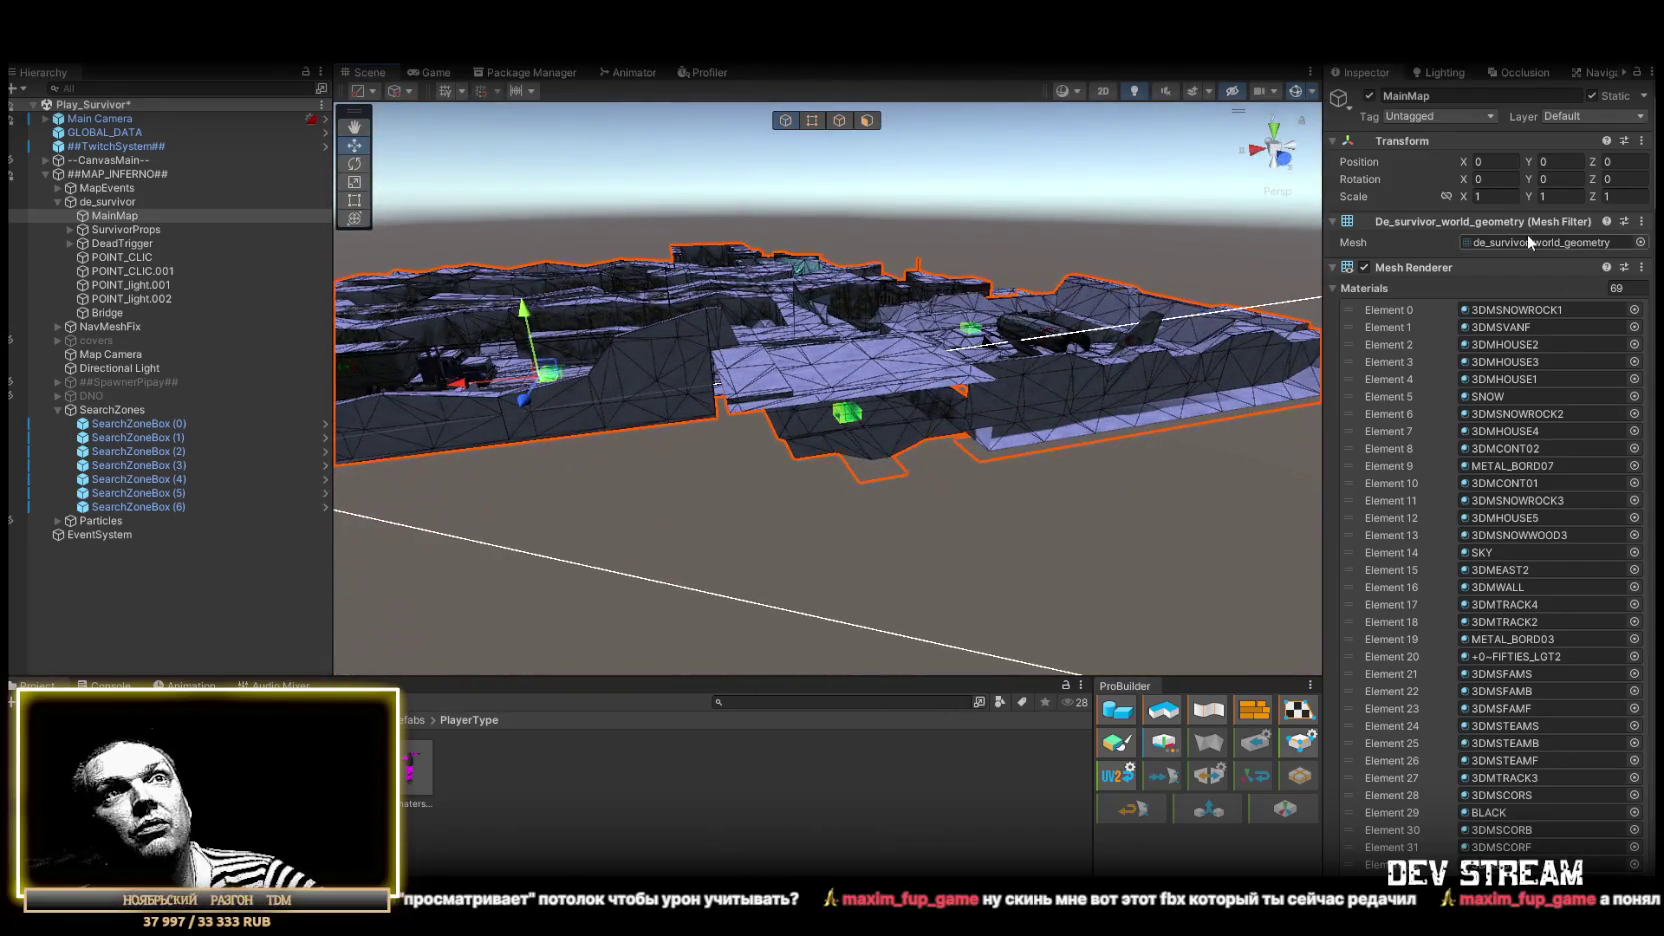
{"action": "double_click", "coordinate": [1522, 242]}
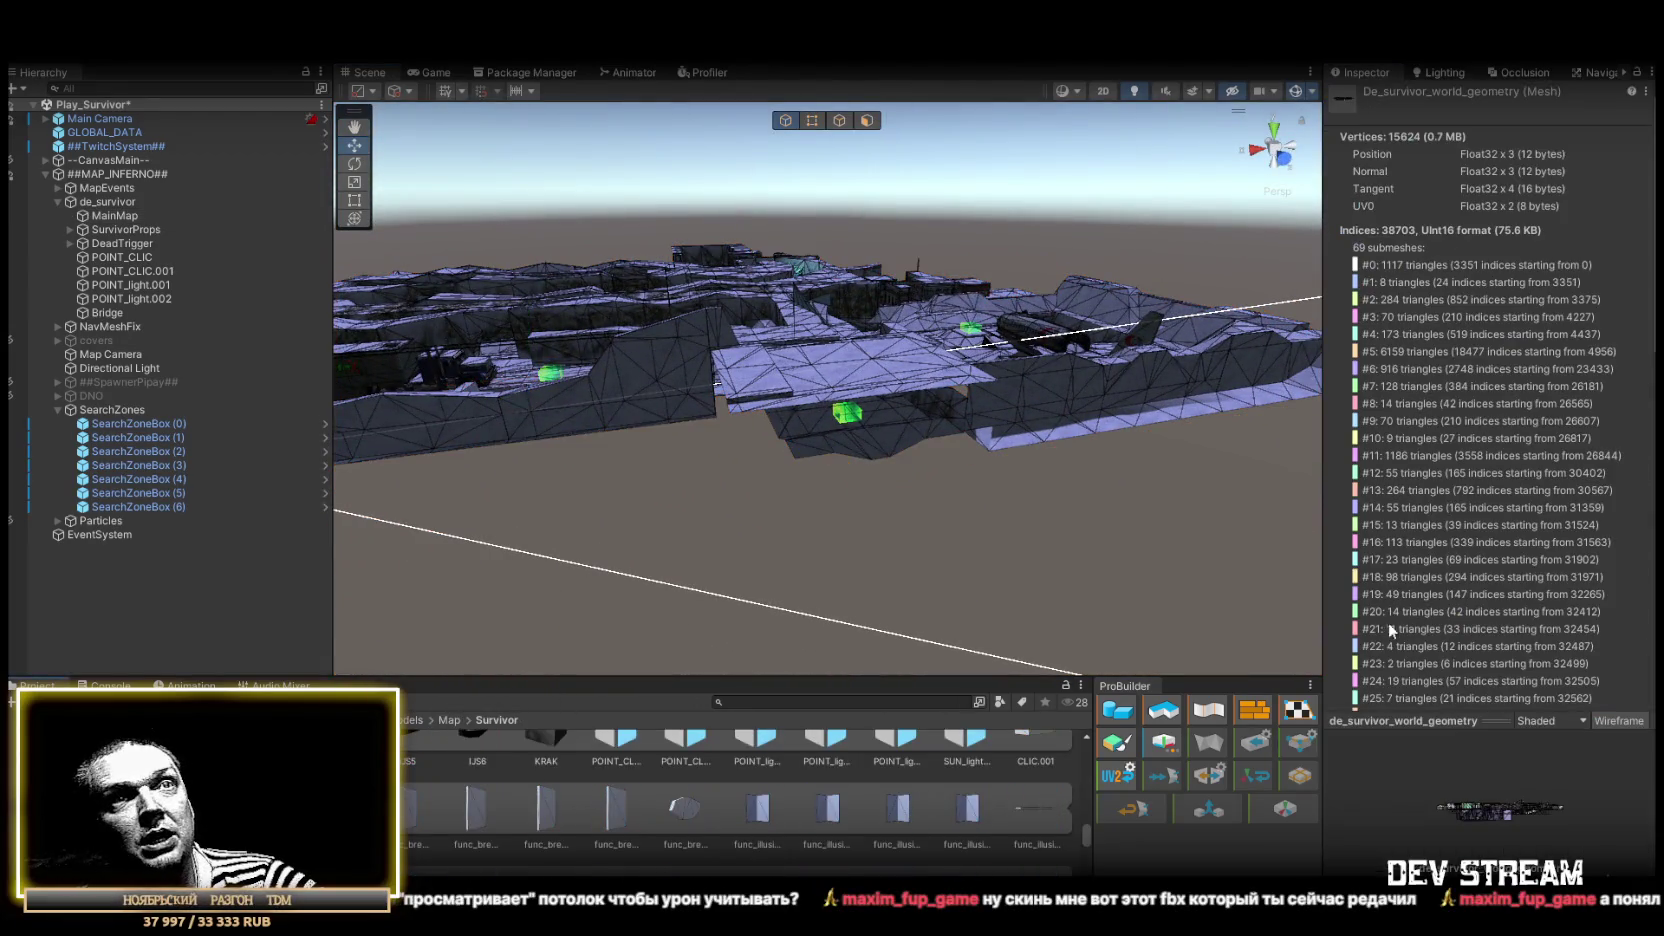
Rotate the mesh asset preview to a top-down view, then select de_survivor in the Hierarchy
{"action": "mouse_move", "coordinate": [1498, 829]}
{"action": "left_mouse_down"}
{"action": "mouse_move", "coordinate": [1500, 795]}
{"action": "mouse_move", "coordinate": [1482, 850]}
{"action": "left_mouse_up"}
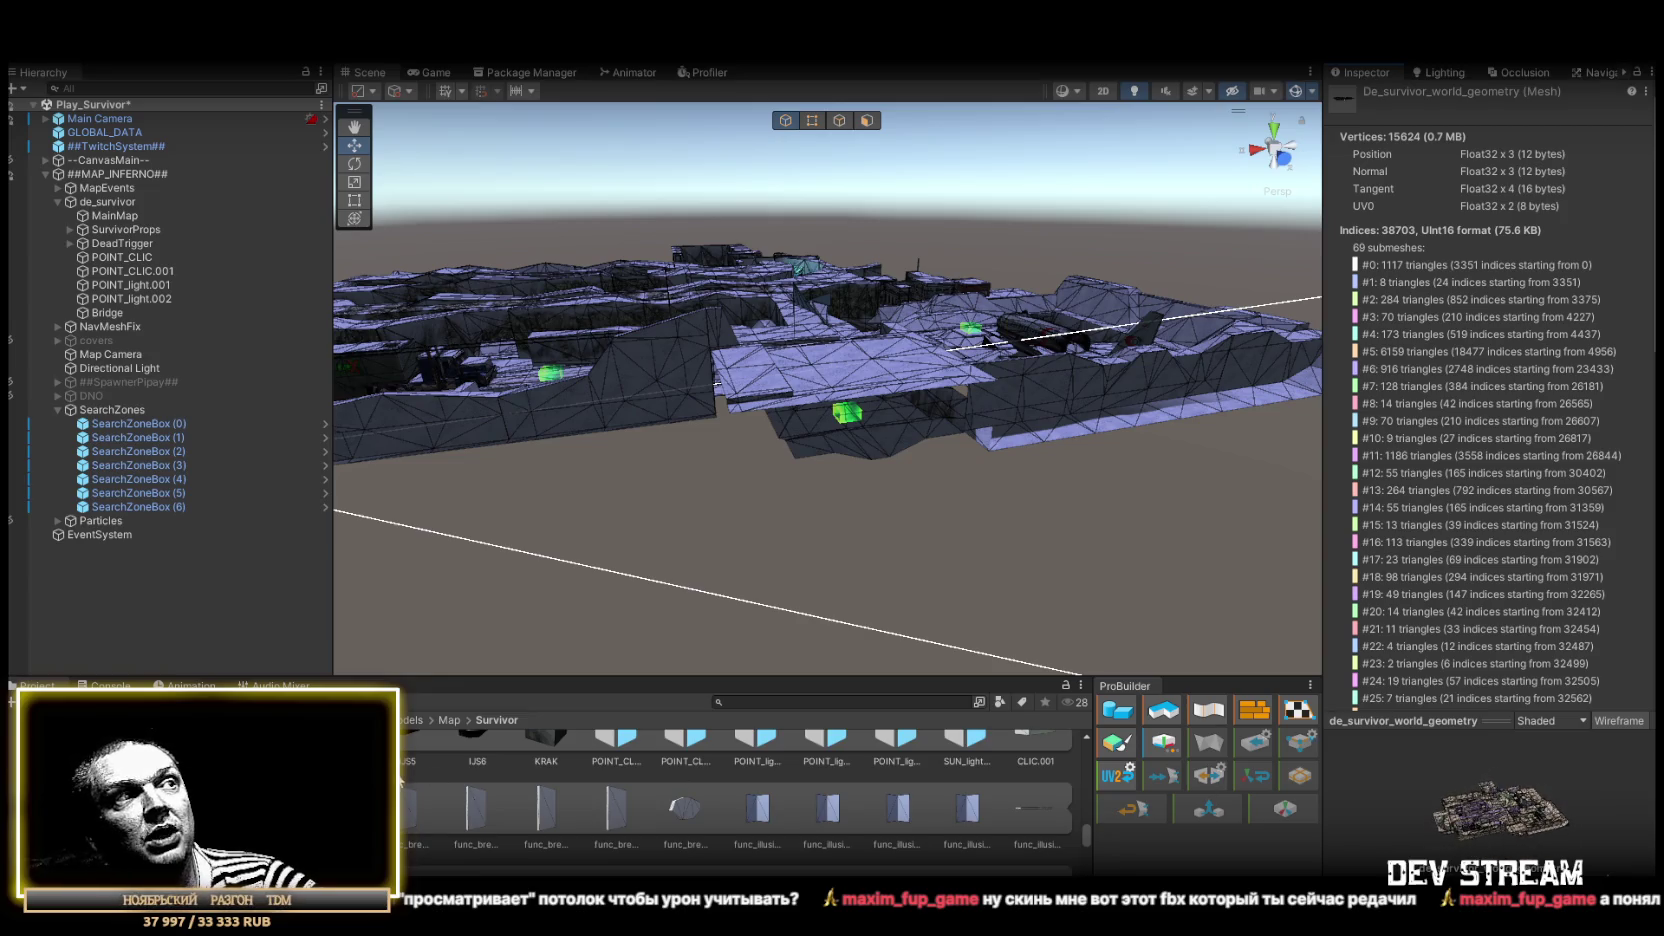
{"action": "scroll", "coordinate": [582, 808], "scroll_direction": "down", "scroll_amount": 3}
{"action": "mouse_move", "coordinate": [760, 560]}
{"action": "left_mouse_down", "text": "alt"}
{"action": "mouse_move", "coordinate": [1010, 502]}
{"action": "mouse_move", "coordinate": [1005, 540]}
{"action": "left_mouse_up", "text": "alt"}
{"action": "left_click", "coordinate": [112, 203]}
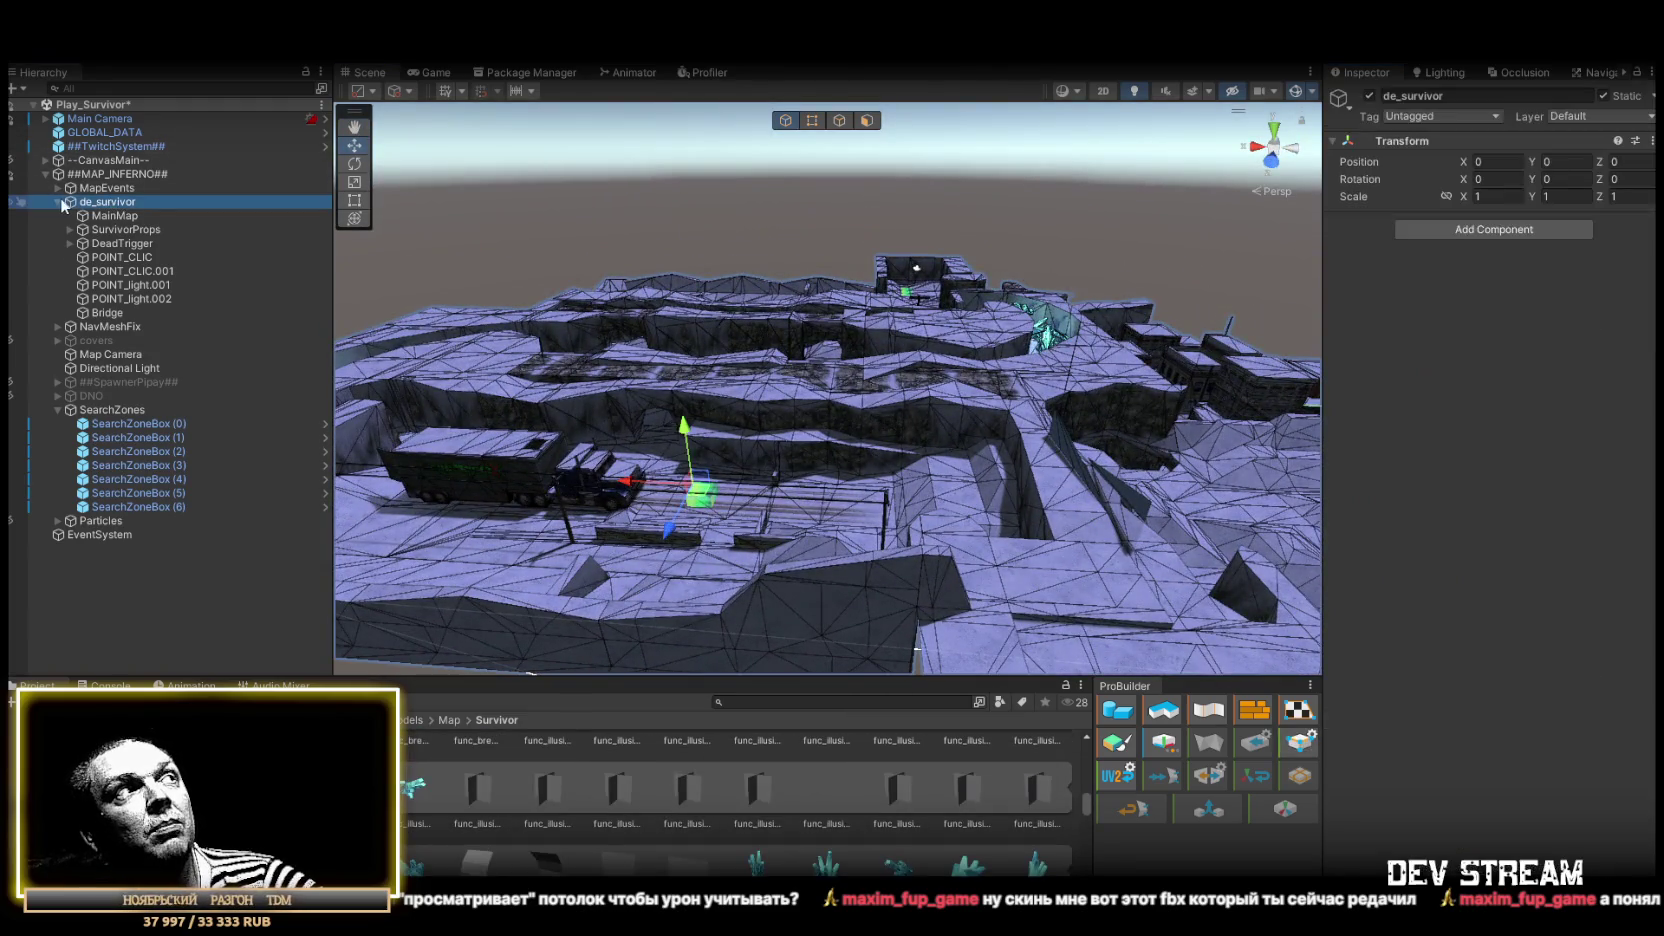
Collapse and re-expand de_survivor, select MainMap, orbit the whole map, then collapse SearchZones
{"action": "left_click", "coordinate": [57, 202]}
{"action": "left_click_drag", "start_coordinate": [600, 420], "coordinate": [690, 422], "text": "alt"}
{"action": "mouse_move", "coordinate": [105, 188]}
{"action": "left_mouse_down"}
{"action": "mouse_move", "coordinate": [110, 238]}
{"action": "mouse_move", "coordinate": [110, 207]}
{"action": "mouse_move", "coordinate": [60, 203]}
{"action": "left_mouse_up"}
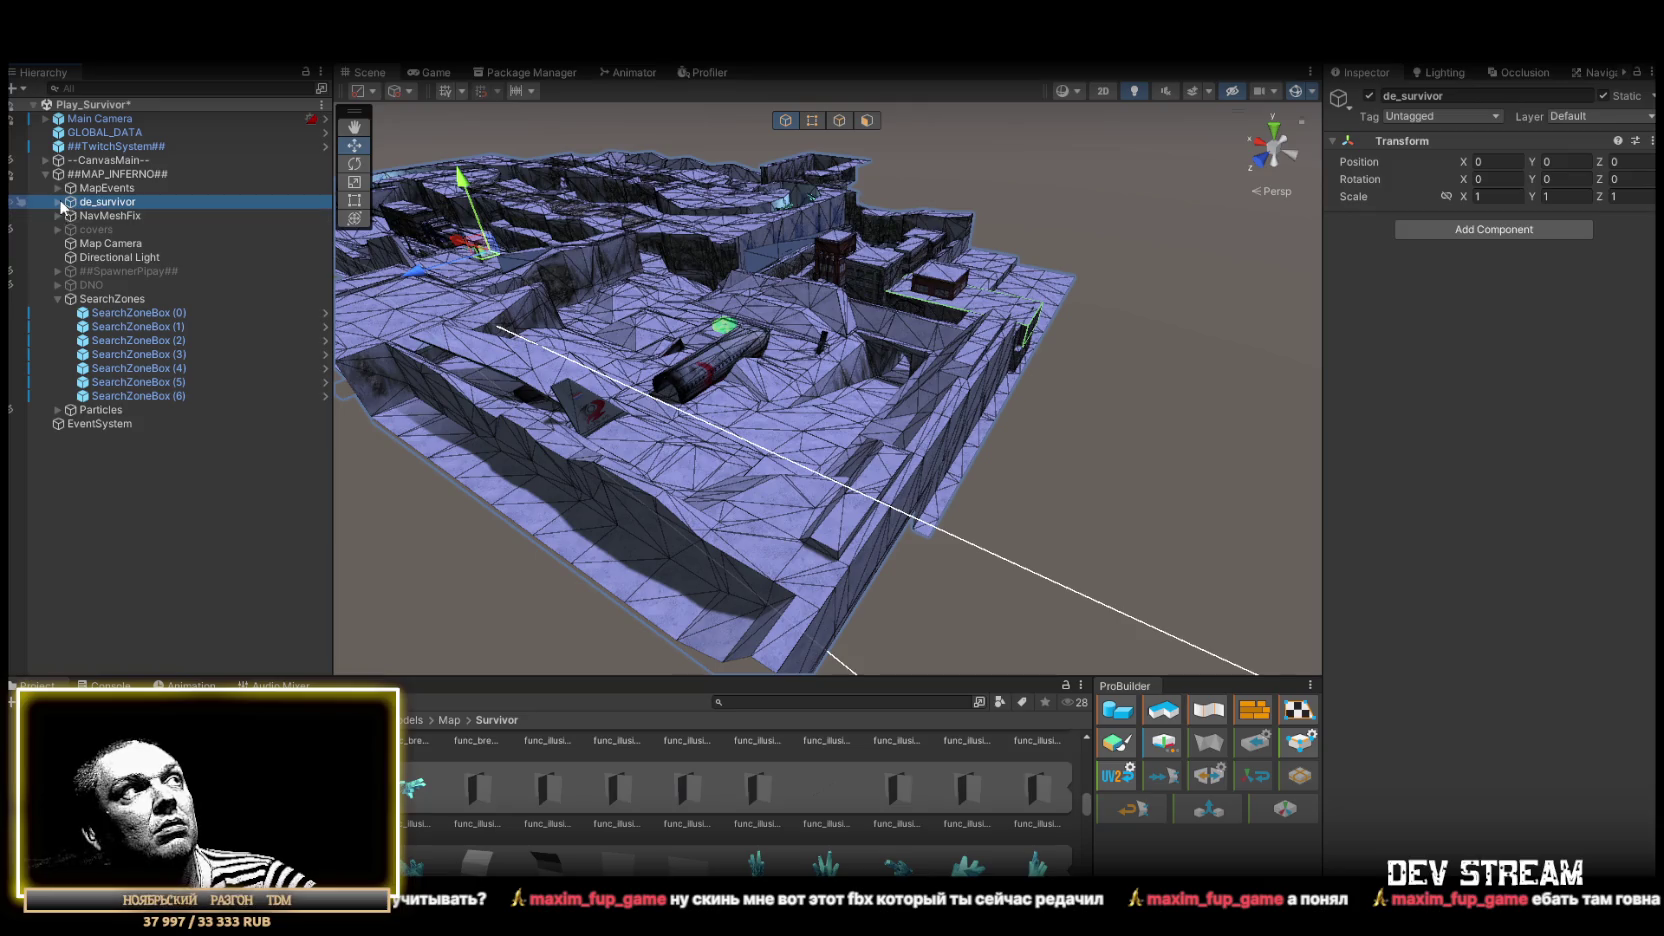
{"action": "left_click", "coordinate": [57, 202]}
{"action": "left_click", "coordinate": [114, 215]}
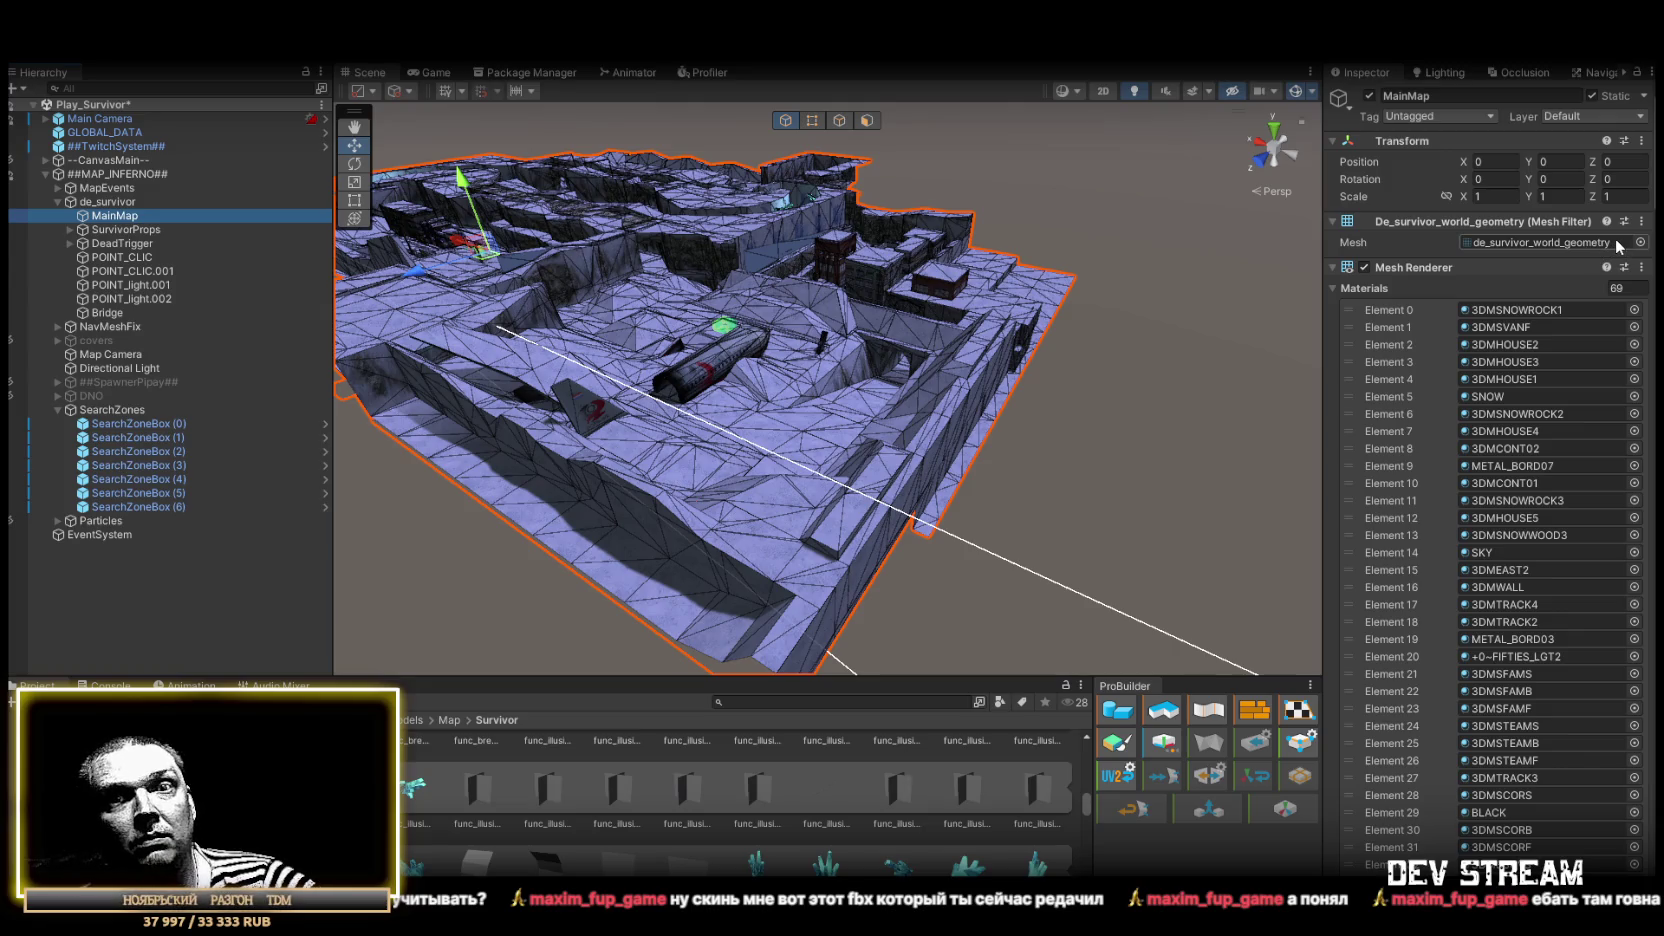
{"action": "mouse_move", "coordinate": [801, 320]}
{"action": "left_mouse_down"}
{"action": "mouse_move", "coordinate": [872, 359]}
{"action": "mouse_move", "coordinate": [791, 353]}
{"action": "mouse_move", "coordinate": [884, 371]}
{"action": "mouse_move", "coordinate": [1224, 383]}
{"action": "mouse_move", "coordinate": [936, 393]}
{"action": "mouse_move", "coordinate": [1223, 386]}
{"action": "mouse_move", "coordinate": [1182, 360]}
{"action": "mouse_move", "coordinate": [995, 342]}
{"action": "mouse_move", "coordinate": [847, 371]}
{"action": "mouse_move", "coordinate": [1103, 360]}
{"action": "mouse_move", "coordinate": [892, 355]}
{"action": "mouse_move", "coordinate": [524, 416]}
{"action": "mouse_move", "coordinate": [509, 475]}
{"action": "mouse_move", "coordinate": [639, 475]}
{"action": "mouse_move", "coordinate": [687, 409]}
{"action": "mouse_move", "coordinate": [716, 342]}
{"action": "mouse_move", "coordinate": [591, 297]}
{"action": "mouse_move", "coordinate": [539, 305]}
{"action": "mouse_move", "coordinate": [660, 369]}
{"action": "mouse_move", "coordinate": [951, 390]}
{"action": "mouse_move", "coordinate": [1314, 354]}
{"action": "mouse_move", "coordinate": [787, 345]}
{"action": "mouse_move", "coordinate": [754, 371]}
{"action": "mouse_move", "coordinate": [906, 364]}
{"action": "mouse_move", "coordinate": [895, 316]}
{"action": "mouse_move", "coordinate": [995, 334]}
{"action": "mouse_move", "coordinate": [851, 371]}
{"action": "mouse_move", "coordinate": [806, 352]}
{"action": "mouse_move", "coordinate": [450, 395]}
{"action": "mouse_move", "coordinate": [108, 410]}
{"action": "left_mouse_up"}
{"action": "left_click", "coordinate": [57, 410]}
{"action": "left_click", "coordinate": [80, 397]}
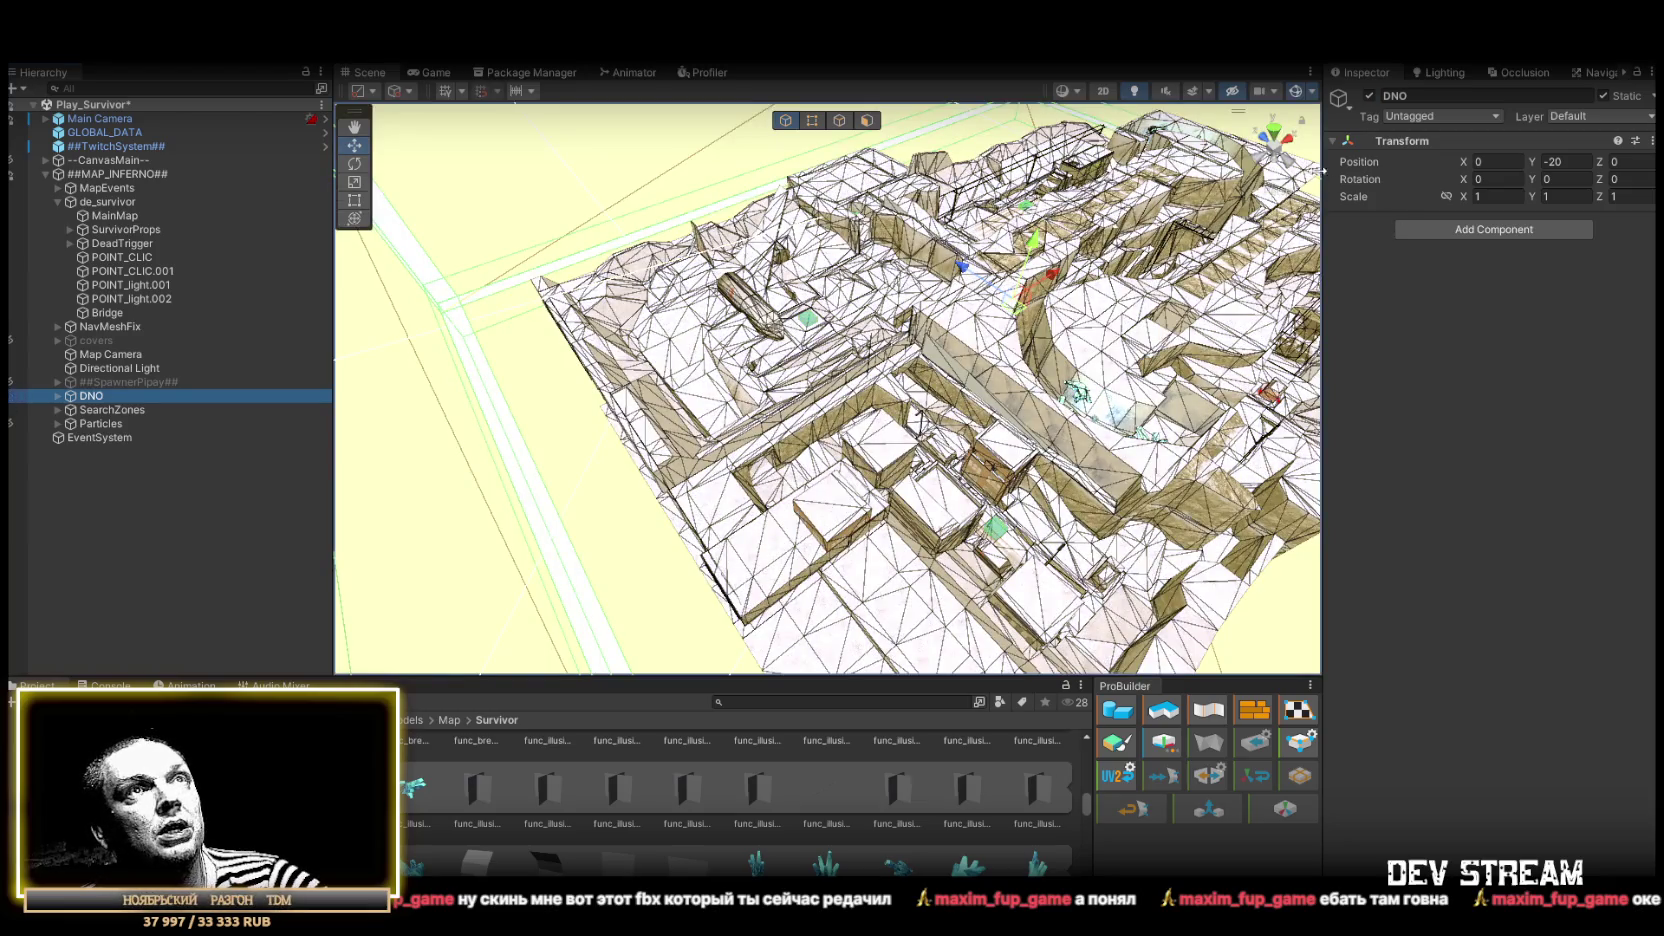
{"action": "left_click", "coordinate": [1285, 152]}
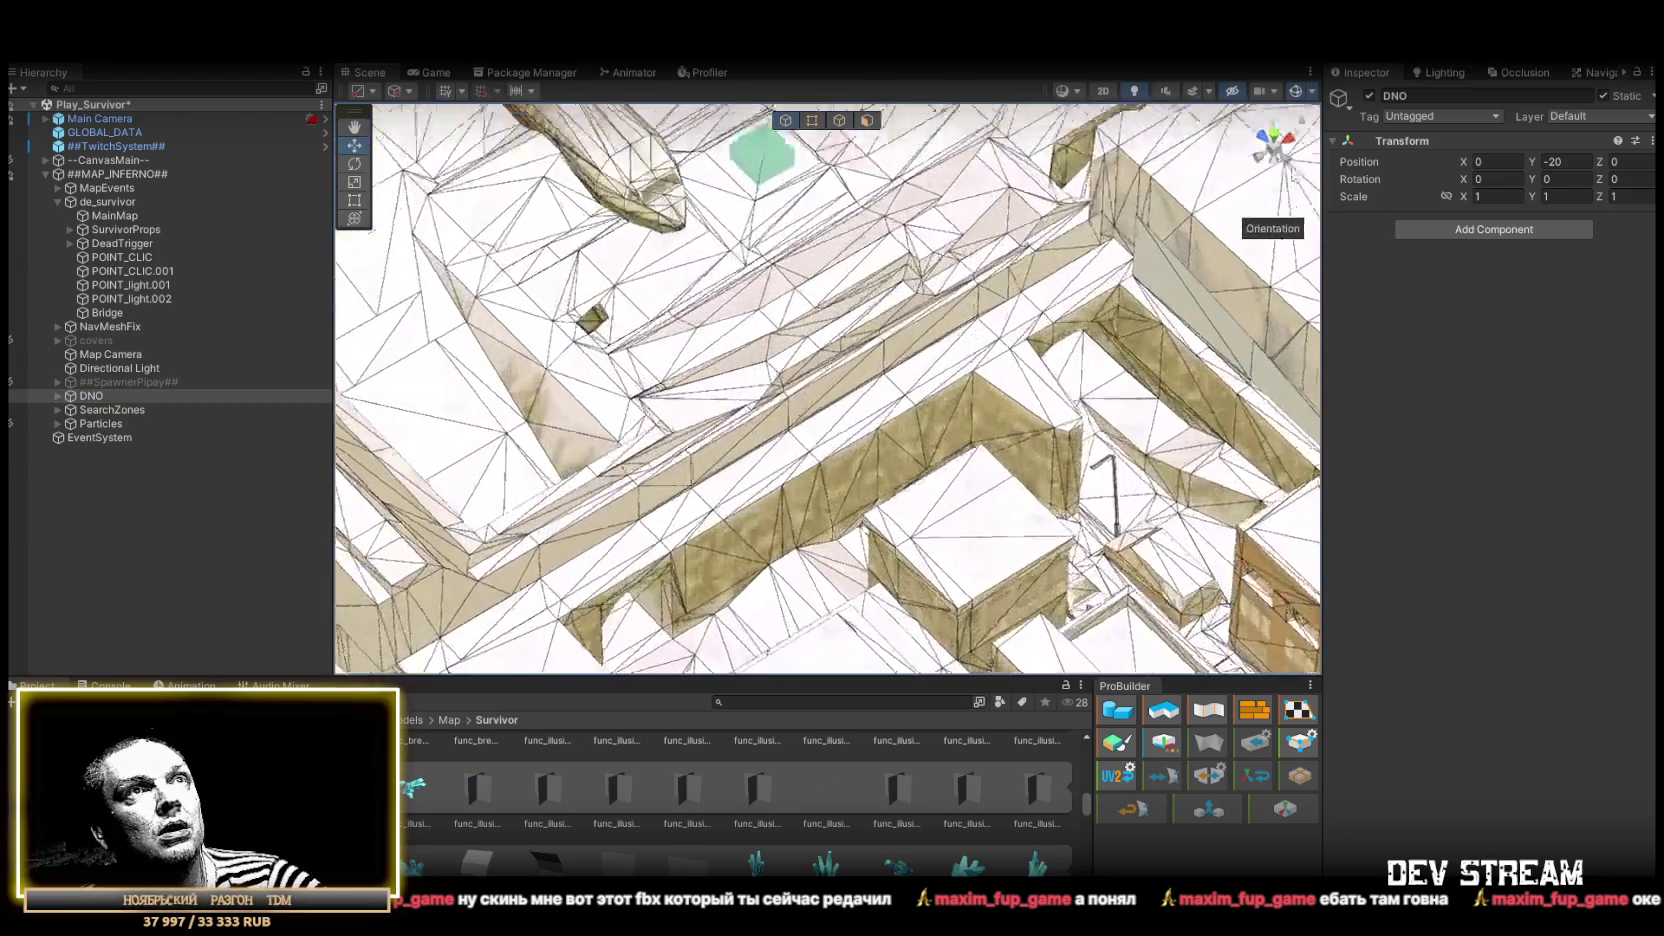
{"action": "scroll", "coordinate": [932, 472], "scroll_direction": "down", "scroll_amount": 10}
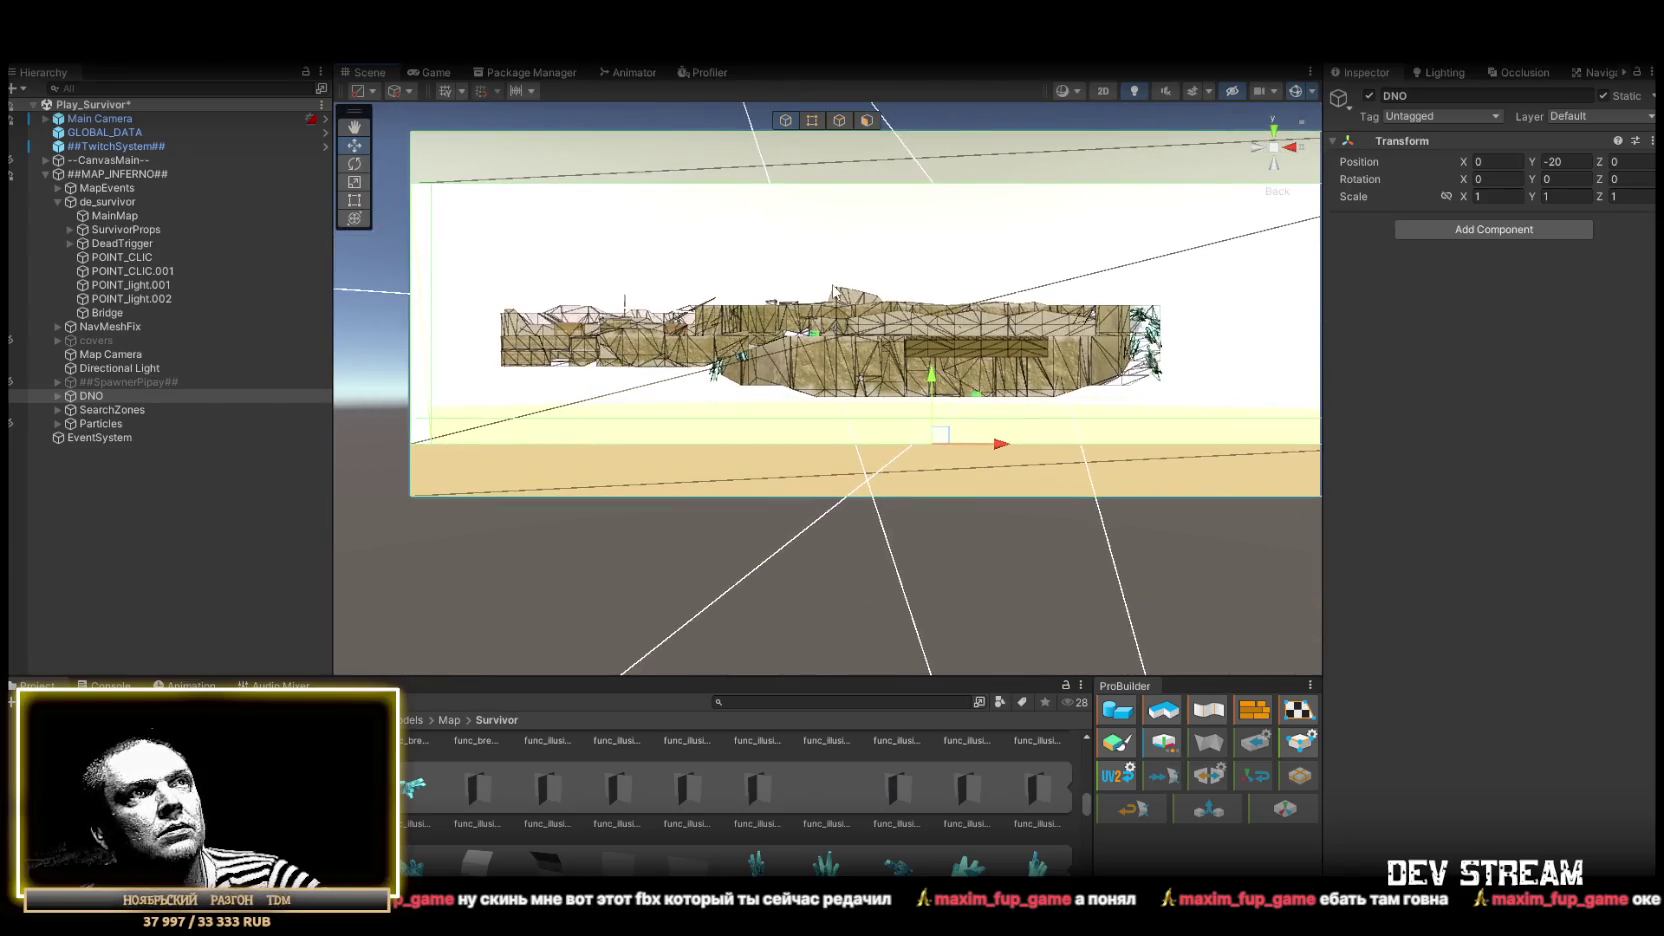
{"action": "scroll", "coordinate": [893, 325], "scroll_direction": "up", "scroll_amount": 3}
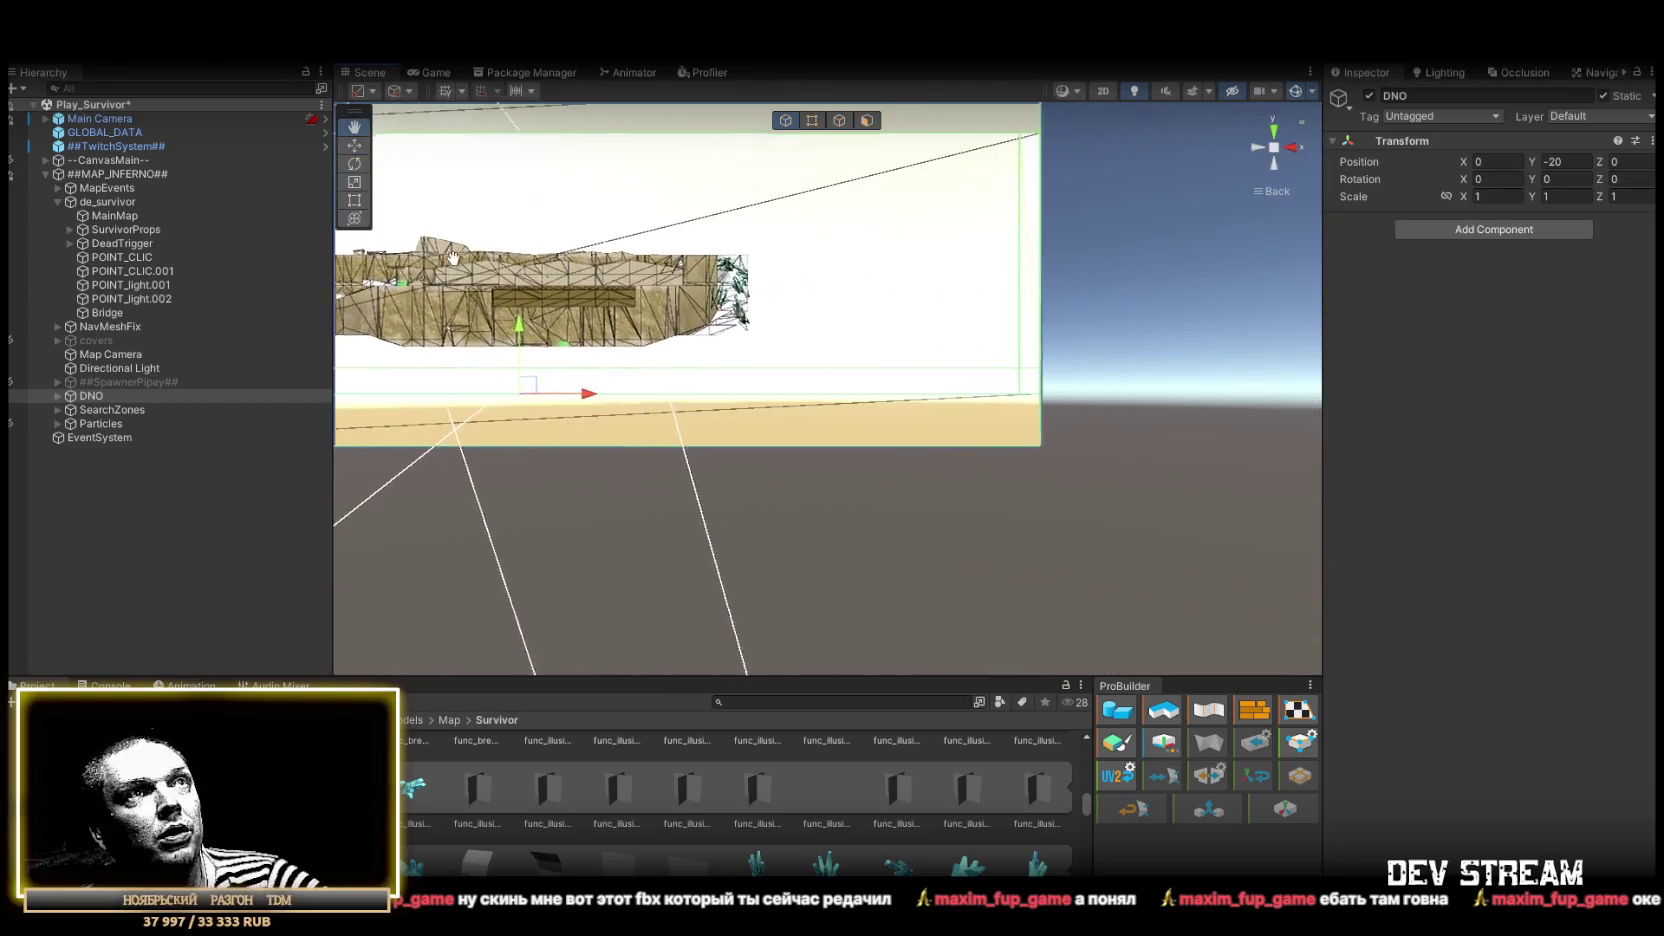
{"action": "scroll", "coordinate": [893, 325], "scroll_direction": "down", "scroll_amount": 3}
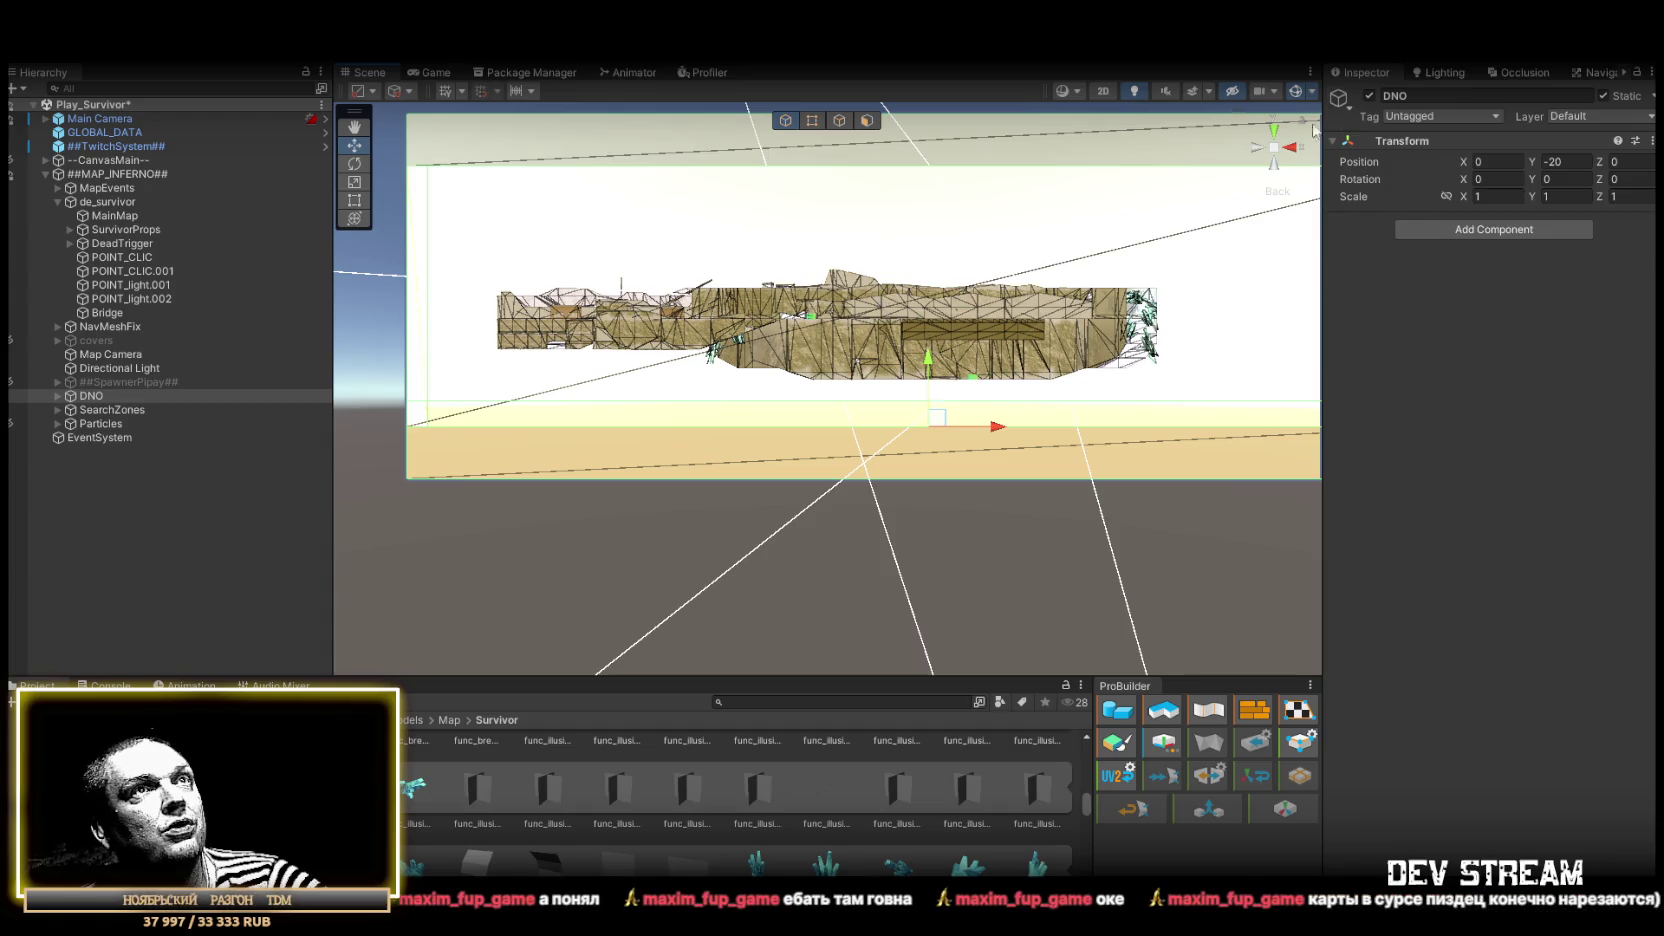
{"action": "left_click", "coordinate": [1289, 149]}
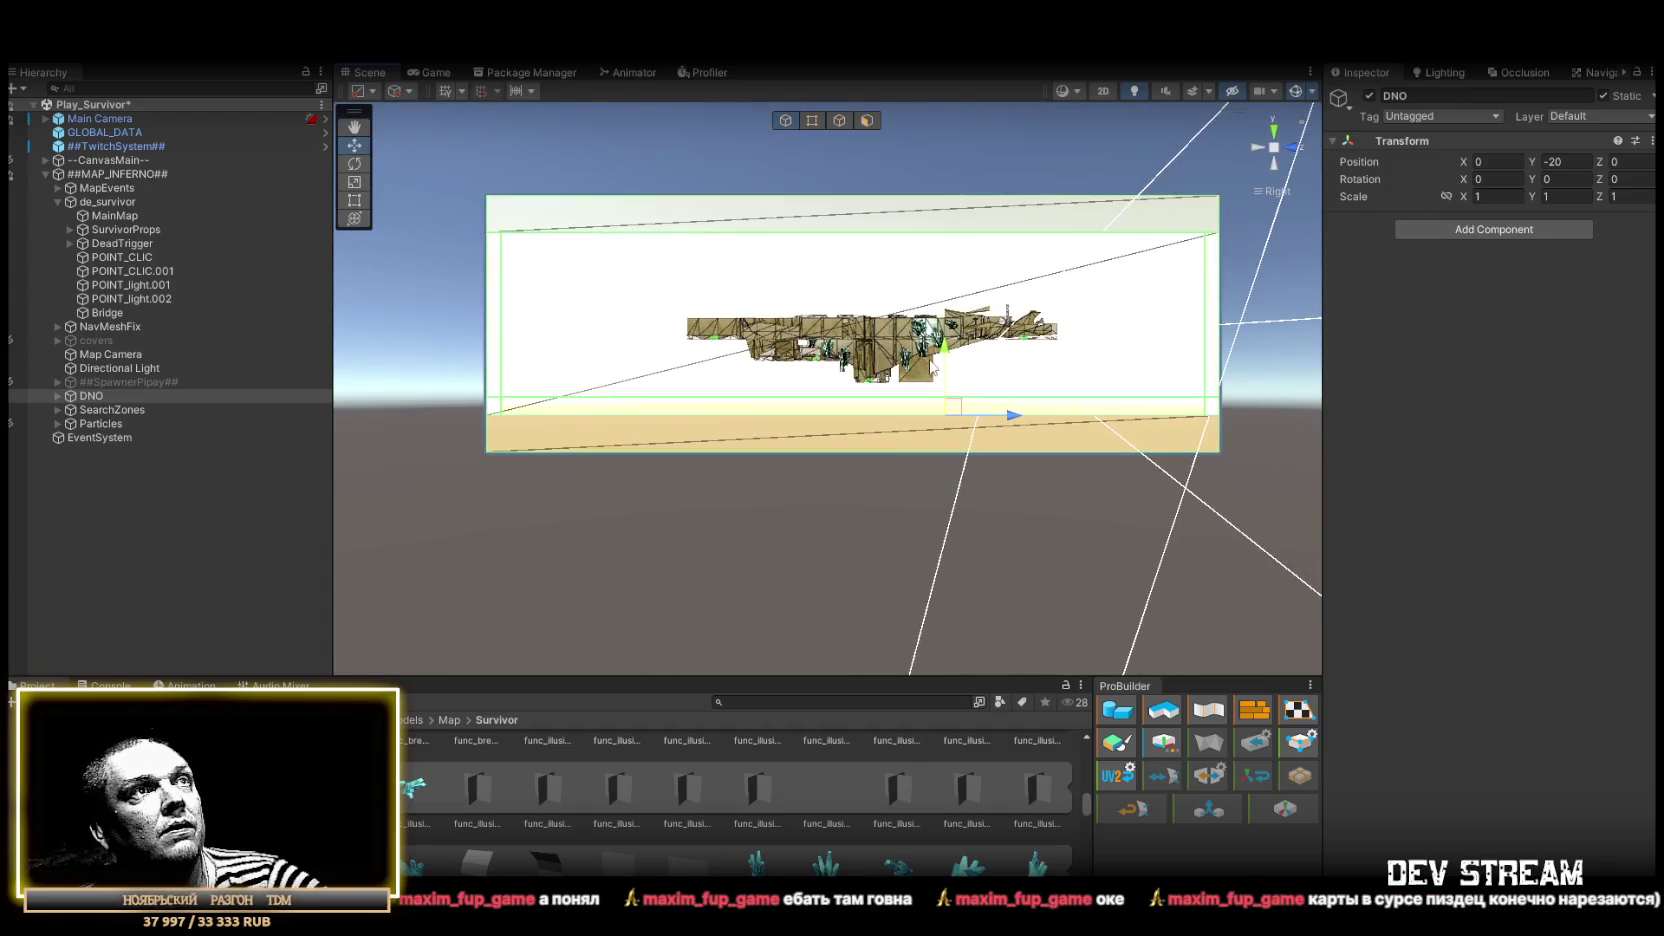
{"action": "left_click_drag", "start_coordinate": [1276, 201], "coordinate": [173, 421]}
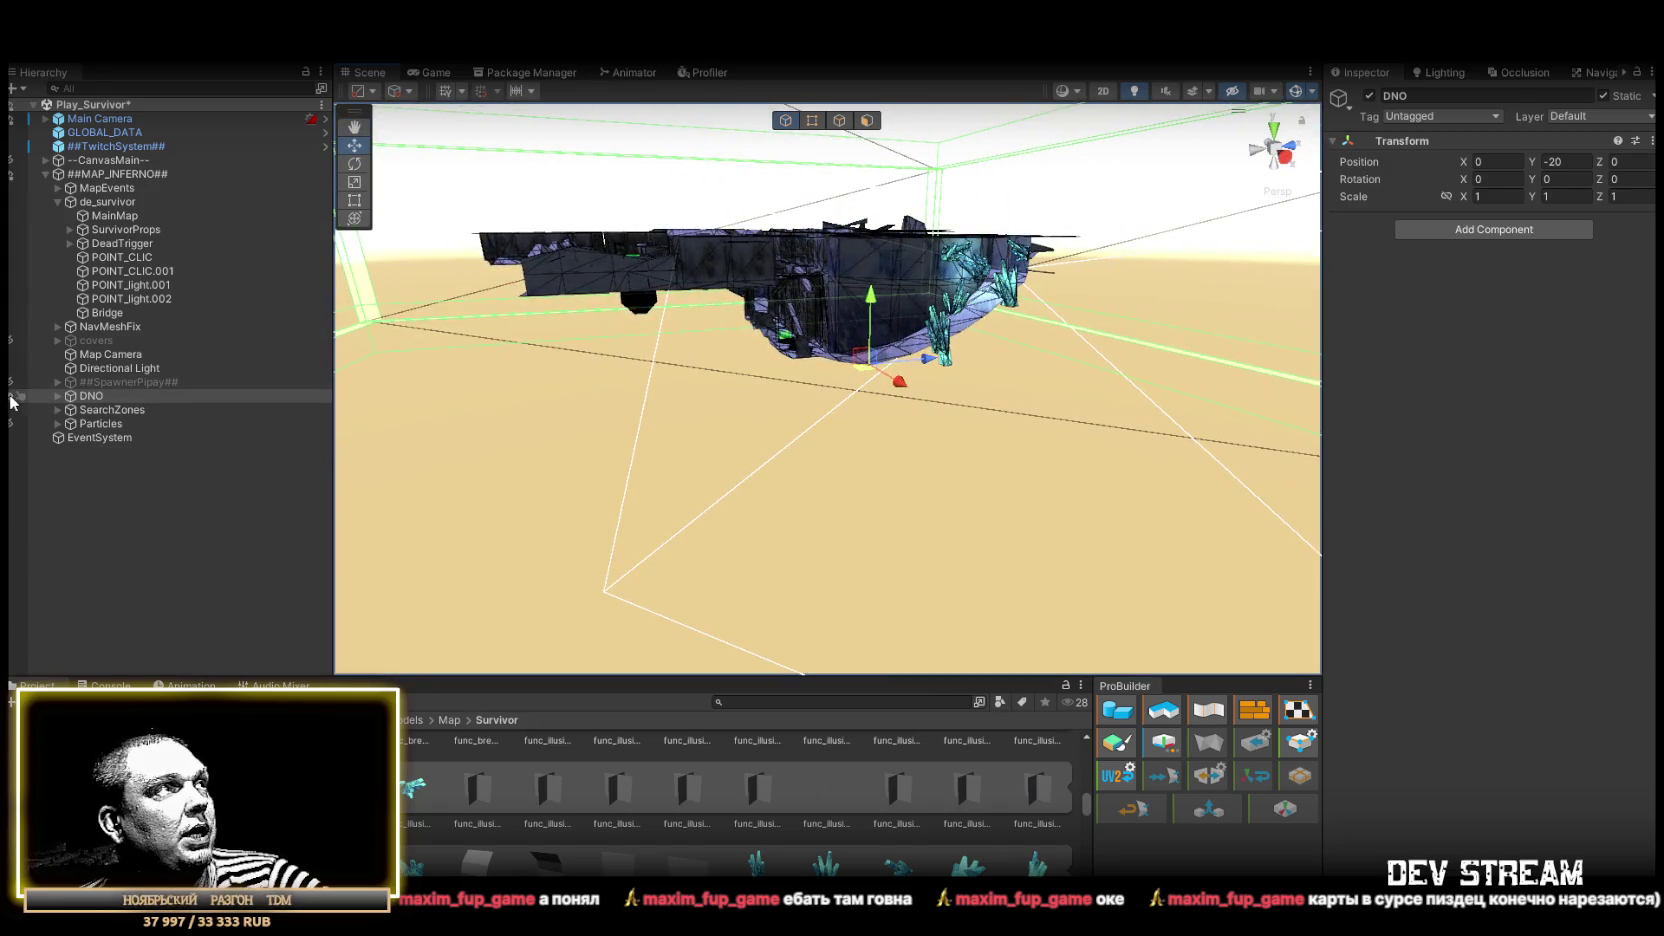
Frame DNO and orbit over the map, then show the Console and go back to the Project browser
{"action": "key", "text": "f"}
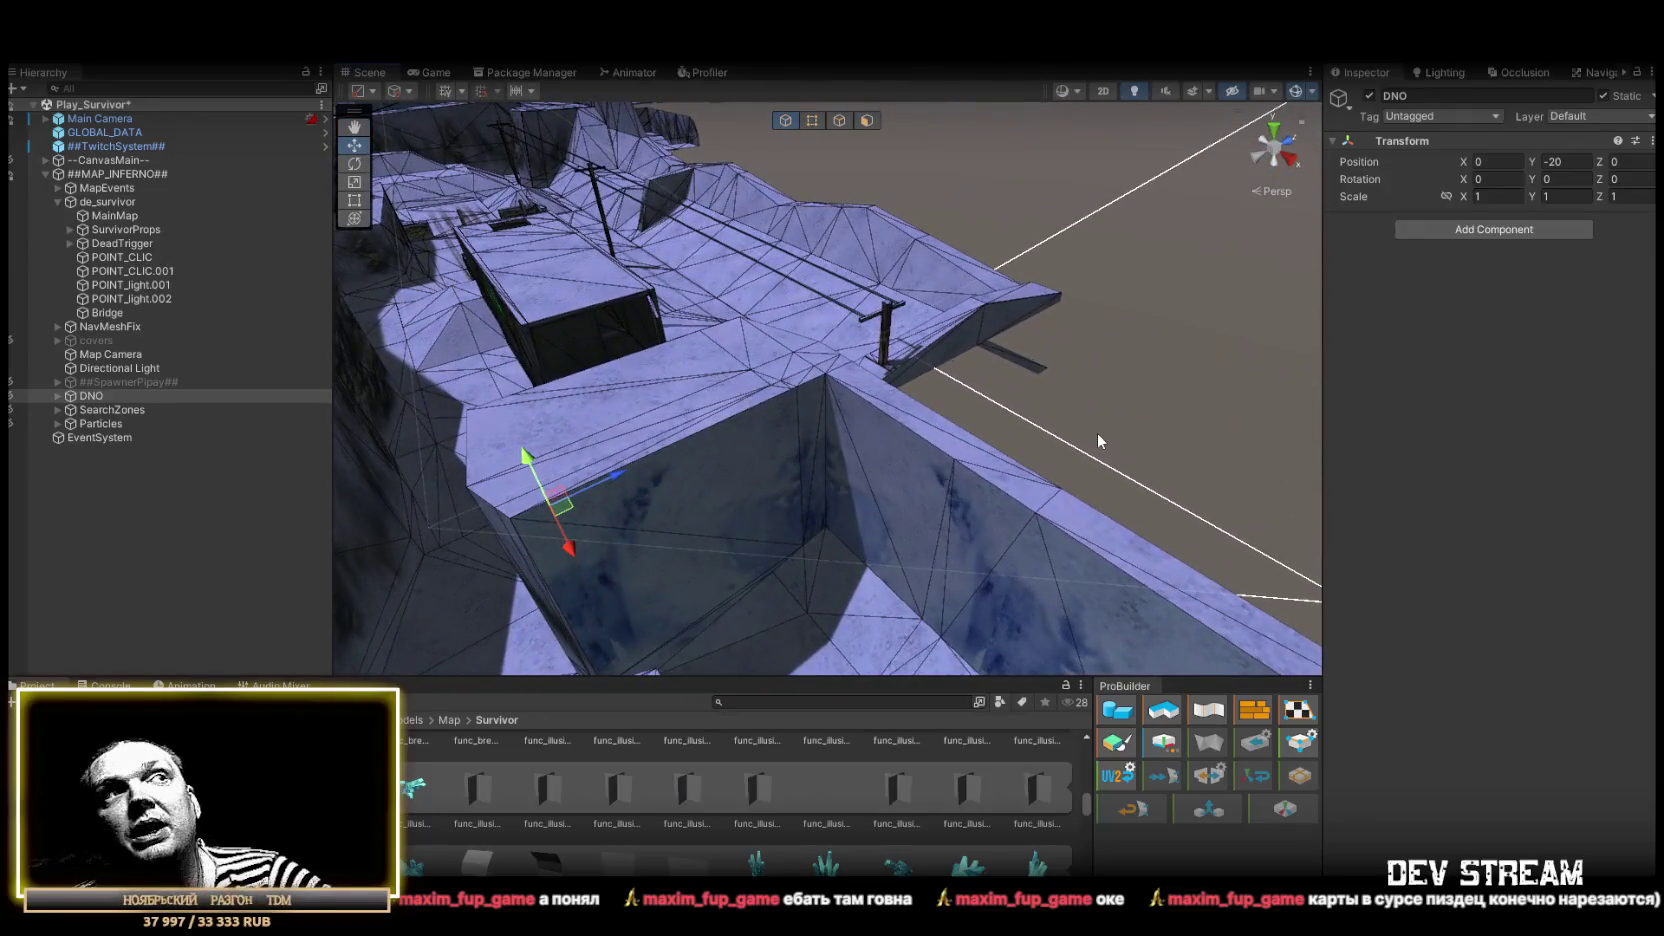
{"action": "mouse_move", "coordinate": [1082, 434]}
{"action": "left_mouse_down"}
{"action": "mouse_move", "coordinate": [790, 389]}
{"action": "mouse_move", "coordinate": [705, 350]}
{"action": "mouse_move", "coordinate": [650, 360]}
{"action": "mouse_move", "coordinate": [758, 363]}
{"action": "mouse_move", "coordinate": [590, 375]}
{"action": "mouse_move", "coordinate": [342, 469]}
{"action": "mouse_move", "coordinate": [512, 568]}
{"action": "mouse_move", "coordinate": [628, 442]}
{"action": "mouse_move", "coordinate": [817, 453]}
{"action": "mouse_move", "coordinate": [677, 530]}
{"action": "mouse_move", "coordinate": [613, 520]}
{"action": "mouse_move", "coordinate": [1084, 517]}
{"action": "left_mouse_up"}
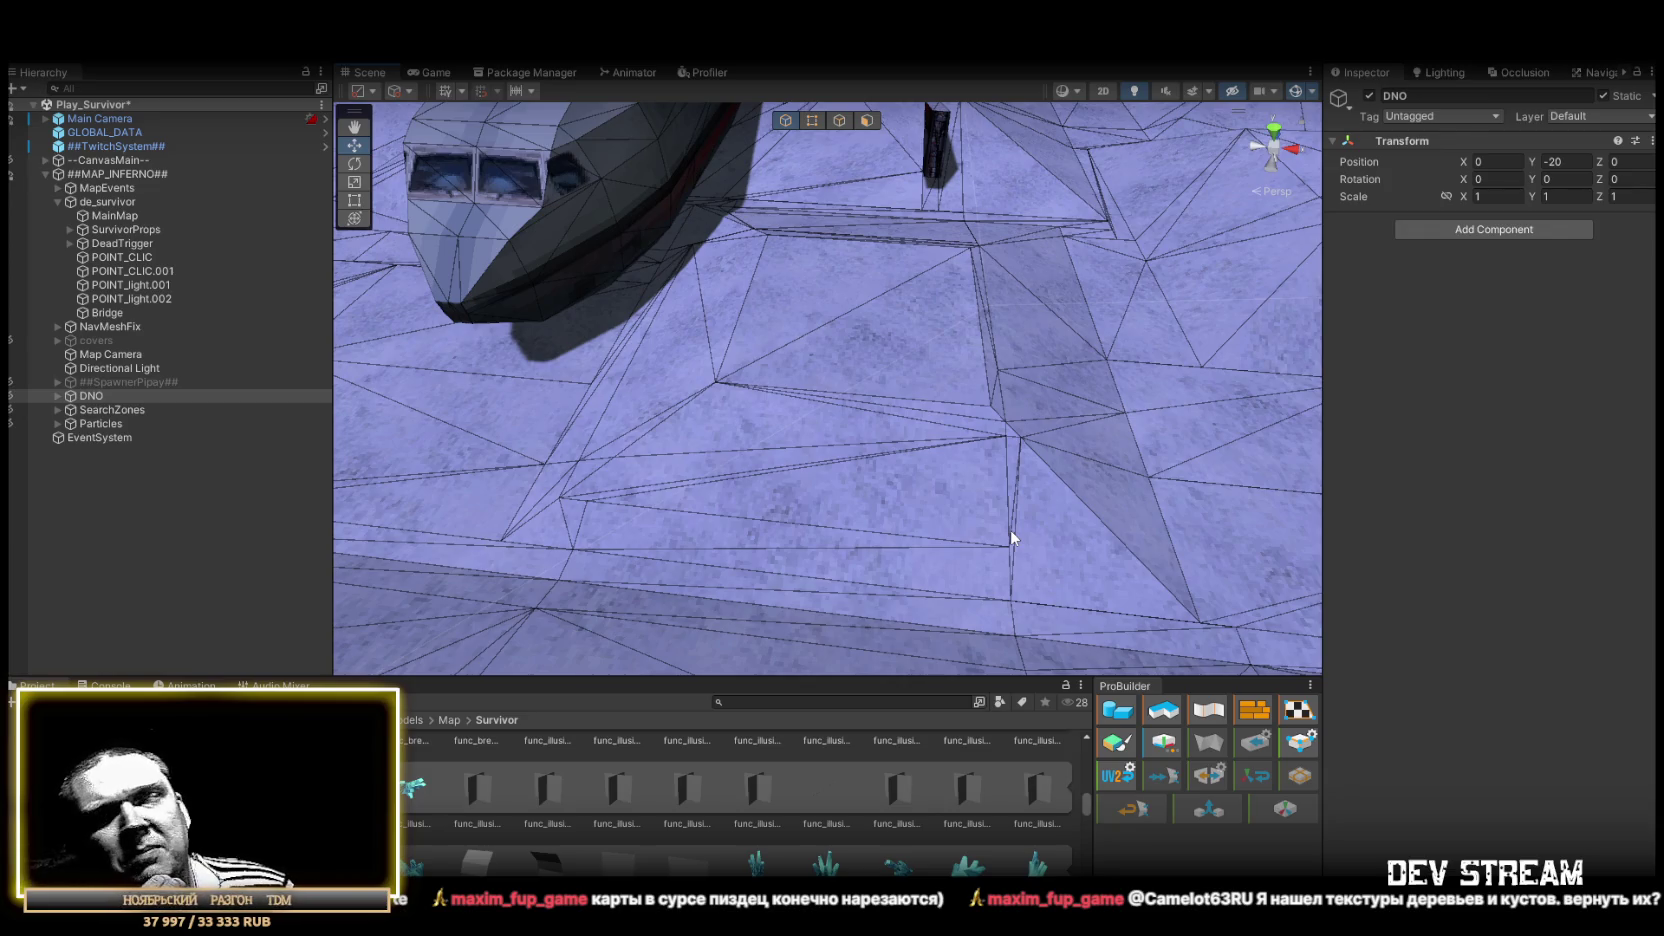
{"action": "mouse_move", "coordinate": [955, 524]}
{"action": "left_mouse_down"}
{"action": "mouse_move", "coordinate": [671, 408]}
{"action": "mouse_move", "coordinate": [691, 494]}
{"action": "mouse_move", "coordinate": [1147, 425]}
{"action": "mouse_move", "coordinate": [958, 371]}
{"action": "mouse_move", "coordinate": [981, 385]}
{"action": "mouse_move", "coordinate": [382, 414]}
{"action": "mouse_move", "coordinate": [520, 450]}
{"action": "left_mouse_up"}
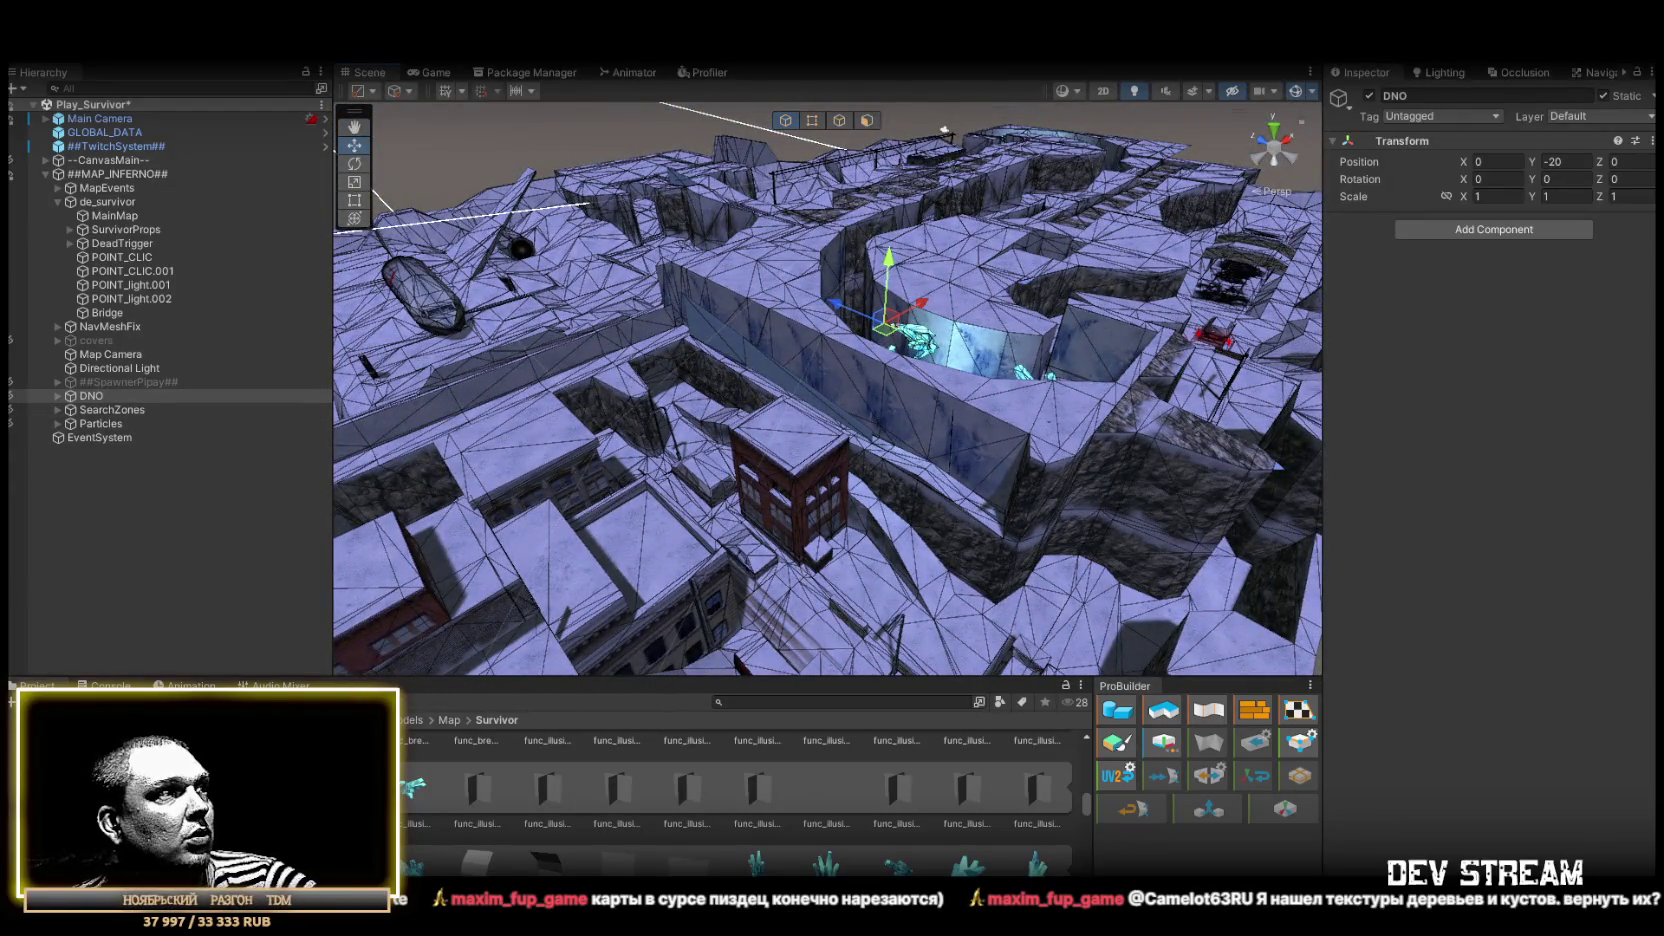
{"action": "key", "text": "ctrl+shift+c"}
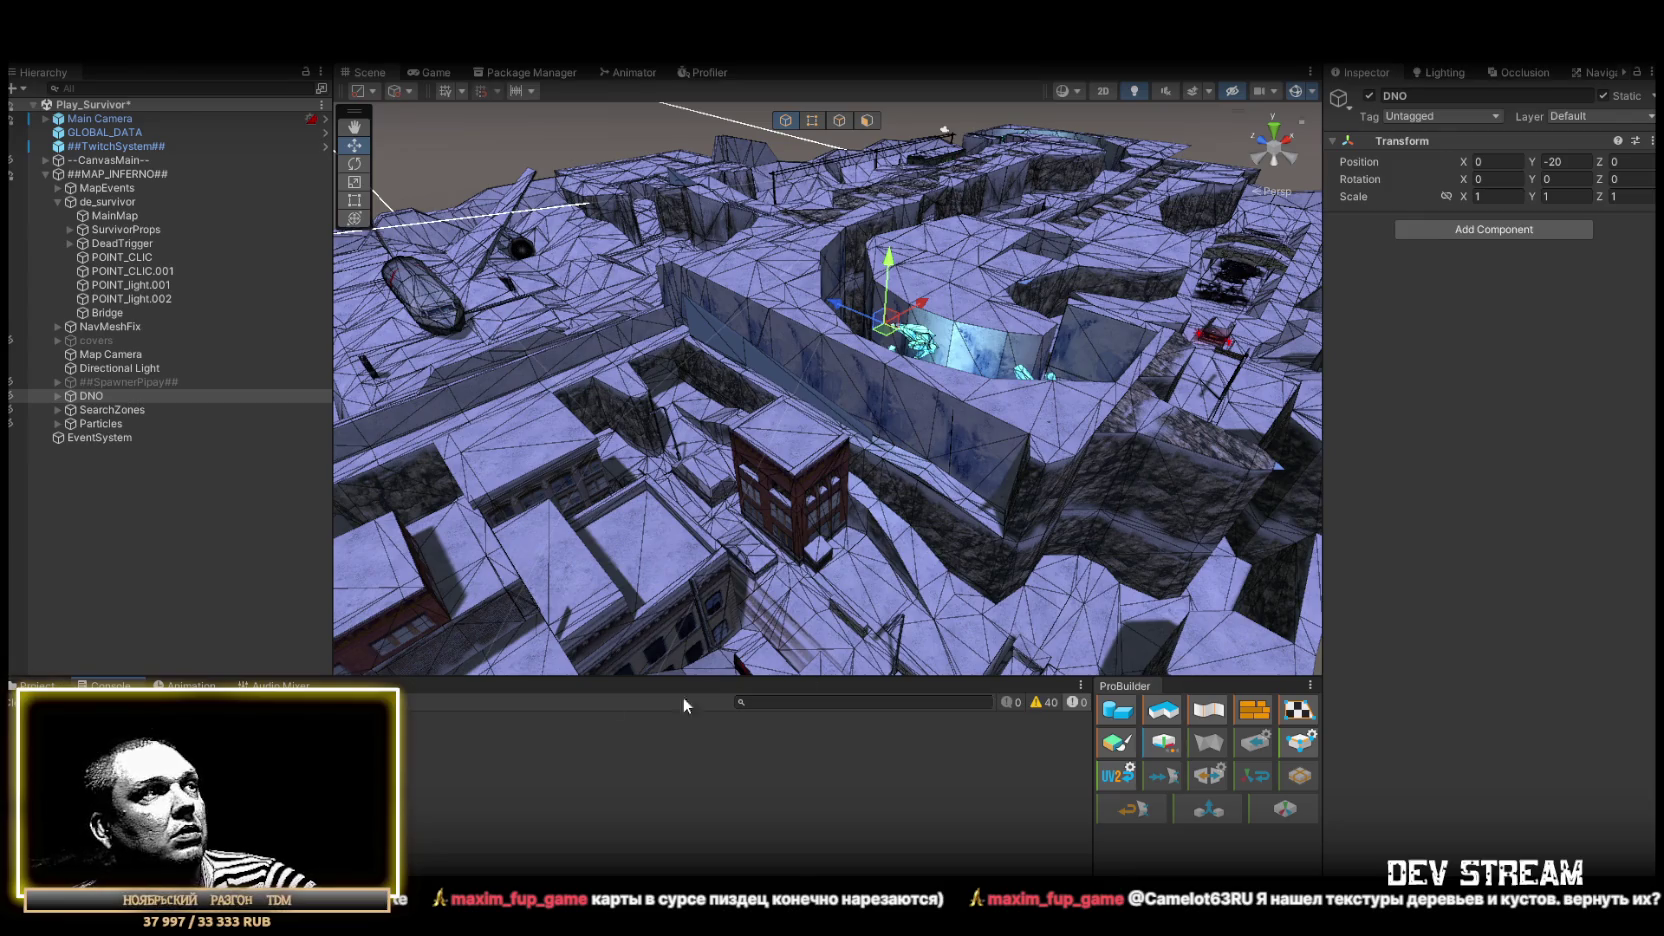
{"action": "left_click", "coordinate": [40, 686]}
Expand ##SpawnerPipay## in the Hierarchy and delete all of its Dust2_sp spawn point children
{"action": "left_click", "coordinate": [57, 422]}
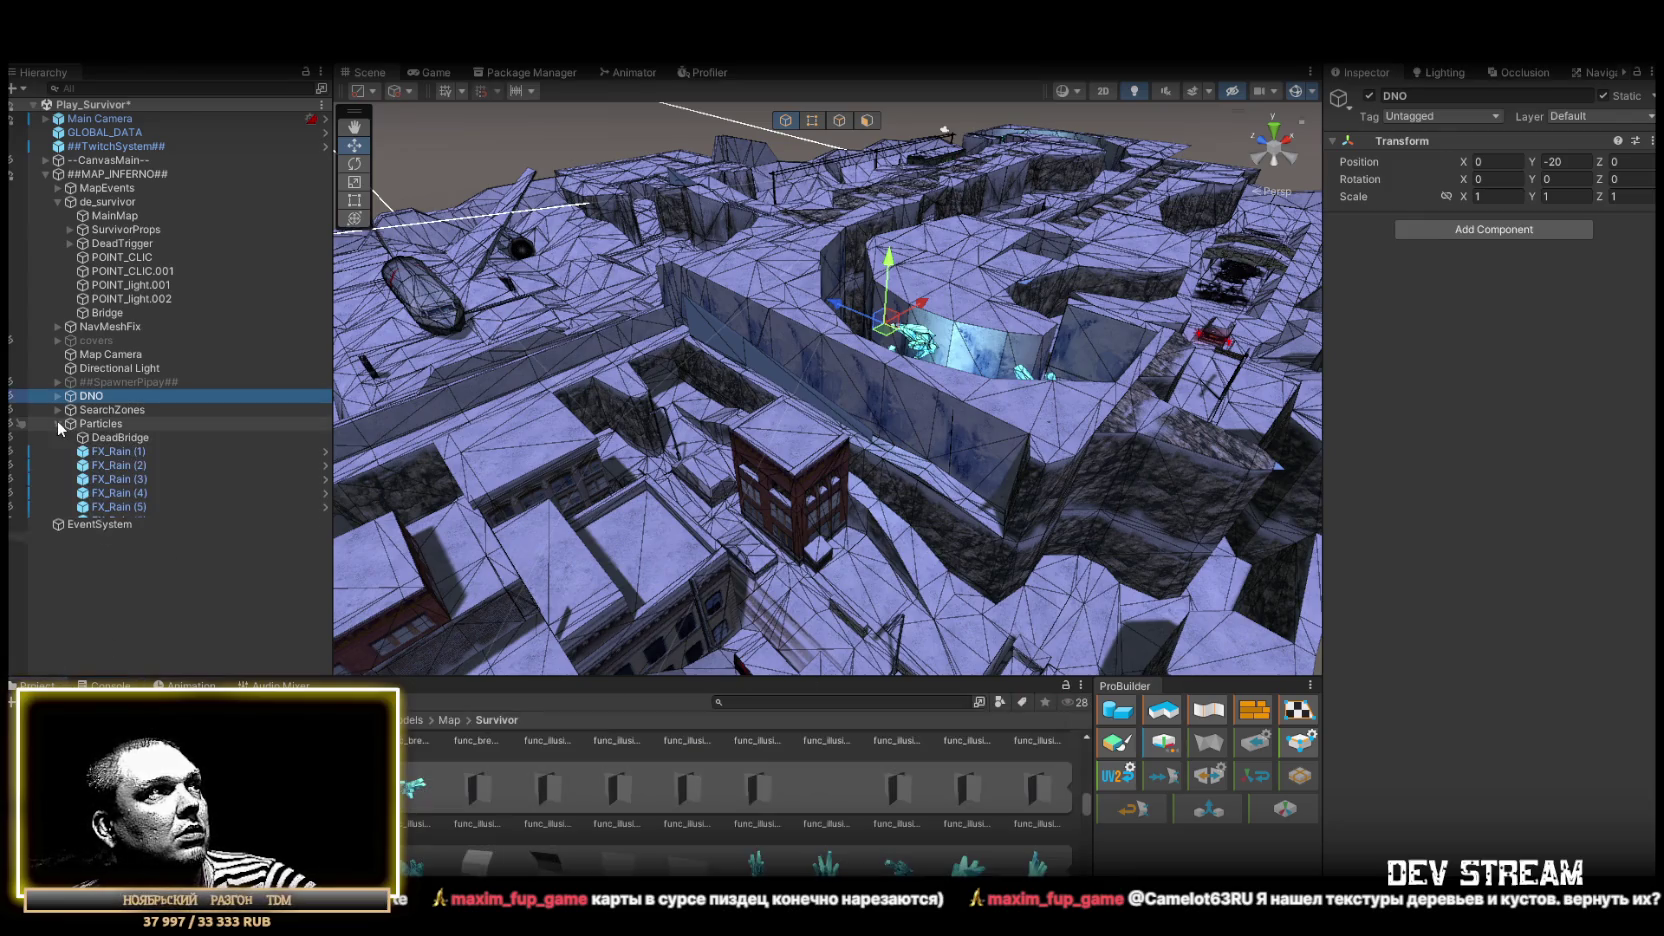
{"action": "left_click", "coordinate": [57, 422]}
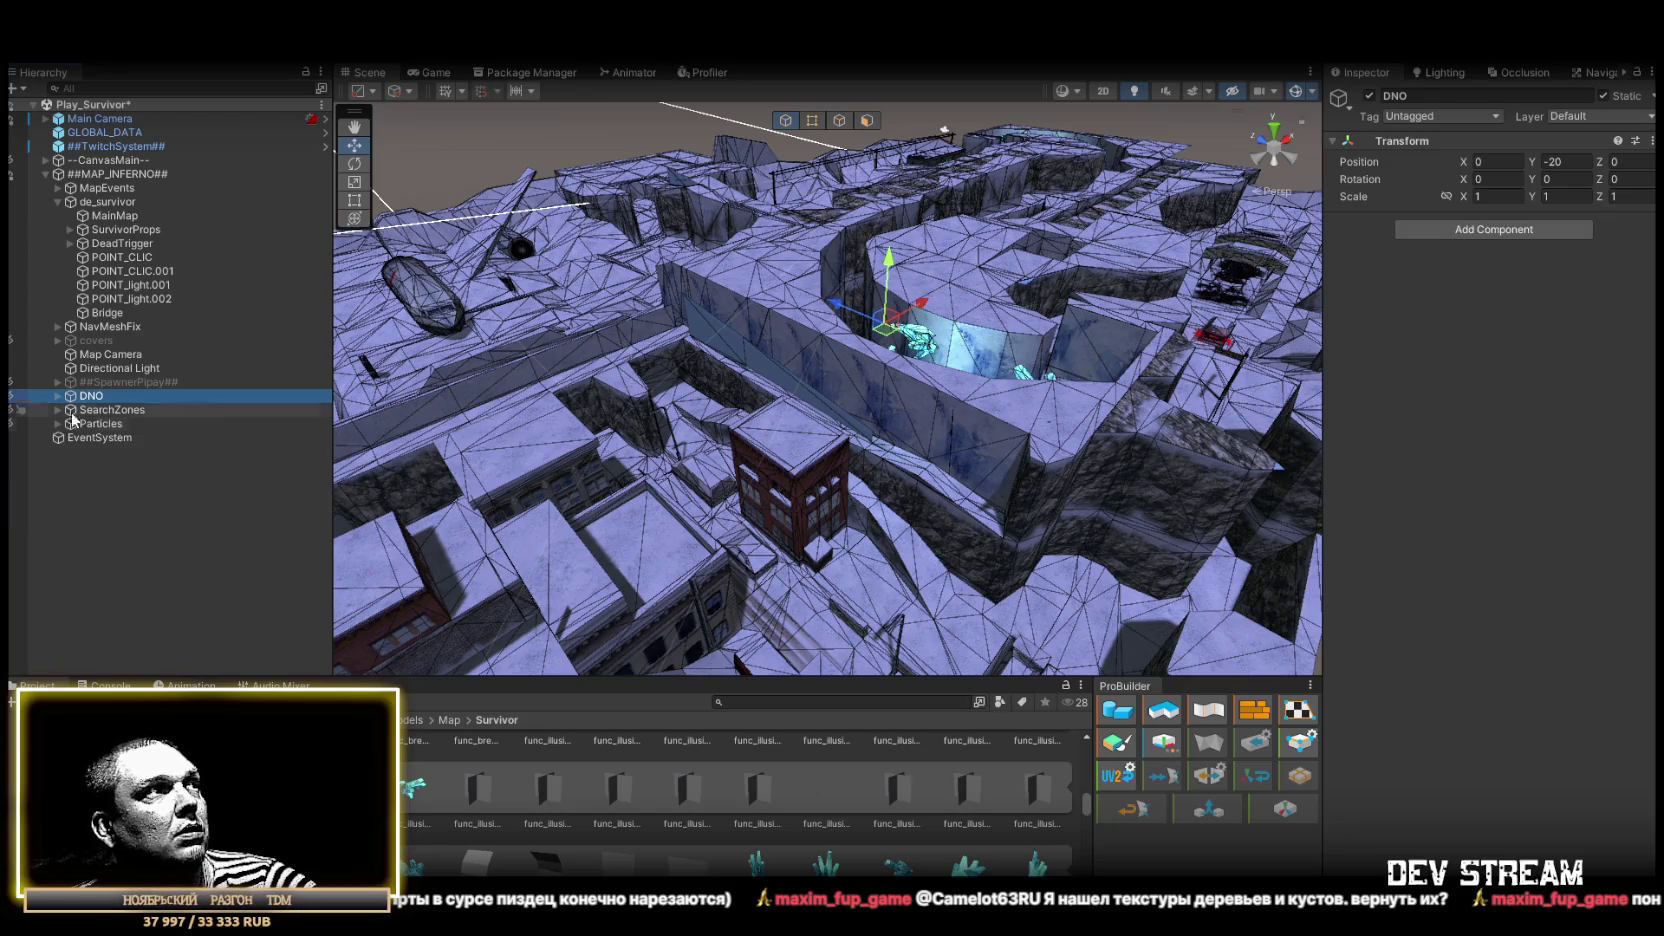
{"action": "left_click", "coordinate": [75, 384]}
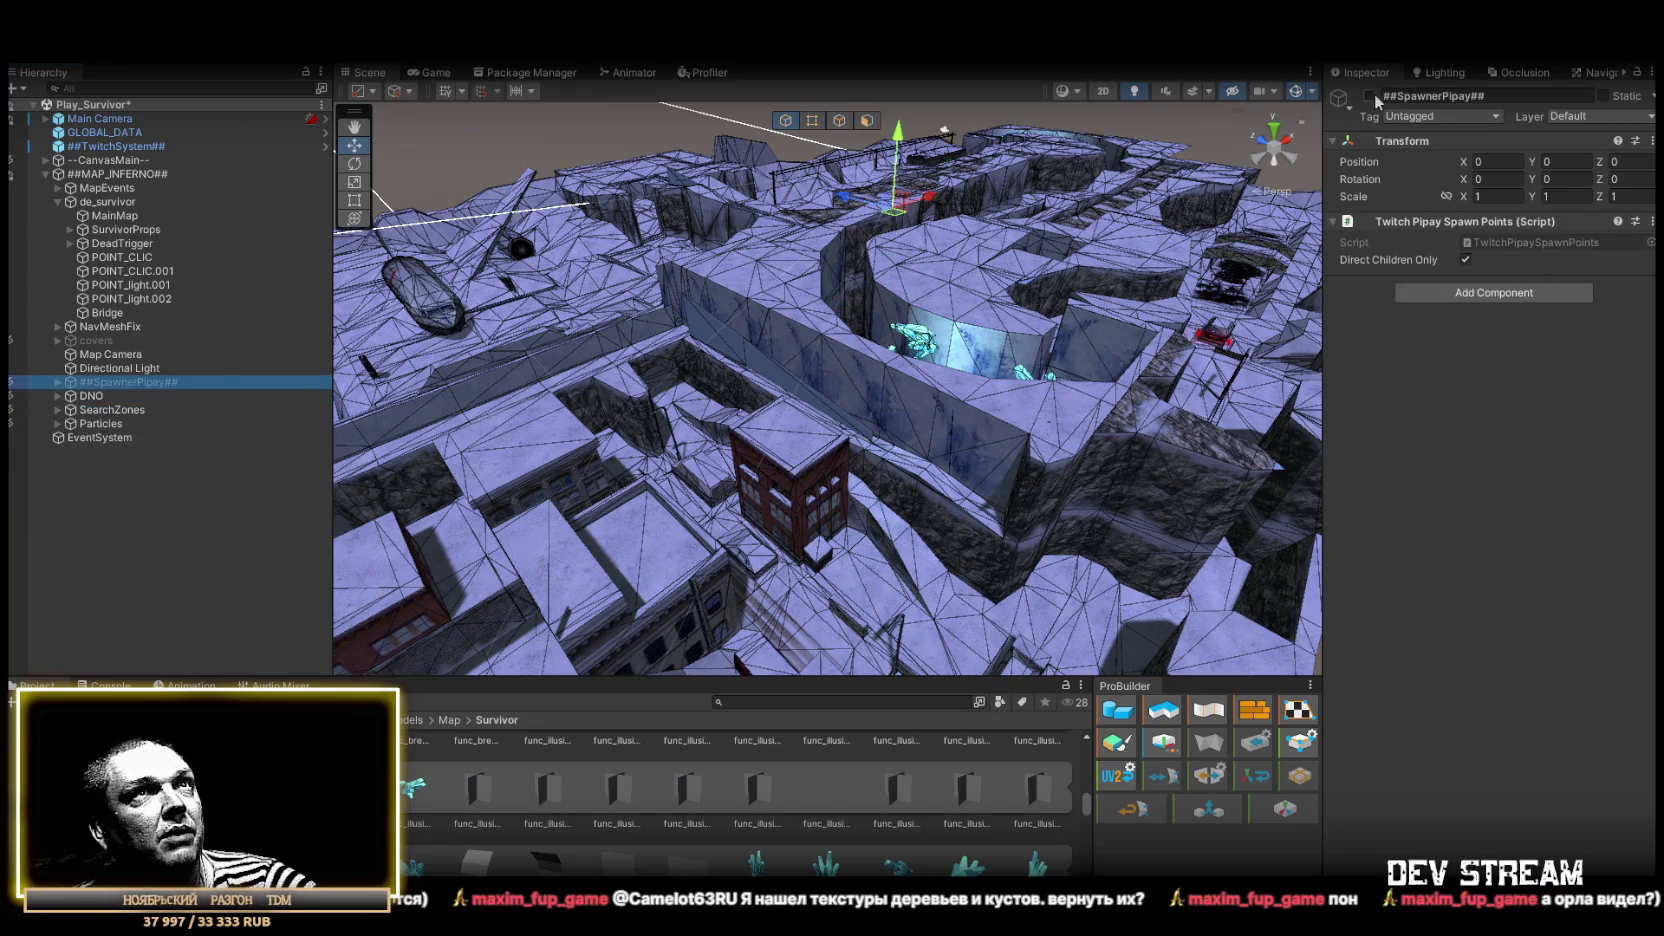
{"action": "left_click", "coordinate": [57, 382]}
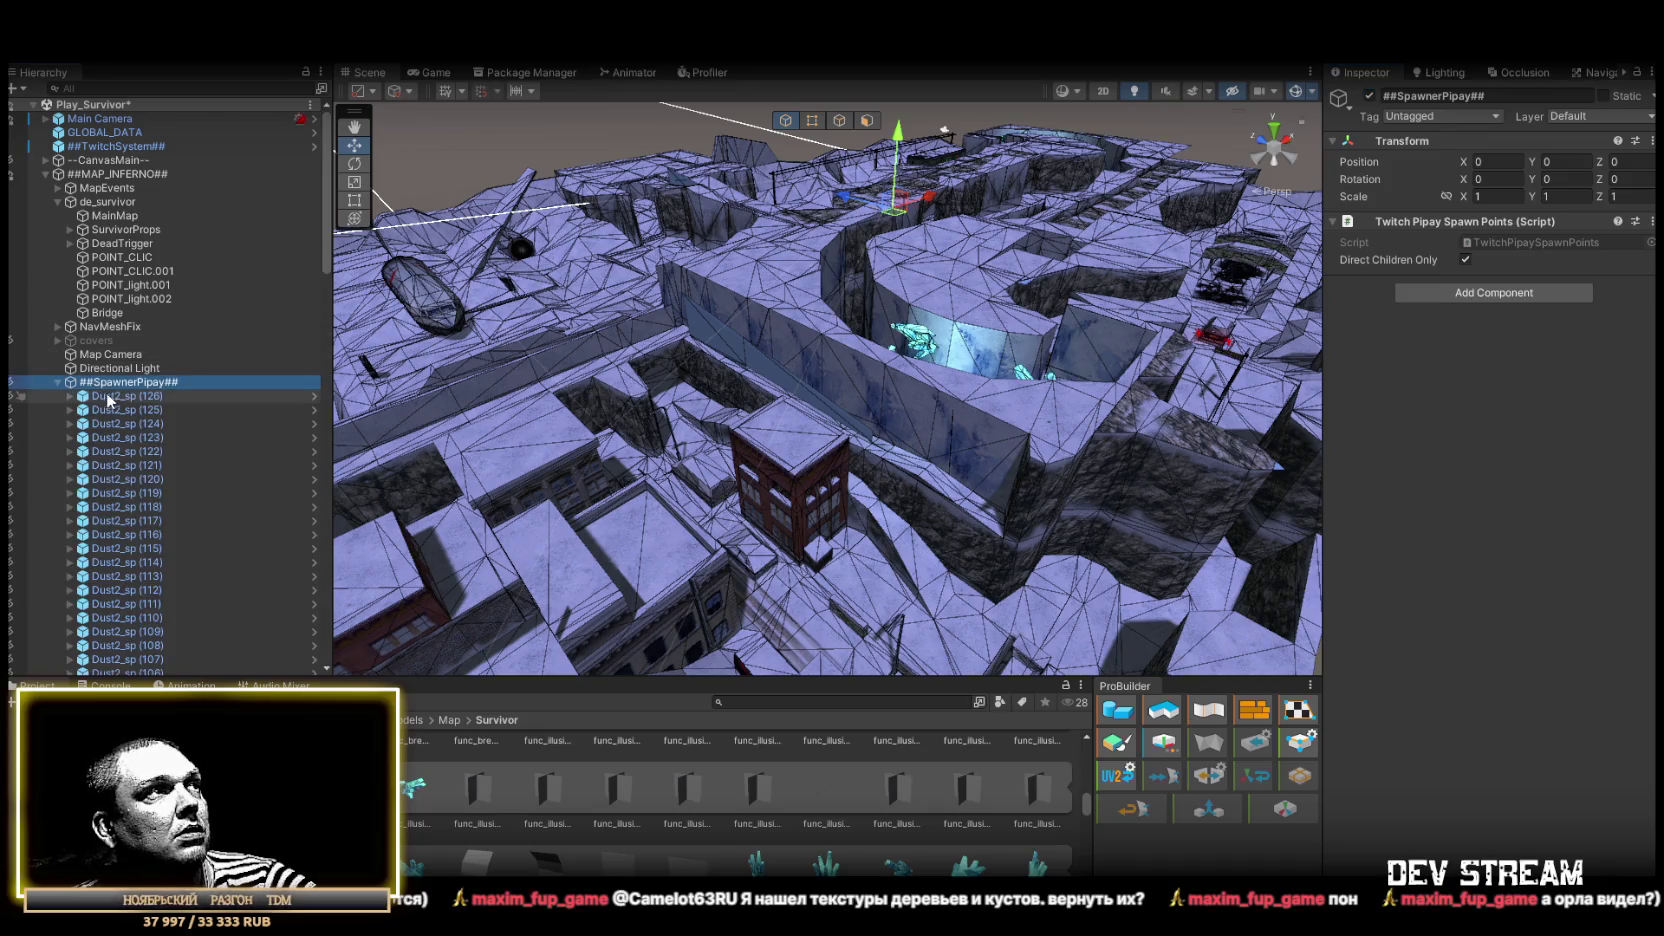
{"action": "left_click", "coordinate": [110, 396]}
{"action": "scroll", "coordinate": [168, 556], "scroll_direction": "down", "scroll_amount": 20}
{"action": "scroll", "coordinate": [169, 556], "scroll_direction": "down", "scroll_amount": 1}
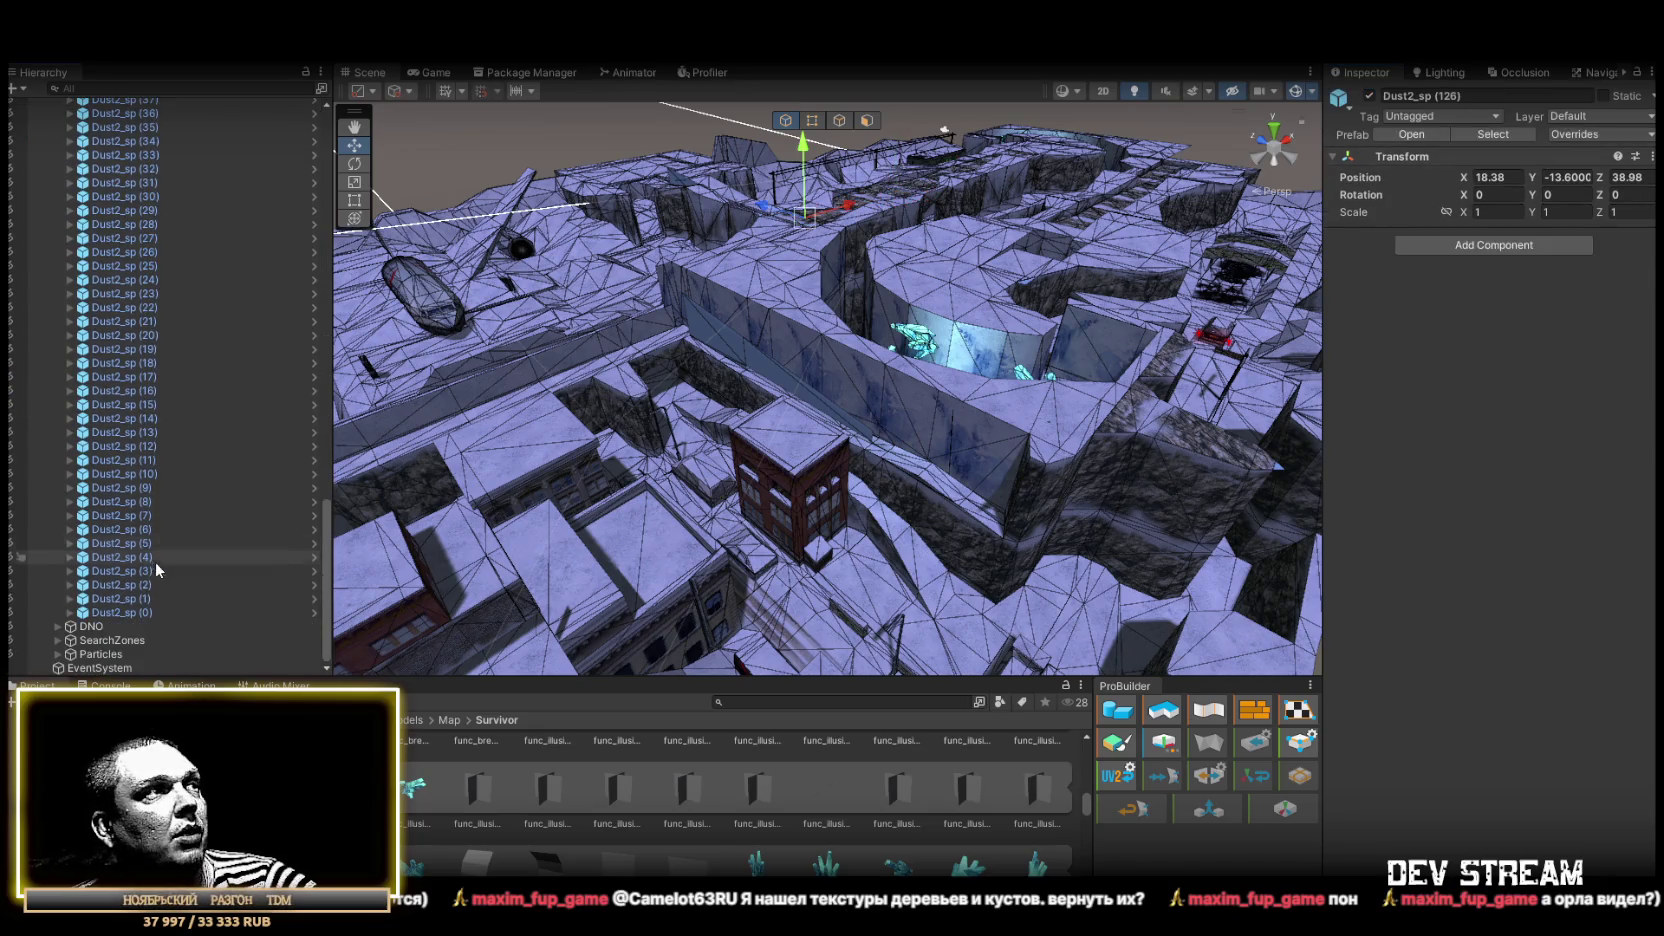
{"action": "left_click", "coordinate": [141, 614], "text": "shift"}
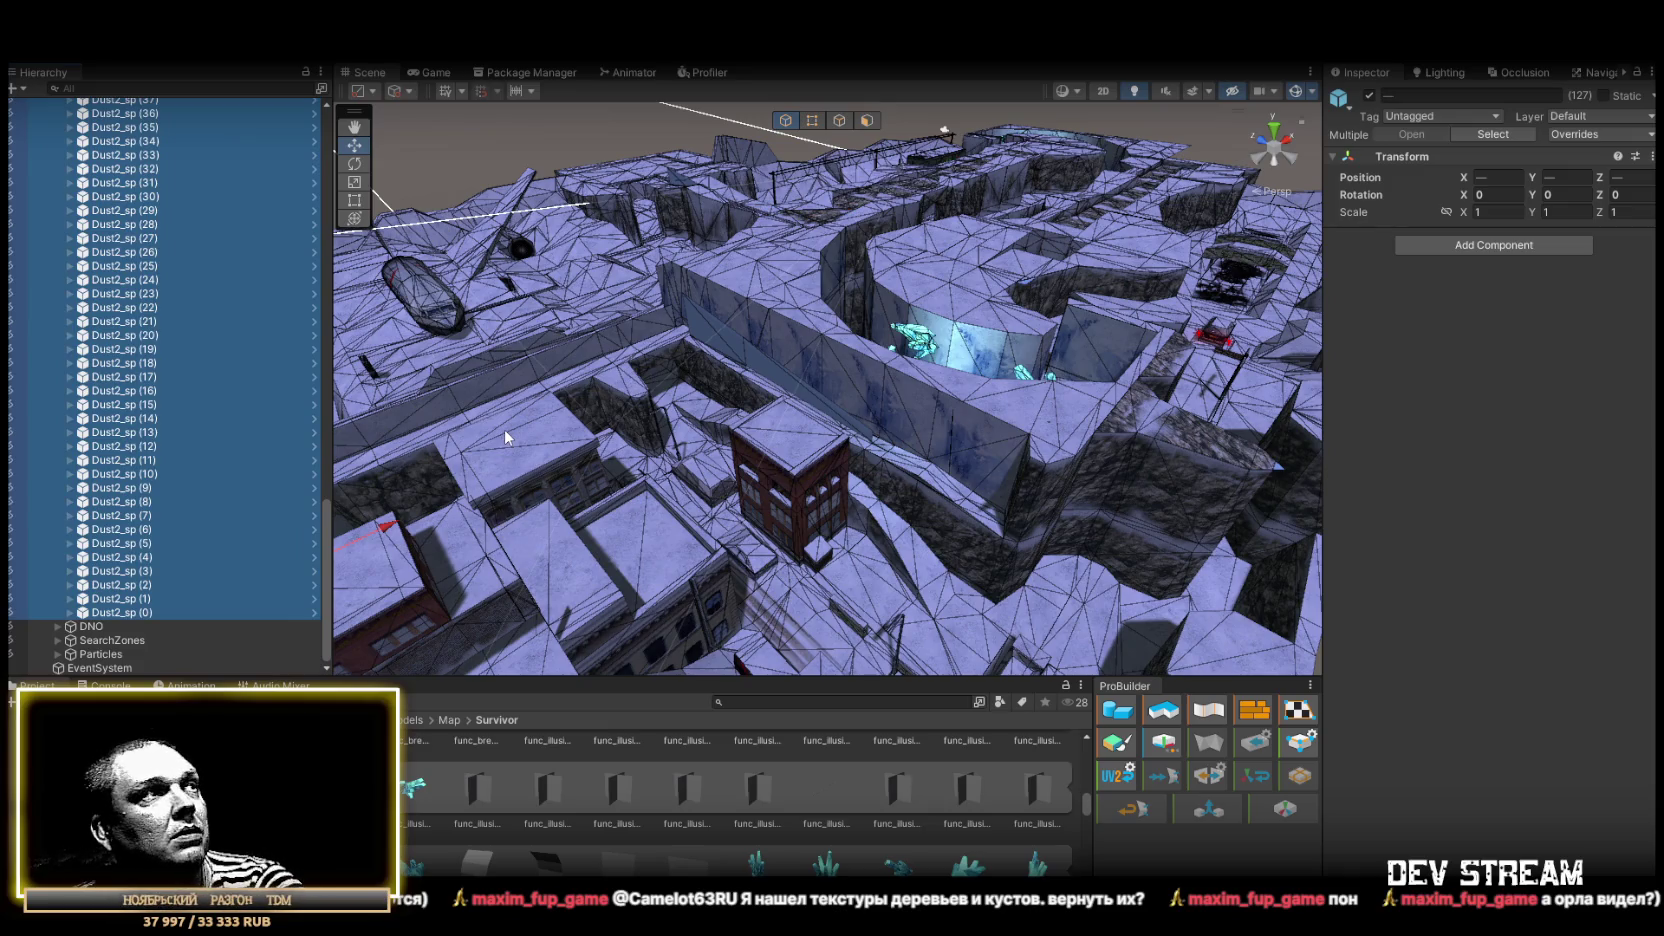
{"action": "key", "text": "Delete"}
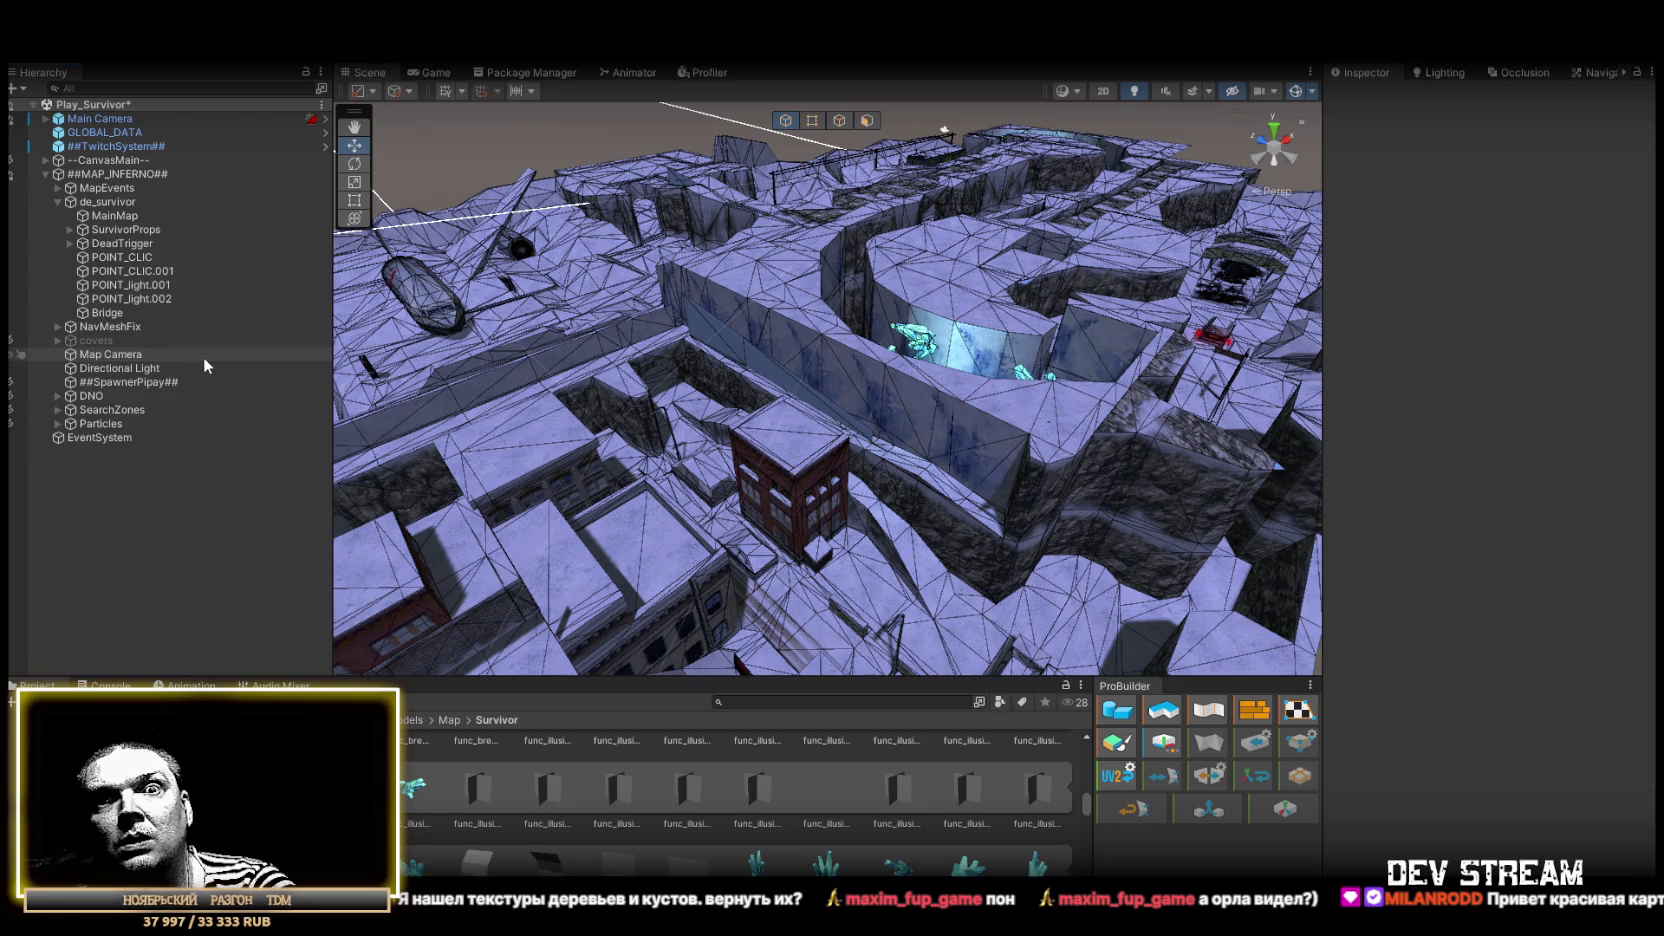
{"action": "left_click_drag", "start_coordinate": [500, 430], "coordinate": [828, 430]}
{"action": "mouse_move", "coordinate": [1000, 333]}
{"action": "left_mouse_down"}
{"action": "mouse_move", "coordinate": [710, 306]}
{"action": "mouse_move", "coordinate": [661, 323]}
{"action": "mouse_move", "coordinate": [689, 326]}
{"action": "left_mouse_up"}
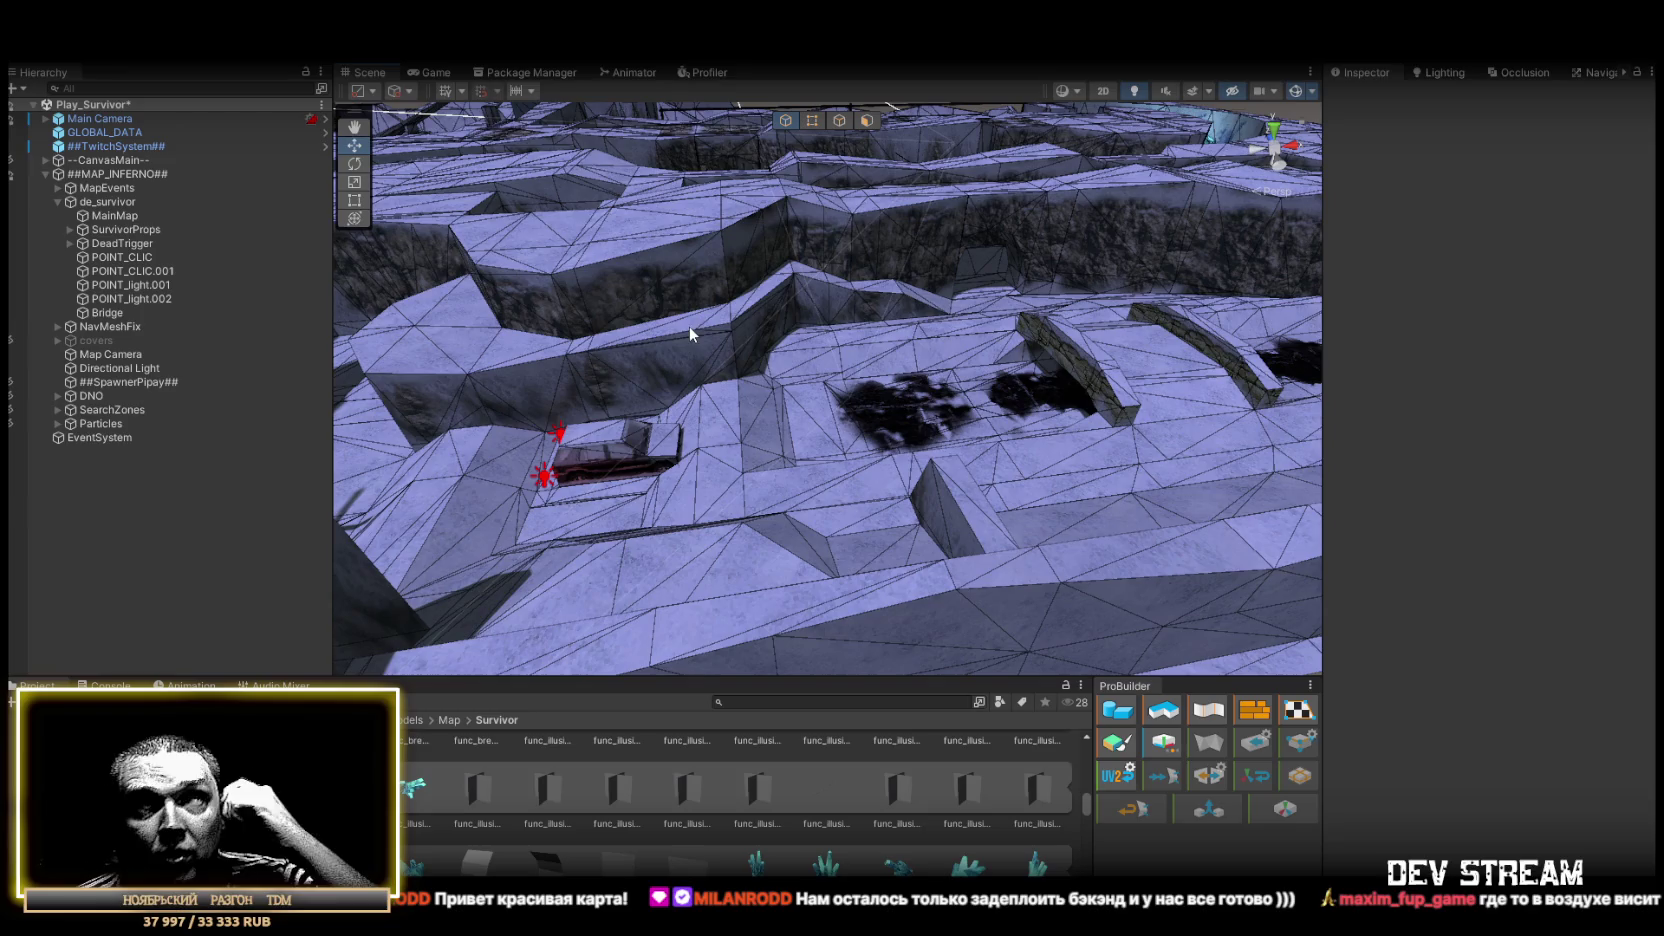
{"action": "mouse_move", "coordinate": [780, 398]}
{"action": "left_mouse_down"}
{"action": "mouse_move", "coordinate": [902, 338]}
{"action": "mouse_move", "coordinate": [627, 332]}
{"action": "mouse_move", "coordinate": [1094, 410]}
{"action": "mouse_move", "coordinate": [886, 409]}
{"action": "left_mouse_up"}
{"action": "left_click_drag", "start_coordinate": [896, 408], "coordinate": [950, 425]}
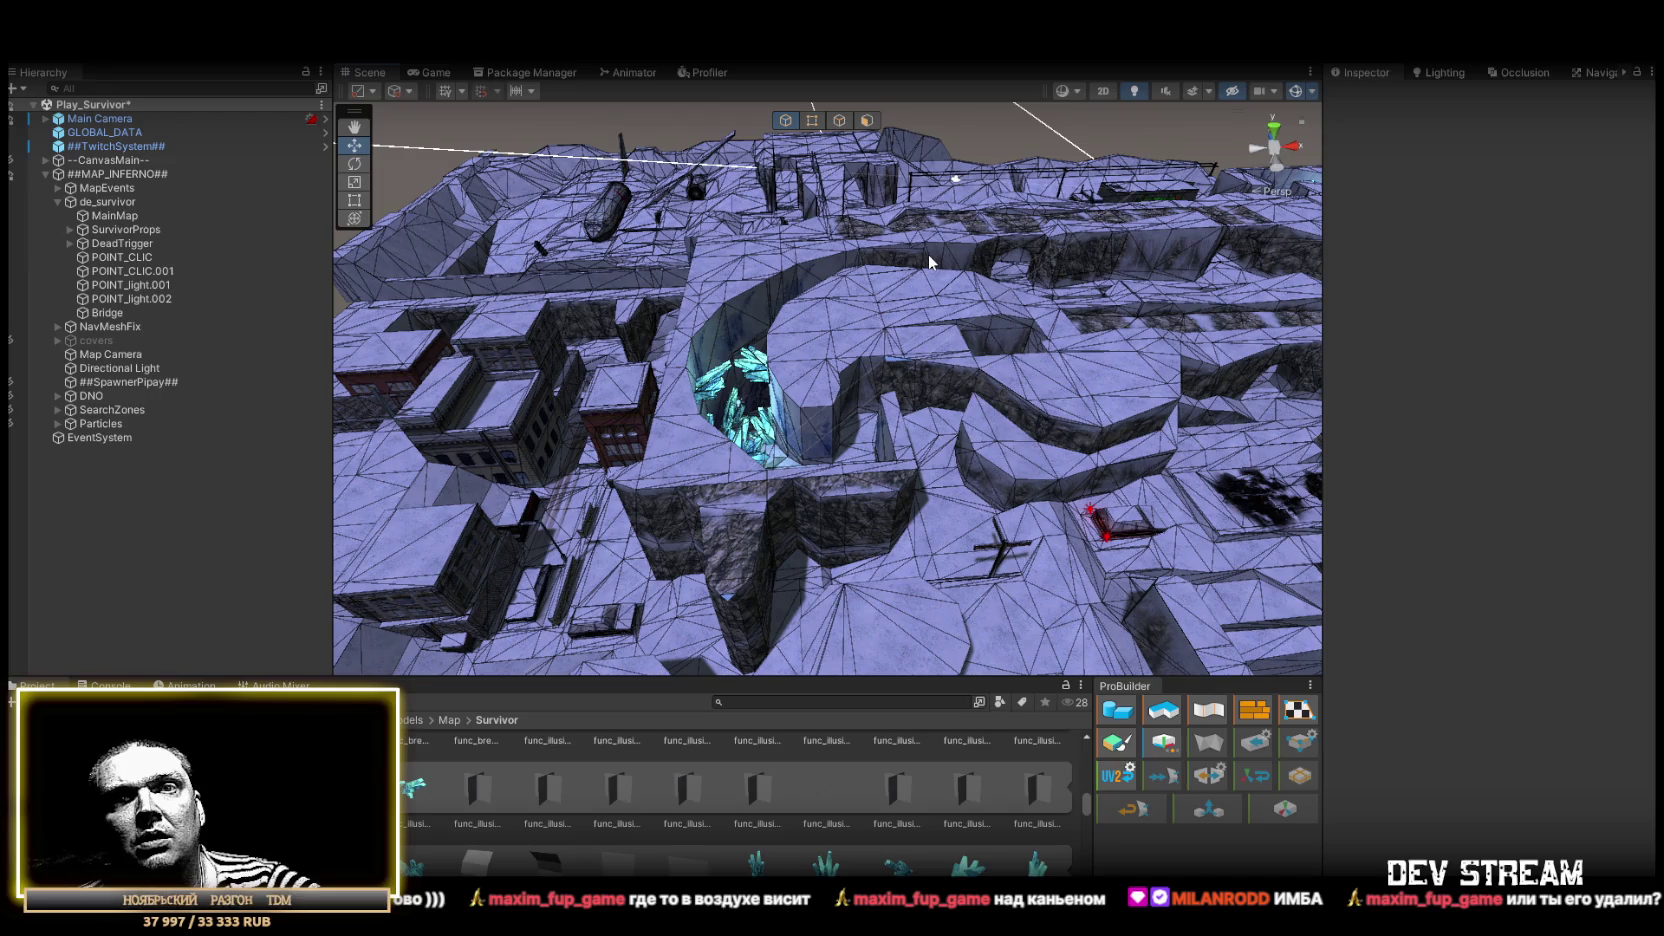
{"action": "mouse_move", "coordinate": [928, 254]}
{"action": "left_mouse_down"}
{"action": "mouse_move", "coordinate": [636, 120]}
{"action": "mouse_move", "coordinate": [1498, 90]}
{"action": "mouse_move", "coordinate": [963, 276]}
{"action": "mouse_move", "coordinate": [1070, 342]}
{"action": "mouse_move", "coordinate": [1163, 360]}
{"action": "mouse_move", "coordinate": [1025, 371]}
{"action": "mouse_move", "coordinate": [1213, 387]}
{"action": "mouse_move", "coordinate": [843, 385]}
{"action": "mouse_move", "coordinate": [1189, 427]}
{"action": "mouse_move", "coordinate": [1010, 550]}
{"action": "mouse_move", "coordinate": [671, 587]}
{"action": "mouse_move", "coordinate": [869, 377]}
{"action": "mouse_move", "coordinate": [958, 383]}
{"action": "mouse_move", "coordinate": [851, 397]}
{"action": "mouse_move", "coordinate": [720, 364]}
{"action": "mouse_move", "coordinate": [1044, 375]}
{"action": "mouse_move", "coordinate": [899, 364]}
{"action": "mouse_move", "coordinate": [940, 403]}
{"action": "mouse_move", "coordinate": [884, 364]}
{"action": "mouse_move", "coordinate": [796, 368]}
{"action": "mouse_move", "coordinate": [956, 341]}
{"action": "mouse_move", "coordinate": [782, 335]}
{"action": "mouse_move", "coordinate": [776, 364]}
{"action": "mouse_move", "coordinate": [1051, 475]}
{"action": "mouse_move", "coordinate": [977, 397]}
{"action": "mouse_move", "coordinate": [1199, 364]}
{"action": "mouse_move", "coordinate": [1215, 334]}
{"action": "mouse_move", "coordinate": [1040, 260]}
{"action": "mouse_move", "coordinate": [342, 254]}
{"action": "mouse_move", "coordinate": [332, 239]}
{"action": "mouse_move", "coordinate": [350, 243]}
{"action": "left_mouse_up"}
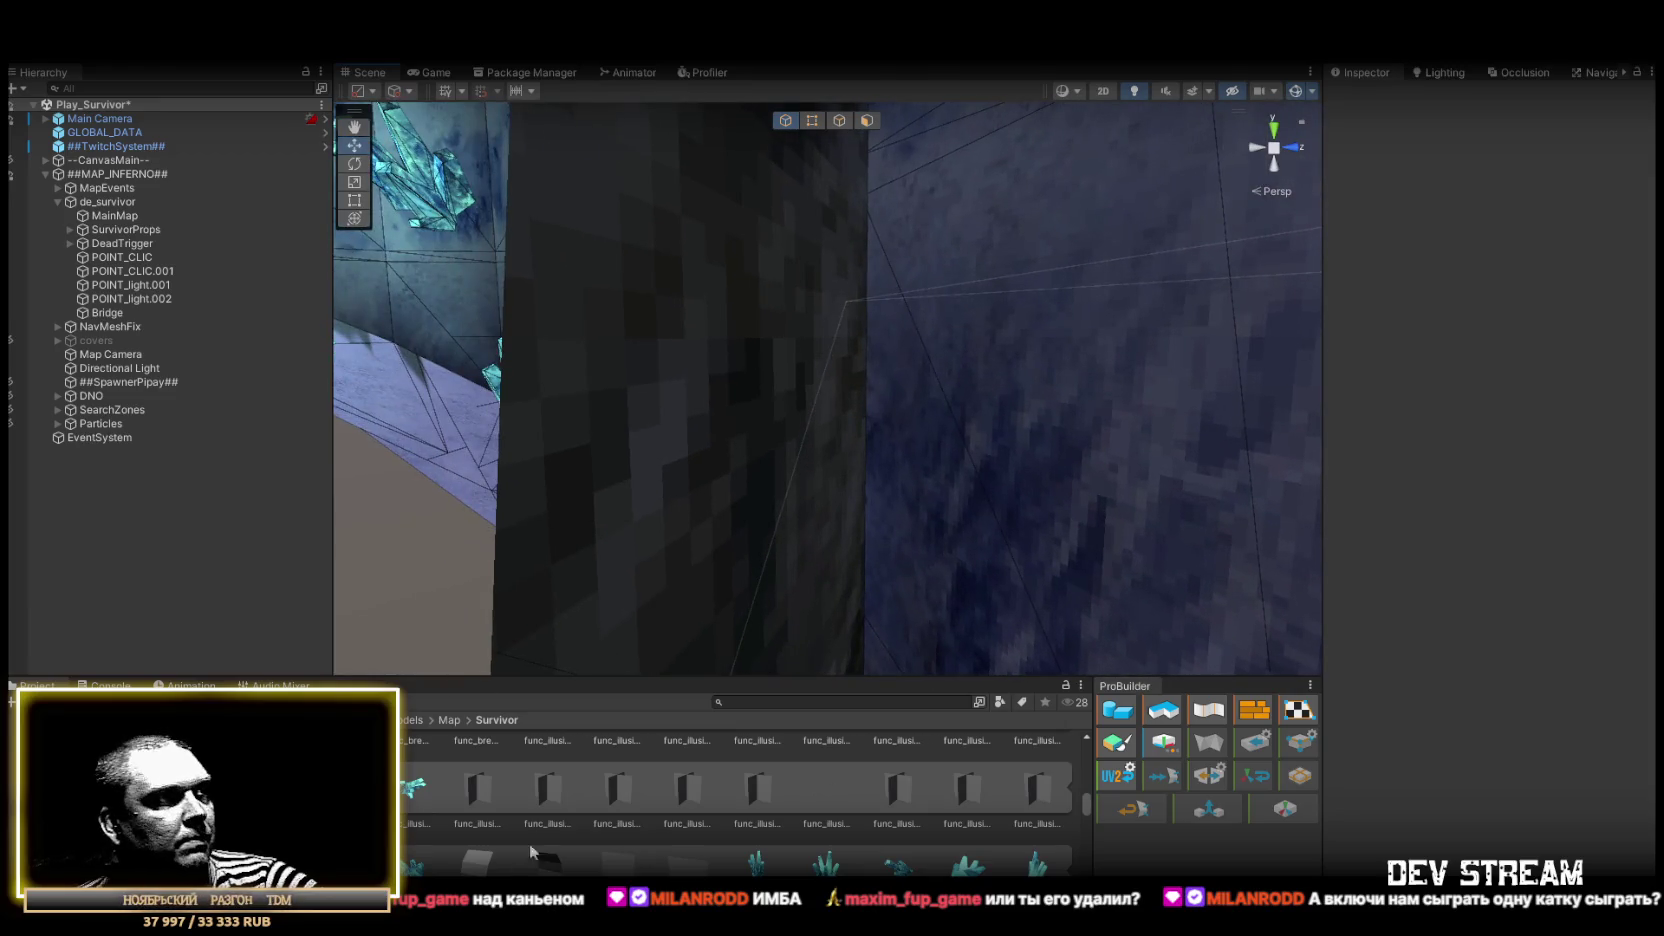
Scroll through the Project window assets to find the map button prefabs
{"action": "scroll", "coordinate": [541, 835], "scroll_direction": "down", "scroll_amount": 2}
{"action": "scroll", "coordinate": [541, 832], "scroll_direction": "down", "scroll_amount": 5}
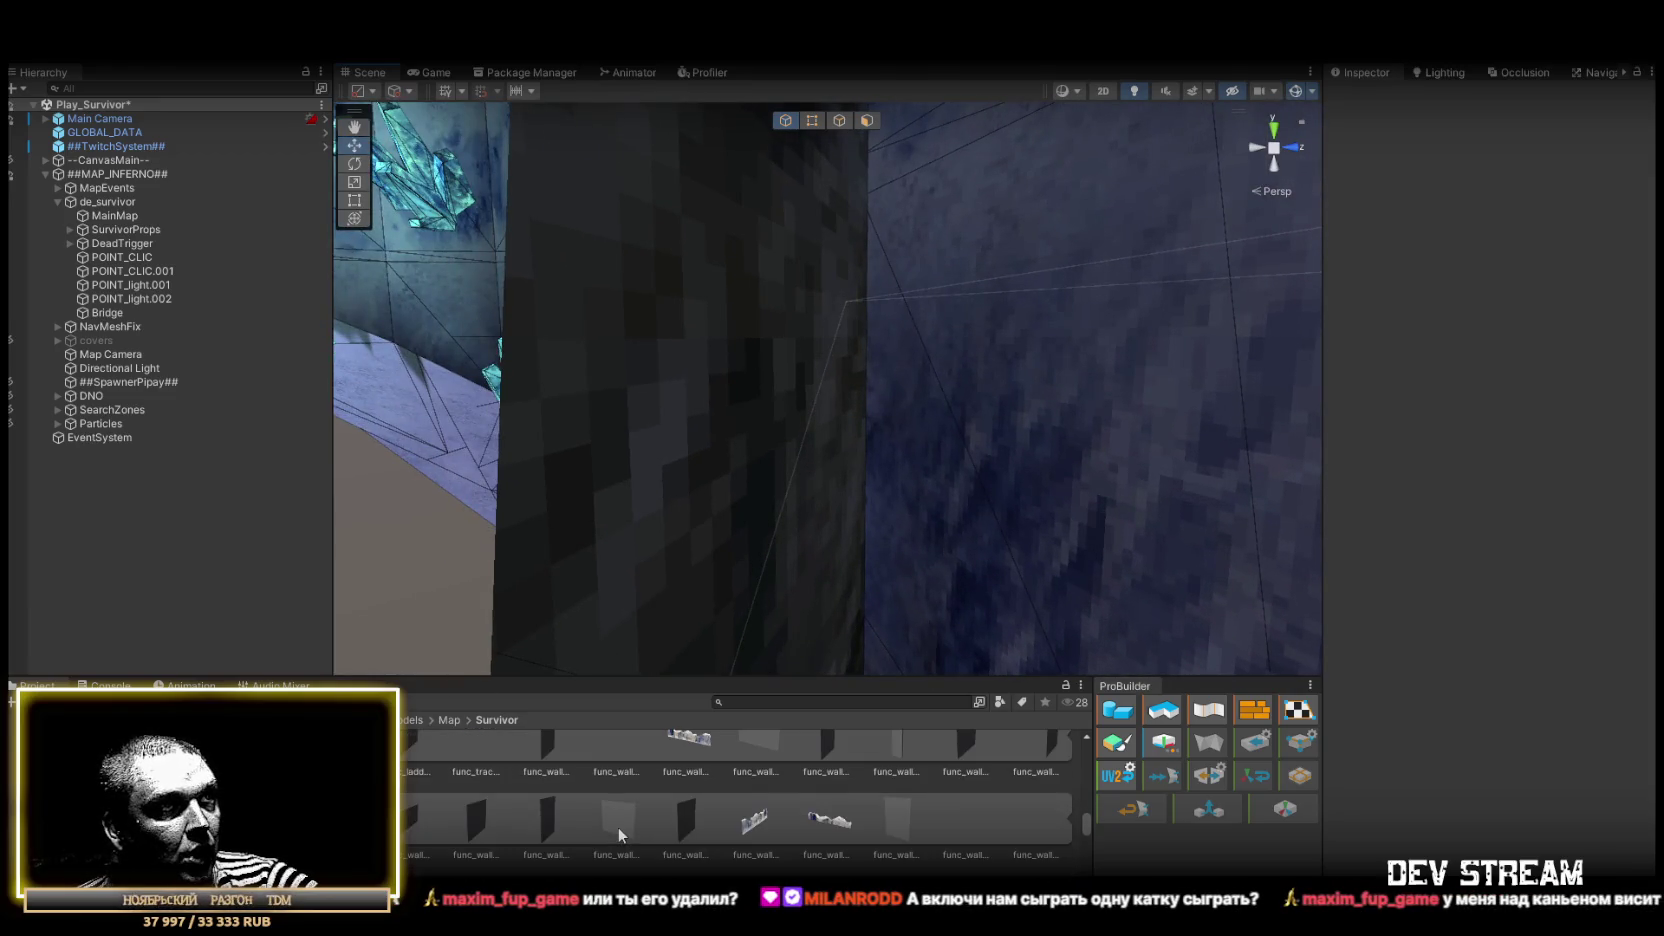
{"action": "scroll", "coordinate": [741, 784], "scroll_direction": "down", "scroll_amount": 3}
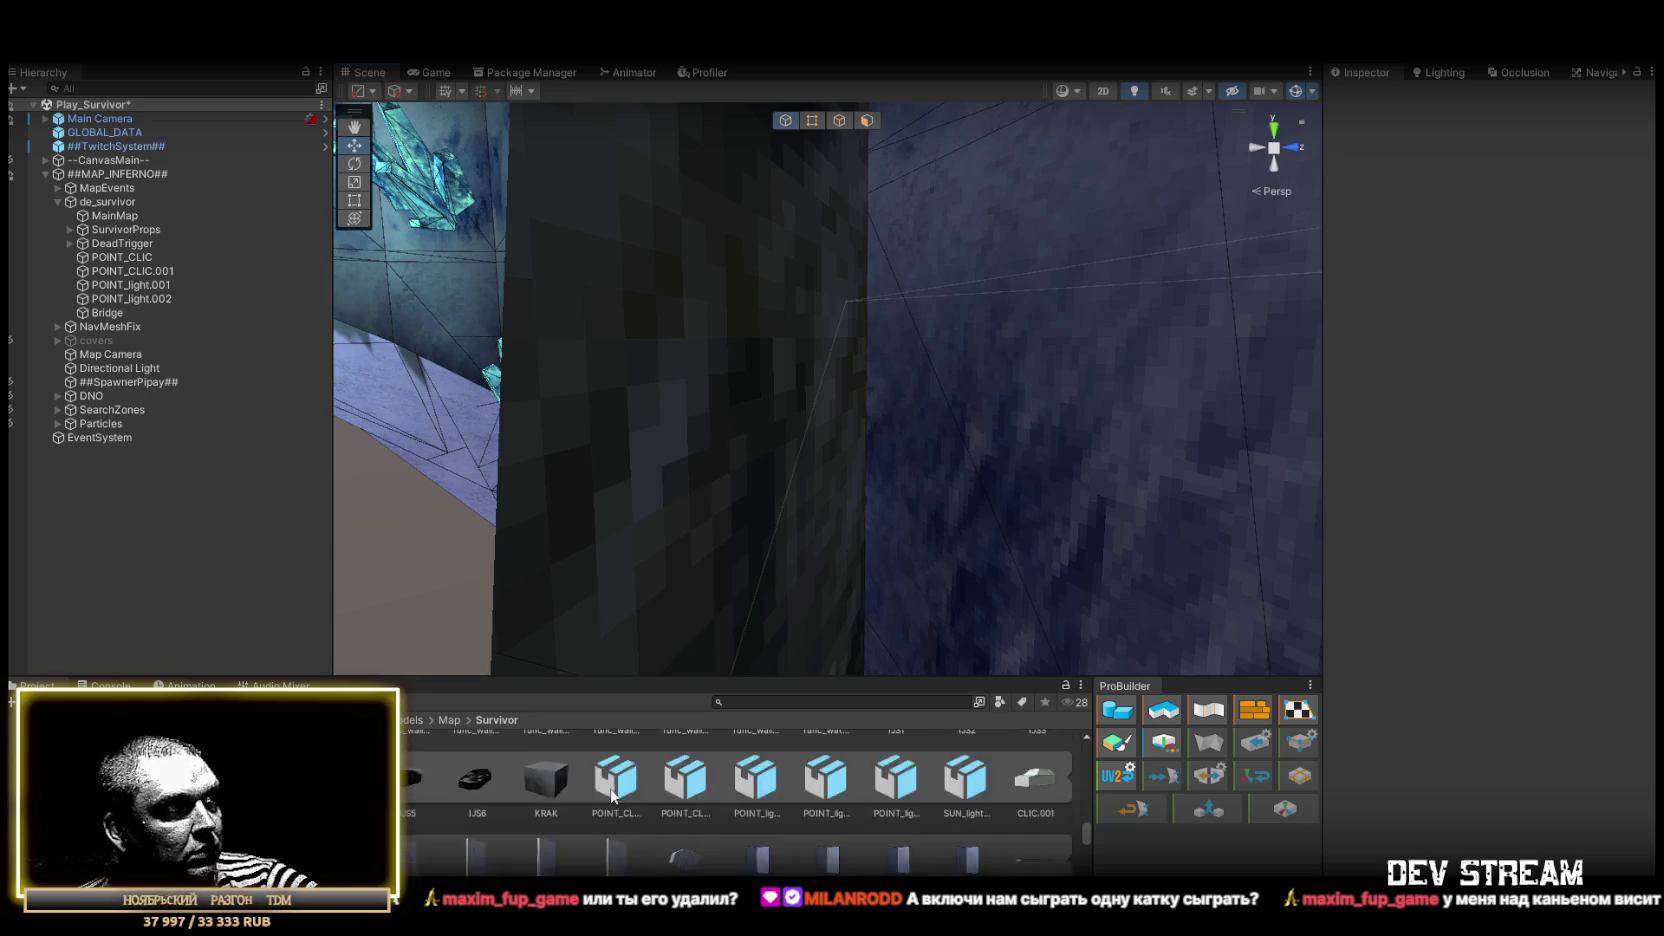
{"action": "scroll", "coordinate": [670, 793], "scroll_direction": "down", "scroll_amount": 3}
{"action": "scroll", "coordinate": [656, 794], "scroll_direction": "down", "scroll_amount": 4}
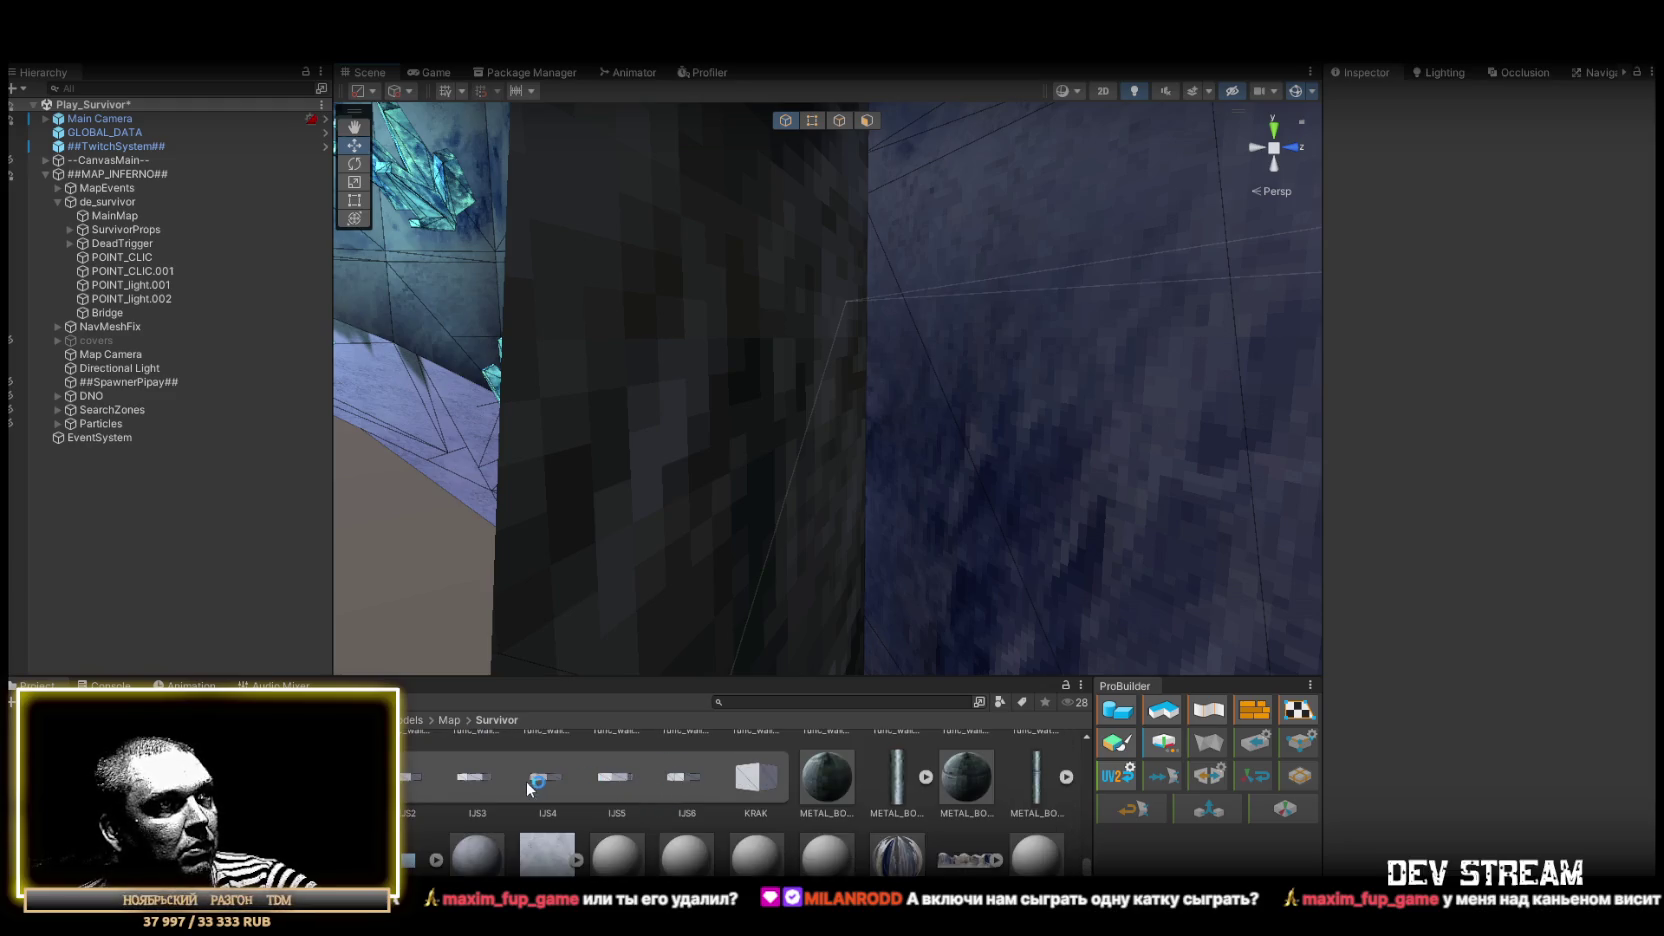
{"action": "scroll", "coordinate": [722, 786], "scroll_direction": "up", "scroll_amount": 4}
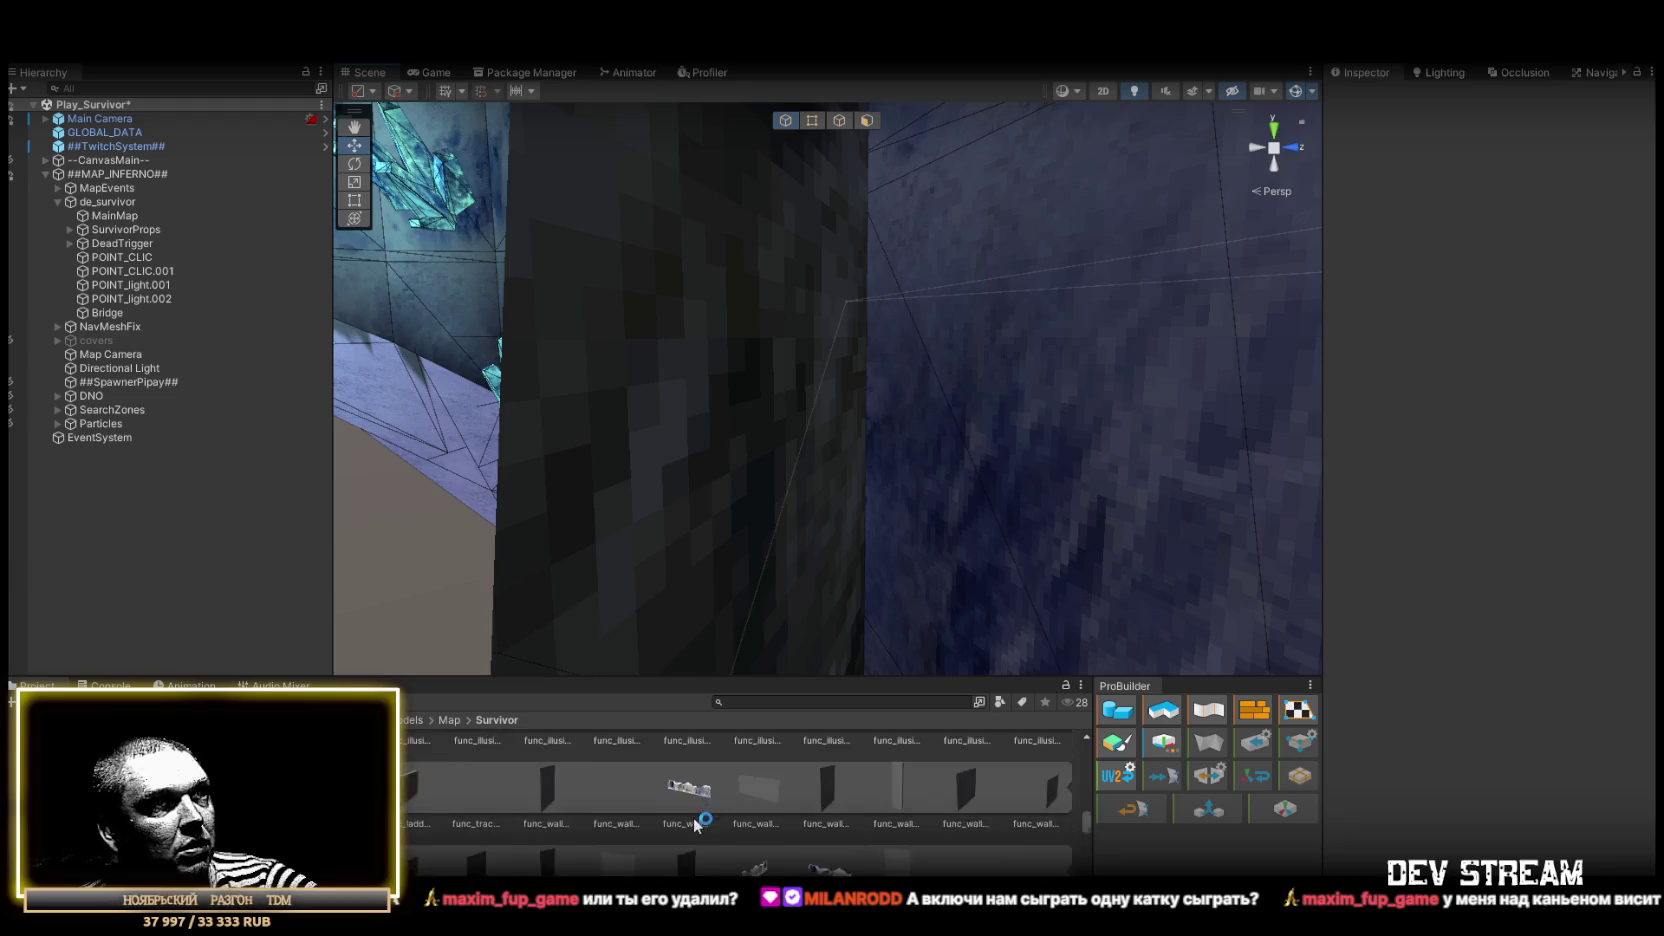
{"action": "scroll", "coordinate": [697, 823], "scroll_direction": "up", "scroll_amount": 5}
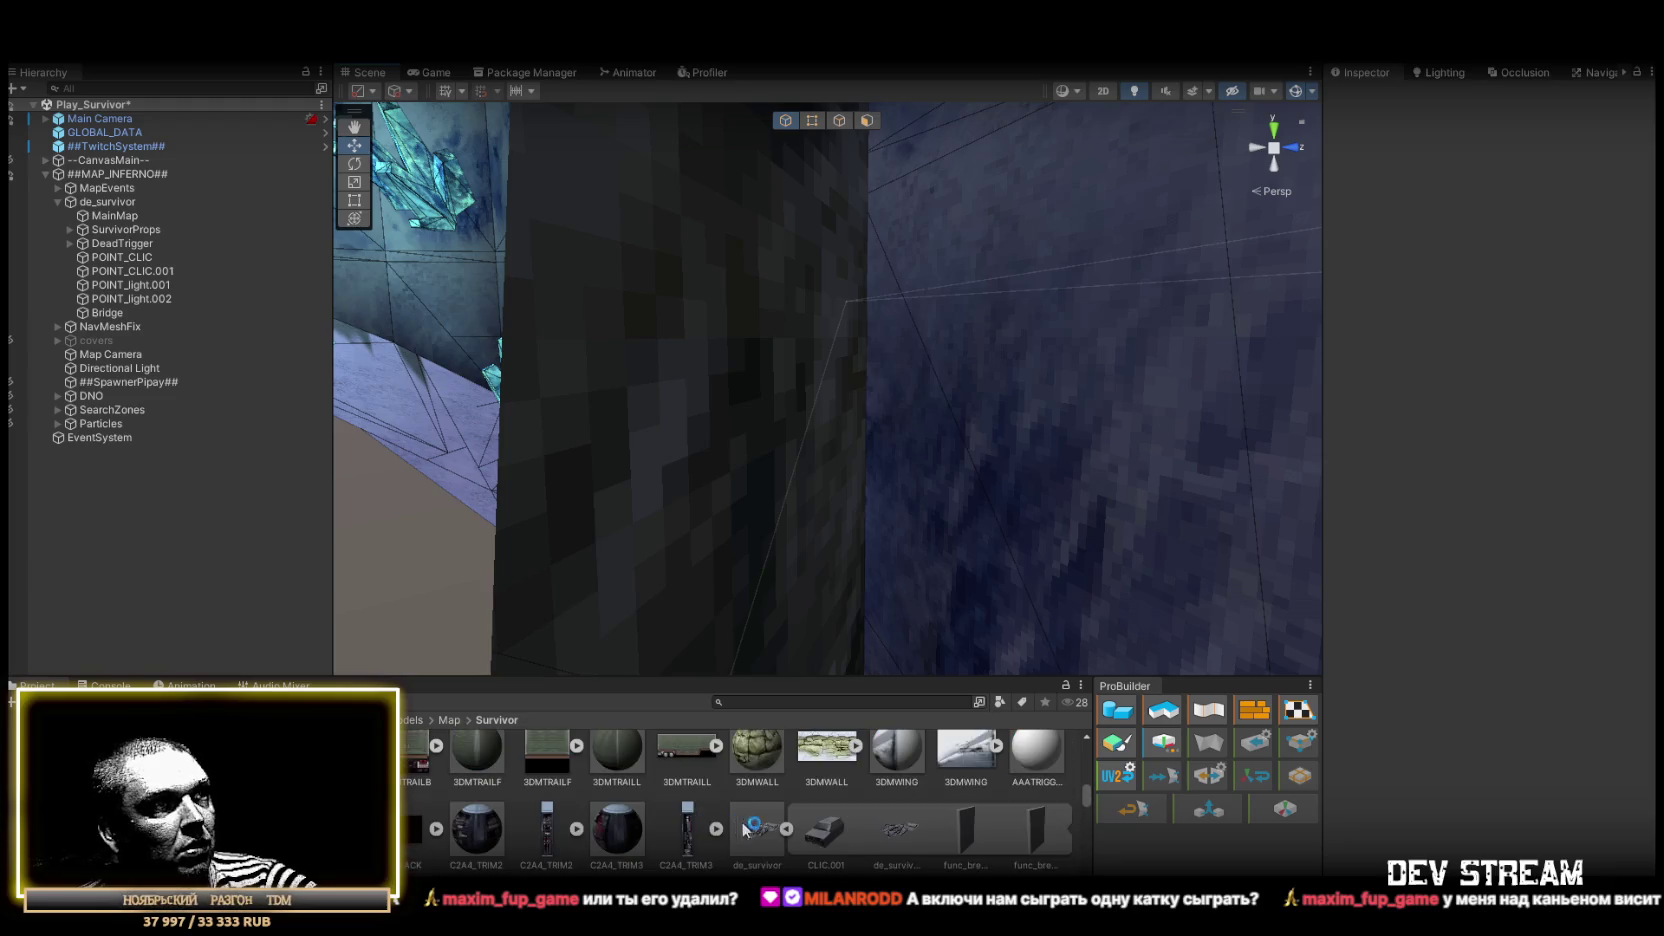
Orbit the Scene view to a top-down overview of the map, then select the MapDatabase asset
{"action": "mouse_move", "coordinate": [960, 400]}
{"action": "left_mouse_down"}
{"action": "mouse_move", "coordinate": [1088, 405]}
{"action": "mouse_move", "coordinate": [1178, 487]}
{"action": "mouse_move", "coordinate": [908, 474]}
{"action": "left_mouse_up"}
{"action": "left_click_drag", "start_coordinate": [1009, 365], "coordinate": [871, 229]}
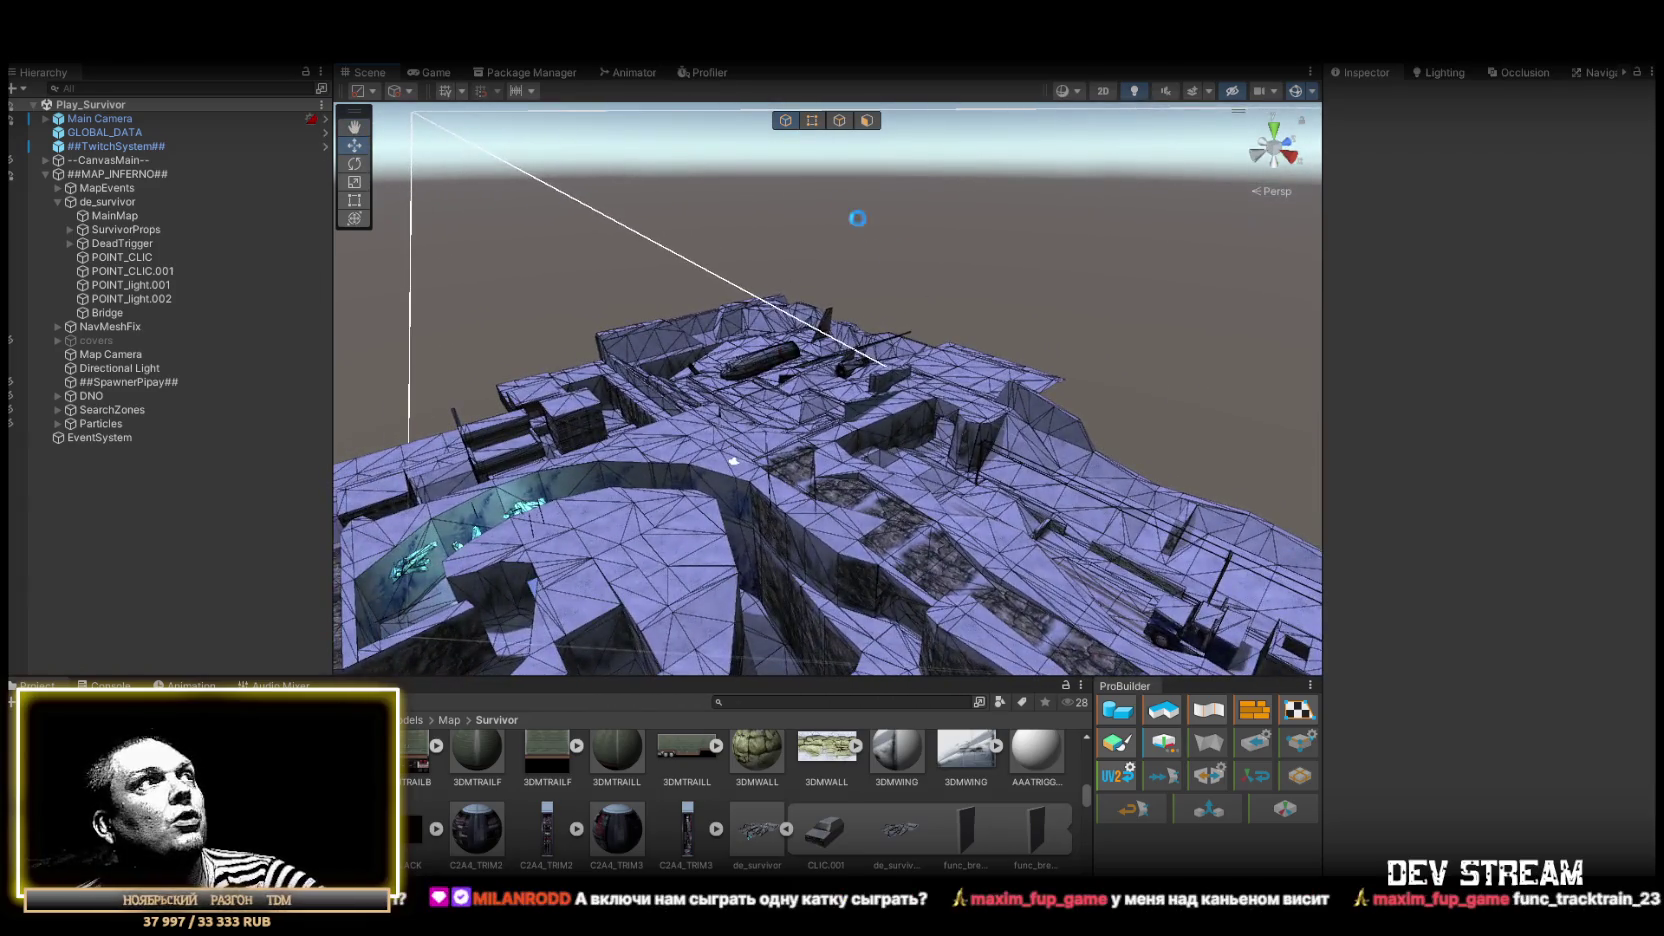
{"action": "left_click_drag", "start_coordinate": [880, 450], "coordinate": [1056, 445]}
{"action": "mouse_move", "coordinate": [866, 405]}
{"action": "left_mouse_down"}
{"action": "mouse_move", "coordinate": [951, 415]}
{"action": "mouse_move", "coordinate": [893, 381]}
{"action": "left_mouse_up"}
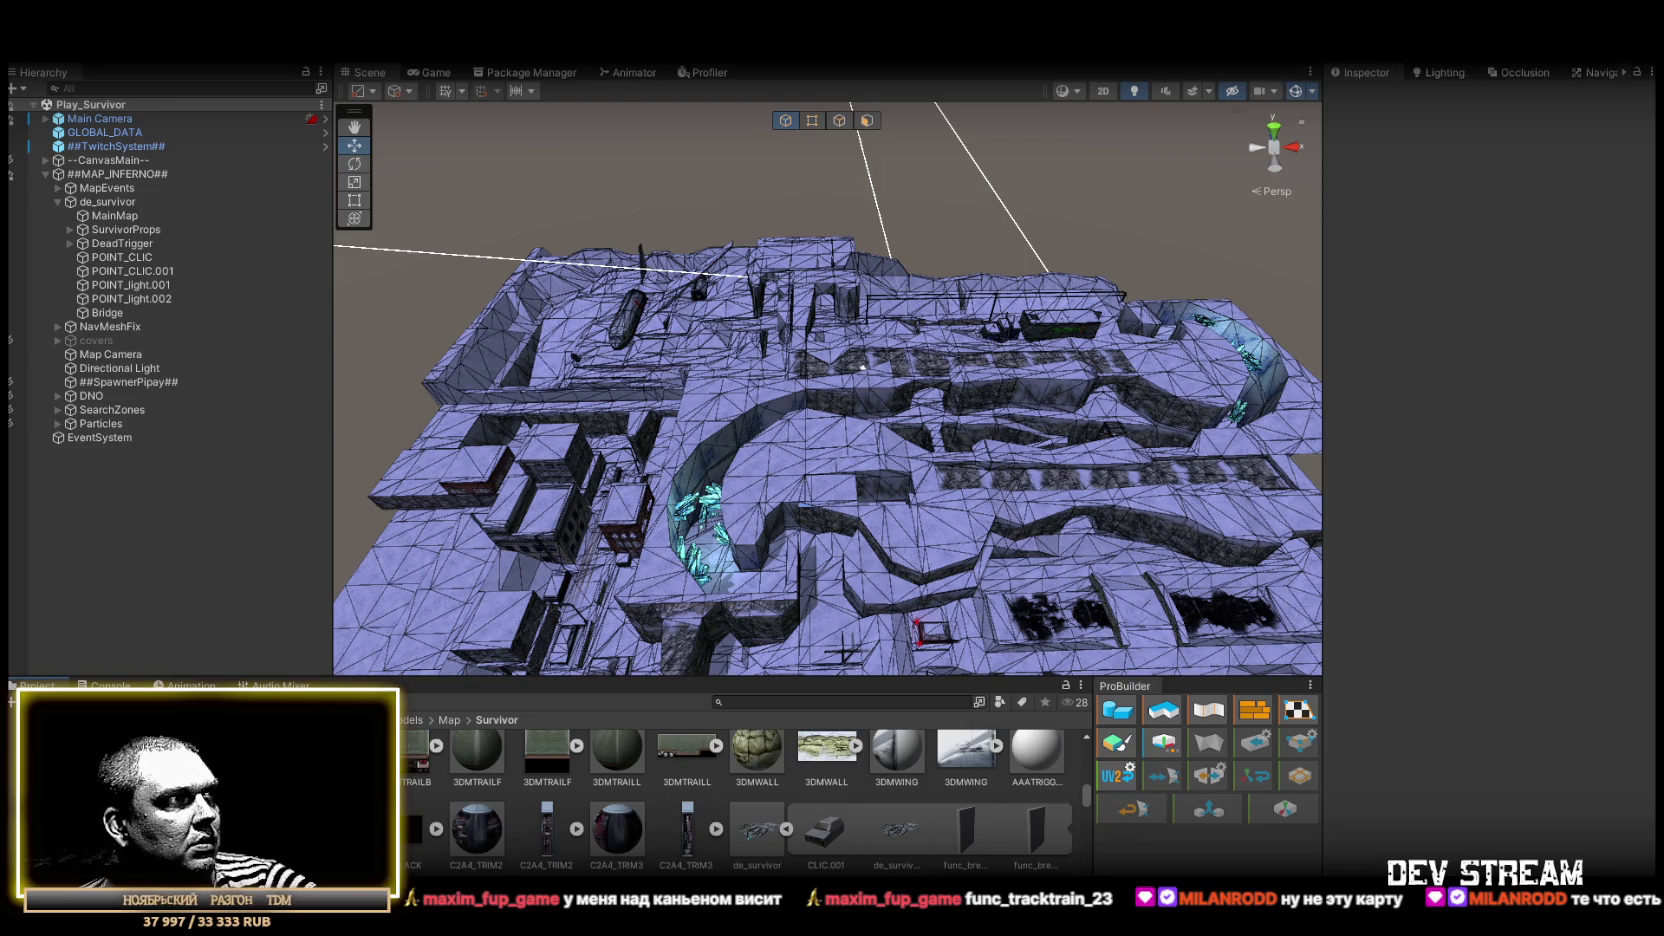
{"action": "left_click", "coordinate": [962, 768]}
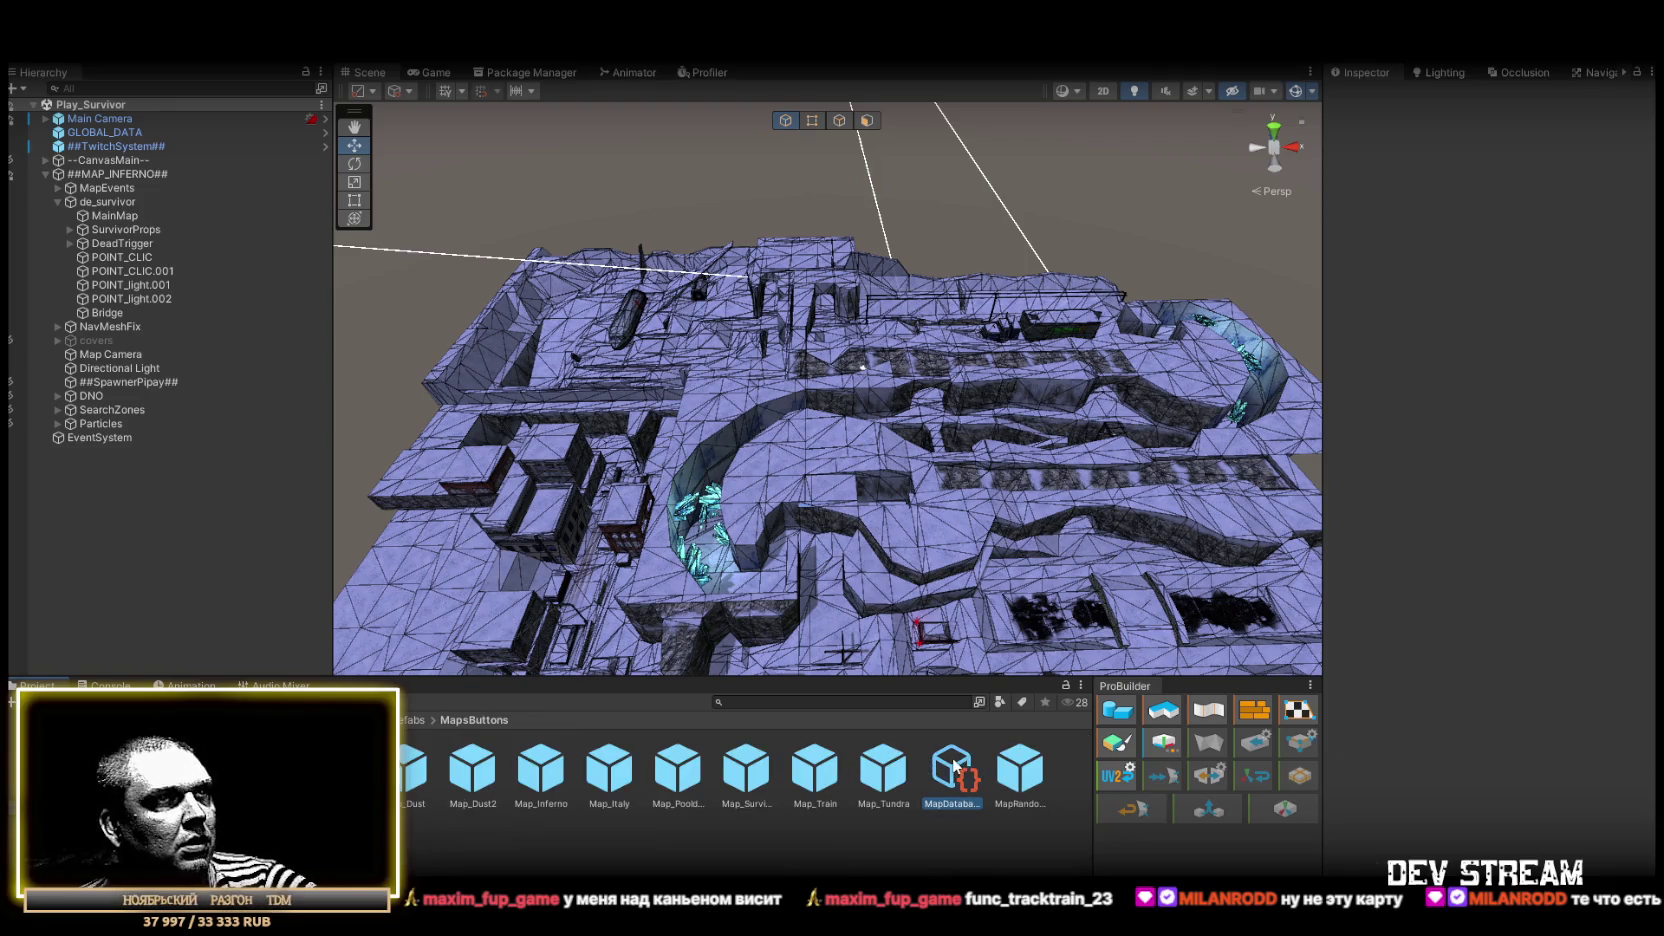
Check the valve_de_survivor entry (map 8, Map_Survivor button) in the MapDatabase Maps list
{"action": "left_click", "coordinate": [1358, 710]}
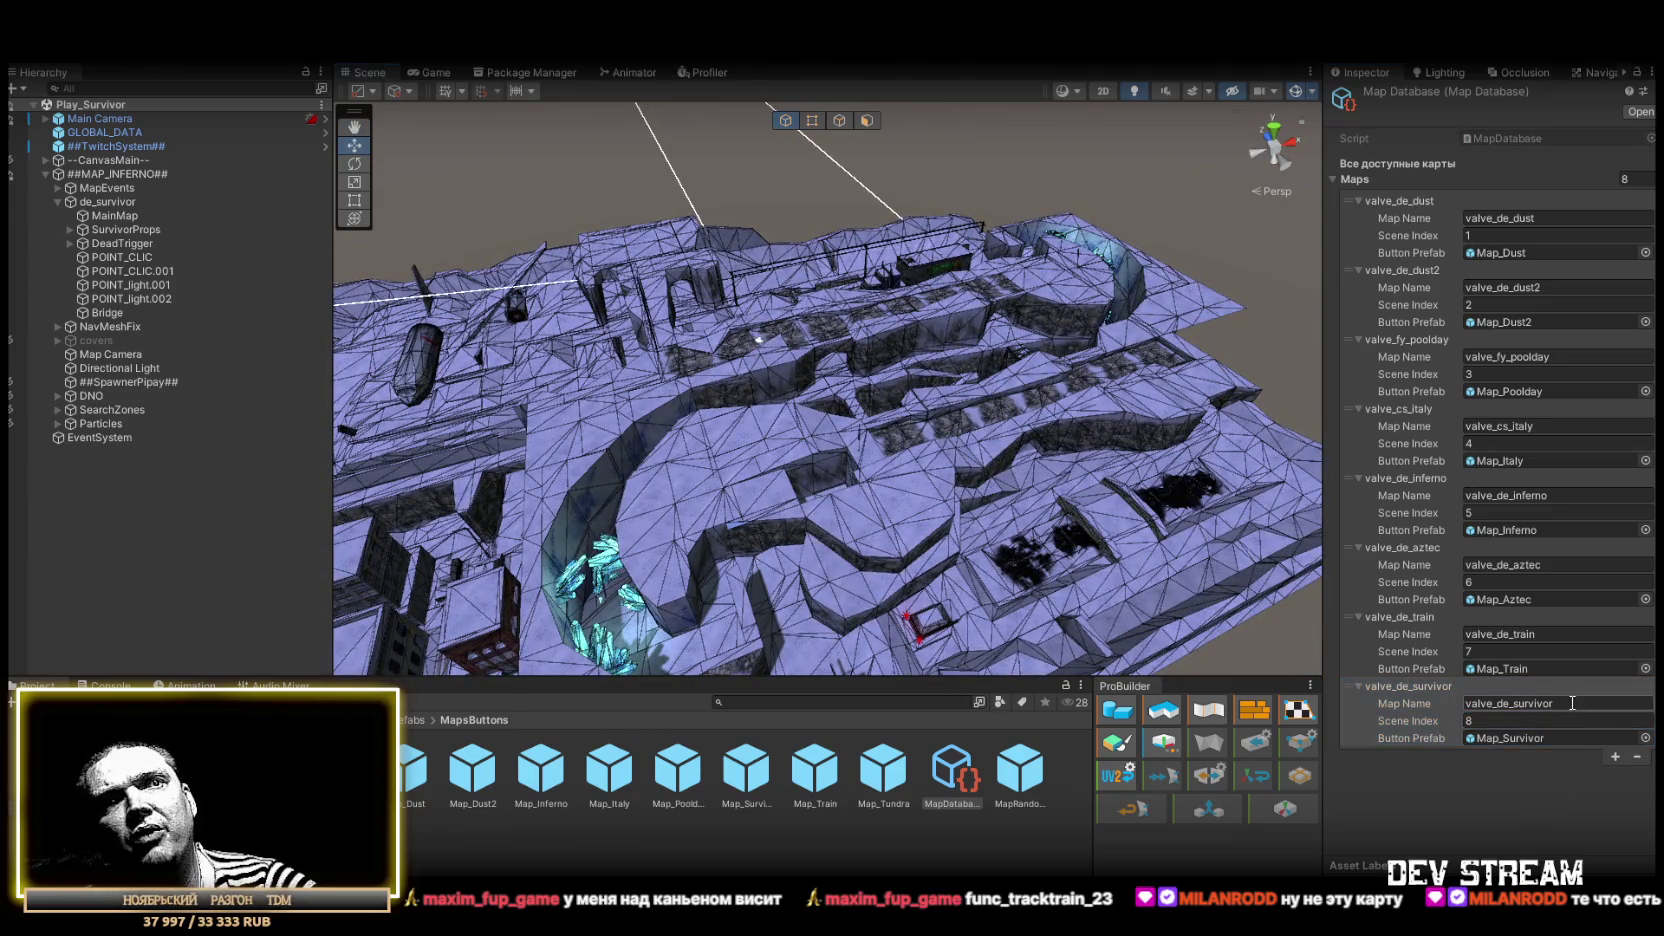
{"action": "mouse_move", "coordinate": [866, 273]}
{"action": "left_mouse_down"}
{"action": "mouse_move", "coordinate": [817, 240]}
{"action": "mouse_move", "coordinate": [877, 280]}
{"action": "left_mouse_up"}
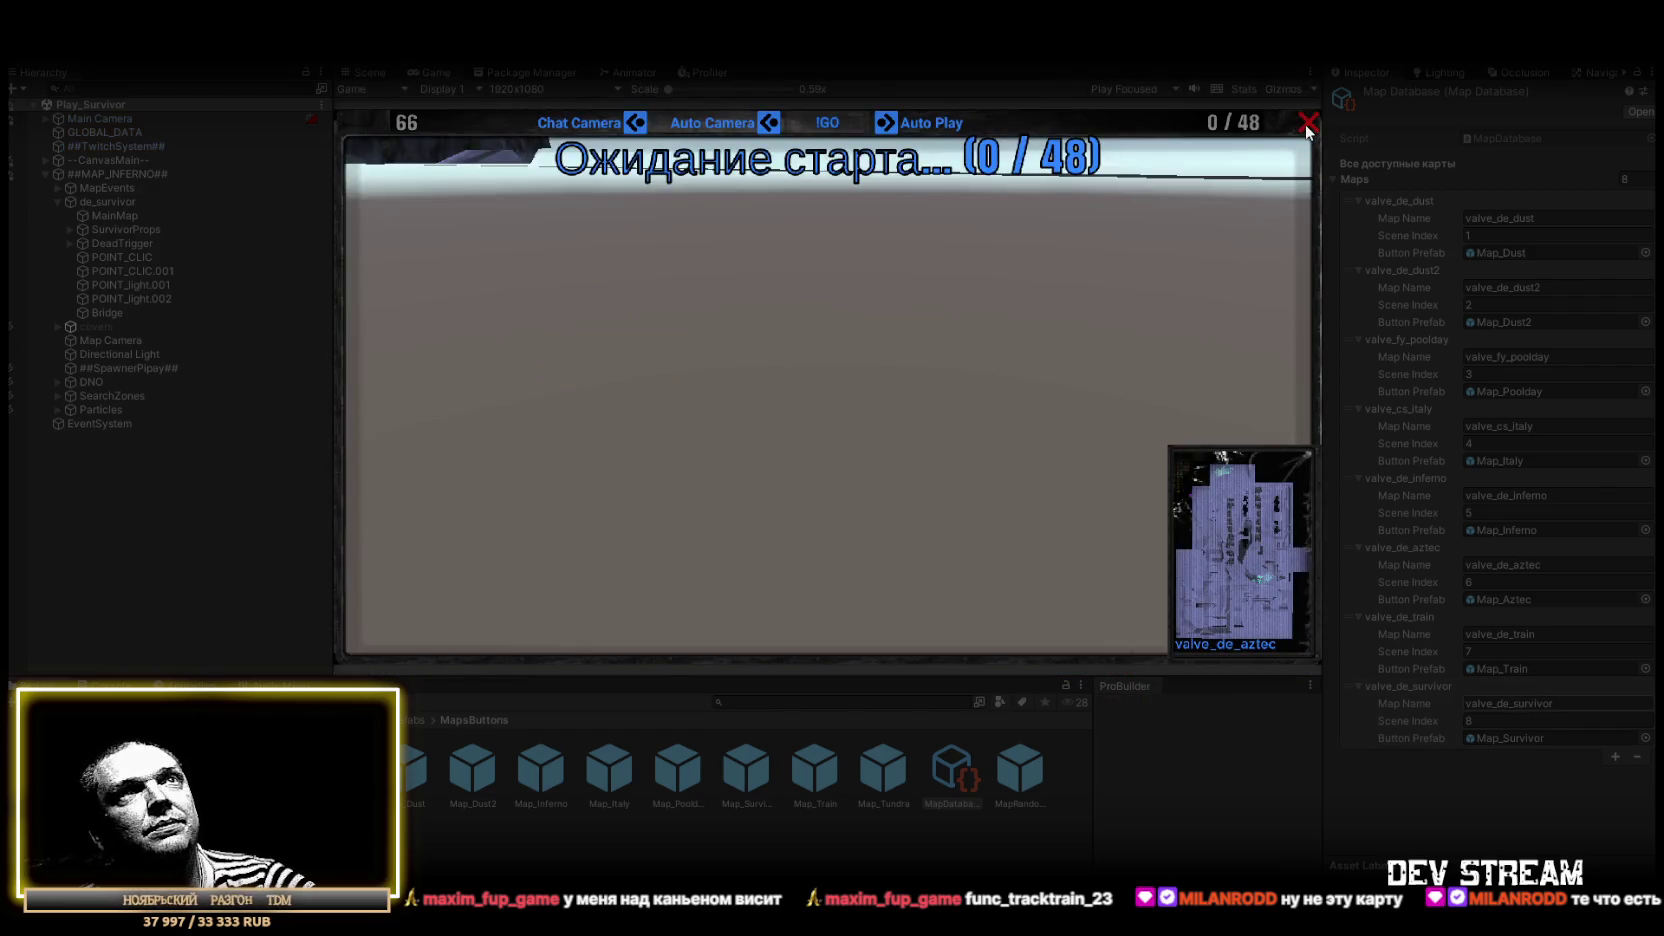
From the game's main menu, start a round on the train map and maximize the Game view
{"action": "left_click", "coordinate": [1304, 125]}
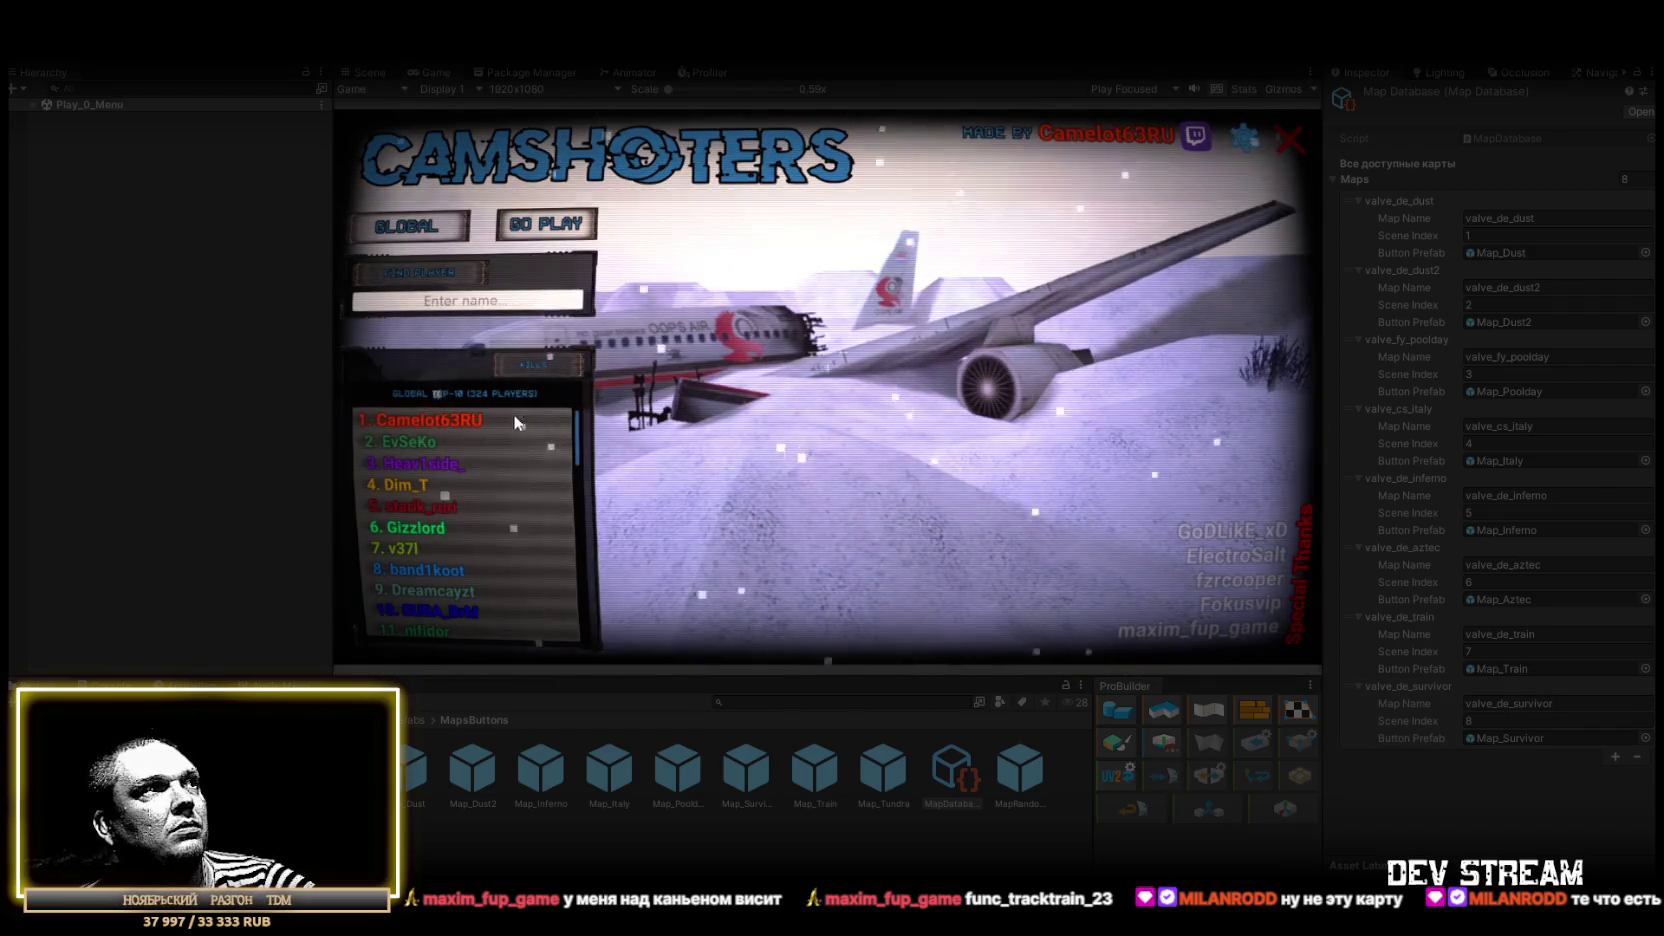
{"action": "left_click", "coordinate": [538, 226]}
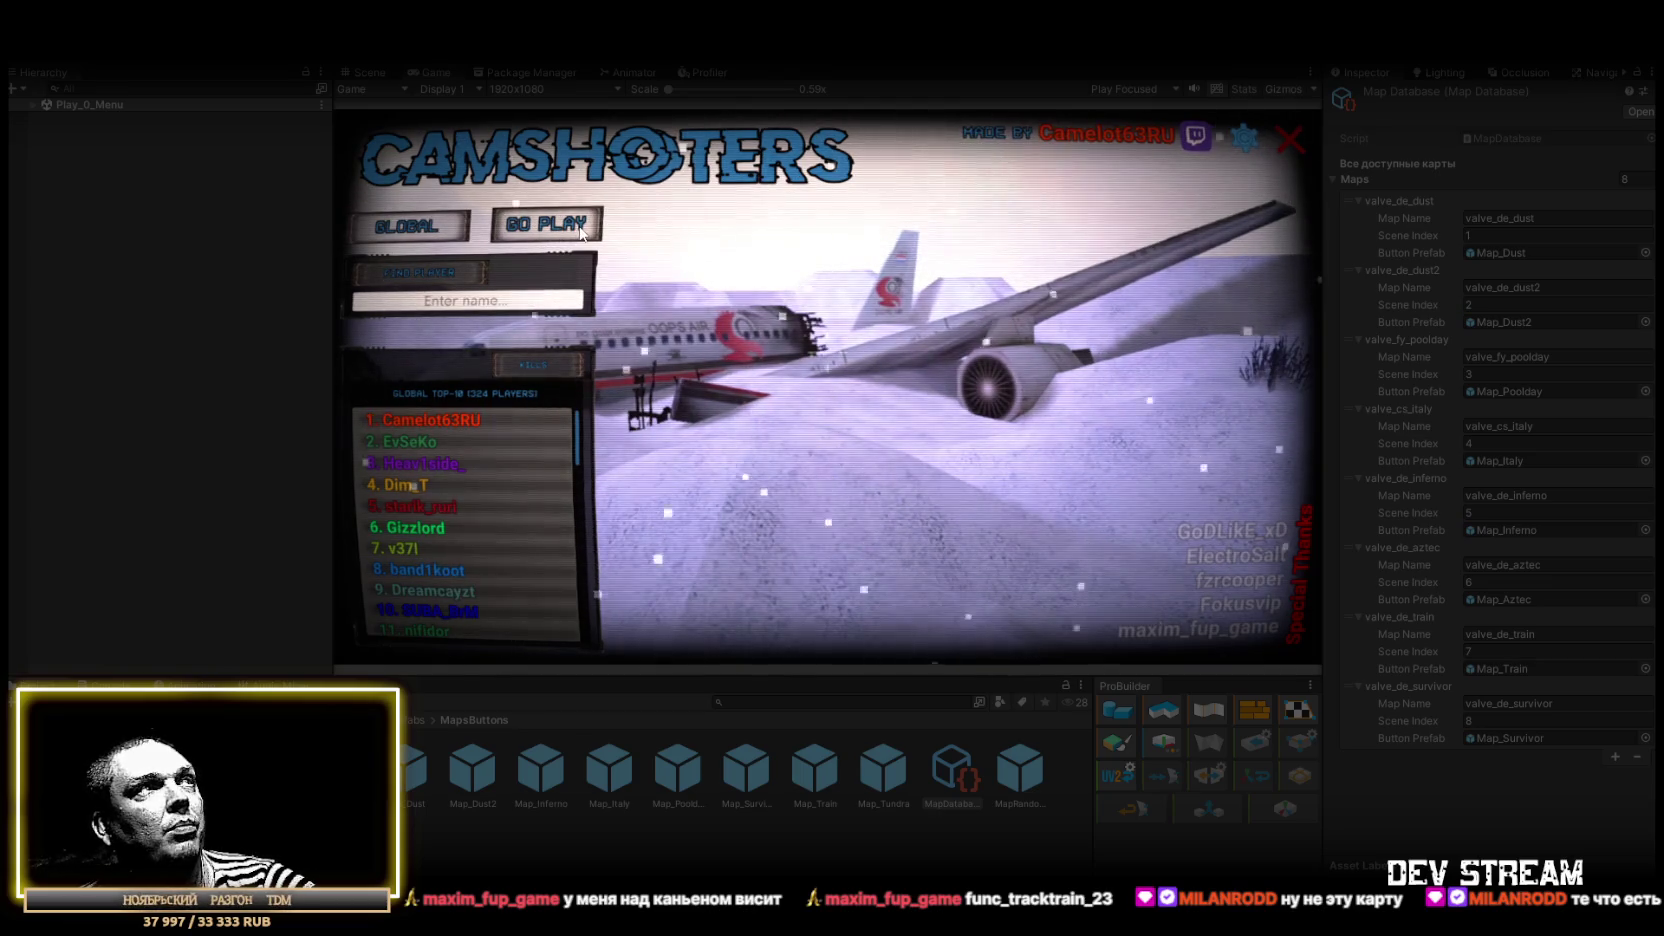
{"action": "scroll", "coordinate": [1234, 484], "scroll_direction": "down", "scroll_amount": 3}
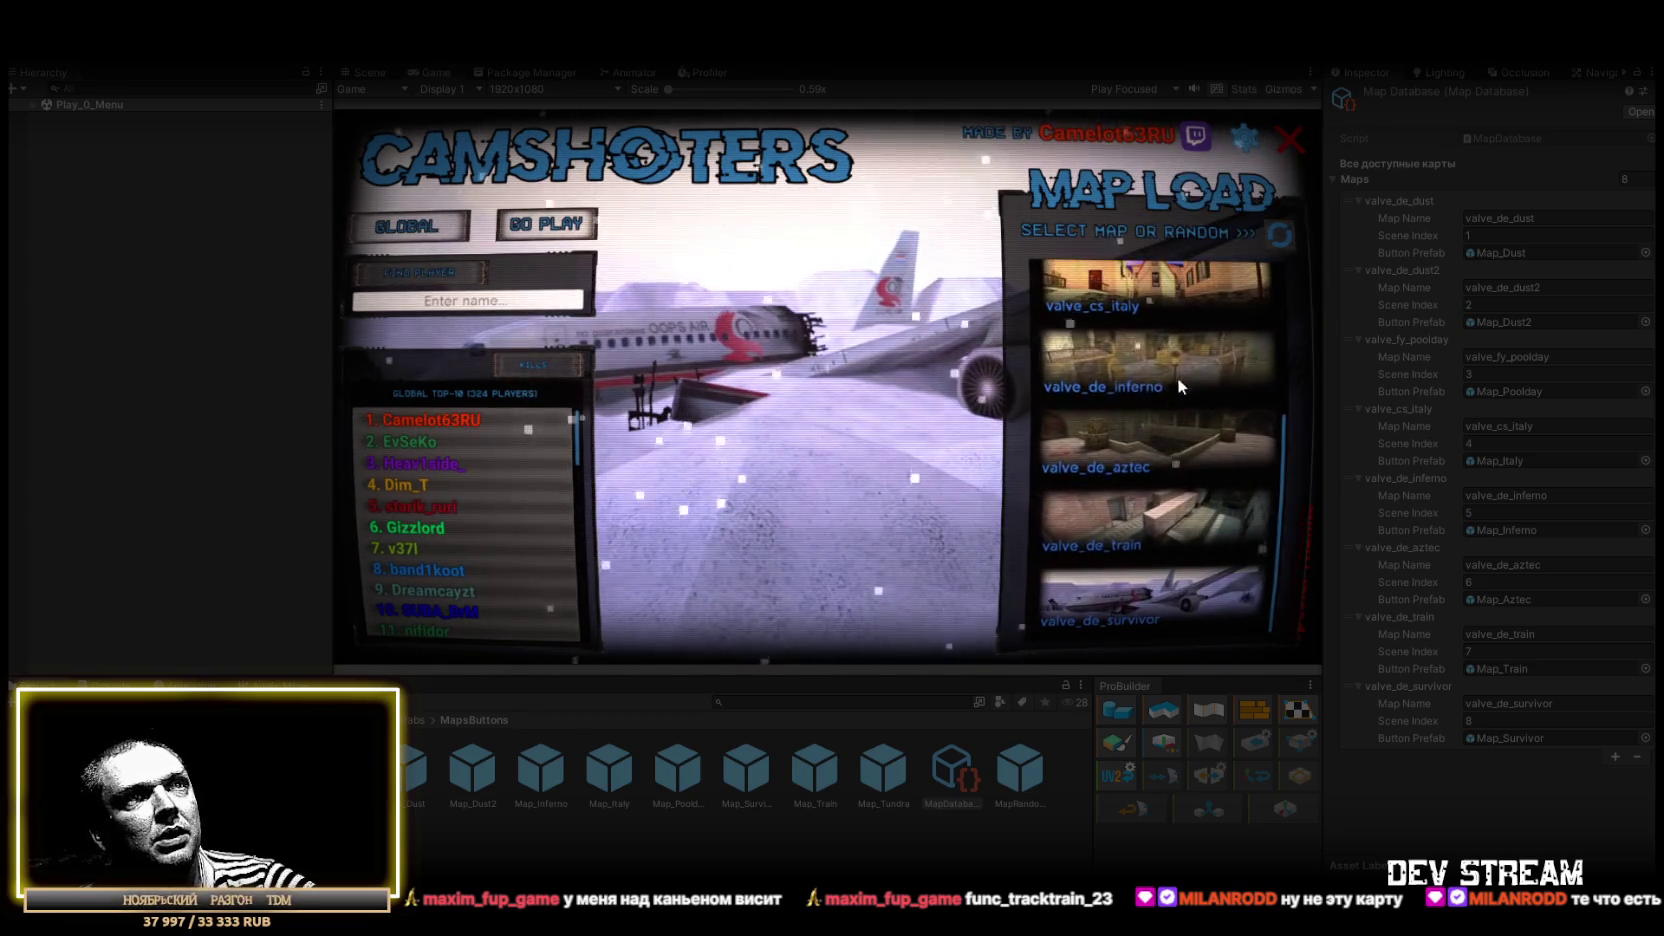
{"action": "left_click", "coordinate": [1142, 513]}
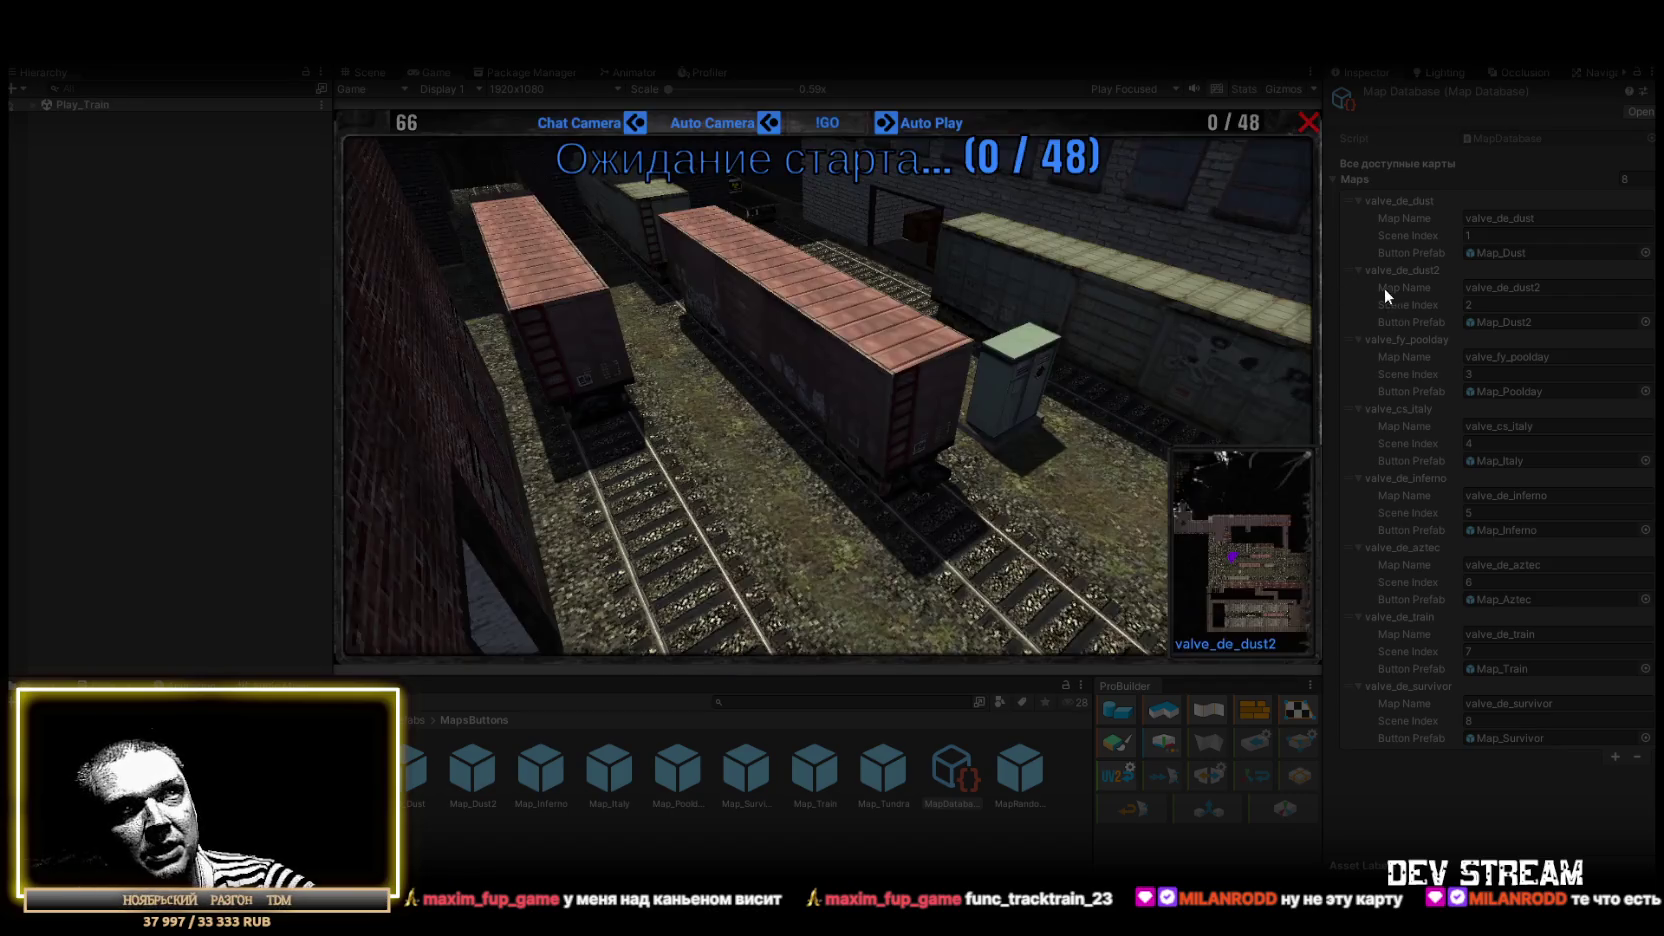
{"action": "double_click", "coordinate": [433, 69]}
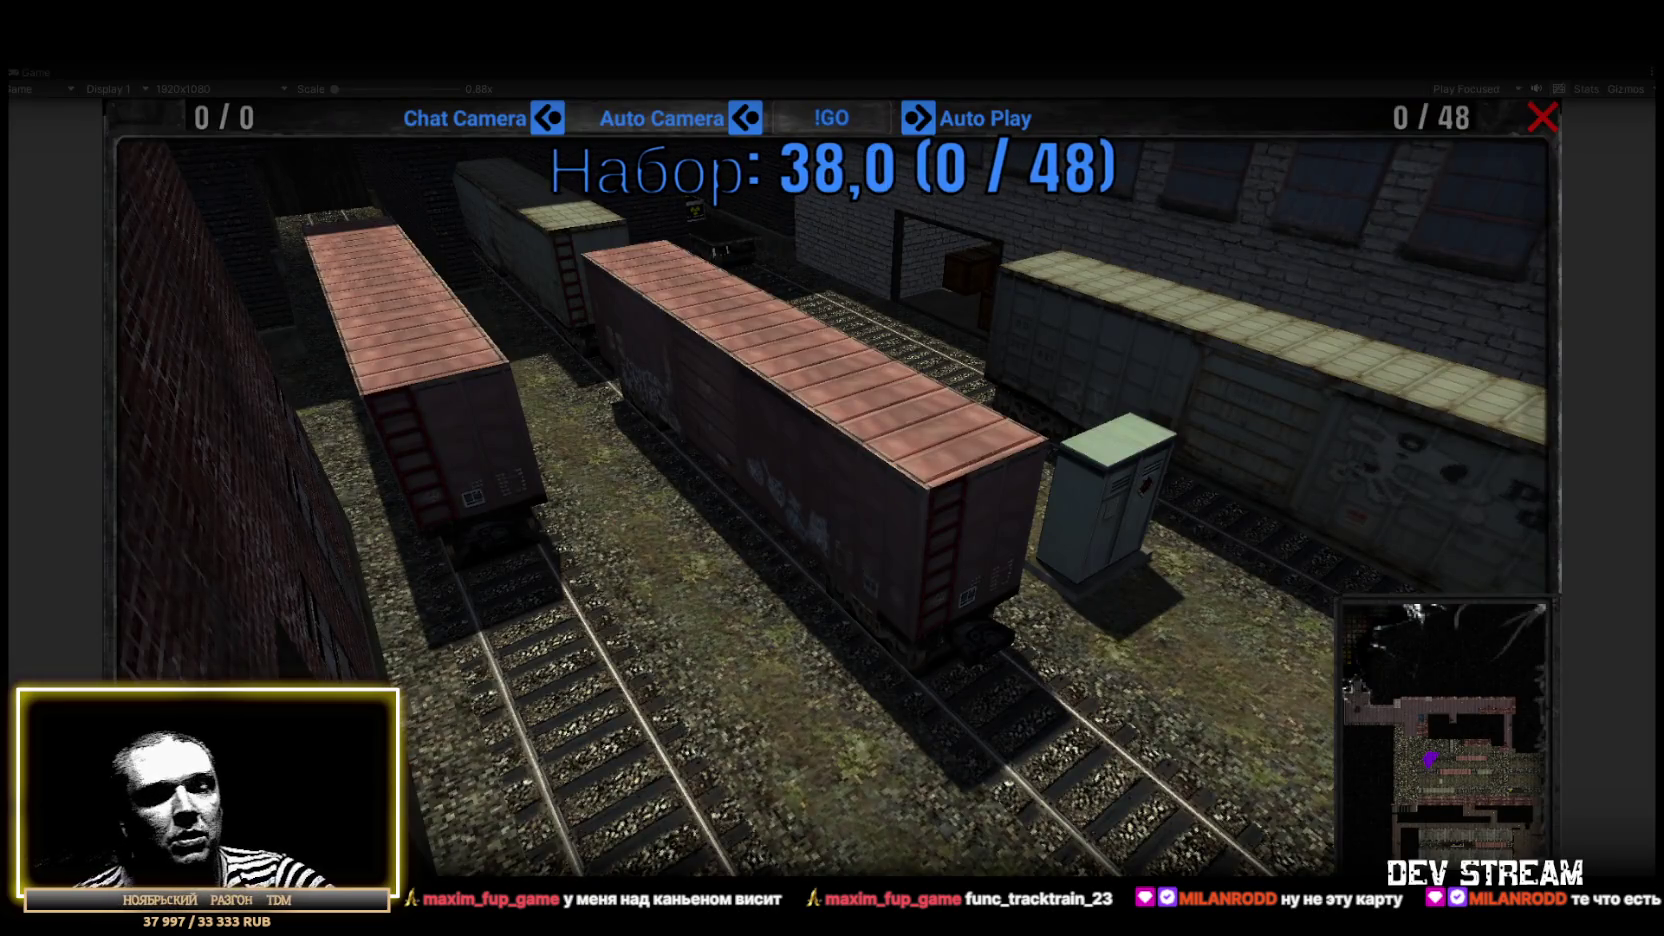
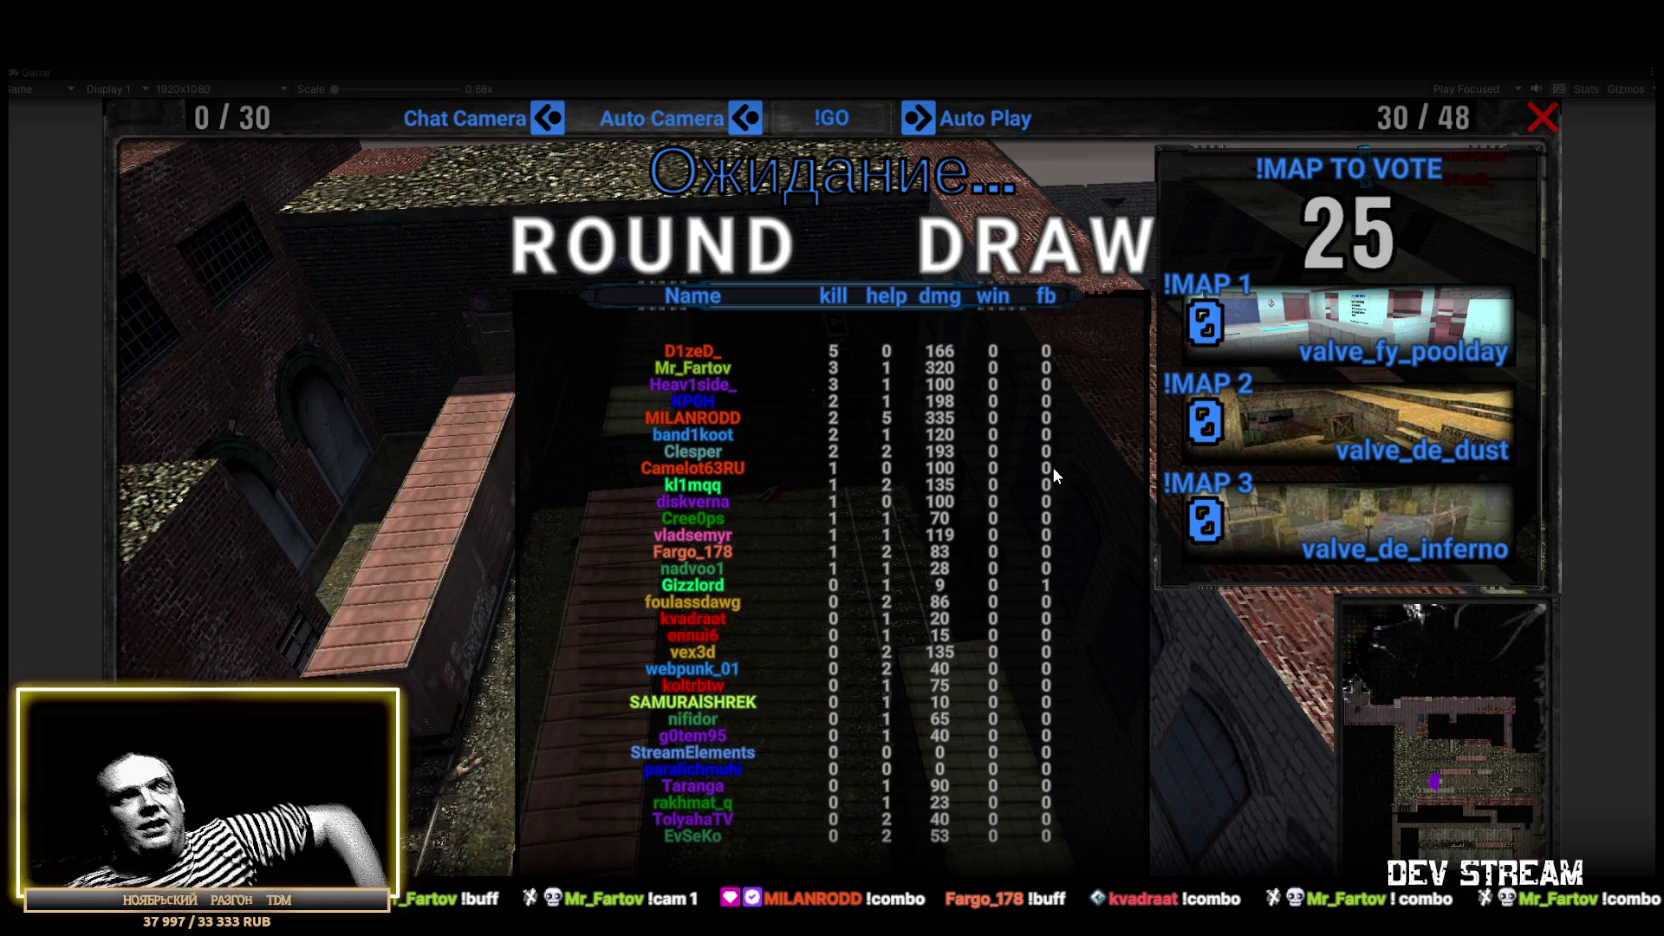
Dismiss the Round Draw scoreboard and map vote so the next round loads
{"action": "left_click", "coordinate": [1278, 519]}
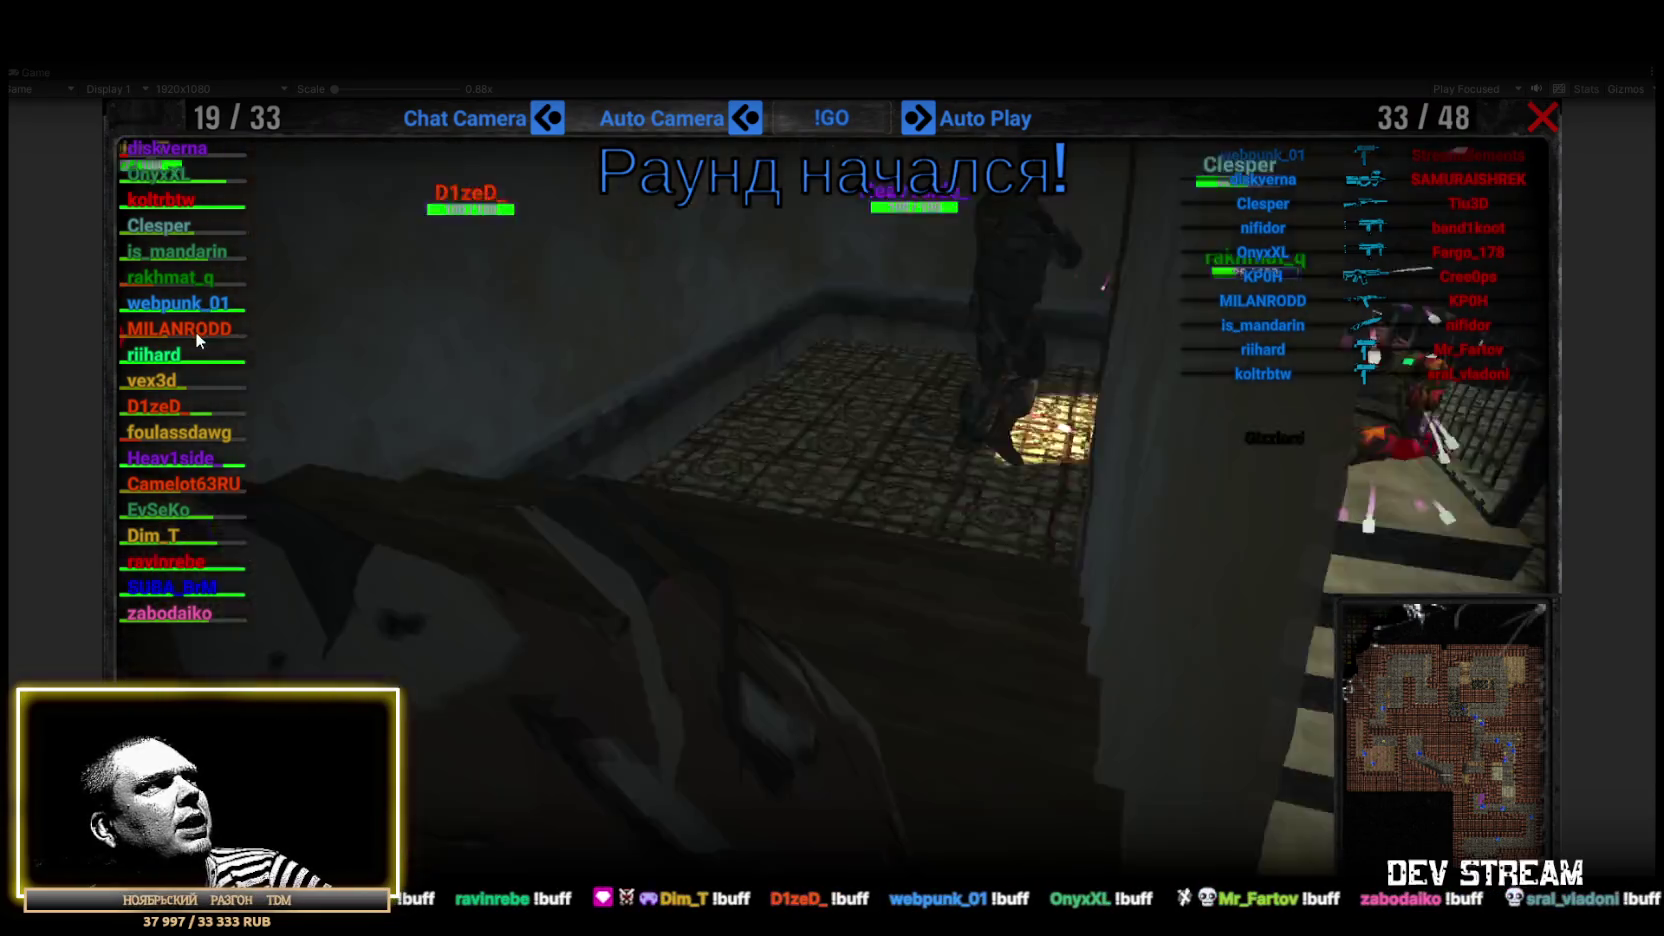
{"action": "left_click", "coordinate": [196, 333]}
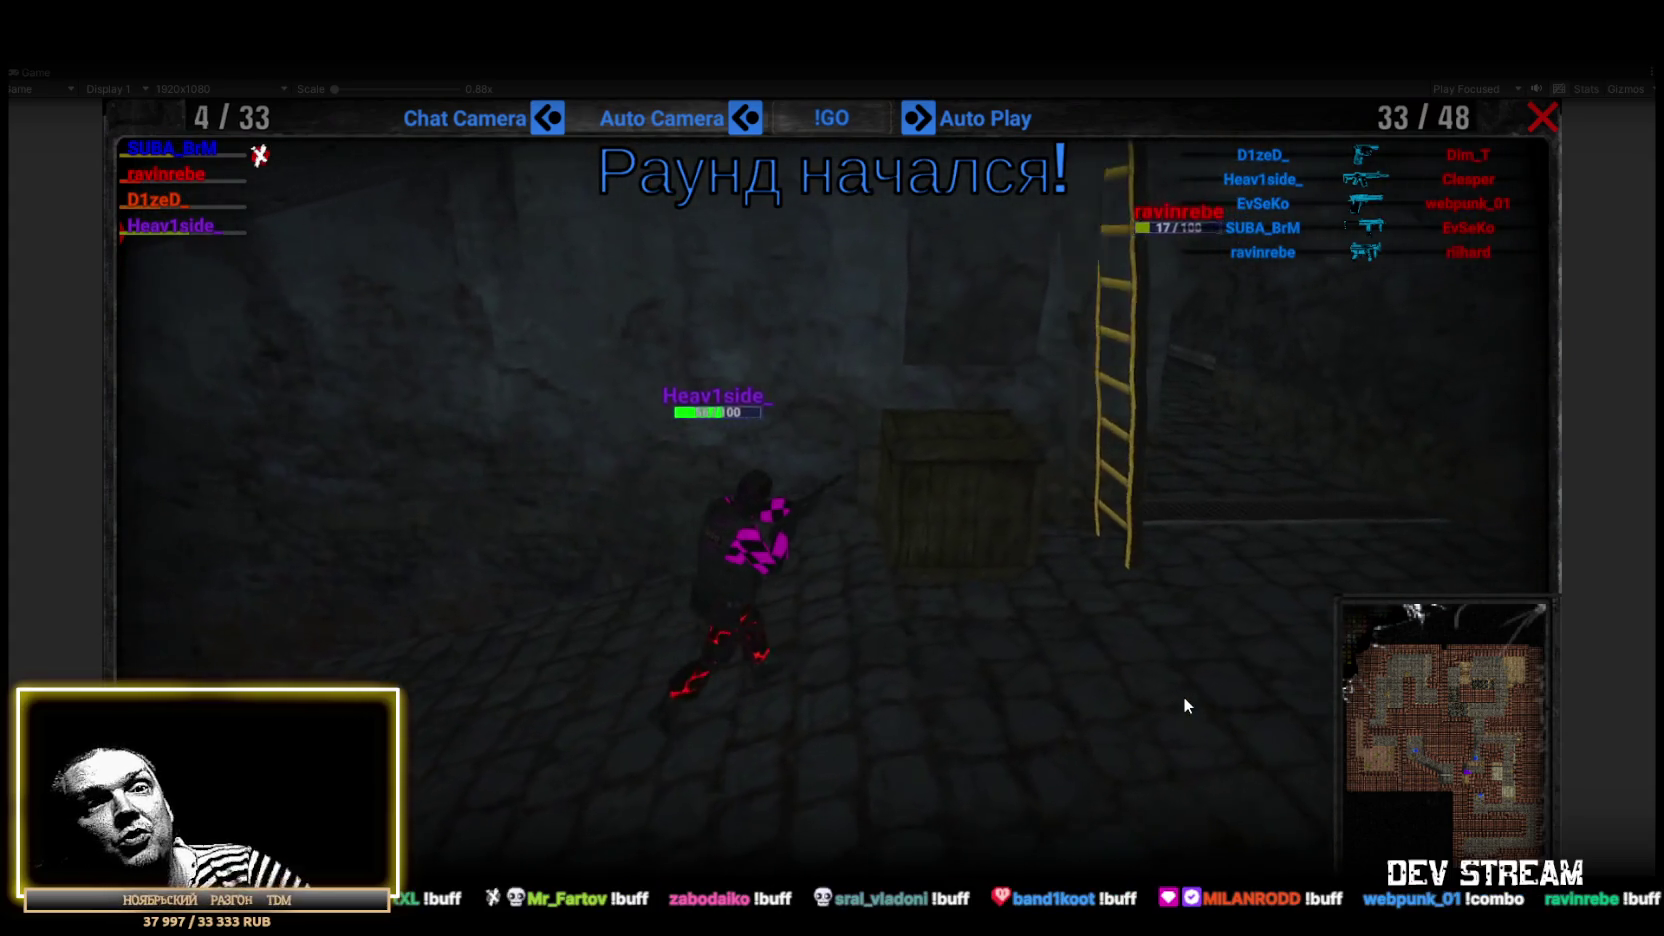
{"action": "key", "text": "Tab"}
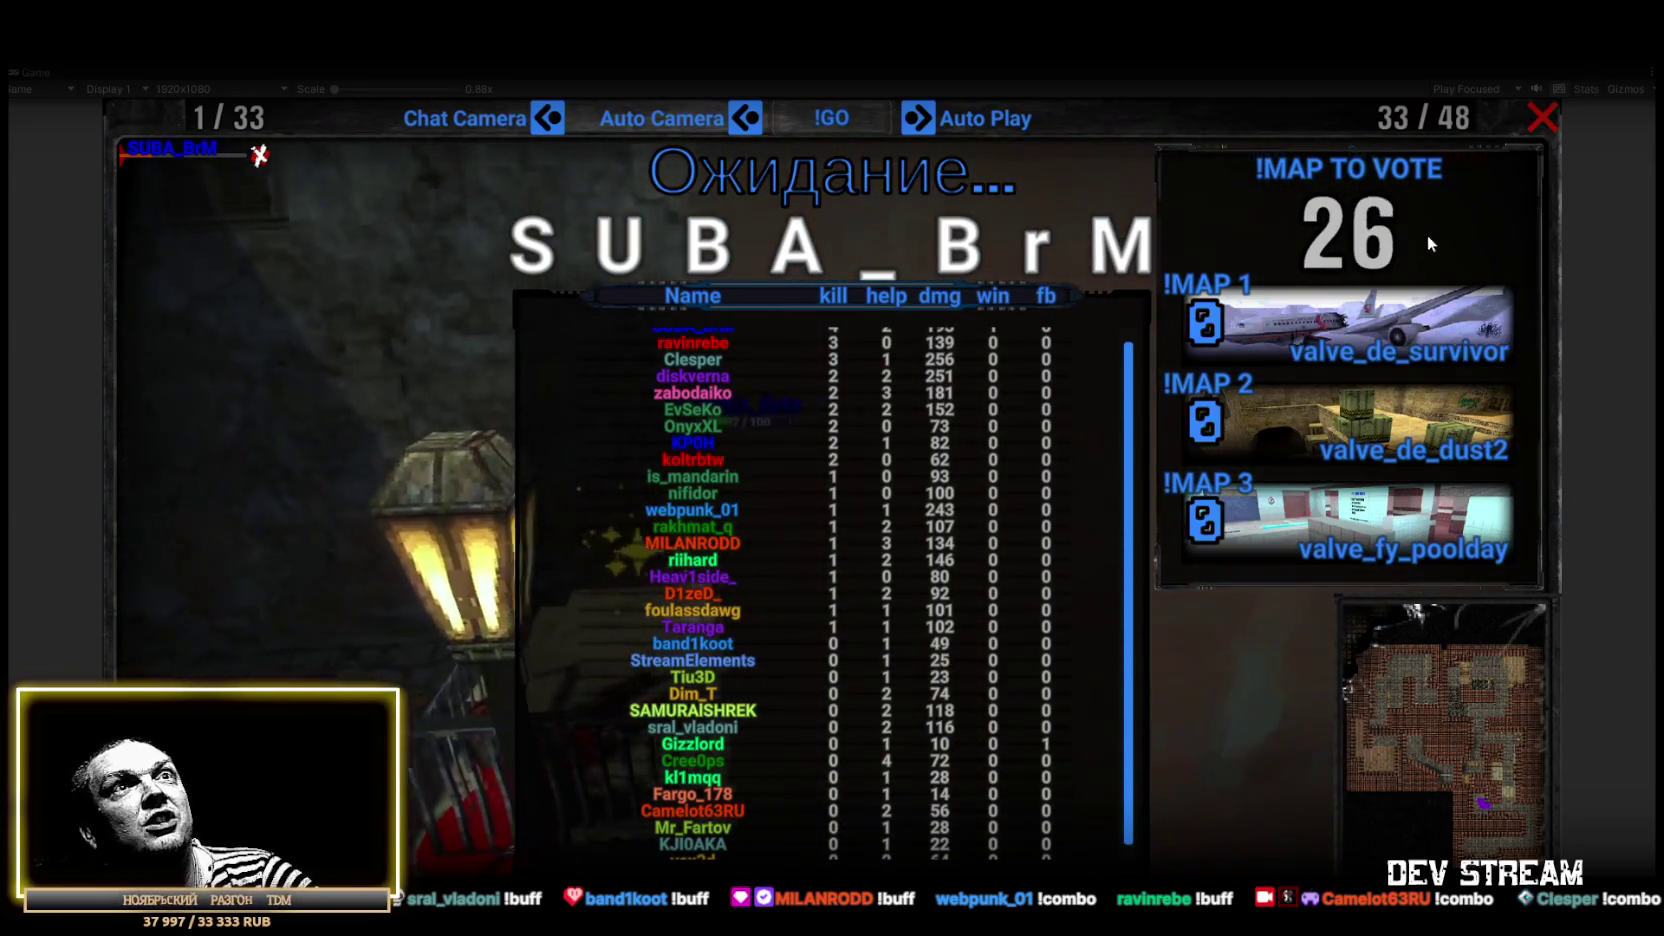
Hide the stats scoreboard and pick valve_fy_poolday (!MAP 3) as the next map
{"action": "scroll", "coordinate": [868, 492], "scroll_direction": "up", "scroll_amount": 2}
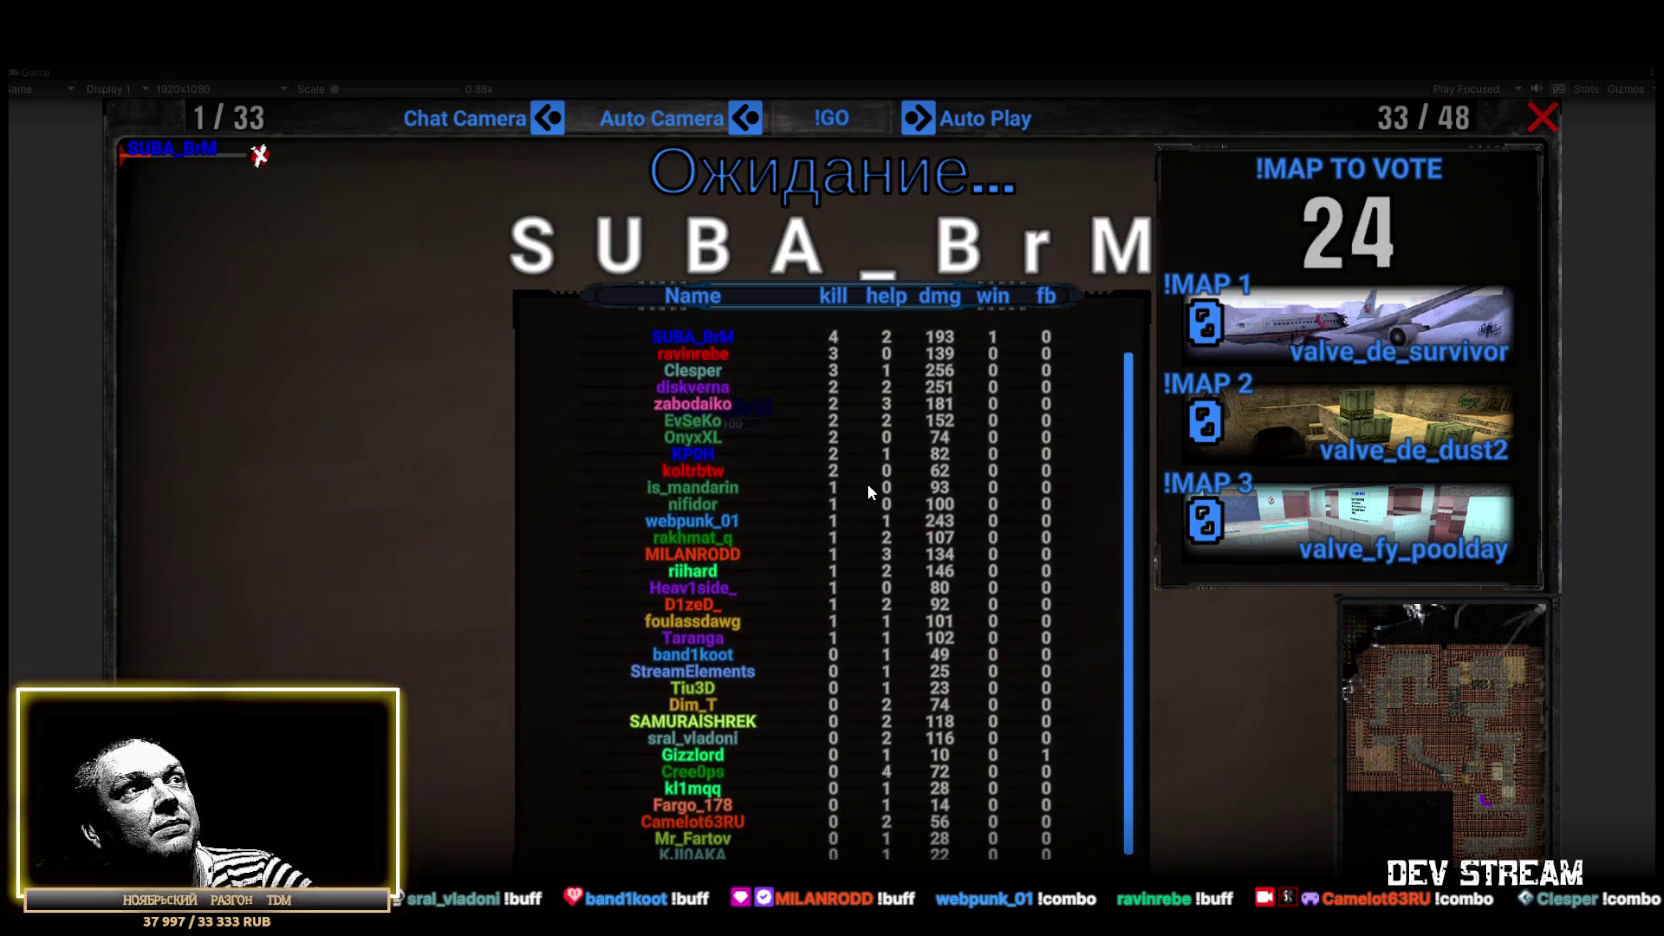
{"action": "key", "text": "Tab"}
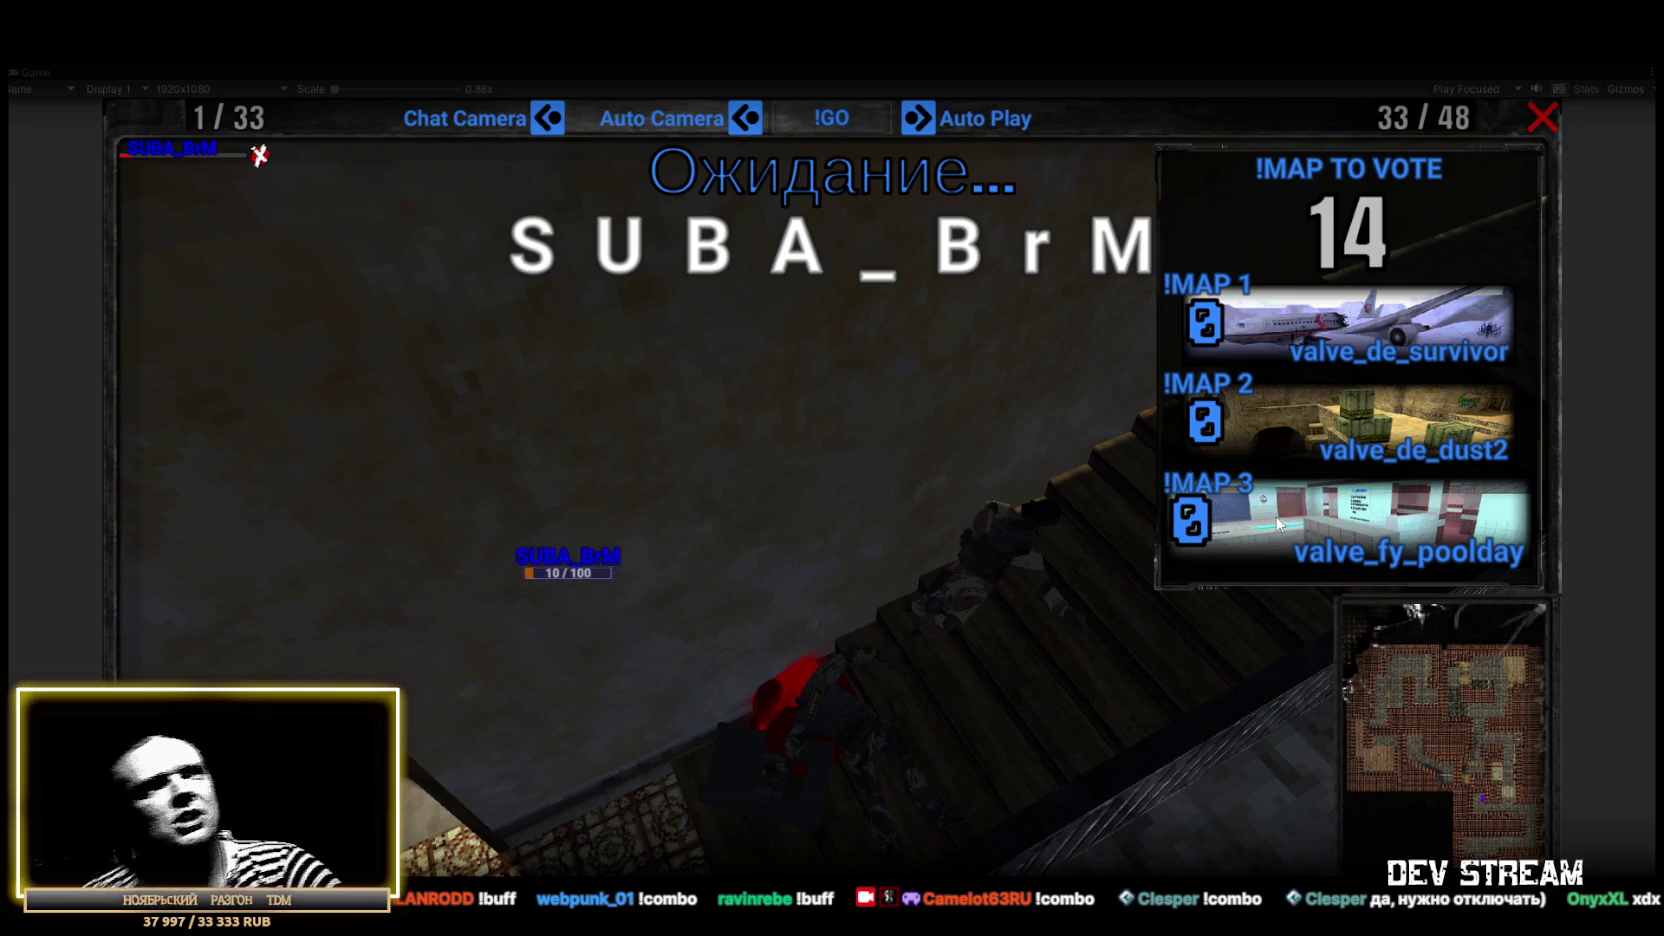
{"action": "left_click", "coordinate": [1336, 500]}
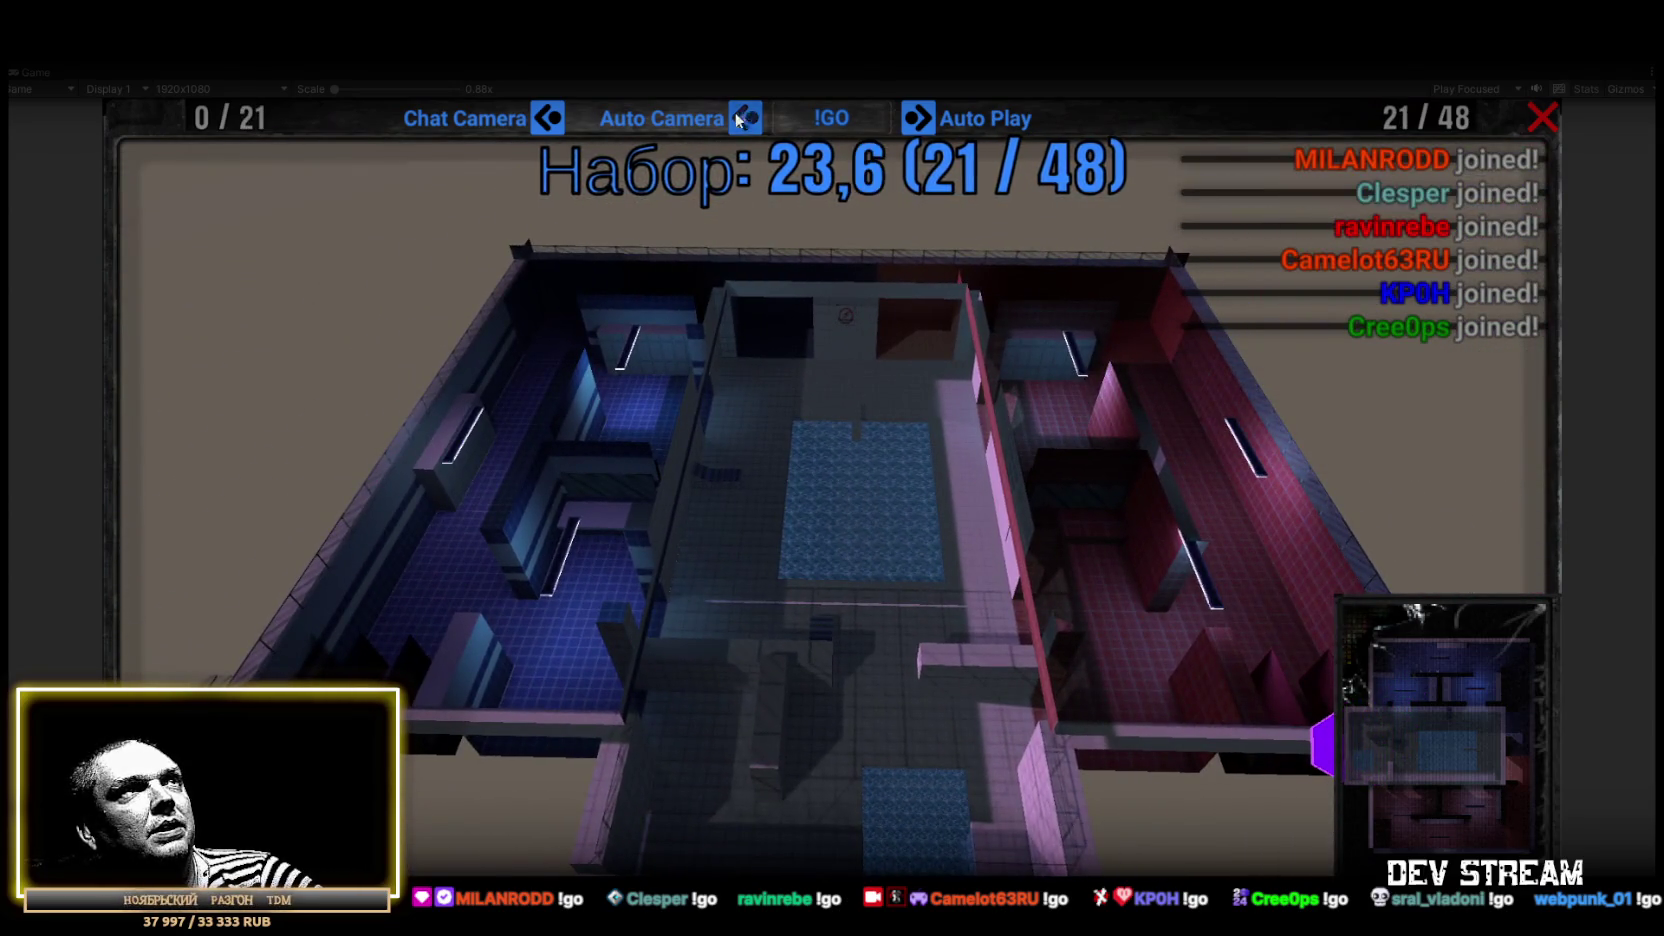
Enable Chat Camera and Auto Camera, then turn Auto Camera off once the pool-map round runs
{"action": "left_click", "coordinate": [745, 118]}
{"action": "left_click", "coordinate": [548, 119]}
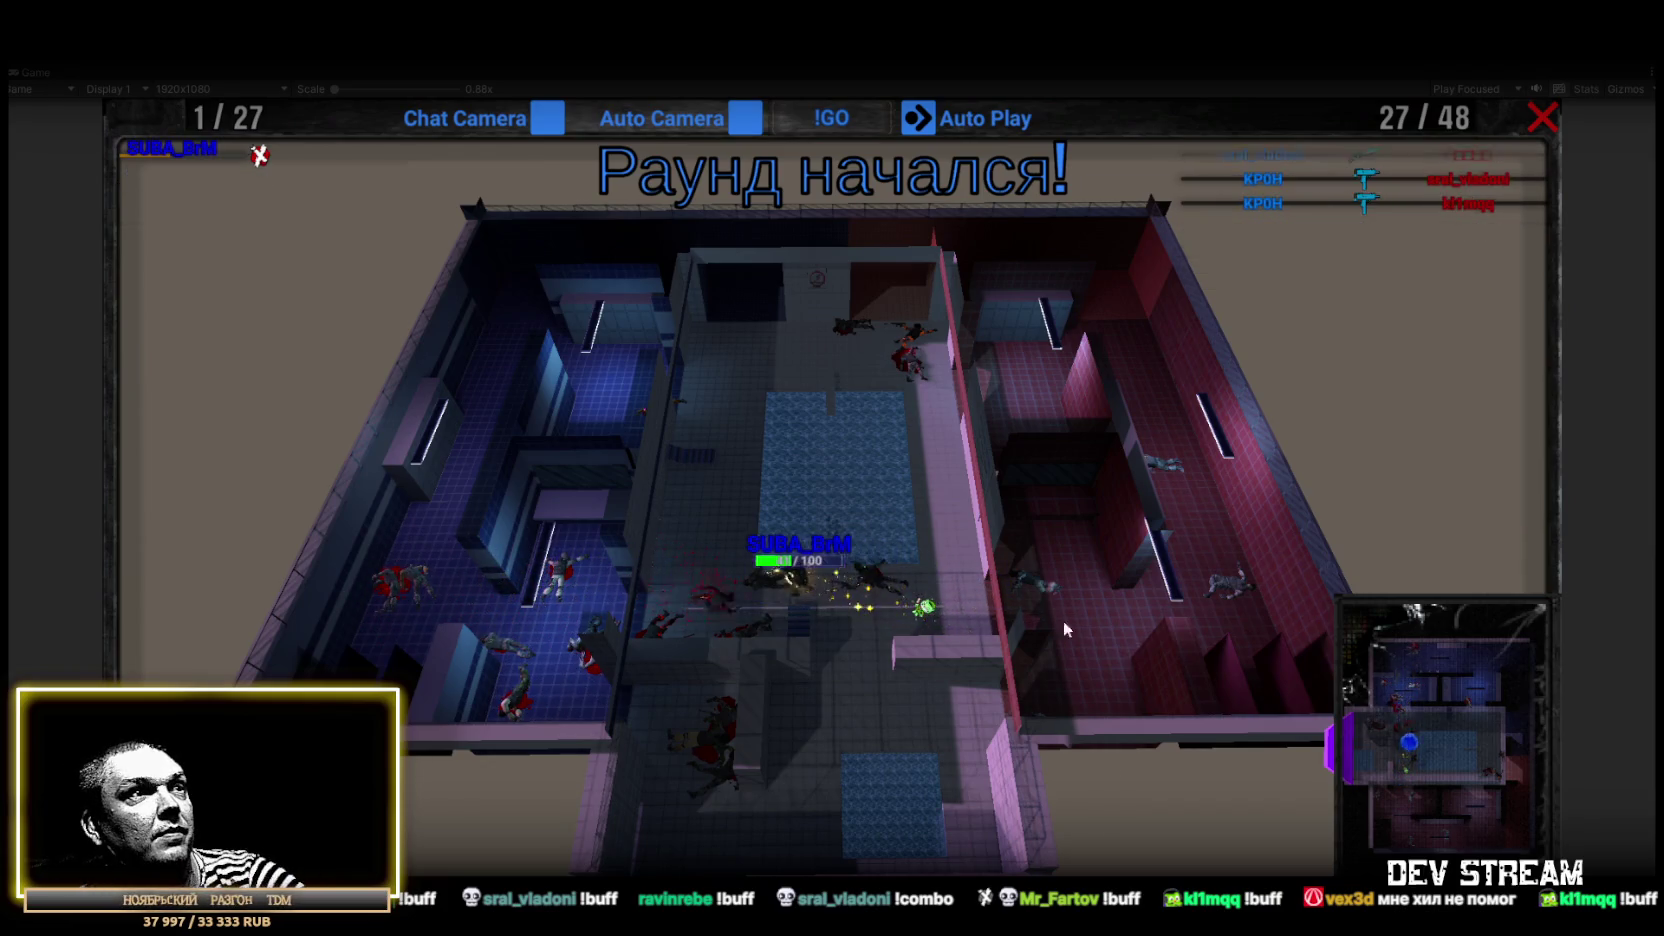
{"action": "left_click", "coordinate": [750, 115]}
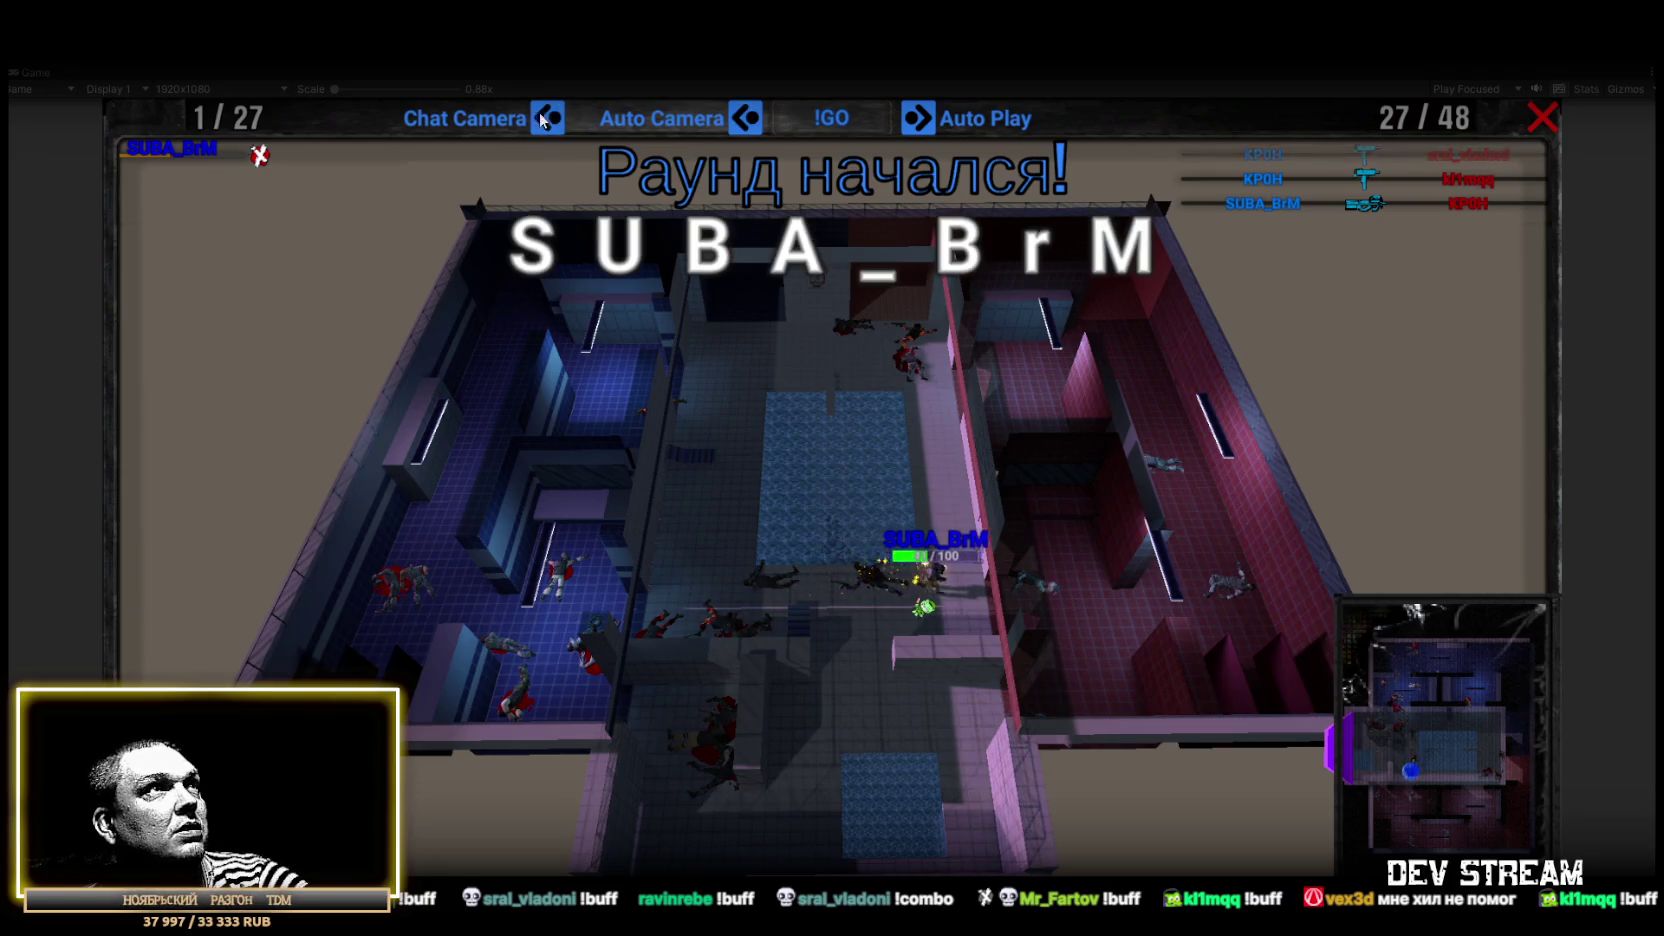